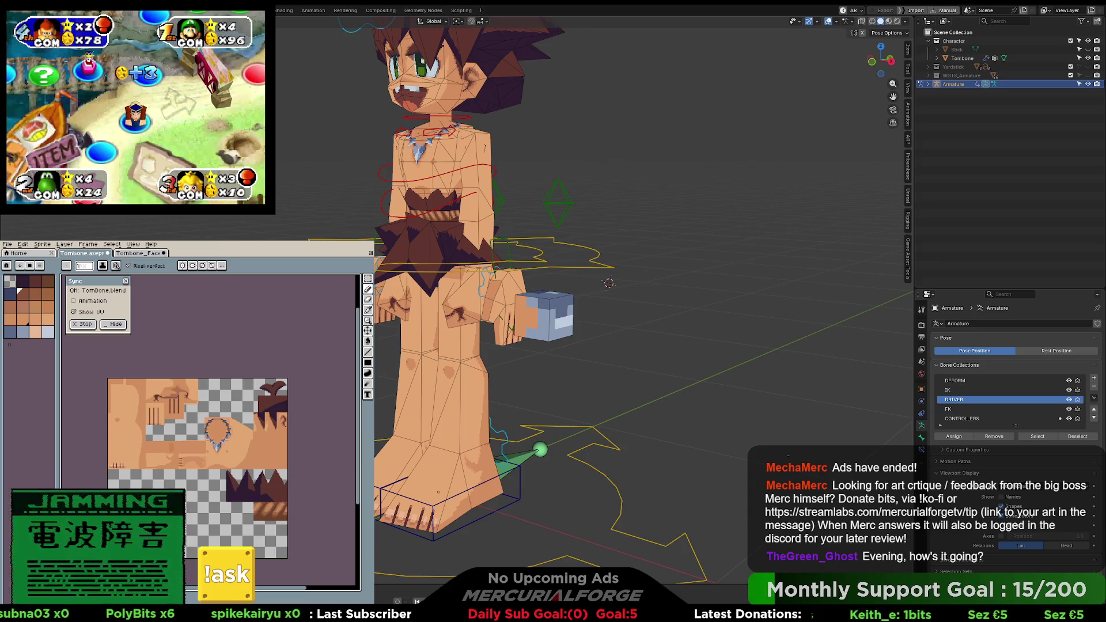
# Step: Switch the Outliner to Blender File mode and filter its data by 'rig'
pyautogui.click(945, 21)
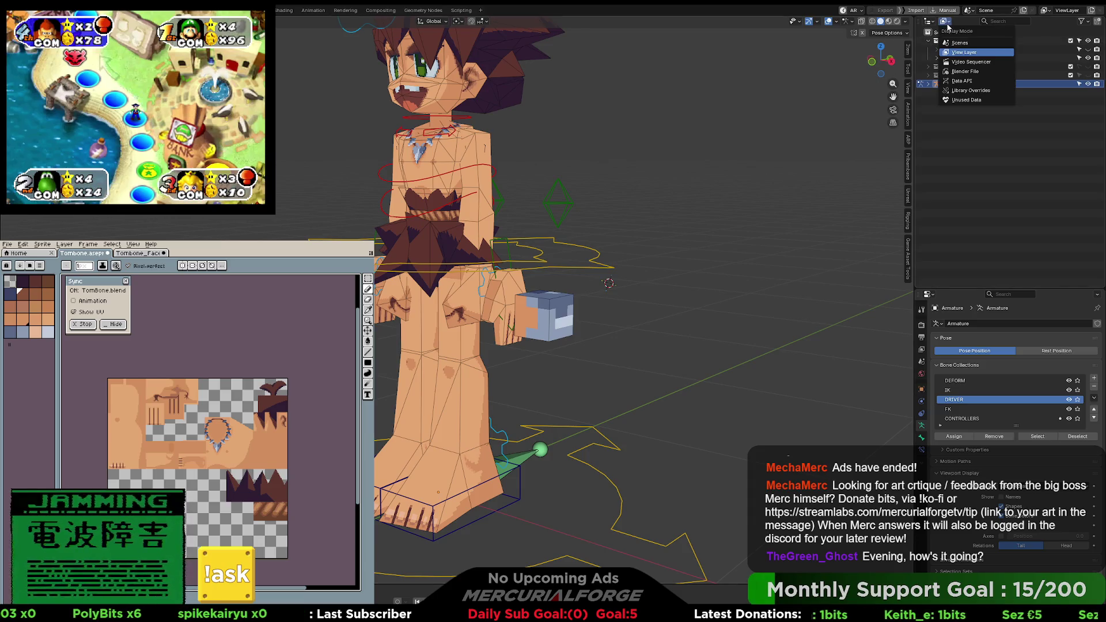
pyautogui.click(964, 72)
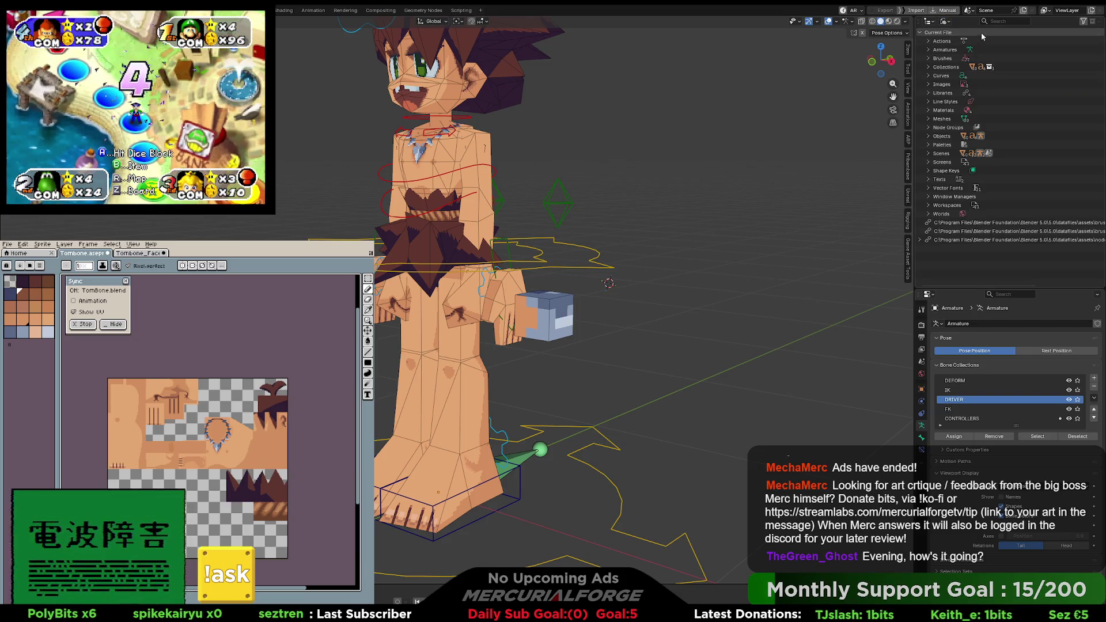
pyautogui.click(1015, 25)
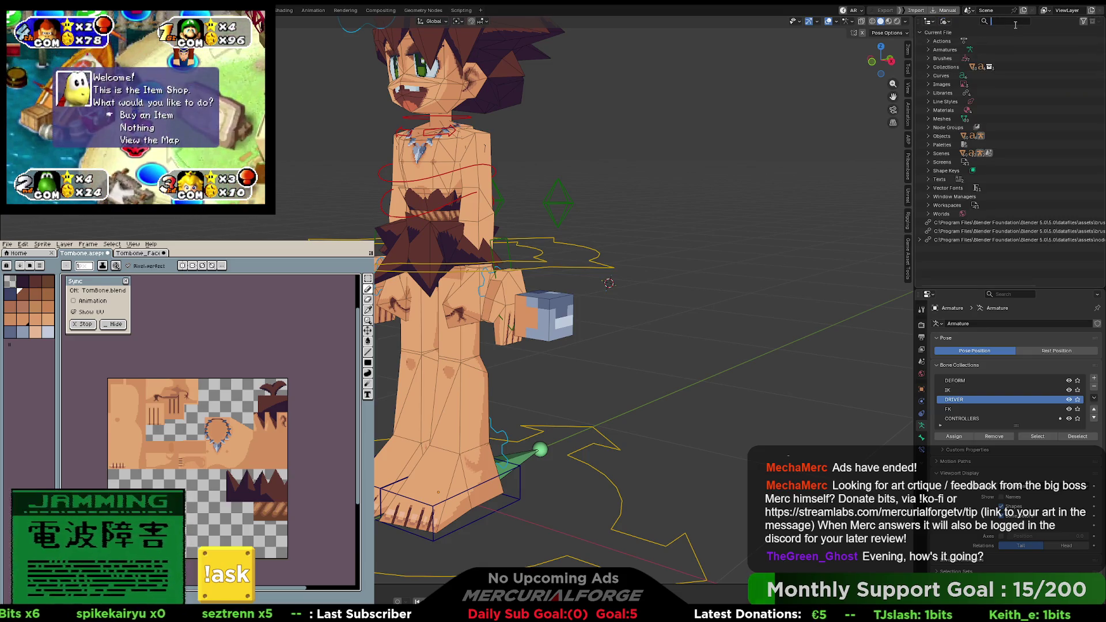
pyautogui.write('rig')
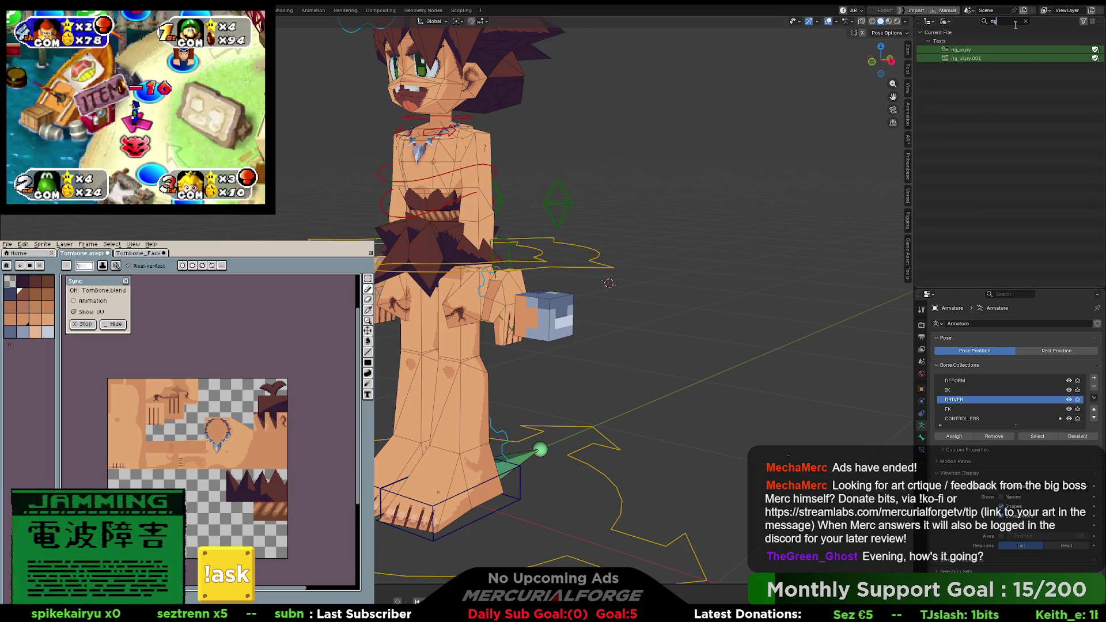
# Step: Delete the rig_ui.py and rig_ui.py.001 text blocks, then clear the search filter
pyautogui.click(973, 58)
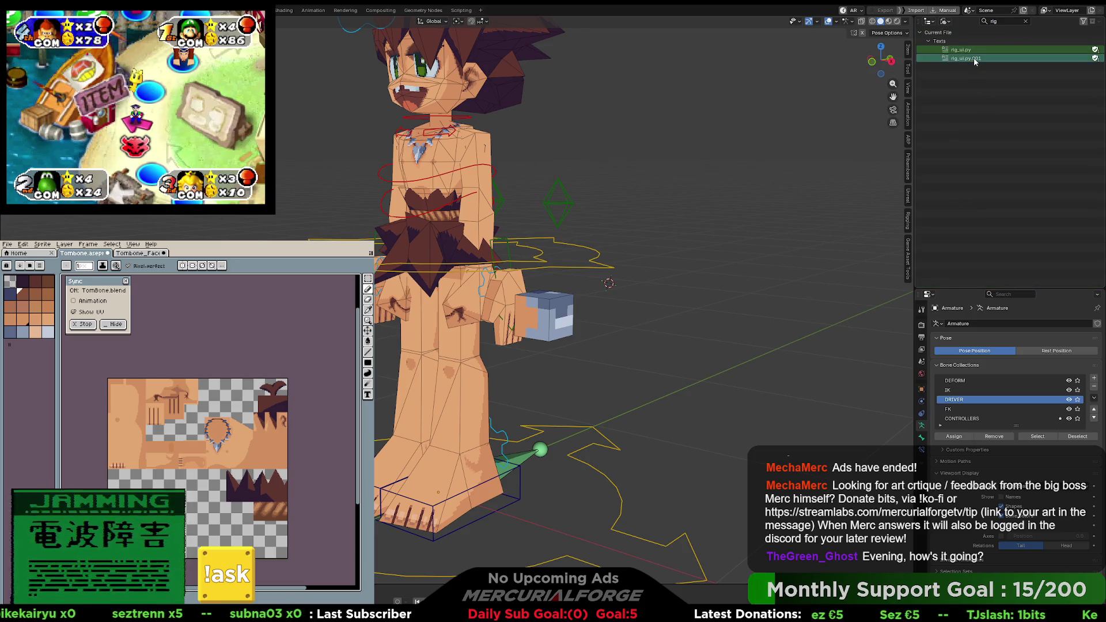
pyautogui.rightClick(973, 58)
pyautogui.rightClick(974, 54)
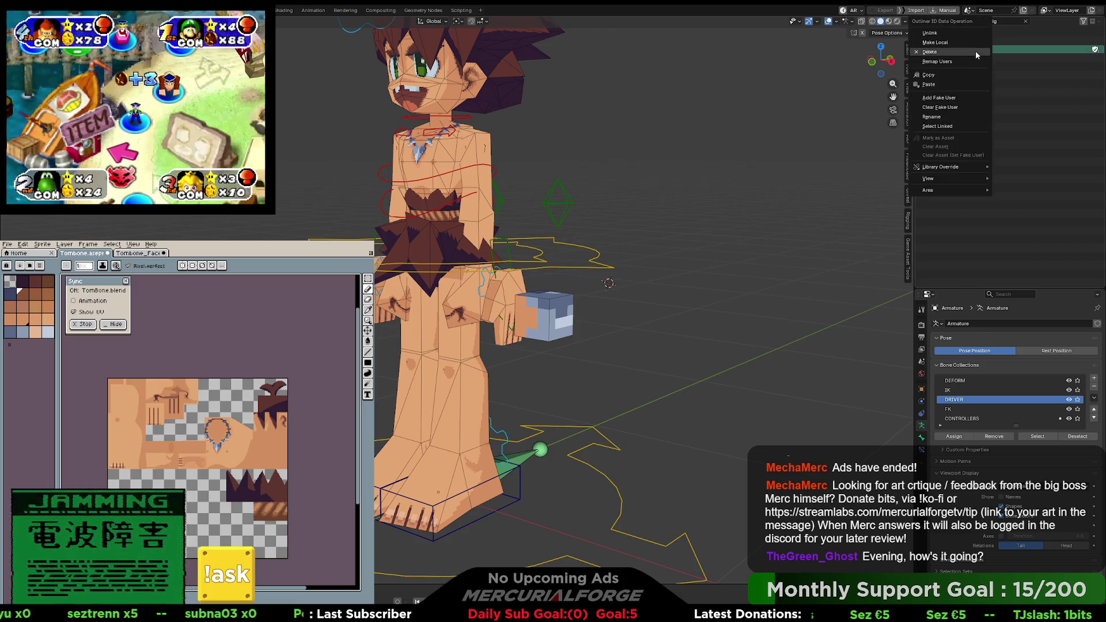
pyautogui.click(976, 51)
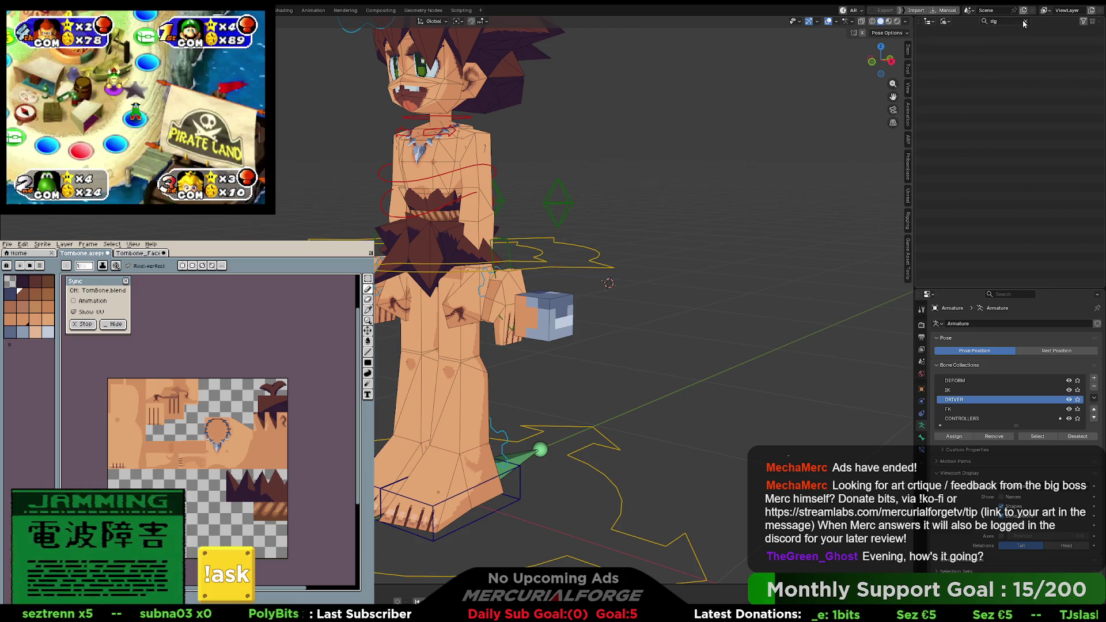
pyautogui.click(1023, 22)
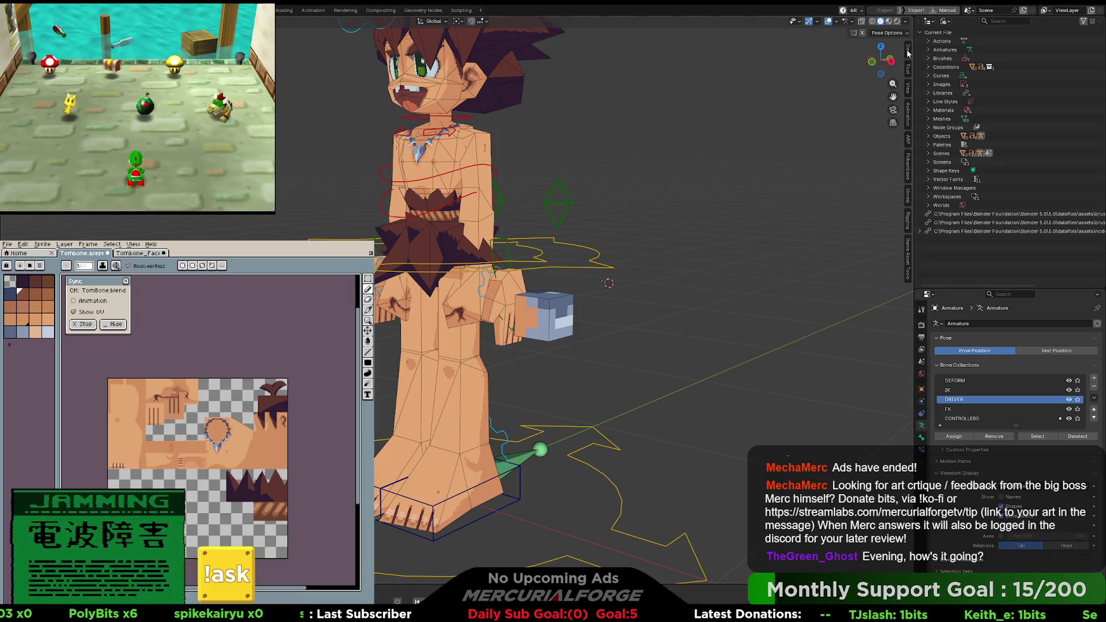
# Step: Open the viewport sidebar and browse its Unreal, Pribambase, Rigging and Item tabs
pyautogui.click(908, 224)
pyautogui.click(908, 202)
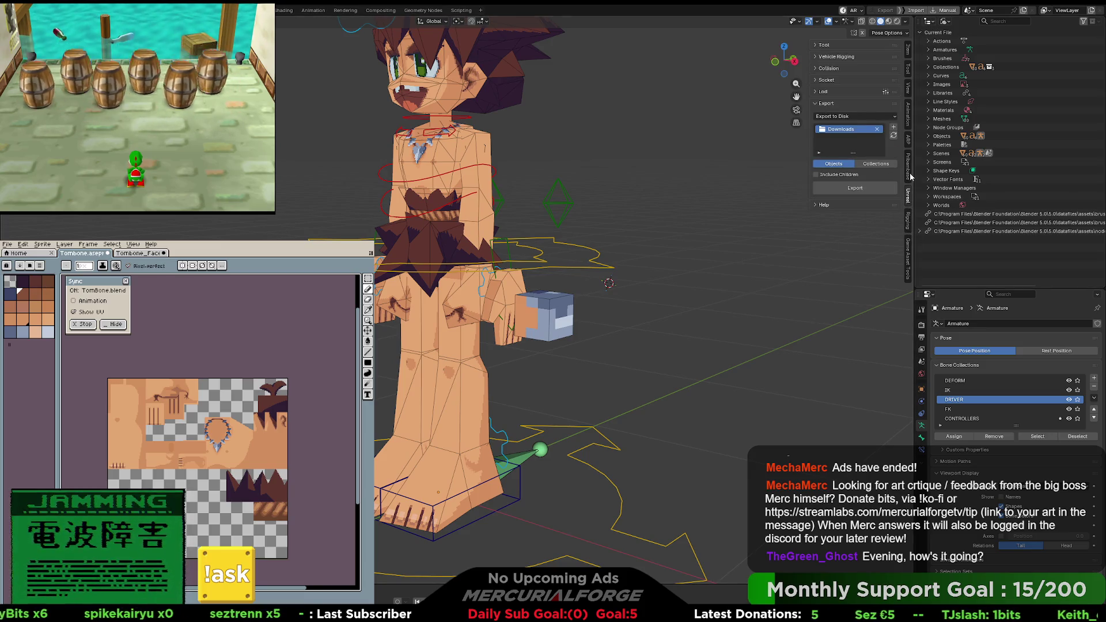
pyautogui.click(909, 178)
pyautogui.click(908, 221)
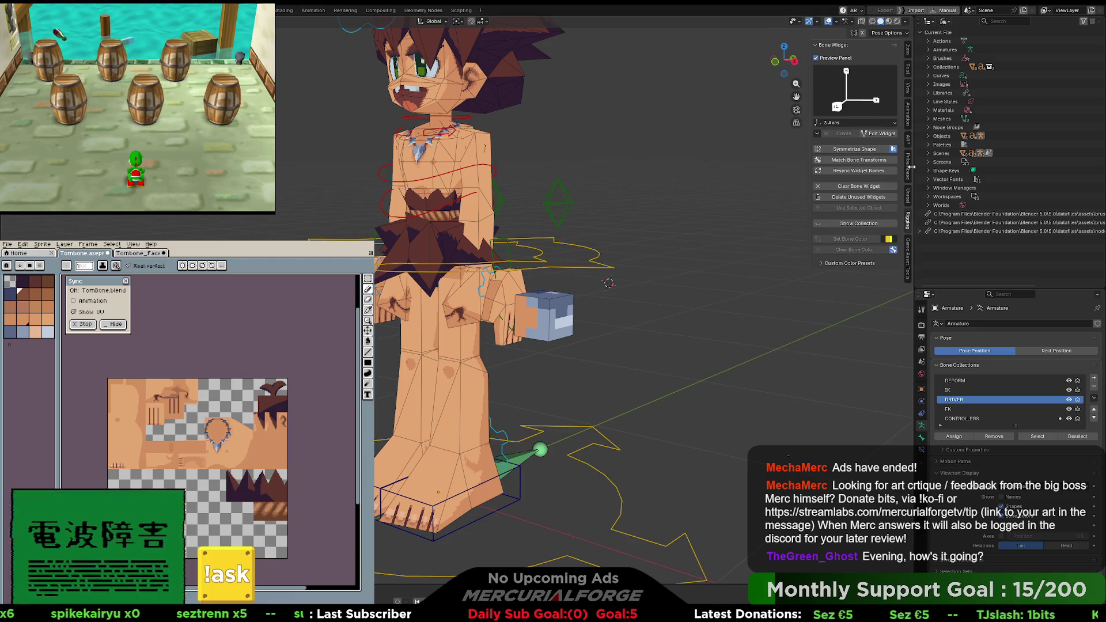
pyautogui.click(908, 63)
pyautogui.click(908, 221)
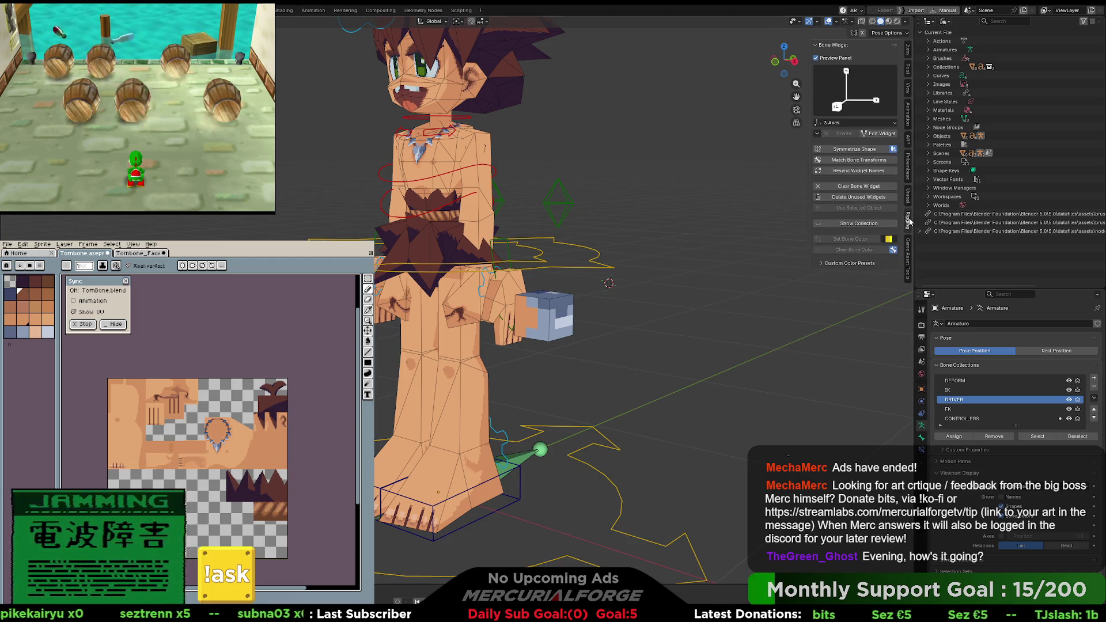
# Step: Show the sidebar's Tool tab and set the Outliner back to View Layer
pyautogui.click(908, 51)
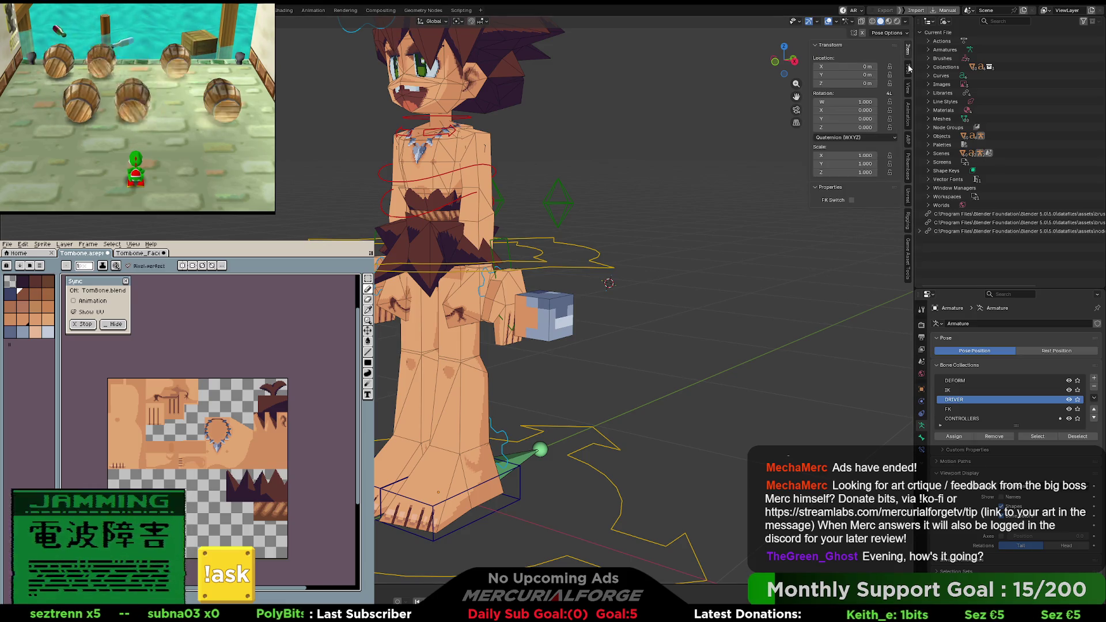
pyautogui.click(909, 68)
pyautogui.click(944, 21)
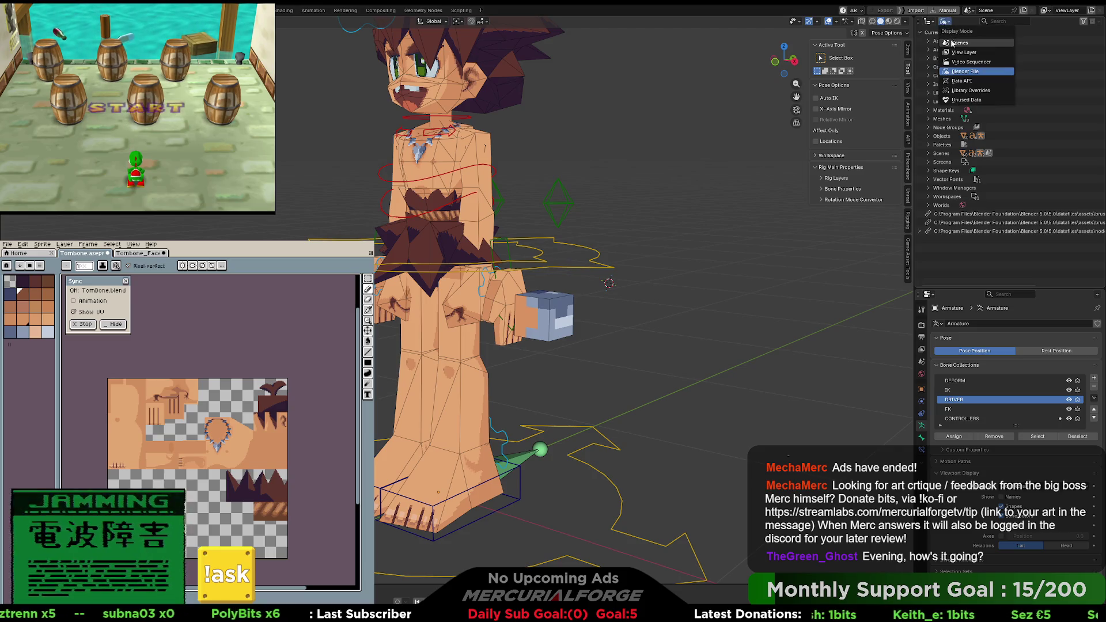
pyautogui.click(961, 52)
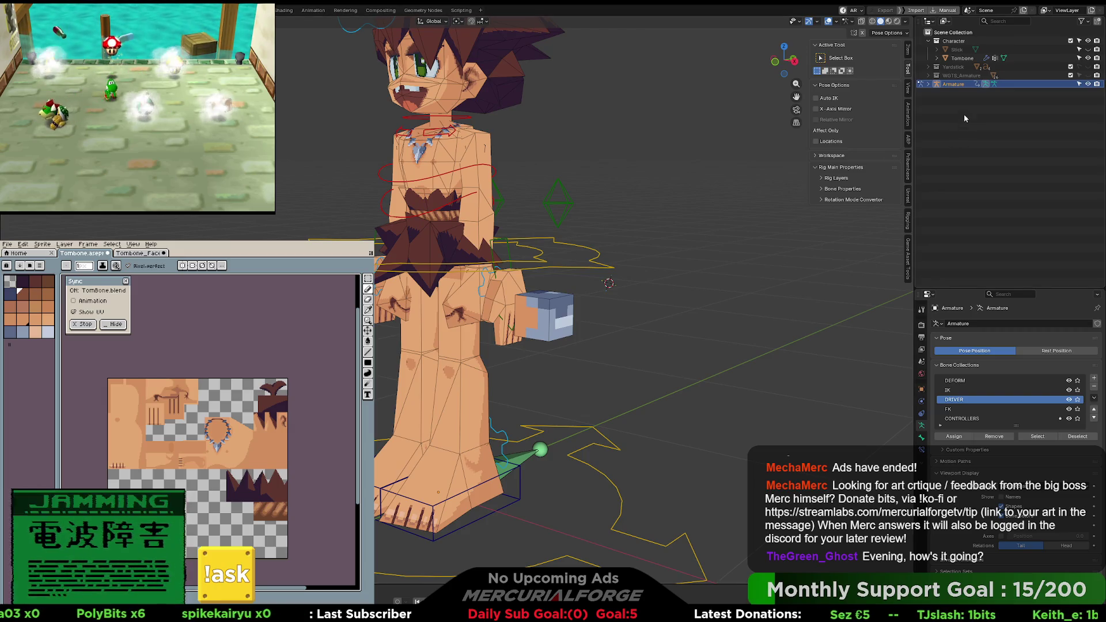
# Step: Snap to front view and toggle the armature out of and back into Pose Mode
pyautogui.press('KP_1')
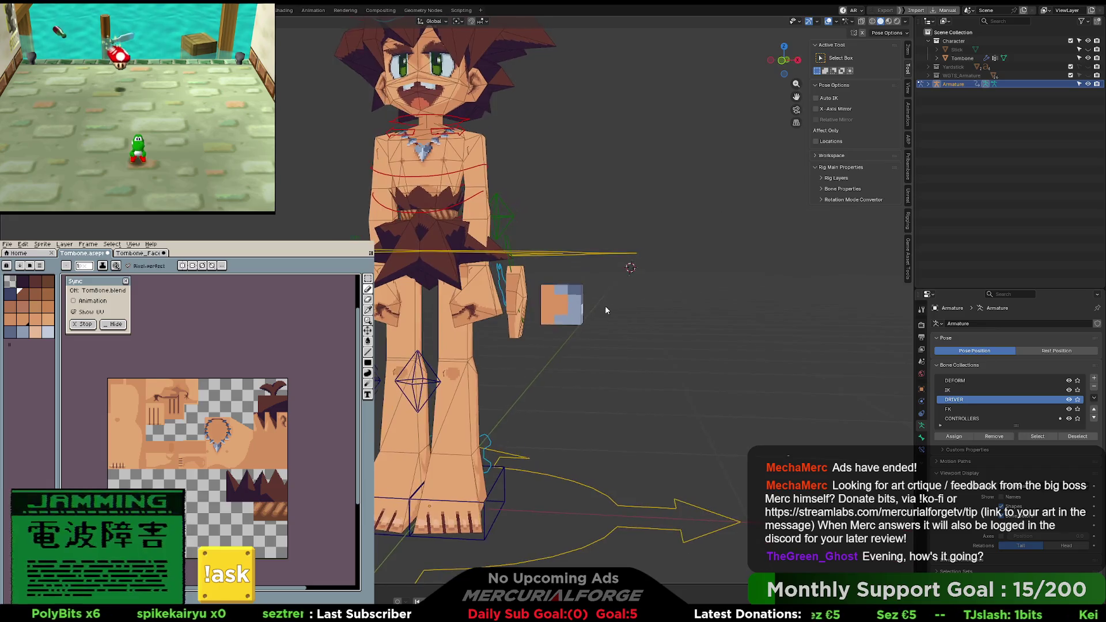
pyautogui.hotkey('ctrl', 'Tab')
pyautogui.moveTo(605, 310); pyautogui.dragTo(384, 289, button='middle')
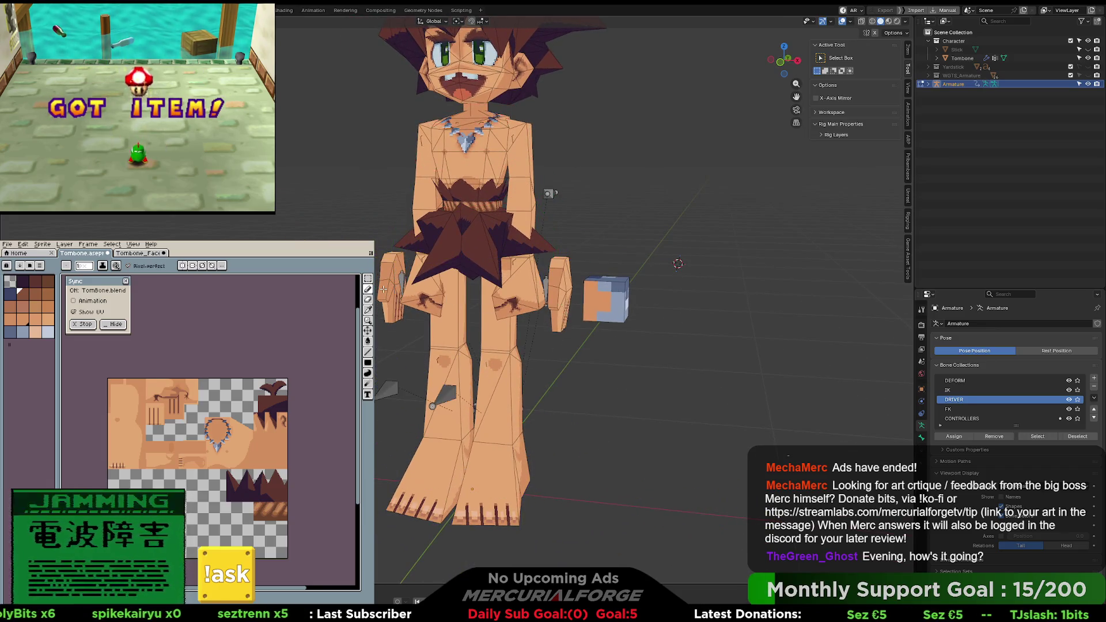
pyautogui.hotkey('ctrl', 'Tab')
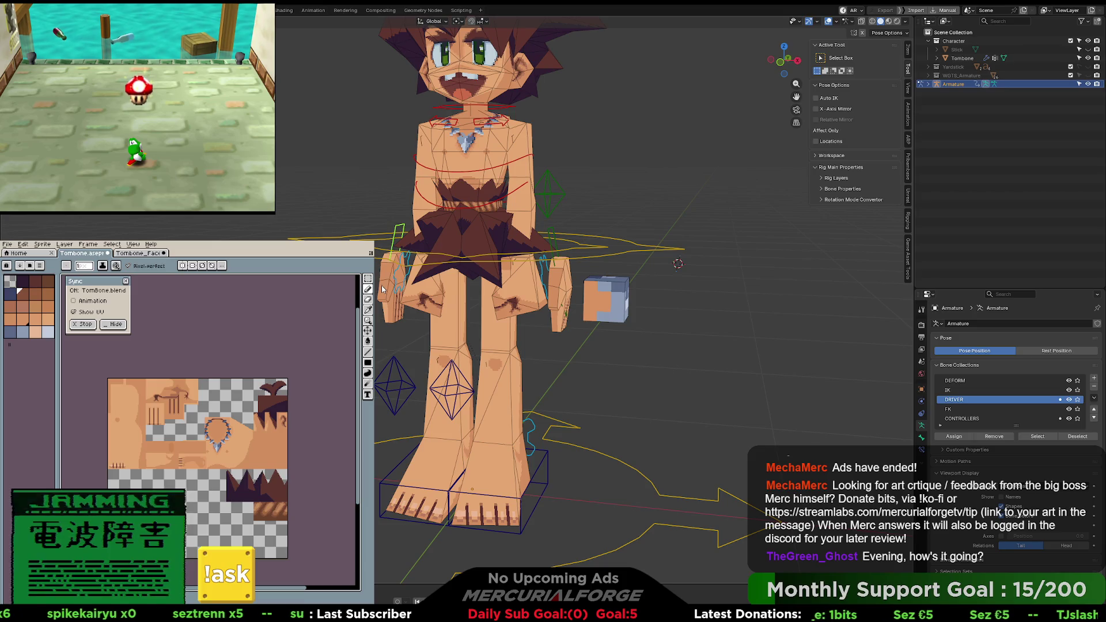
# Step: Select the Tombone mesh, delete the floating cube in Edit Mode, and return to Object Mode
pyautogui.click(389, 299)
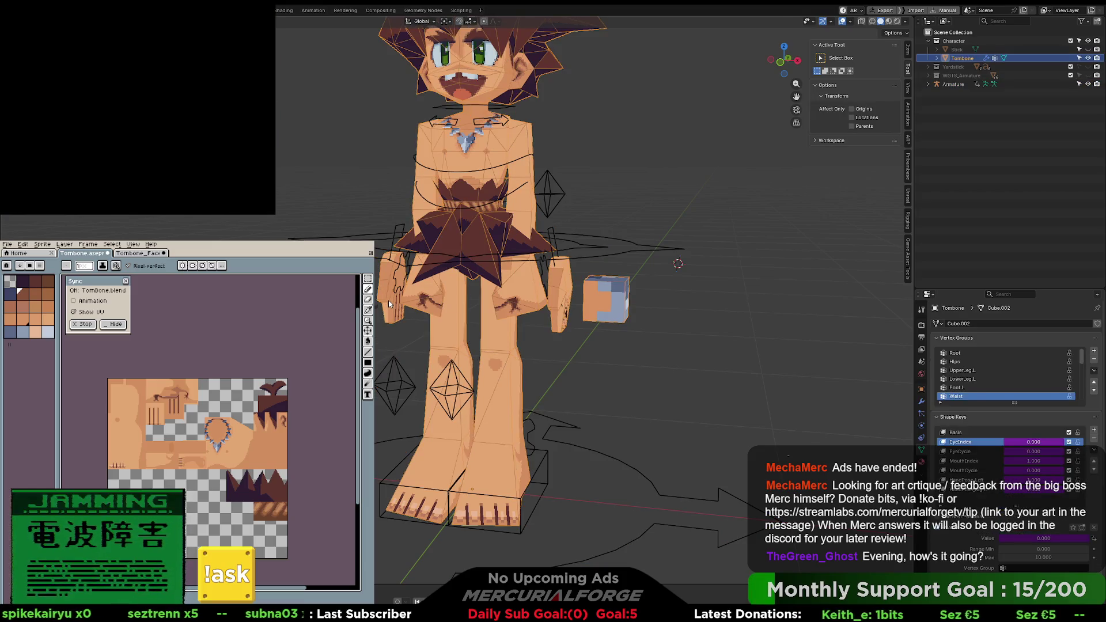
pyautogui.press('Tab')
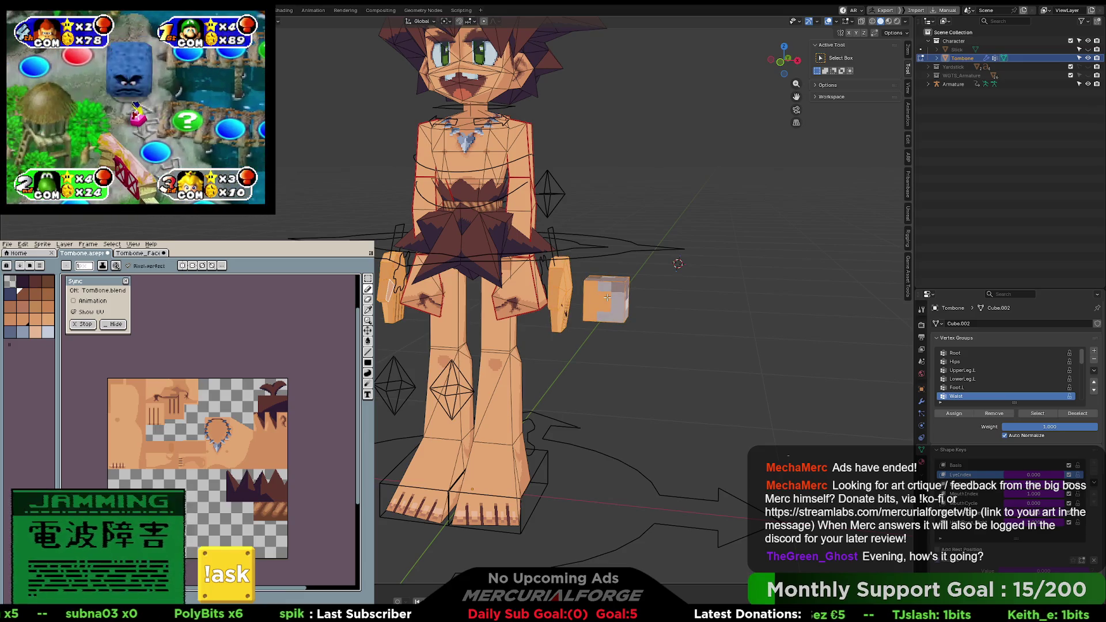
pyautogui.press('x')
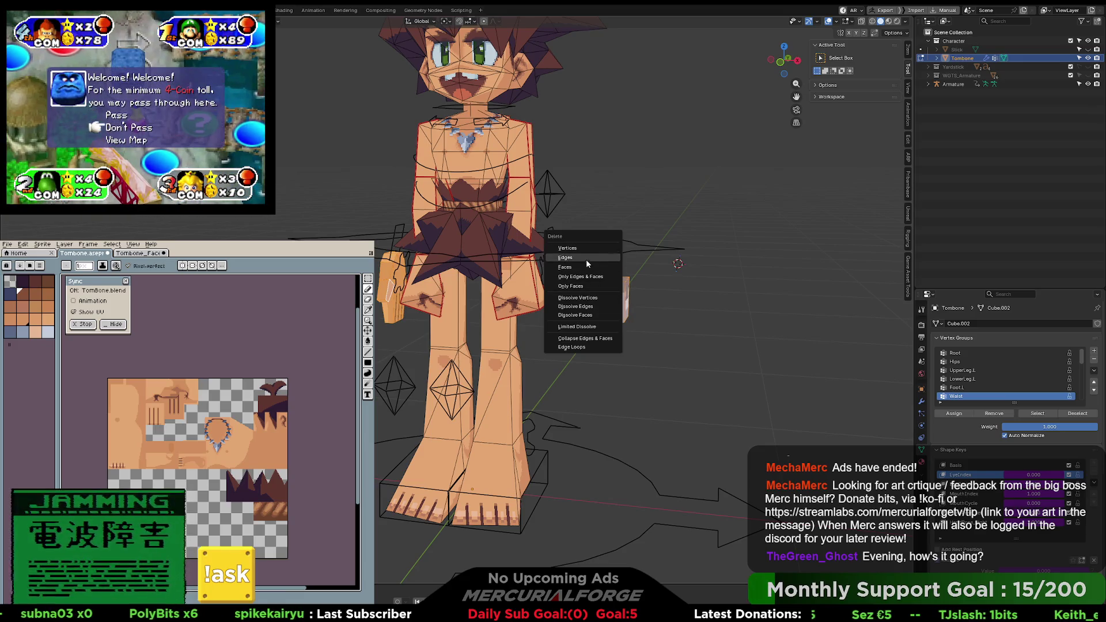
pyautogui.click(565, 258)
pyautogui.press('Tab')
# Step: Deselect, frame the character's head, then re-enter Edit Mode and unhide hidden geometry
pyautogui.click(570, 160)
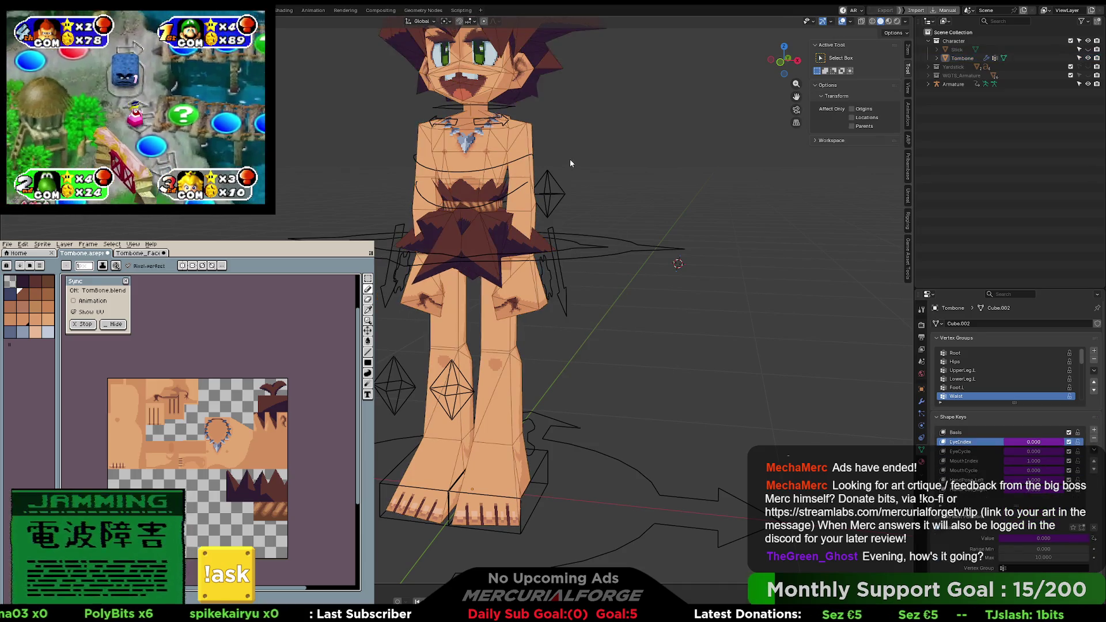
pyautogui.scroll(-1, 570, 164)
pyautogui.keyDown('shift'); pyautogui.moveTo(592, 163); pyautogui.dragTo(589, 200, button='middle'); pyautogui.keyUp('shift')
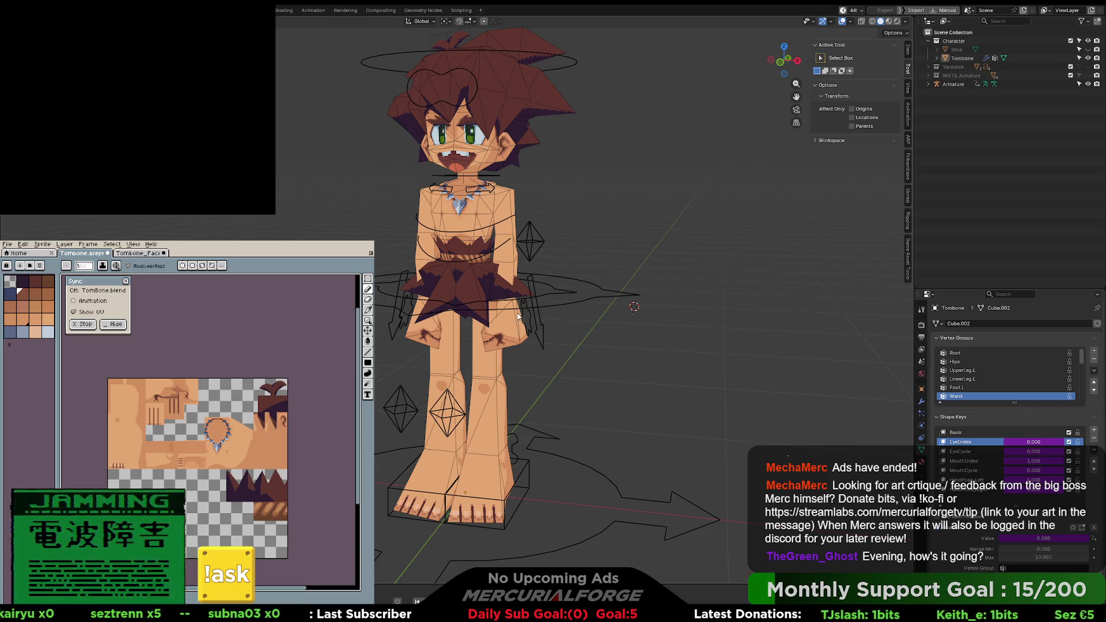
pyautogui.press('Tab')
pyautogui.hotkey('alt', 'h')
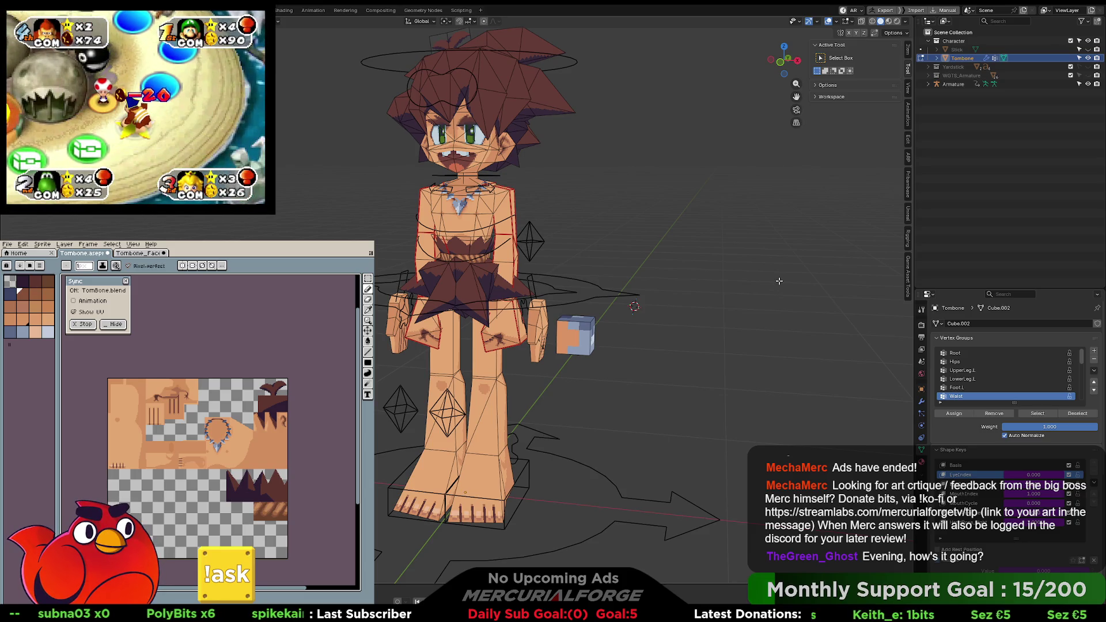
# Step: Play the animation to test the rig
pyautogui.press('space')
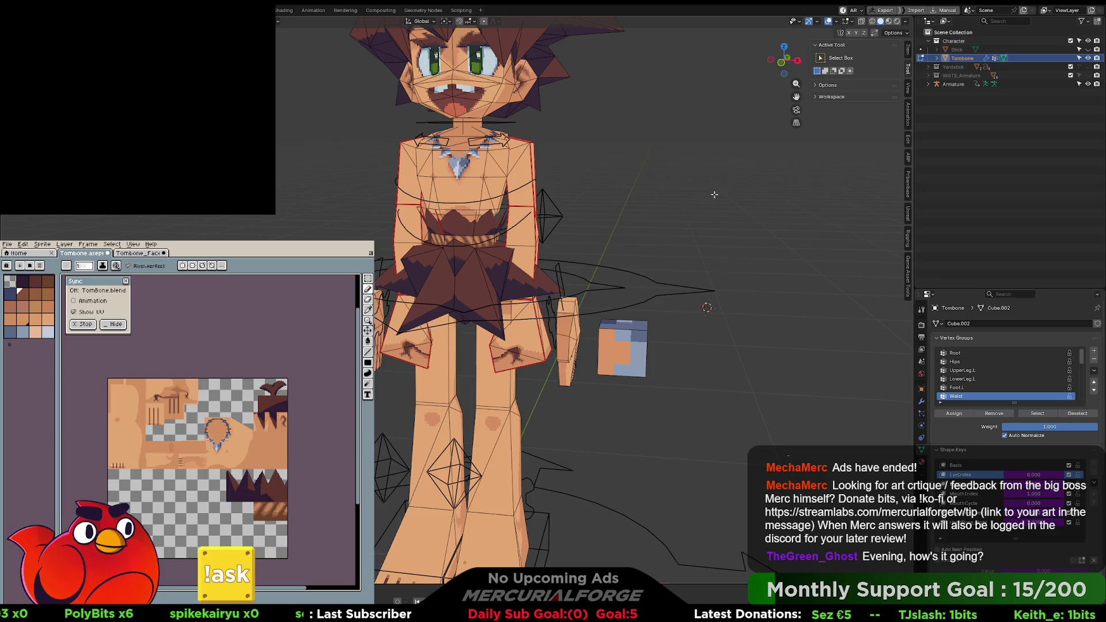
# Step: Check Auto-Rig Pro's skinning and miscellaneous options, then hide the sidebar
pyautogui.click(908, 158)
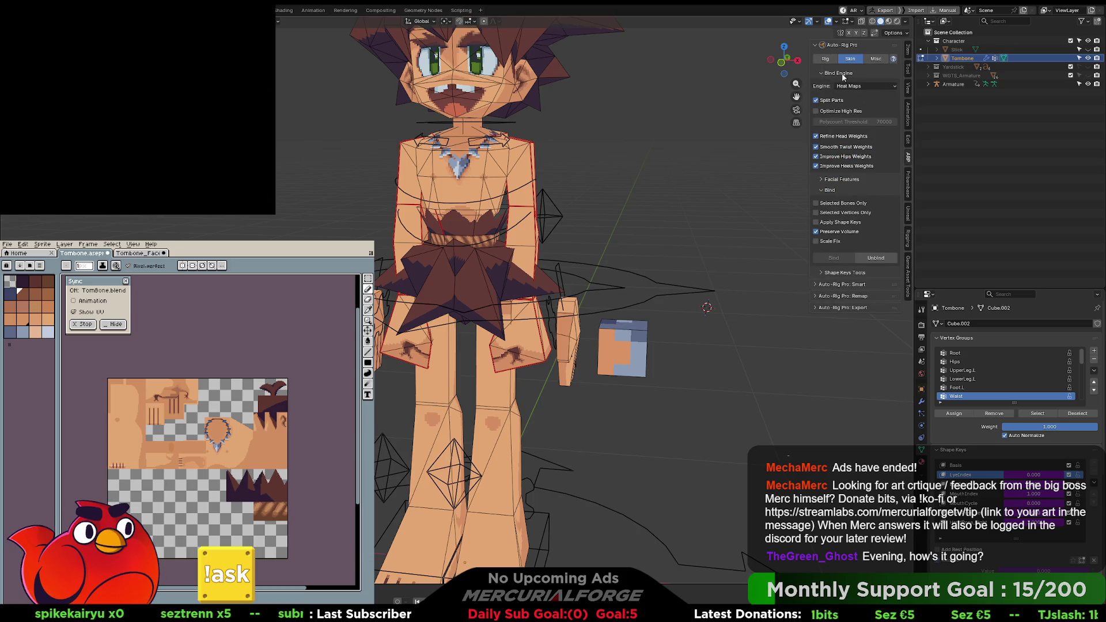
pyautogui.click(875, 59)
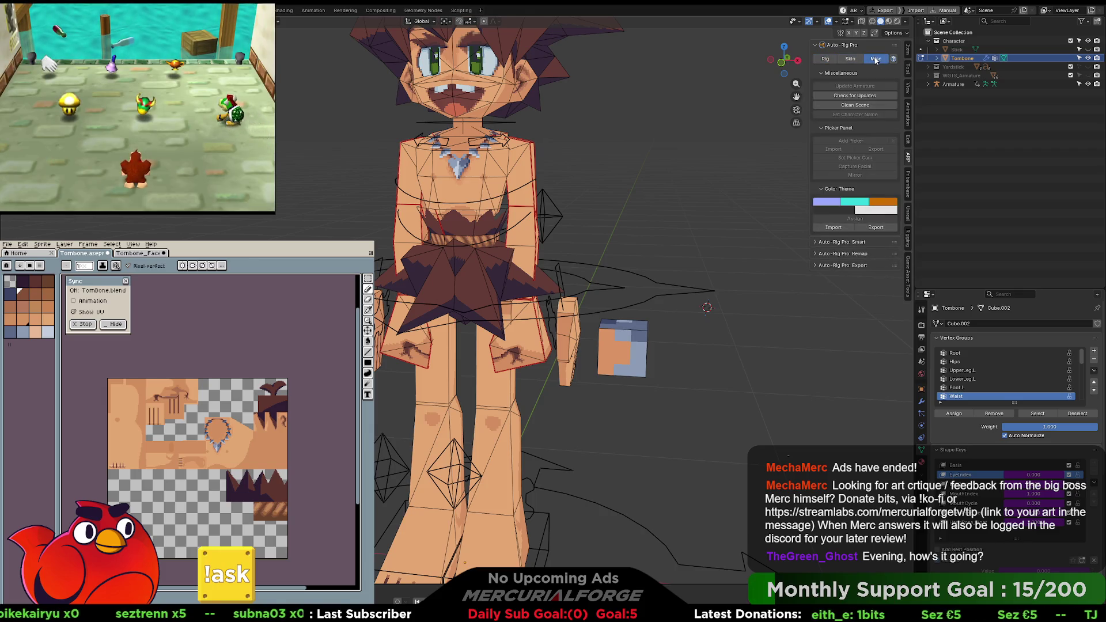
pyautogui.press('n')
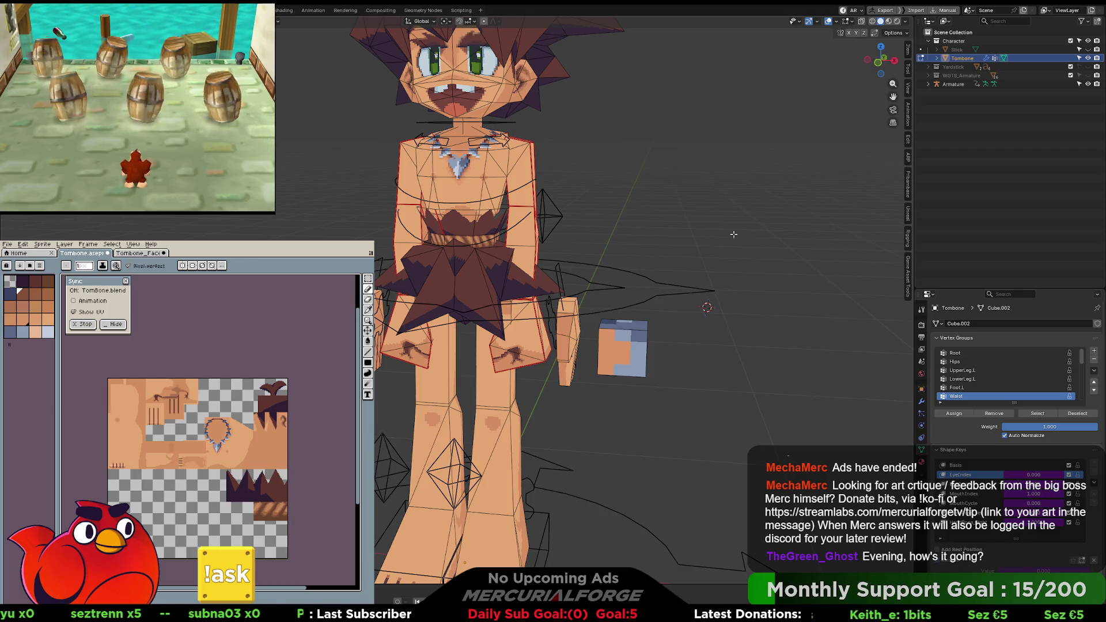
pyautogui.scroll(-5, 749, 222)
pyautogui.moveTo(714, 272)
pyautogui.mouseDown(button='middle')
pyautogui.moveTo(576, 276)
pyautogui.moveTo(714, 274)
pyautogui.moveTo(662, 275)
pyautogui.moveTo(691, 276)
pyautogui.mouseUp(button='middle')
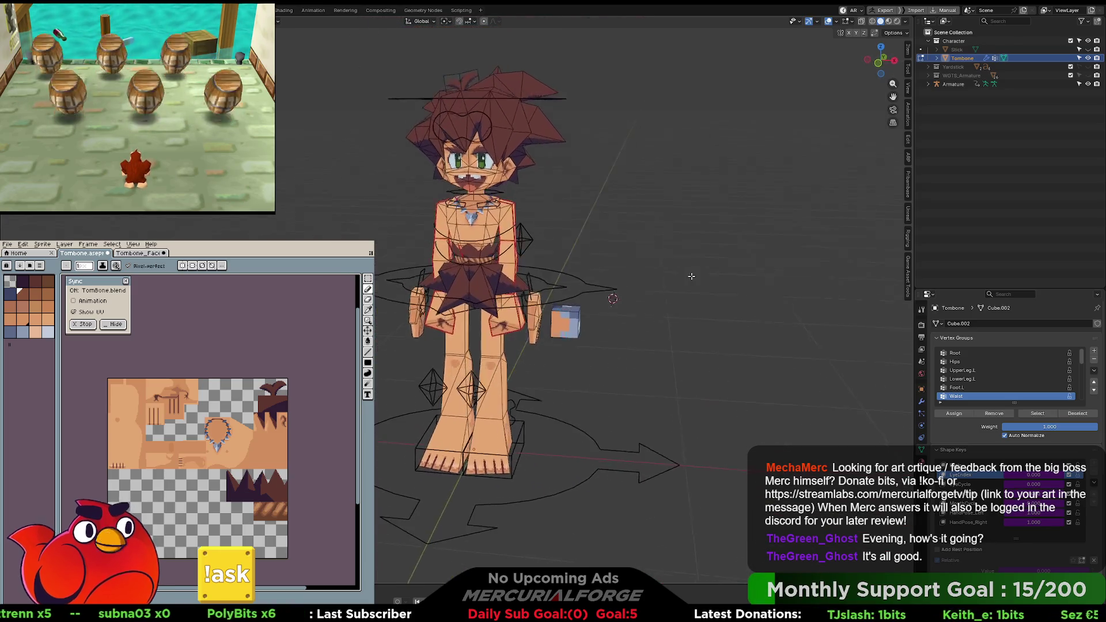
# Step: Reframe the head, return to Object Mode, and switch to the Shading workspace
pyautogui.scroll(4, 691, 276)
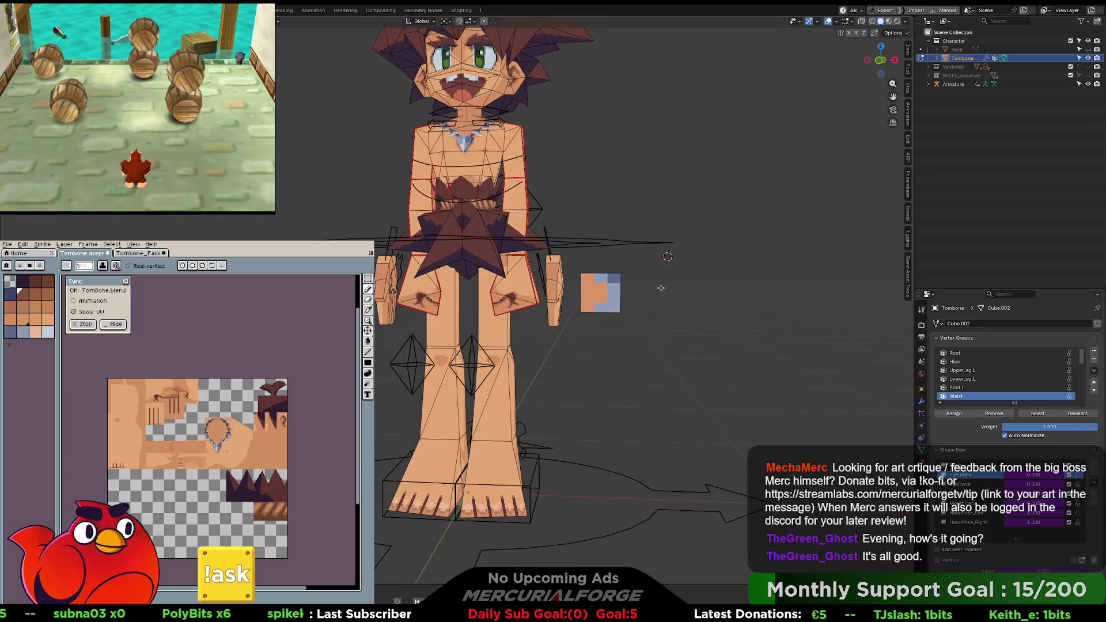
pyautogui.keyDown('shift'); pyautogui.moveTo(551, 291); pyautogui.dragTo(546, 312, button='middle'); pyautogui.keyUp('shift')
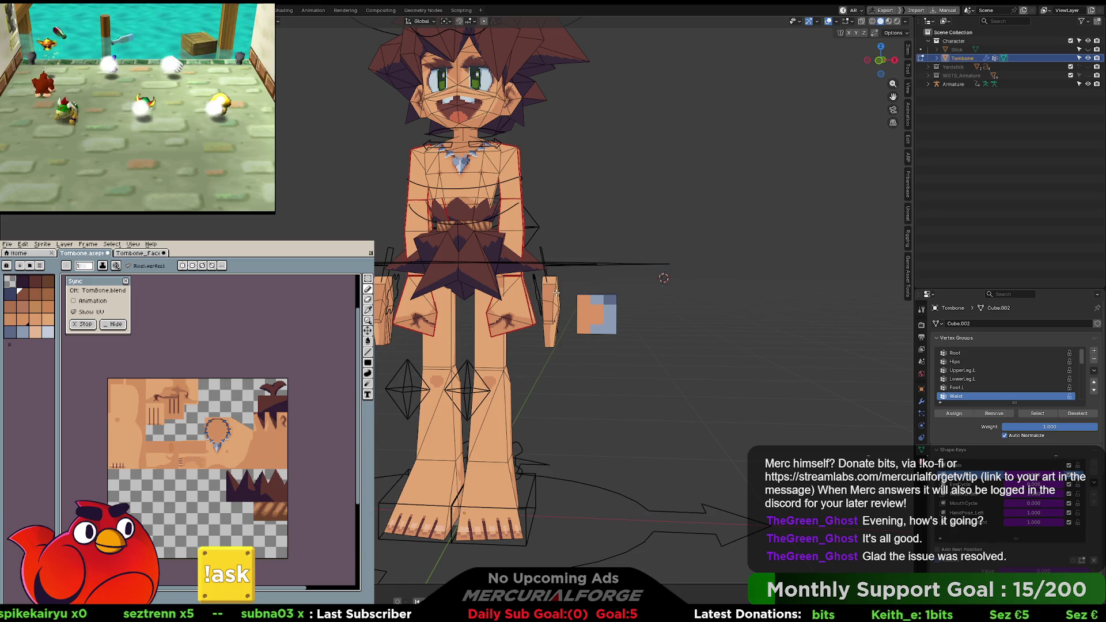
pyautogui.press('Tab')
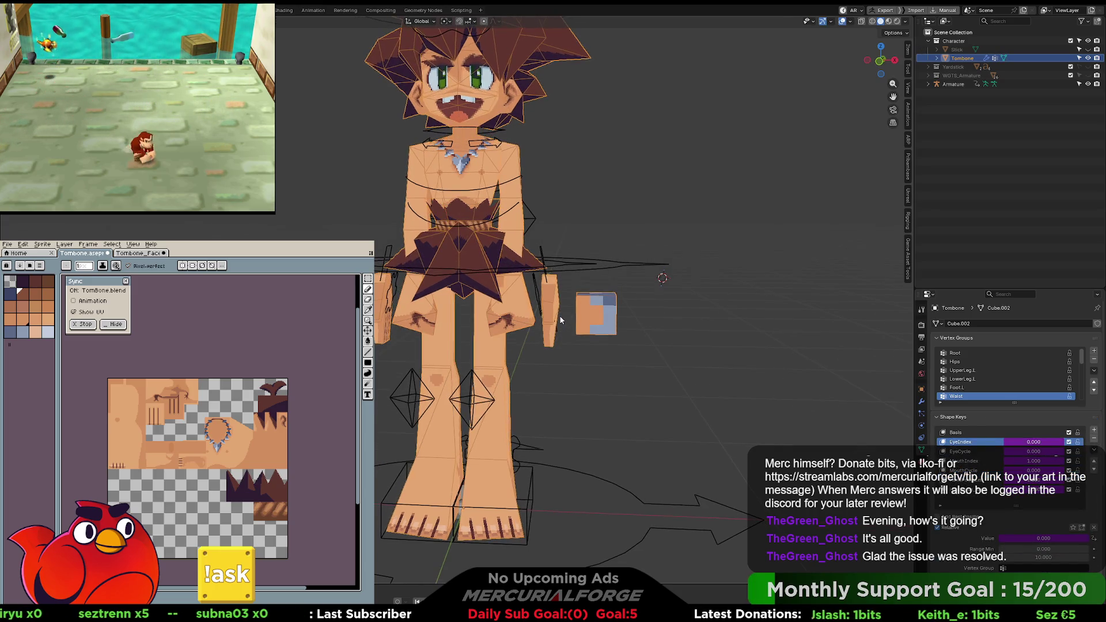
pyautogui.scroll(3, 559, 314)
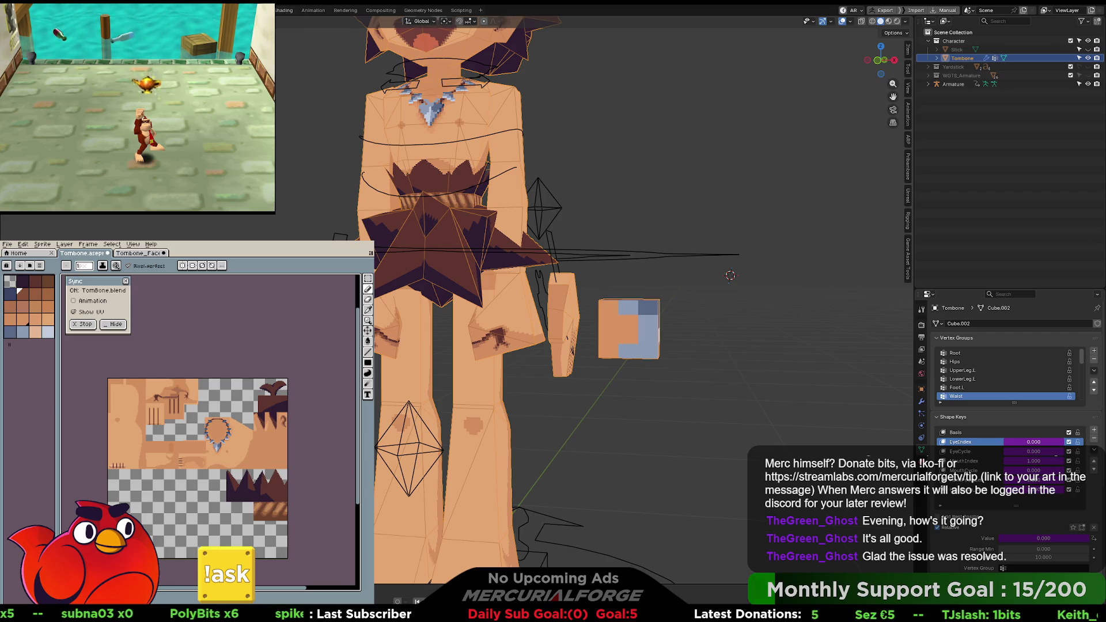
pyautogui.click(282, 11)
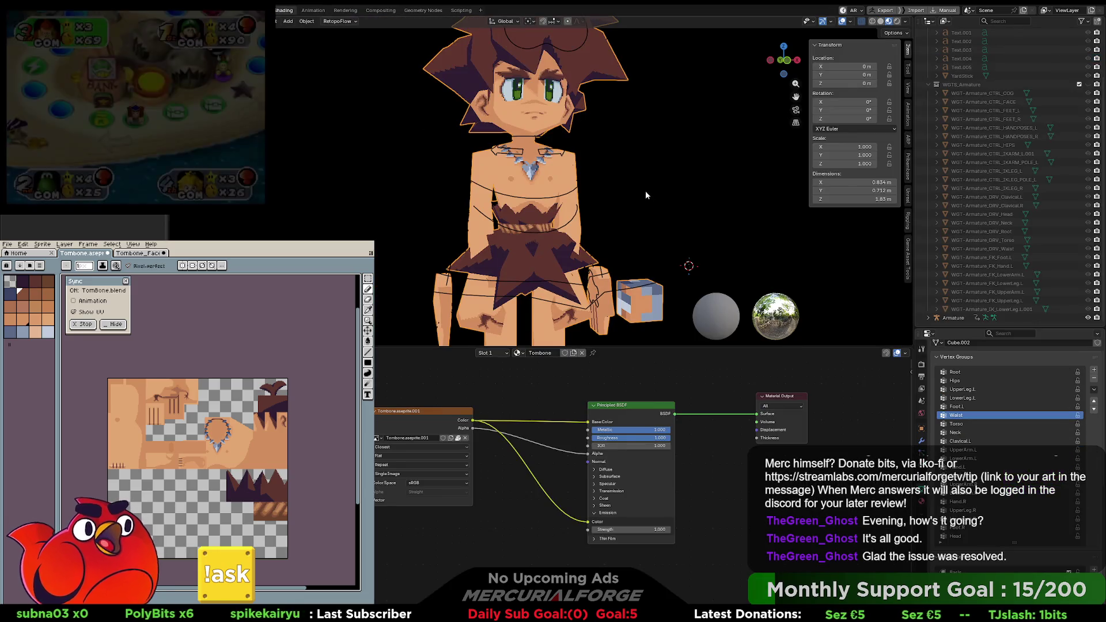
# Step: Show the Tombone material's node tree and slide the nodes into better view
pyautogui.scroll(2, 641, 194)
pyautogui.moveTo(640, 196)
pyautogui.mouseDown(button='middle')
pyautogui.moveTo(613, 188)
pyautogui.moveTo(535, 126)
pyautogui.moveTo(524, 171)
pyautogui.moveTo(558, 157)
pyautogui.moveTo(563, 167)
pyautogui.mouseUp(button='middle')
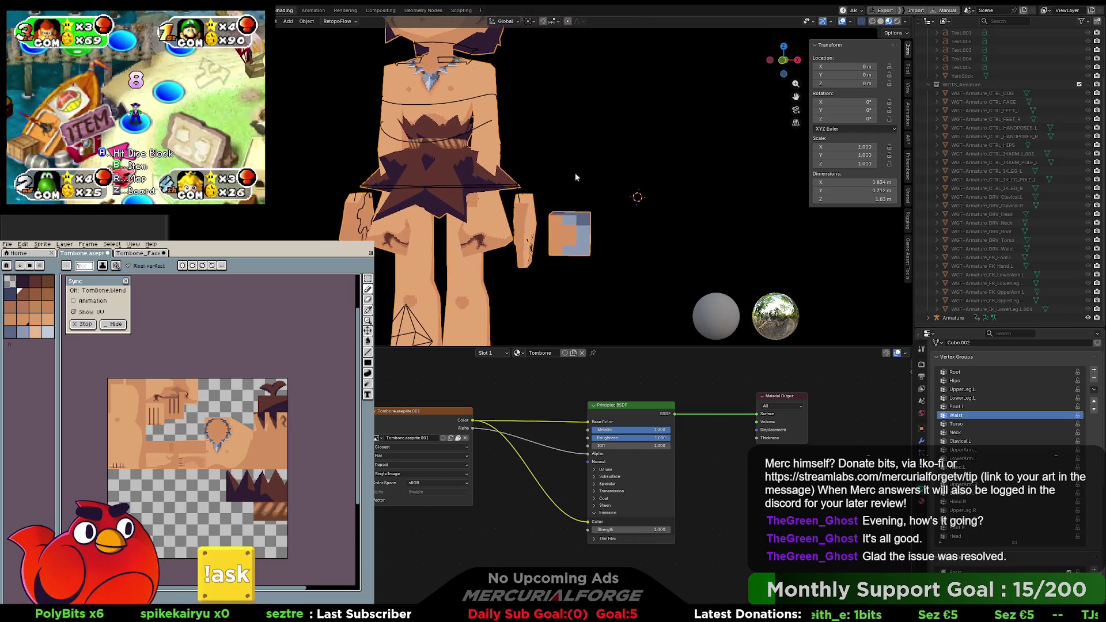
pyautogui.click(921, 500)
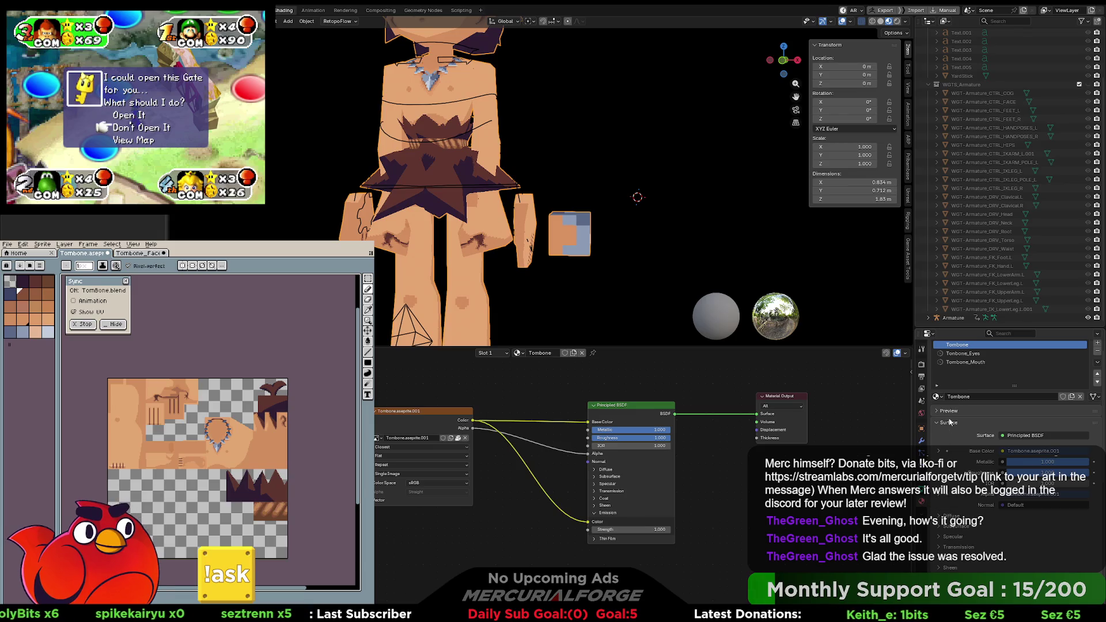
pyautogui.moveTo(644, 387); pyautogui.dragTo(812, 392, button='middle')
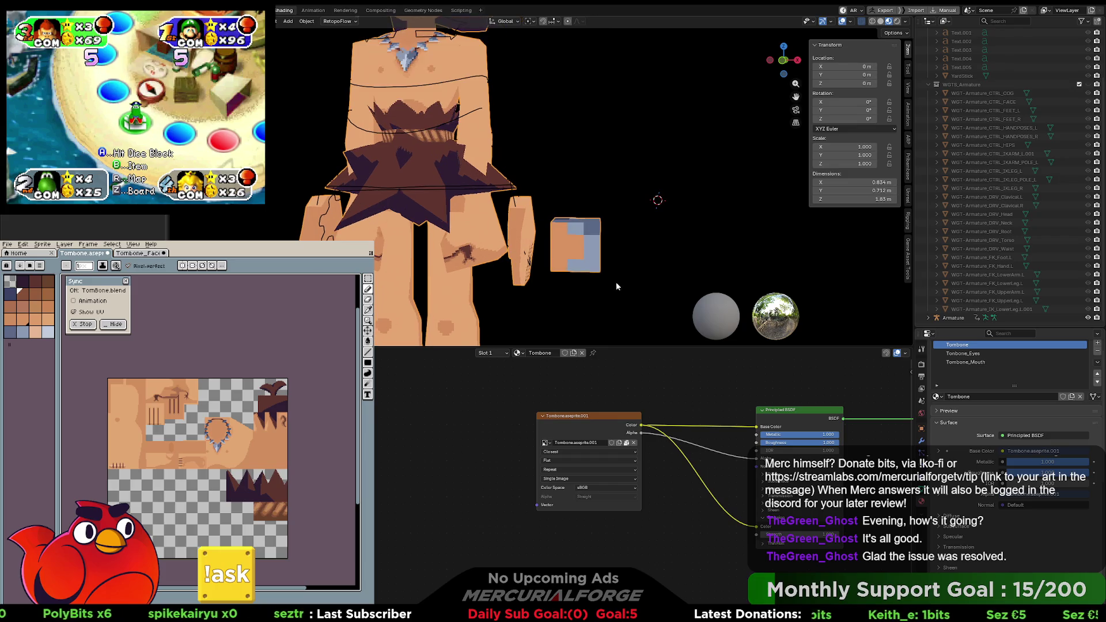
pyautogui.keyDown('shift'); pyautogui.moveTo(600, 281); pyautogui.dragTo(642, 258, button='middle'); pyautogui.keyUp('shift')
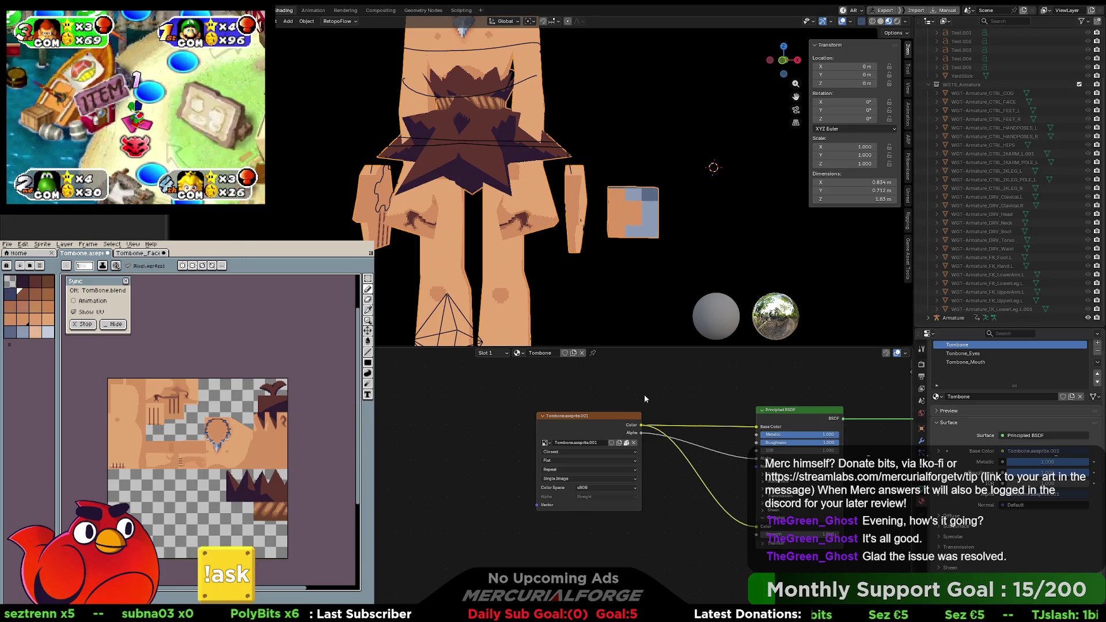
# Step: Return to Object Data and inspect Tombone's vertex groups, opening one group's context menu
pyautogui.click(922, 491)
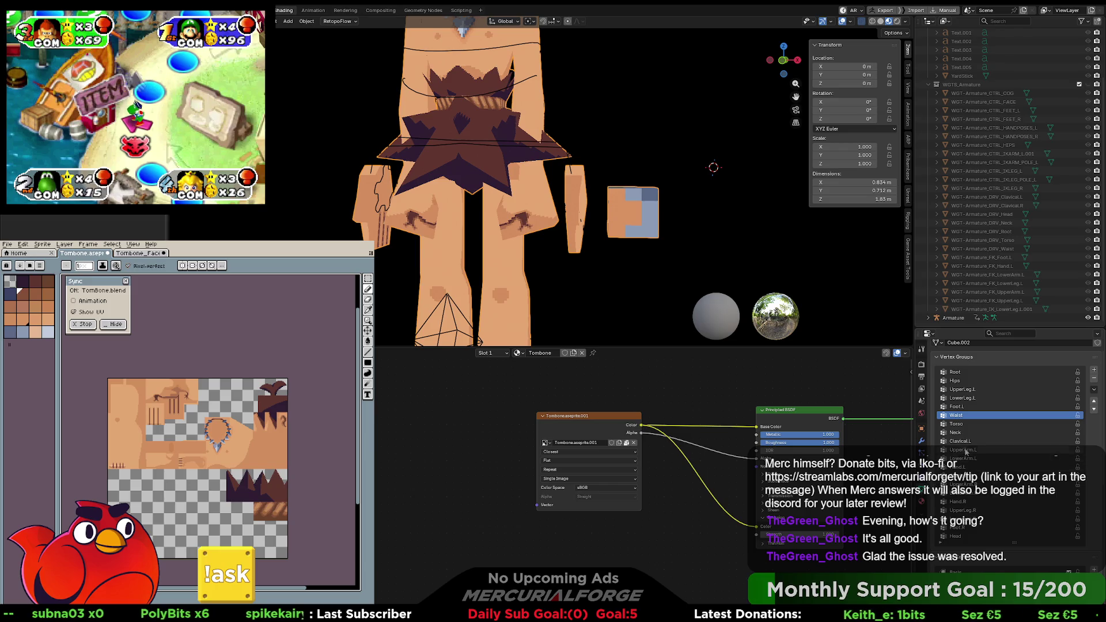
pyautogui.scroll(-2, 987, 506)
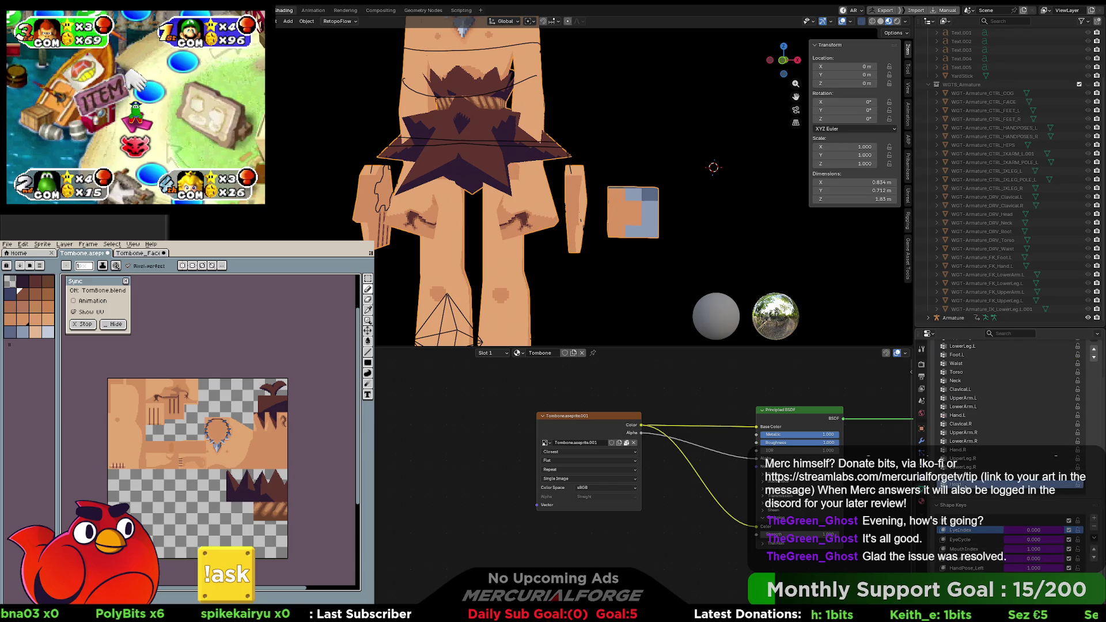
pyautogui.click(1062, 483)
pyautogui.rightClick(1068, 501)
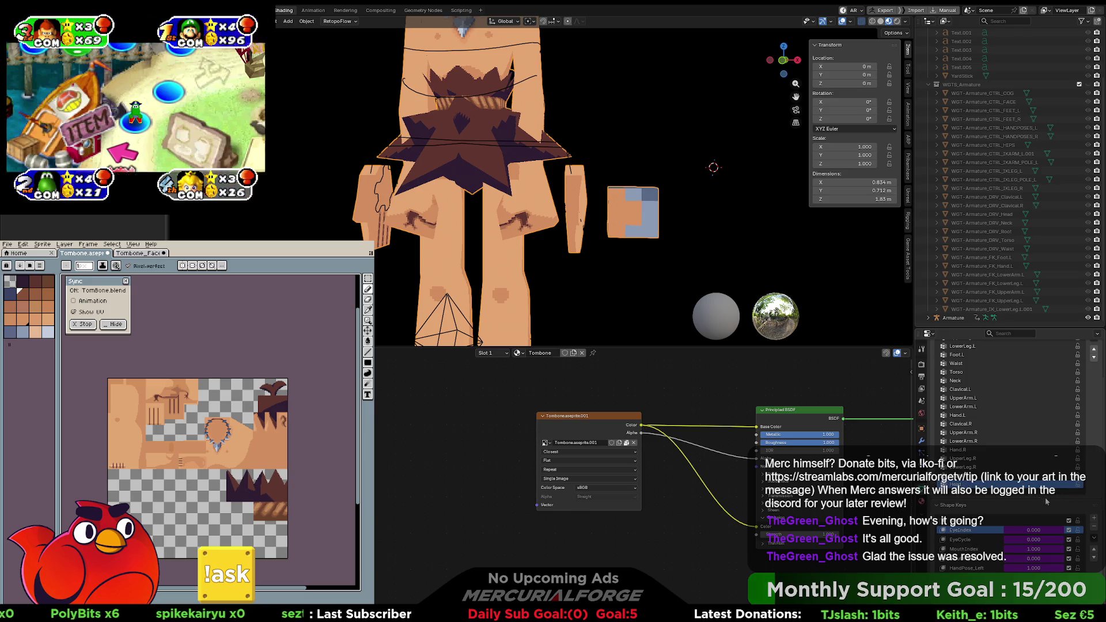
pyautogui.scroll(-5, 990, 465)
pyautogui.scroll(-3, 965, 466)
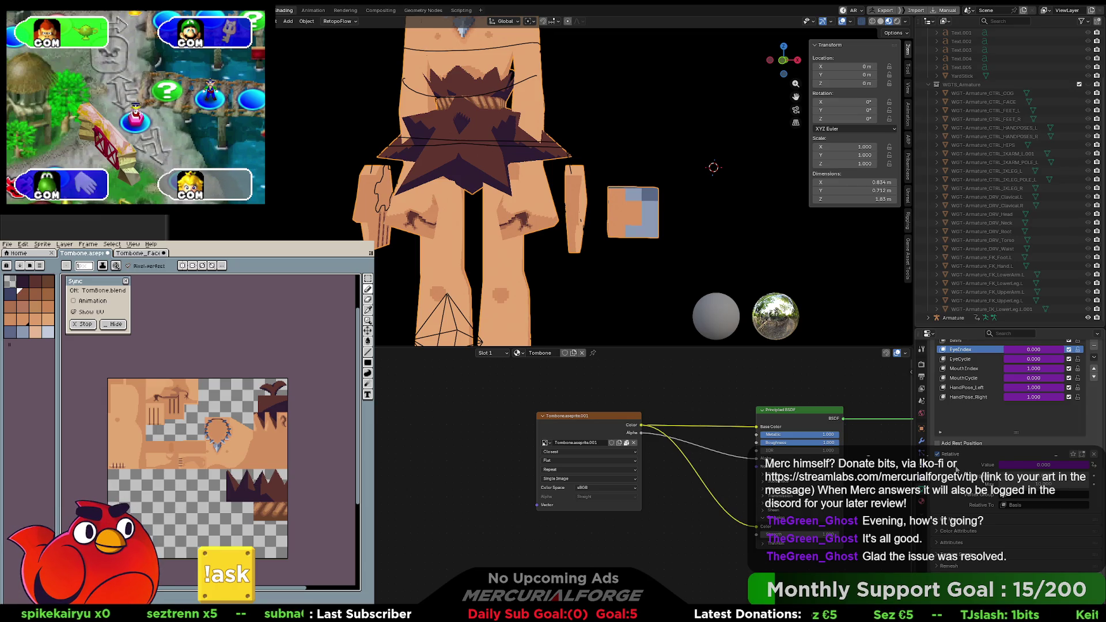
pyautogui.scroll(10, 956, 468)
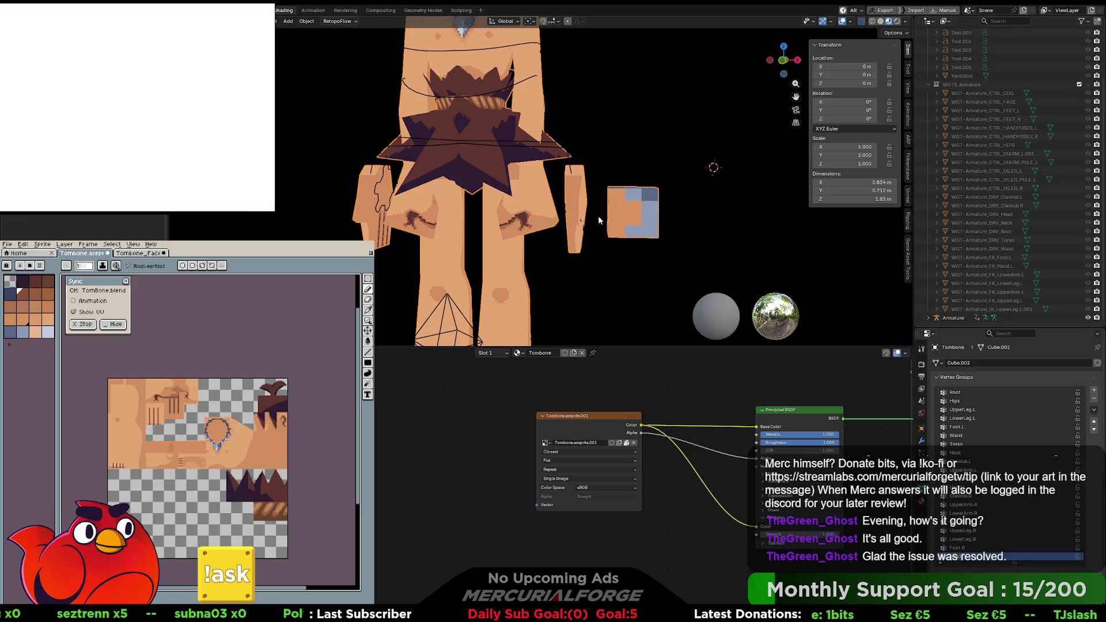
pyautogui.moveTo(596, 226)
pyautogui.mouseDown(button='middle')
pyautogui.moveTo(387, 237)
pyautogui.moveTo(596, 227)
pyautogui.mouseUp(button='middle')
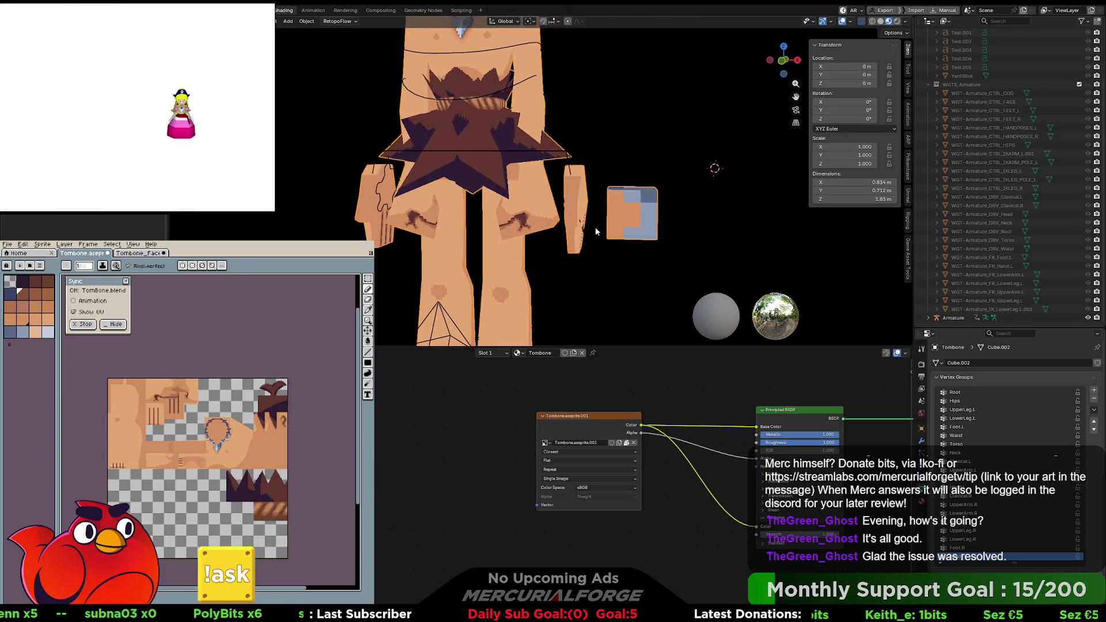
pyautogui.scroll(1, 596, 231)
pyautogui.scroll(-1, 585, 201)
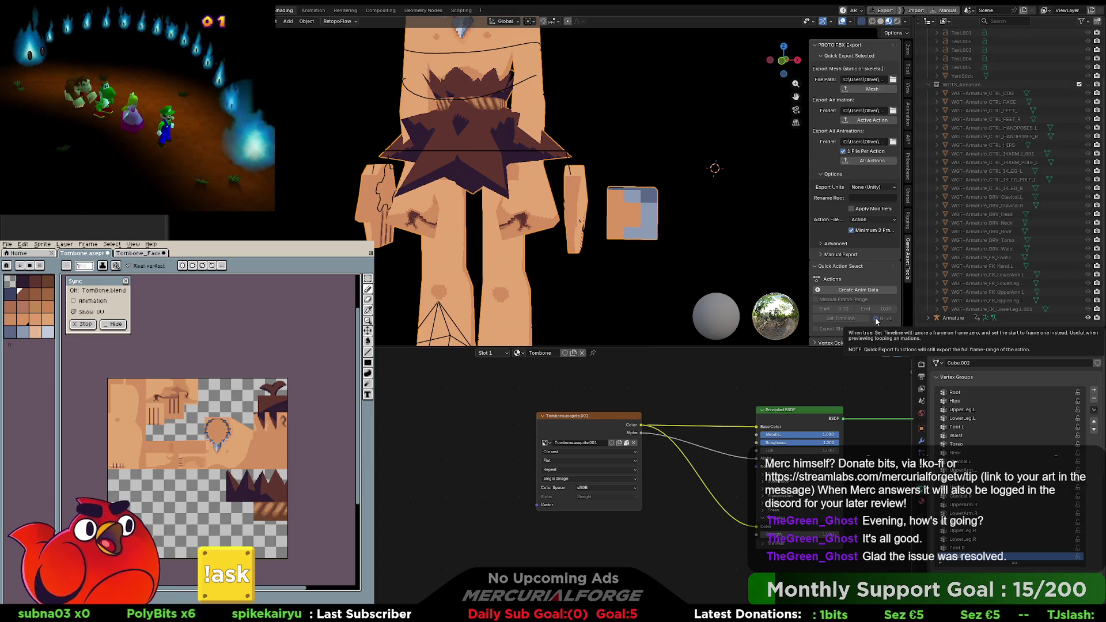
# Step: Hide the export sidebar, make room in the node editor, and add a Utilities > Math node
pyautogui.press('n')
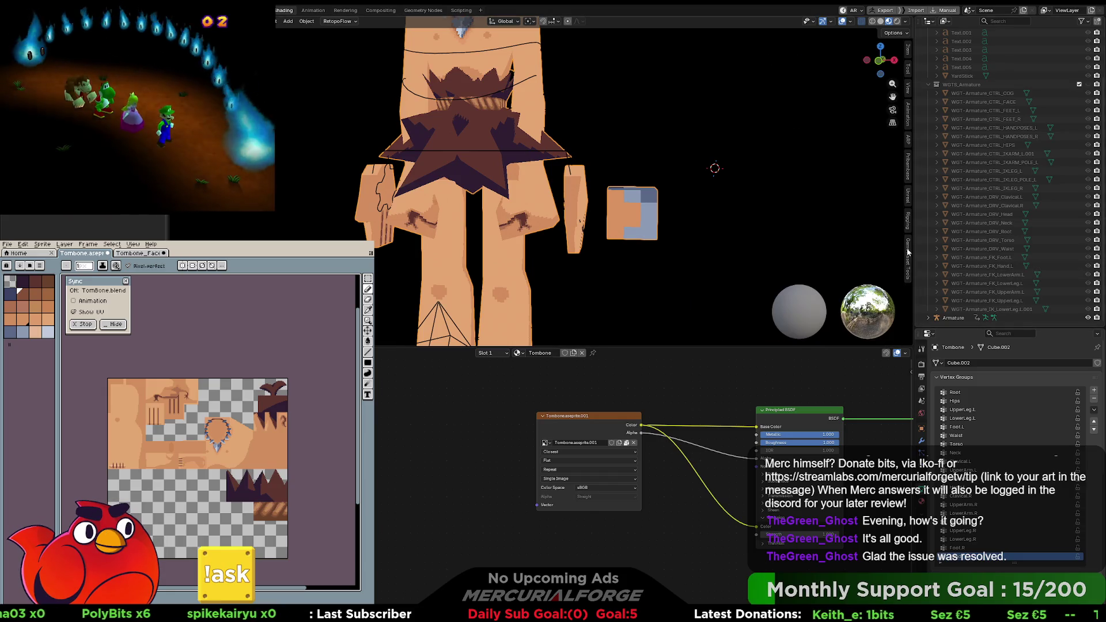
pyautogui.moveTo(721, 222)
pyautogui.mouseDown(button='middle')
pyautogui.moveTo(692, 223)
pyautogui.moveTo(703, 224)
pyautogui.moveTo(686, 246)
pyautogui.moveTo(706, 261)
pyautogui.moveTo(682, 252)
pyautogui.mouseUp(button='middle')
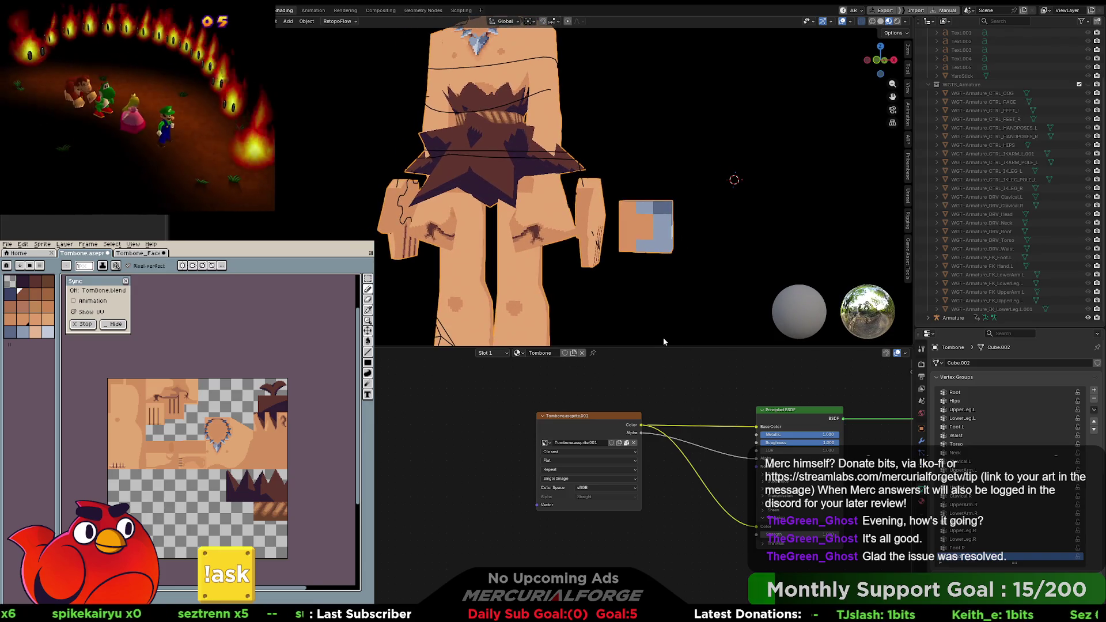
pyautogui.moveTo(552, 382); pyautogui.dragTo(735, 391, button='middle')
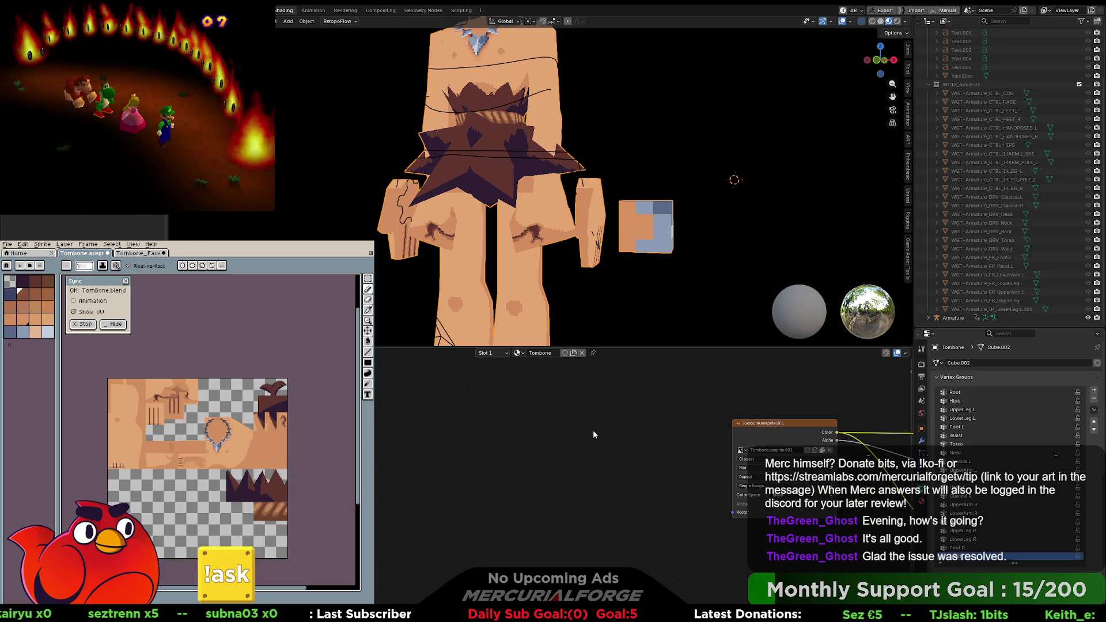
pyautogui.rightClick(562, 449)
pyautogui.moveTo(563, 449)
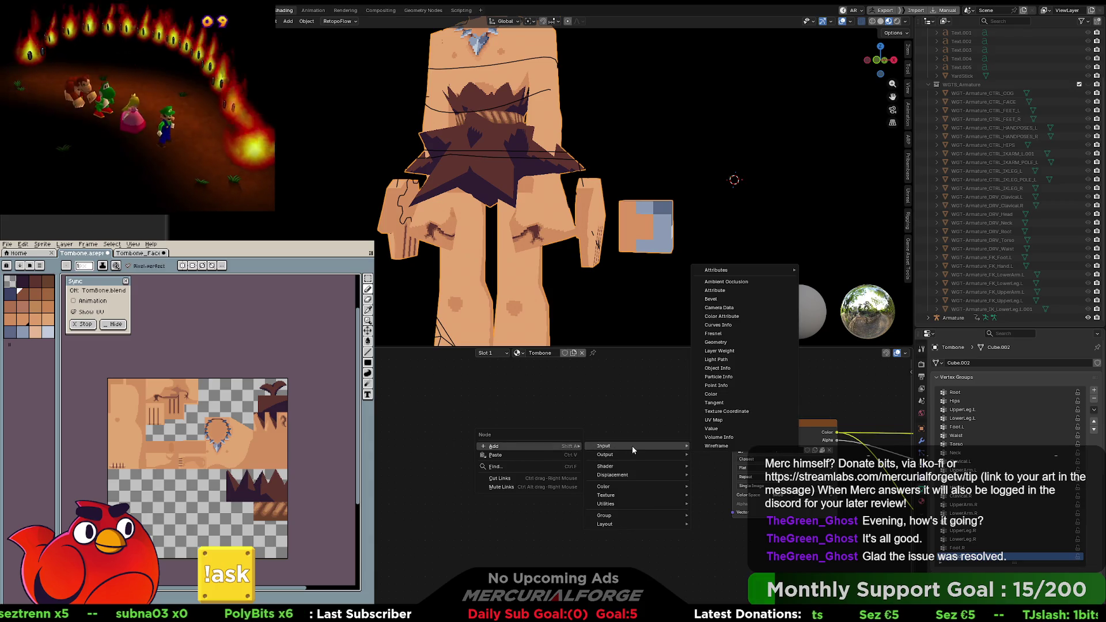
pyautogui.moveTo(631, 486)
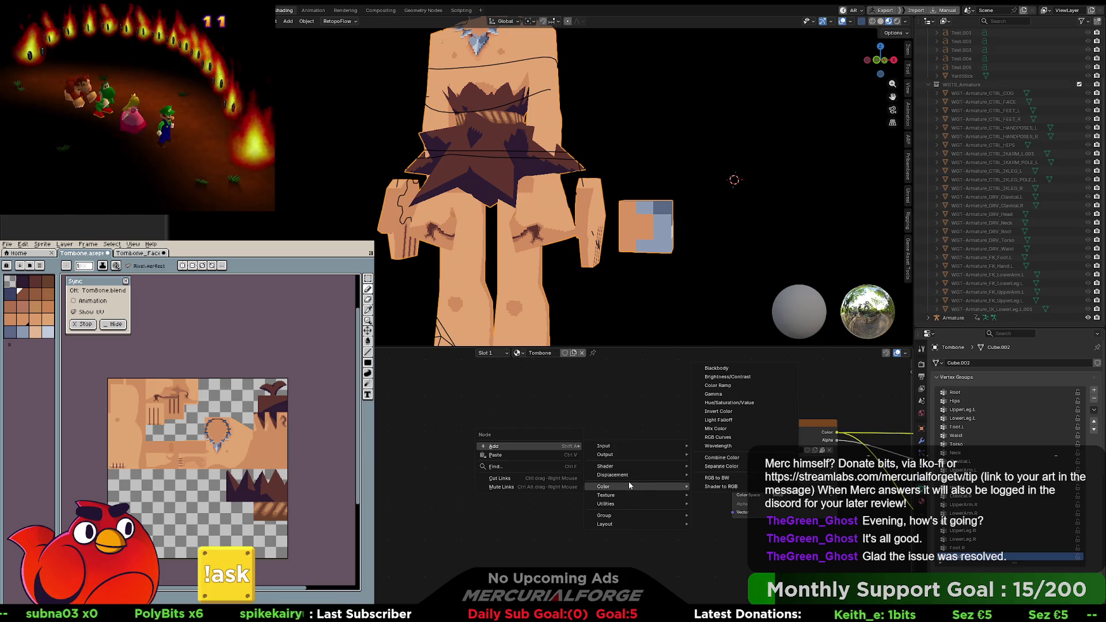
pyautogui.moveTo(618, 505)
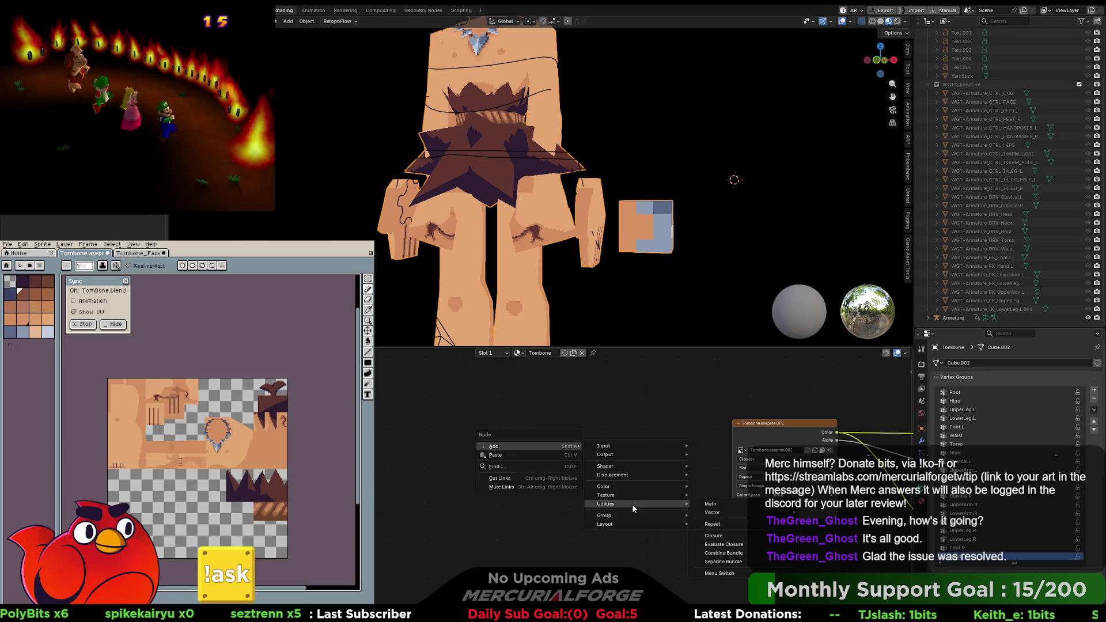
pyautogui.moveTo(733, 504)
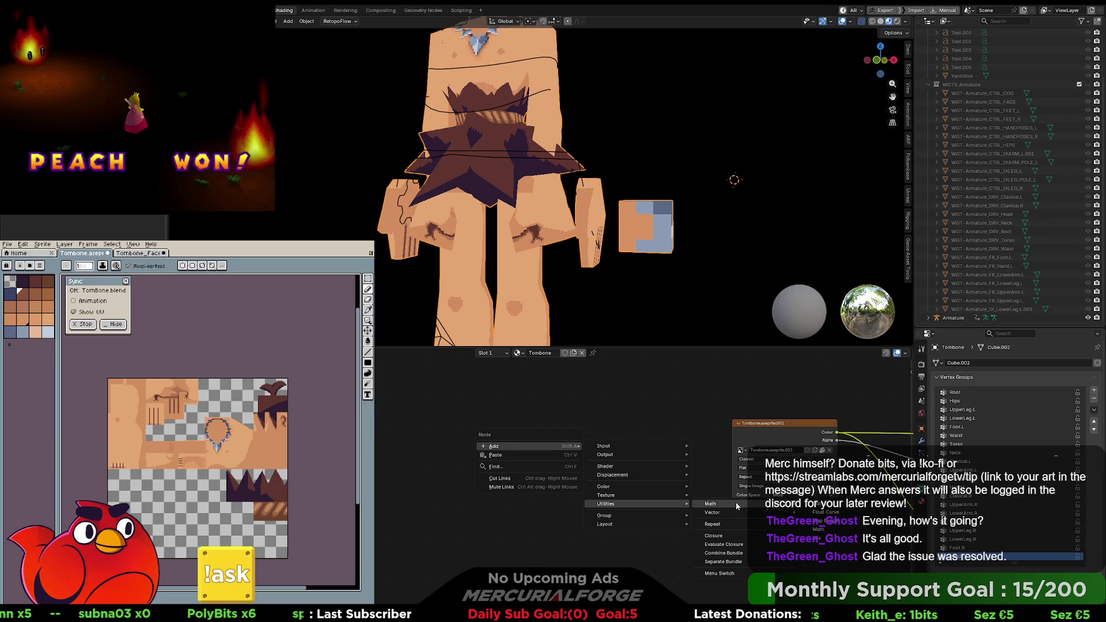
pyautogui.click(827, 528)
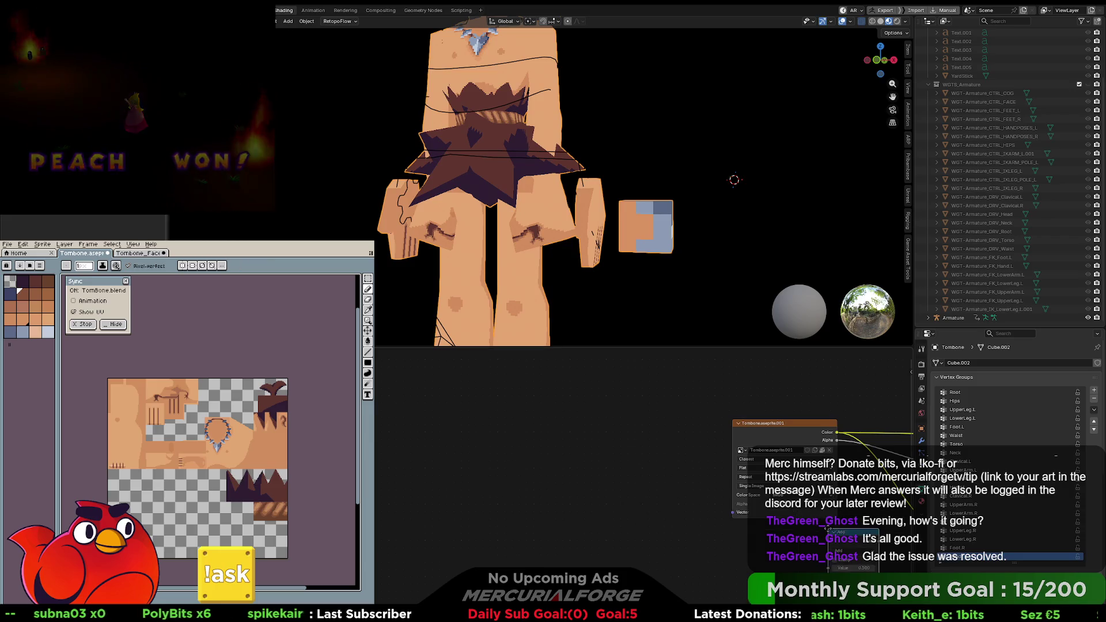
# Step: Drop the Math node left of the image node, set it to Greater Than, and reposition it
pyautogui.click(581, 419)
pyautogui.click(601, 441)
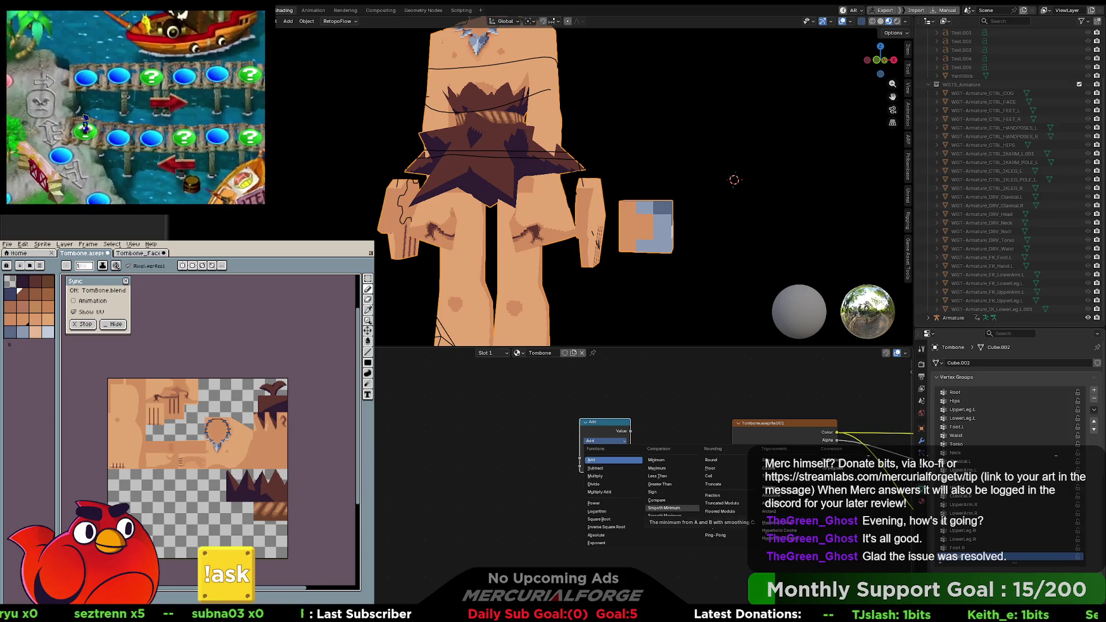
pyautogui.click(657, 483)
pyautogui.moveTo(594, 429); pyautogui.dragTo(618, 421)
pyautogui.moveTo(573, 450); pyautogui.dragTo(613, 450, button='middle')
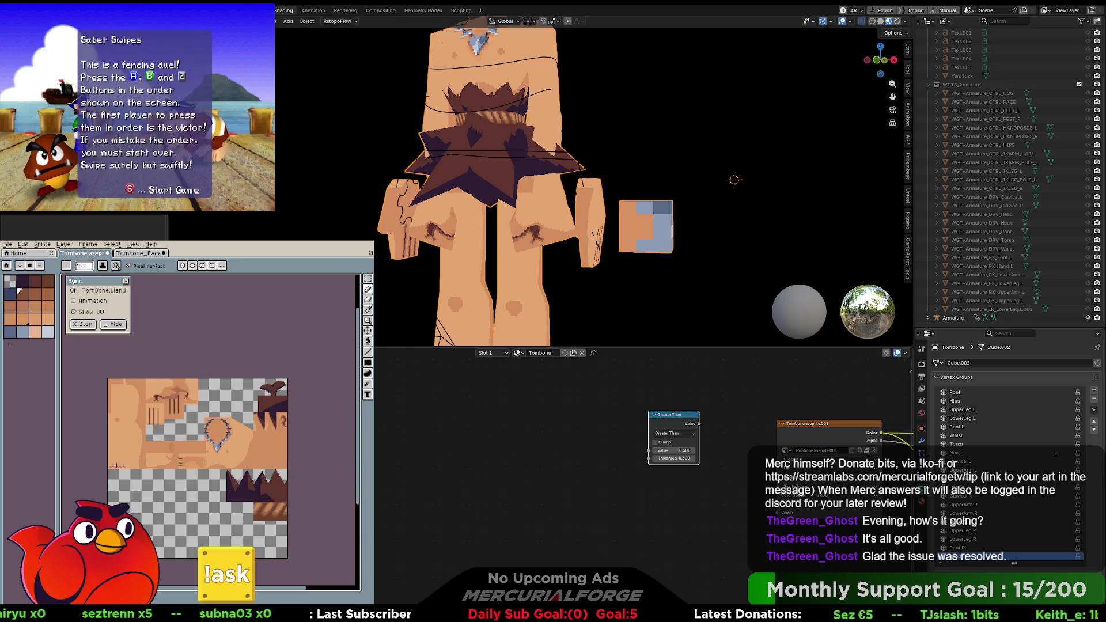
pyautogui.moveTo(670, 415); pyautogui.dragTo(631, 436)
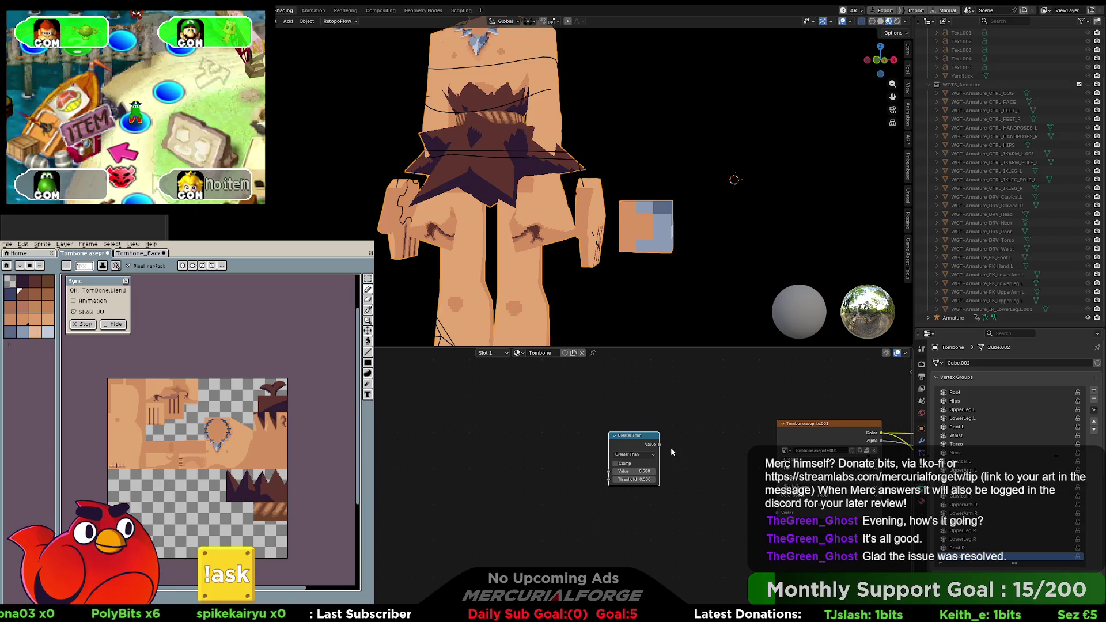
# Step: Pan the node editor and move the Image Texture node up-left above the Greater Than node
pyautogui.rightClick(668, 444)
pyautogui.moveTo(692, 435)
pyautogui.mouseDown(button='middle')
pyautogui.moveTo(484, 416)
pyautogui.moveTo(507, 418)
pyautogui.moveTo(516, 466)
pyautogui.mouseUp(button='middle')
pyautogui.moveTo(627, 468)
pyautogui.mouseDown()
pyautogui.moveTo(606, 399)
pyautogui.moveTo(465, 362)
pyautogui.mouseUp()
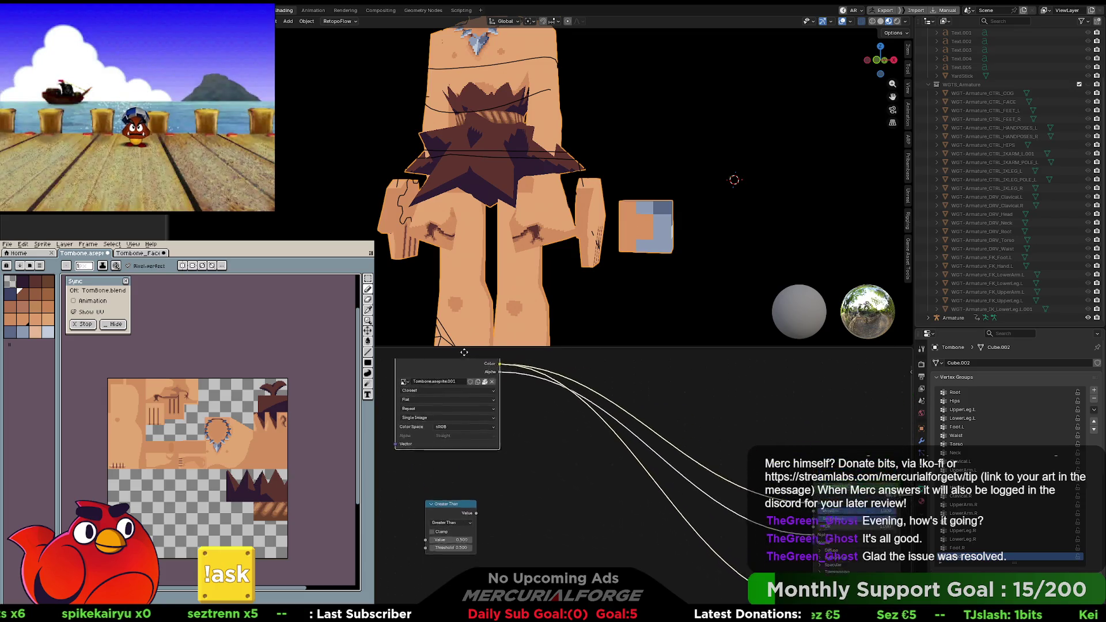
pyautogui.moveTo(563, 457); pyautogui.dragTo(611, 419, button='middle')
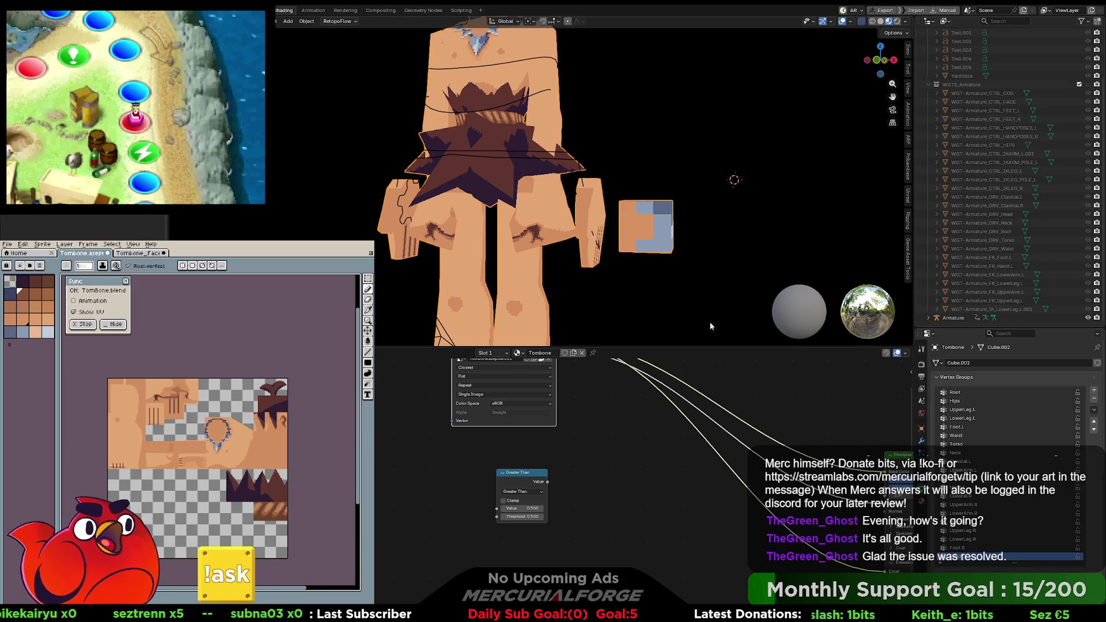
# Step: In the Modifiers tab, assign a vertex group to the Mask modifier with threshold 0.052
pyautogui.click(921, 441)
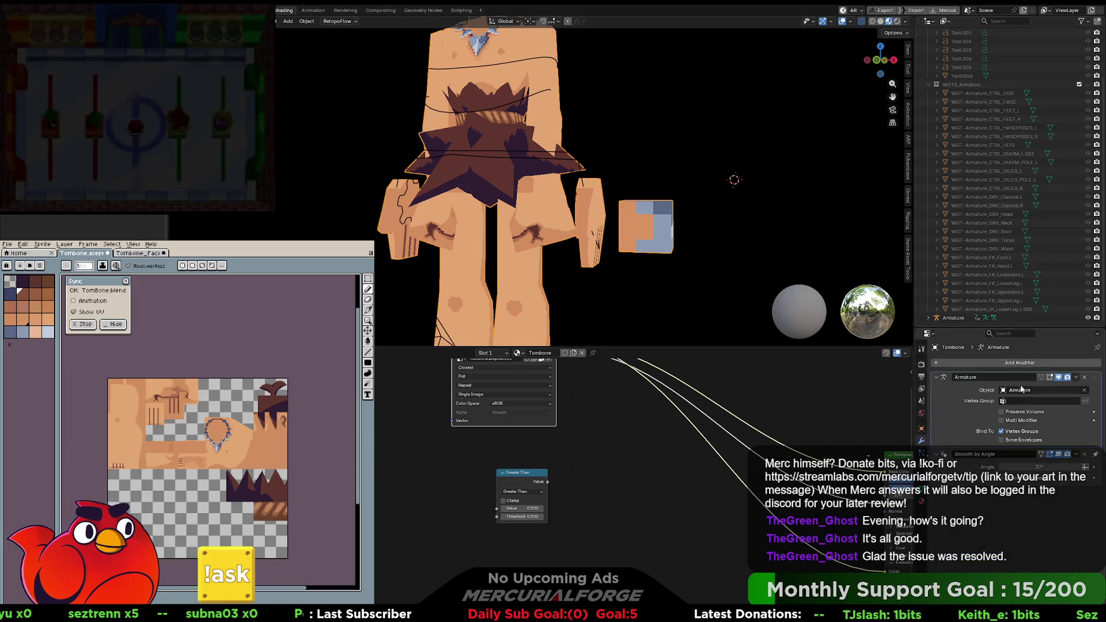
pyautogui.click(1020, 363)
pyautogui.press('Escape')
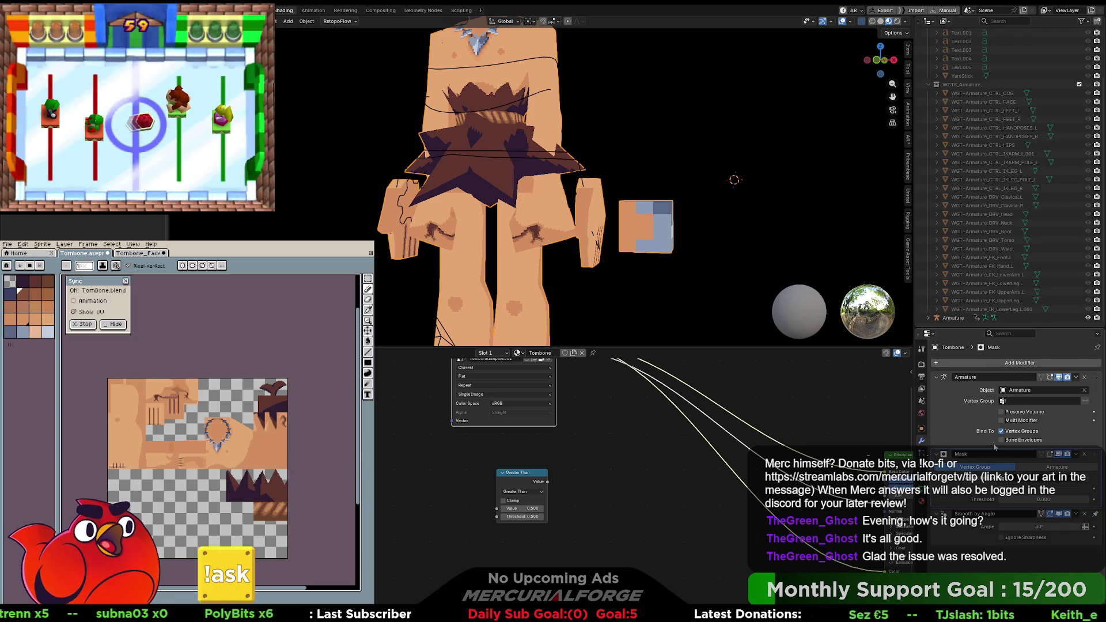
pyautogui.click(1015, 480)
pyautogui.click(1015, 502)
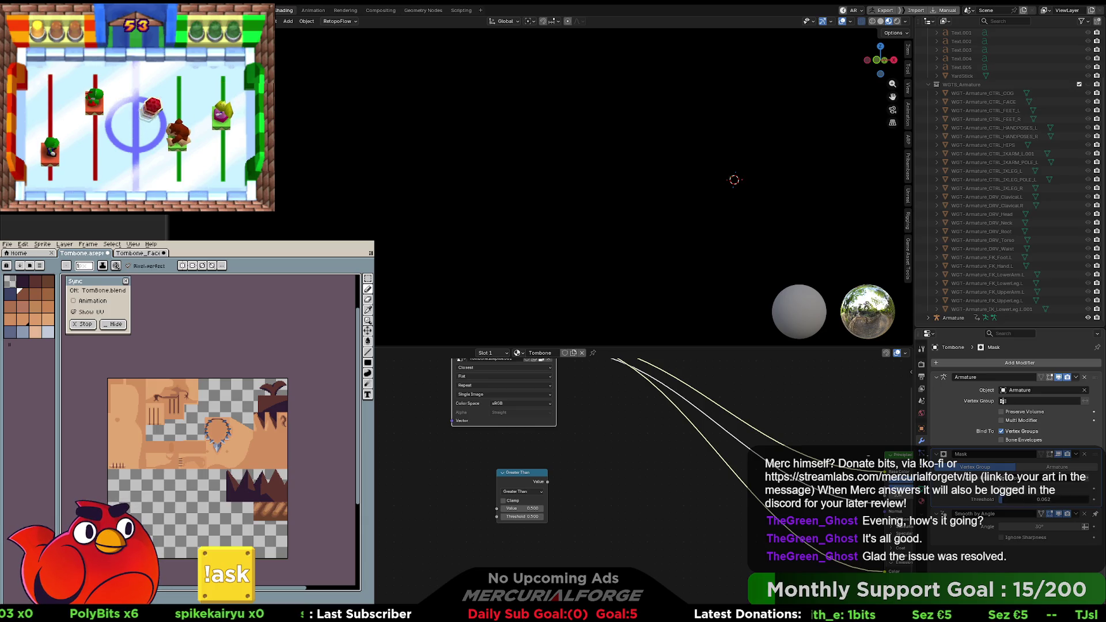
pyautogui.moveTo(1030, 499); pyautogui.dragTo(1039, 499)
# Step: Try the Mask modifier's Armature mode with an armature, then switch back to Vertex Group mode
pyautogui.click(1030, 468)
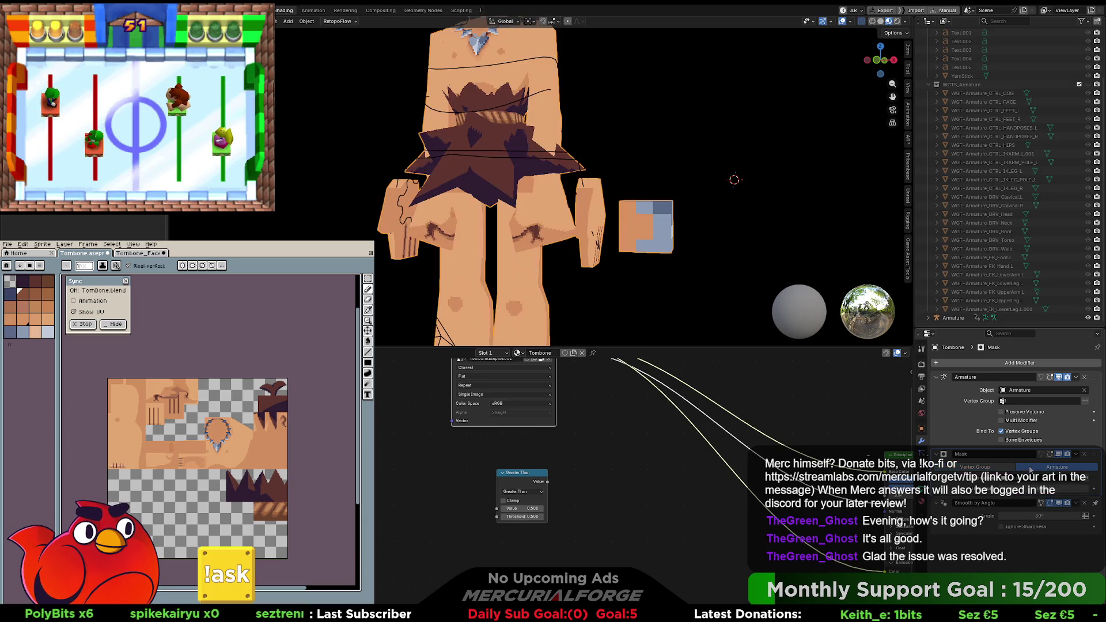
pyautogui.click(1022, 489)
pyautogui.click(1062, 479)
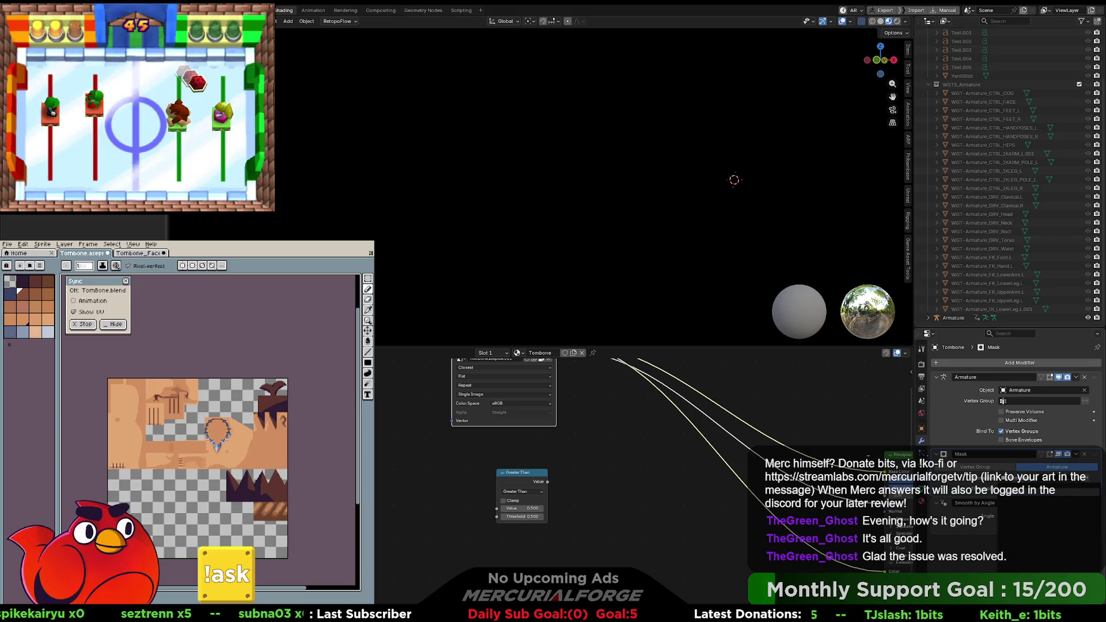
pyautogui.click(1077, 479)
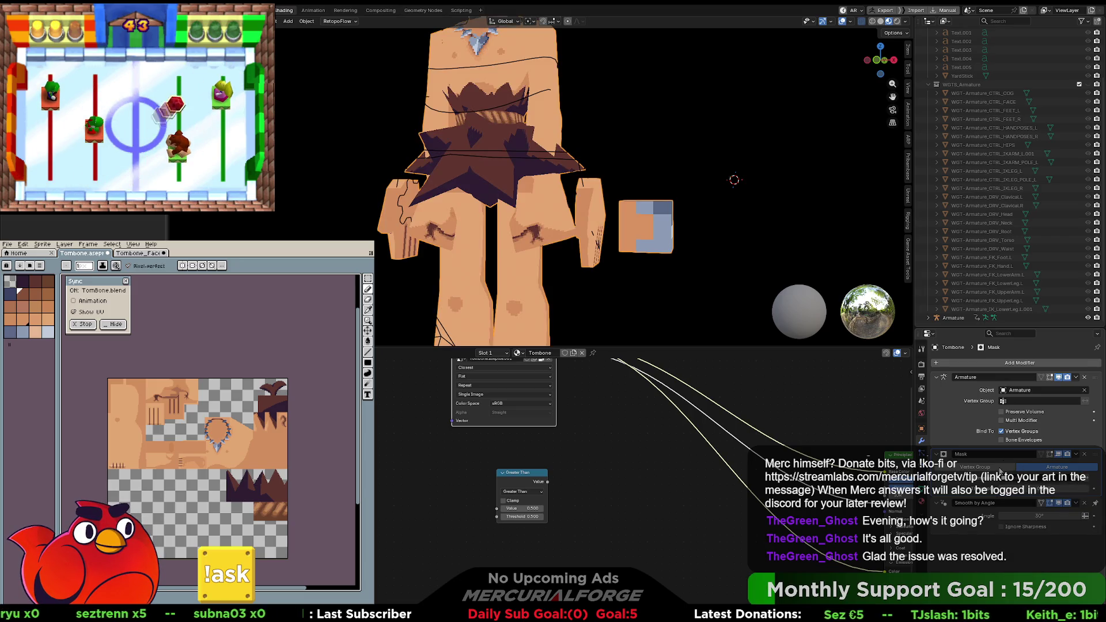
pyautogui.click(975, 467)
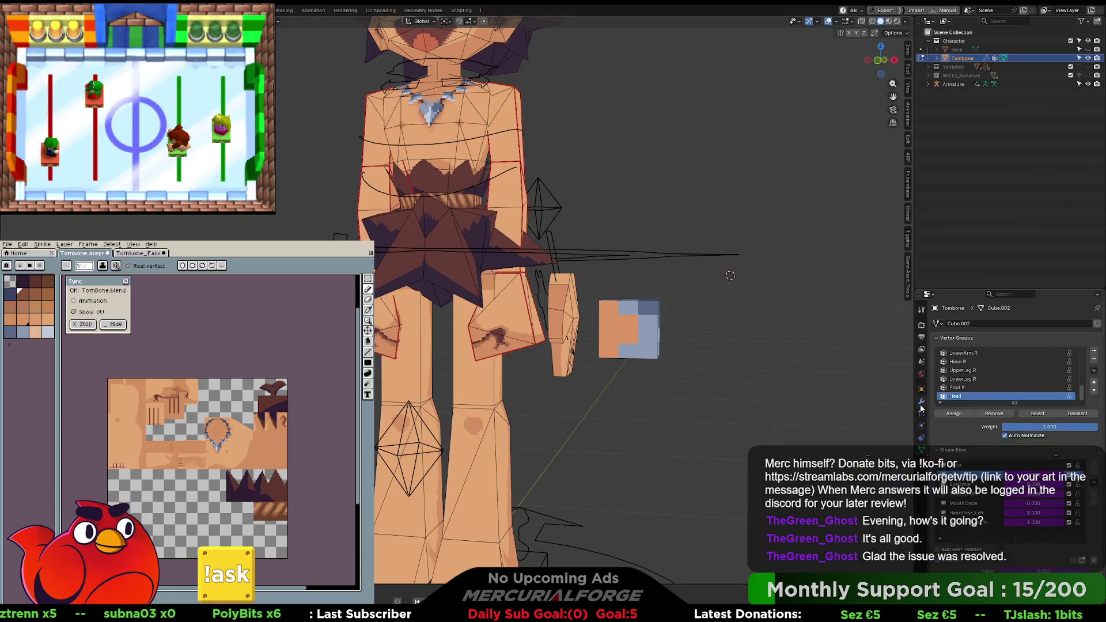
# Step: Point Tombone's Mask modifier at the UpperLeg.L vertex group
pyautogui.click(920, 403)
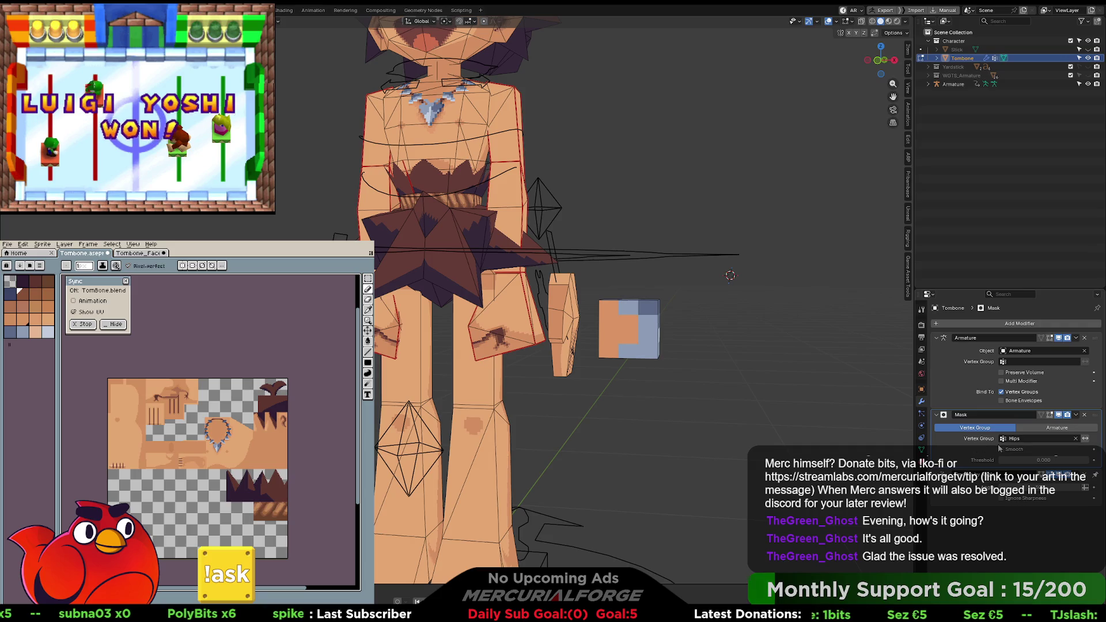
pyautogui.click(1029, 439)
pyautogui.click(1021, 469)
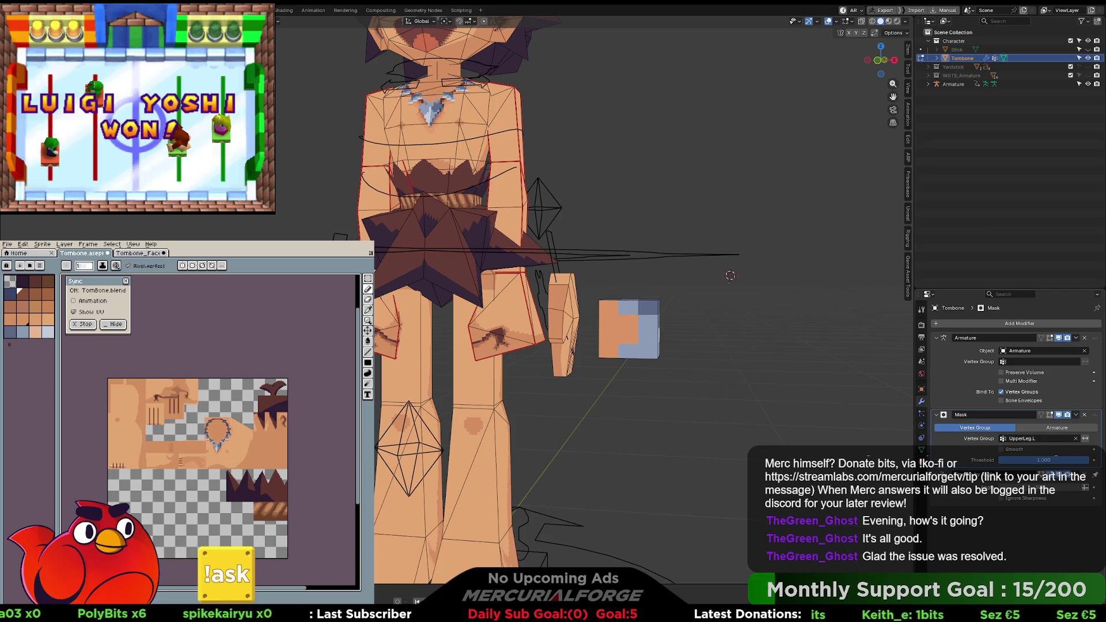
pyautogui.scroll(-1, 713, 380)
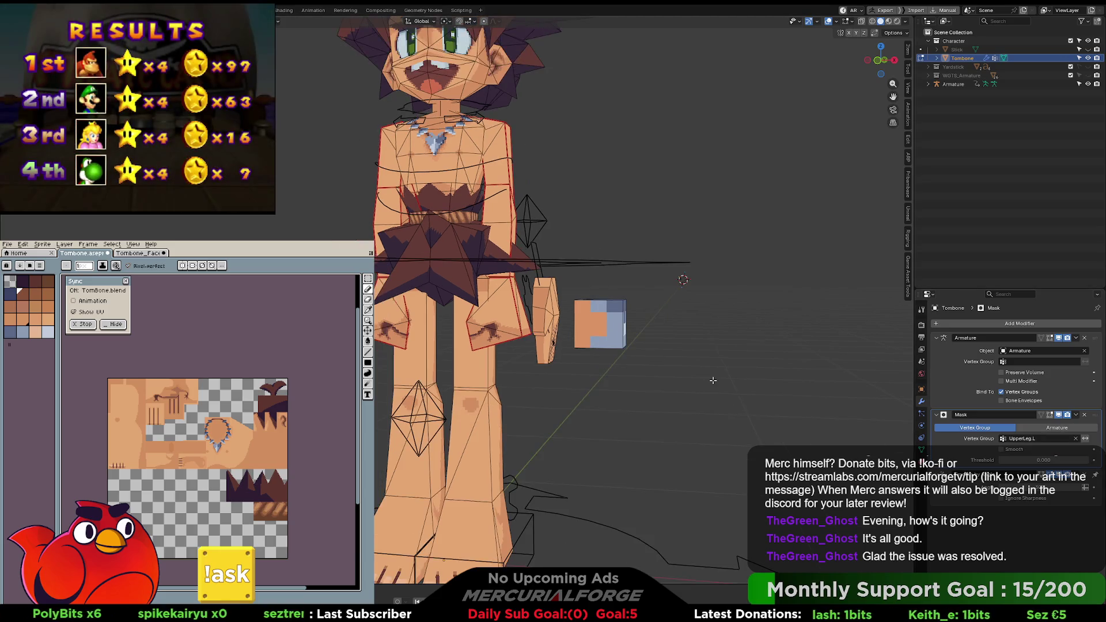
# Step: Leave Edit Mode, invert the mask and set its Threshold to 0
pyautogui.press('Tab')
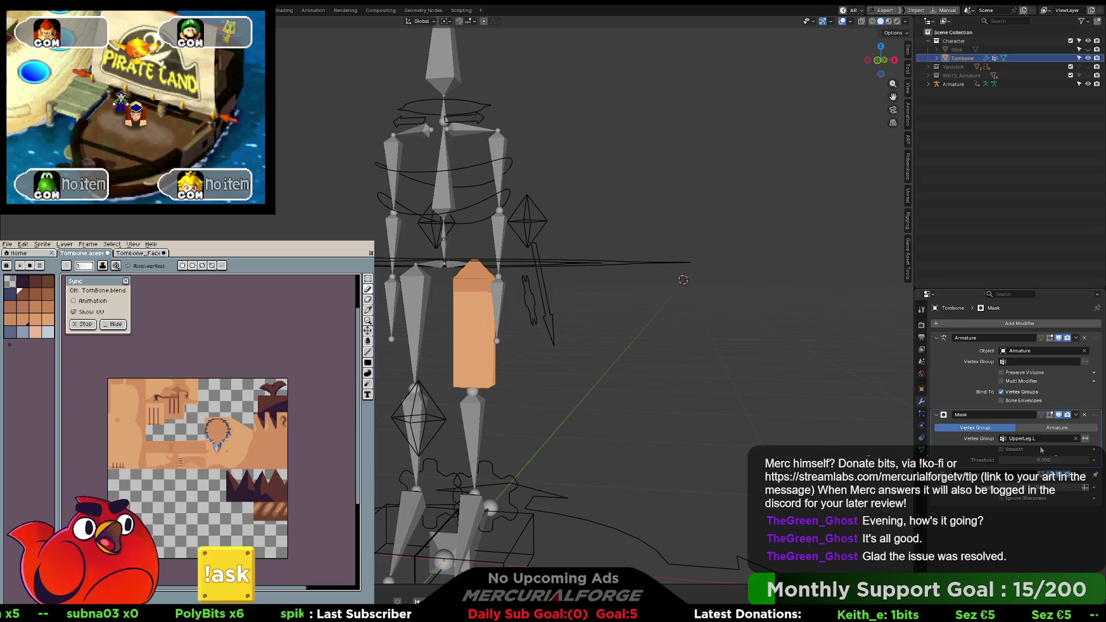
pyautogui.click(1085, 438)
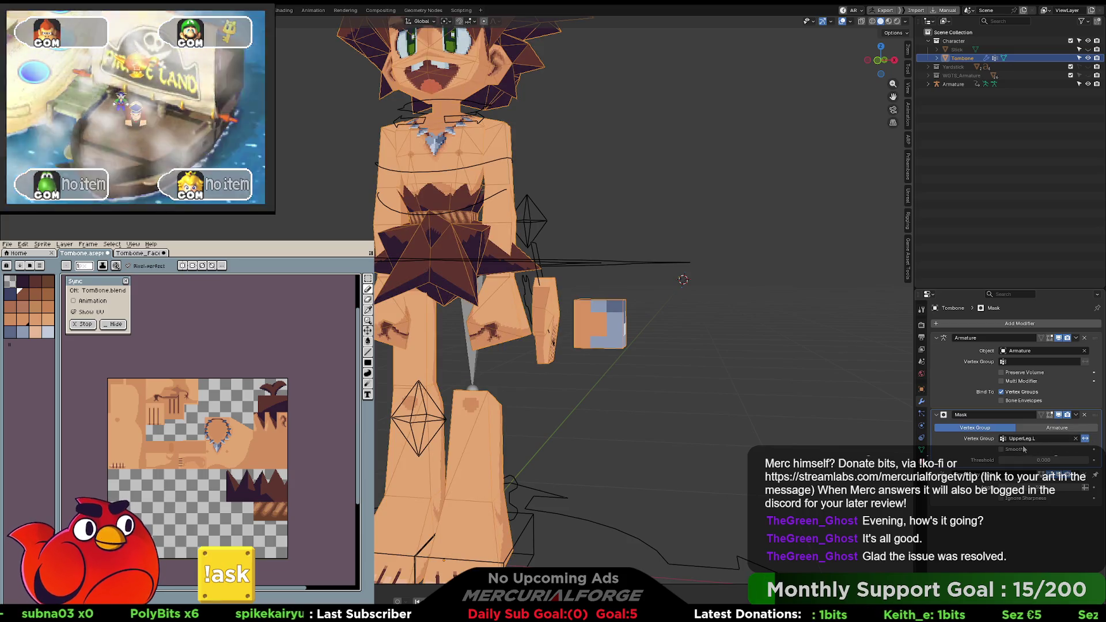
pyautogui.moveTo(1043, 460)
pyautogui.mouseDown()
pyautogui.moveTo(1002, 460)
pyautogui.moveTo(1075, 459)
pyautogui.mouseUp()
pyautogui.moveTo(1002, 460)
pyautogui.mouseDown()
pyautogui.moveTo(1036, 460)
pyautogui.moveTo(999, 463)
pyautogui.mouseUp()
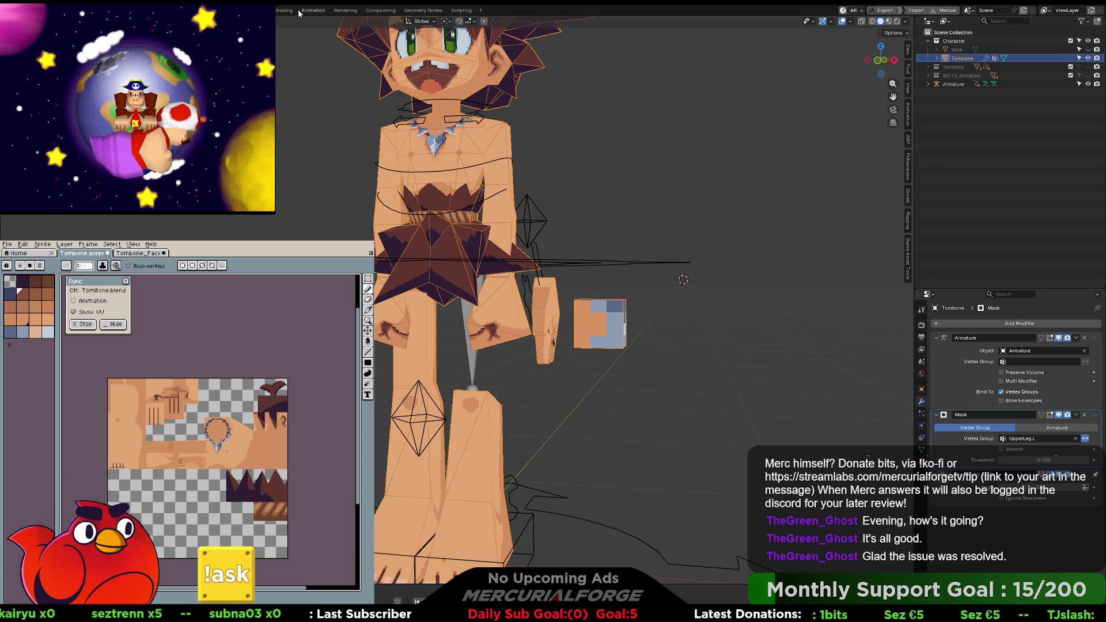
# Step: Browse the Animation and Shading workspaces and move the Image Texture node down and right
pyautogui.click(324, 11)
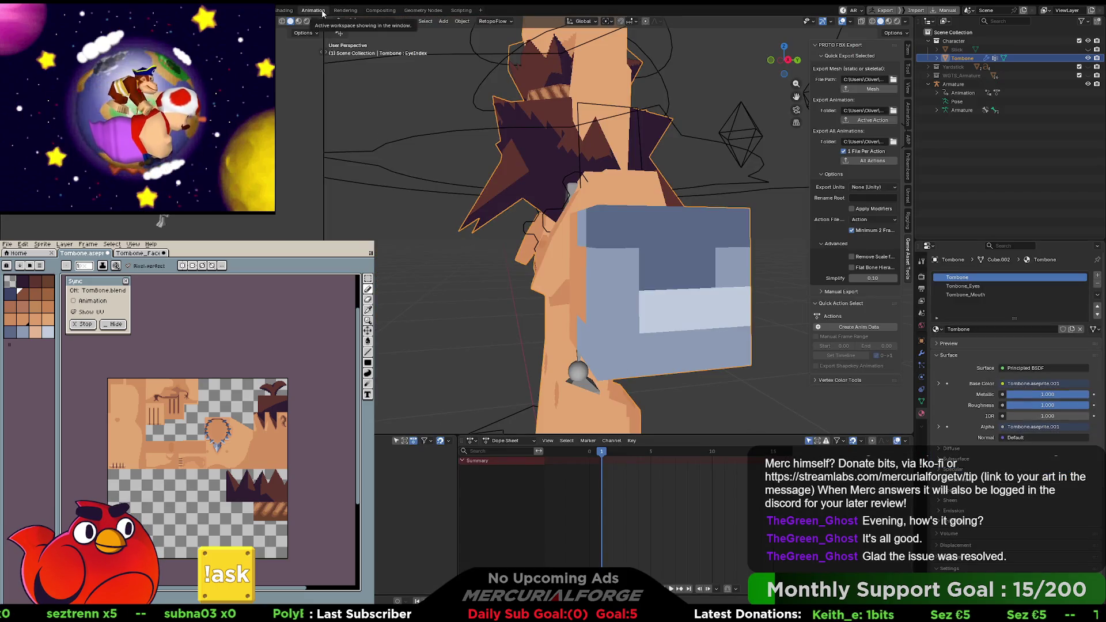
pyautogui.hotkey('ctrl', 'pagedown')
pyautogui.hotkey('ctrl', 'pagedown')
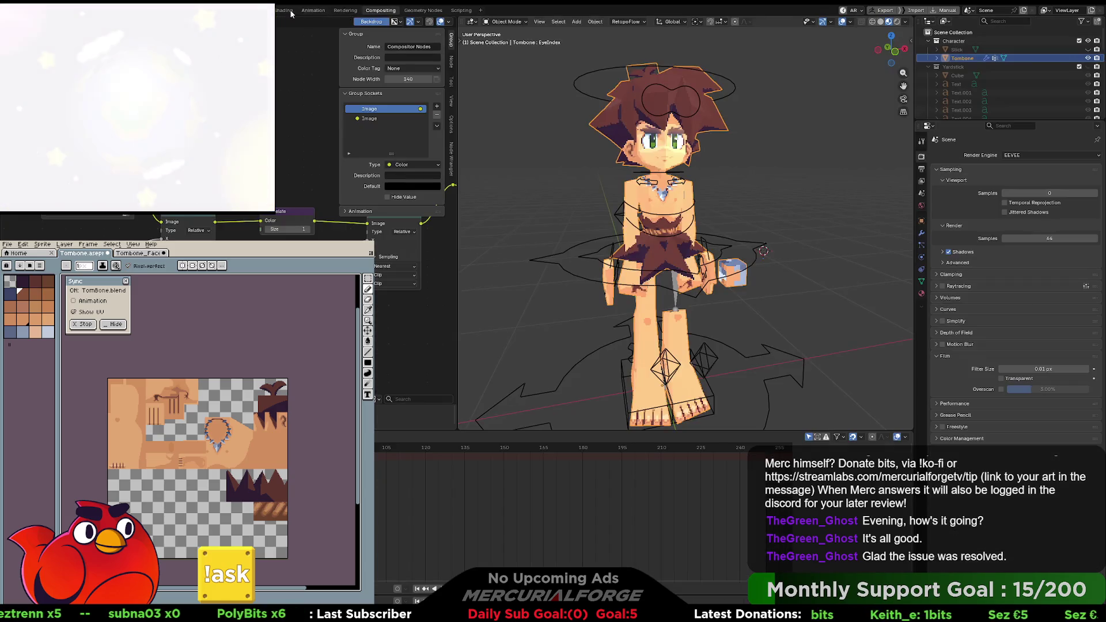
pyautogui.click(291, 12)
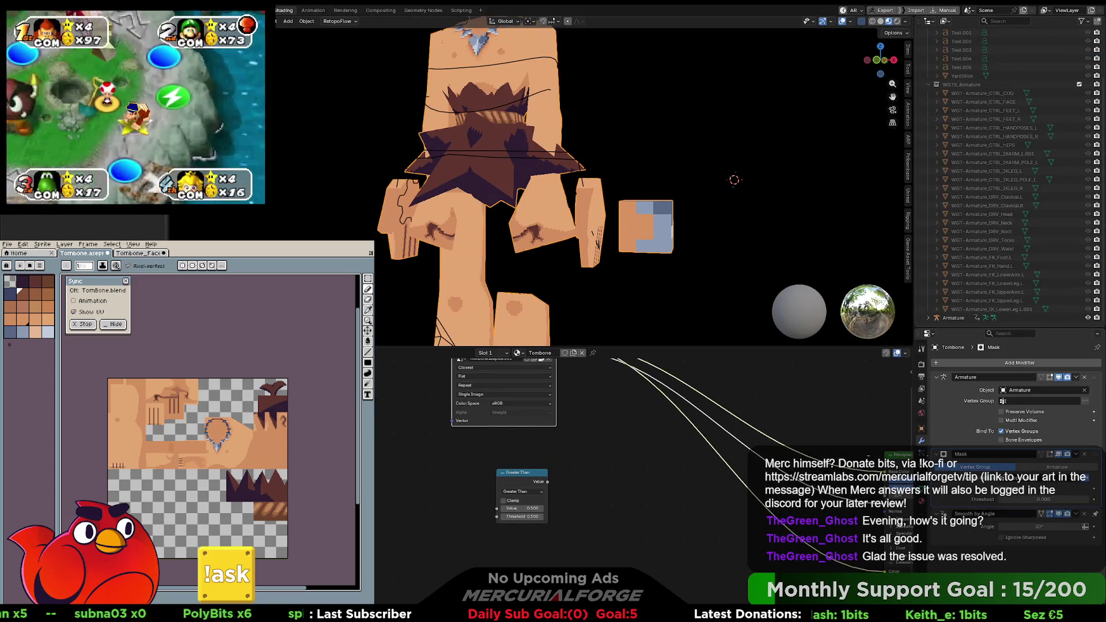
pyautogui.scroll(-2, 553, 484)
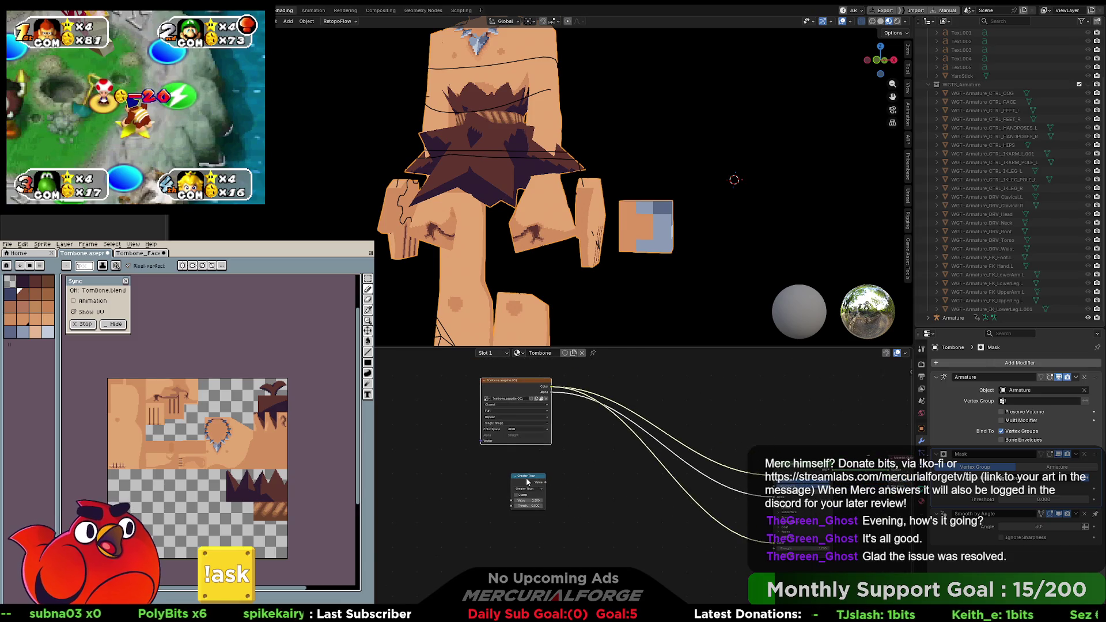
pyautogui.press('Delete')
pyautogui.moveTo(523, 397)
pyautogui.mouseDown()
pyautogui.moveTo(726, 477)
pyautogui.moveTo(714, 468)
pyautogui.mouseUp()
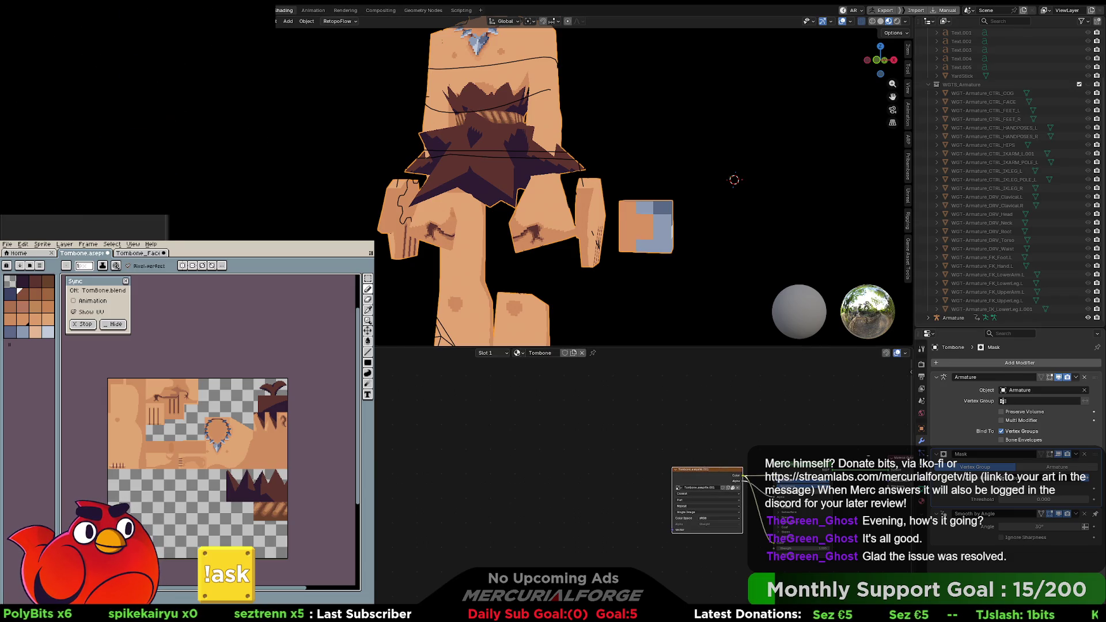
# Step: Back in Layout, rename the Mask modifier to L_H_01_Fist
pyautogui.click(109, 9)
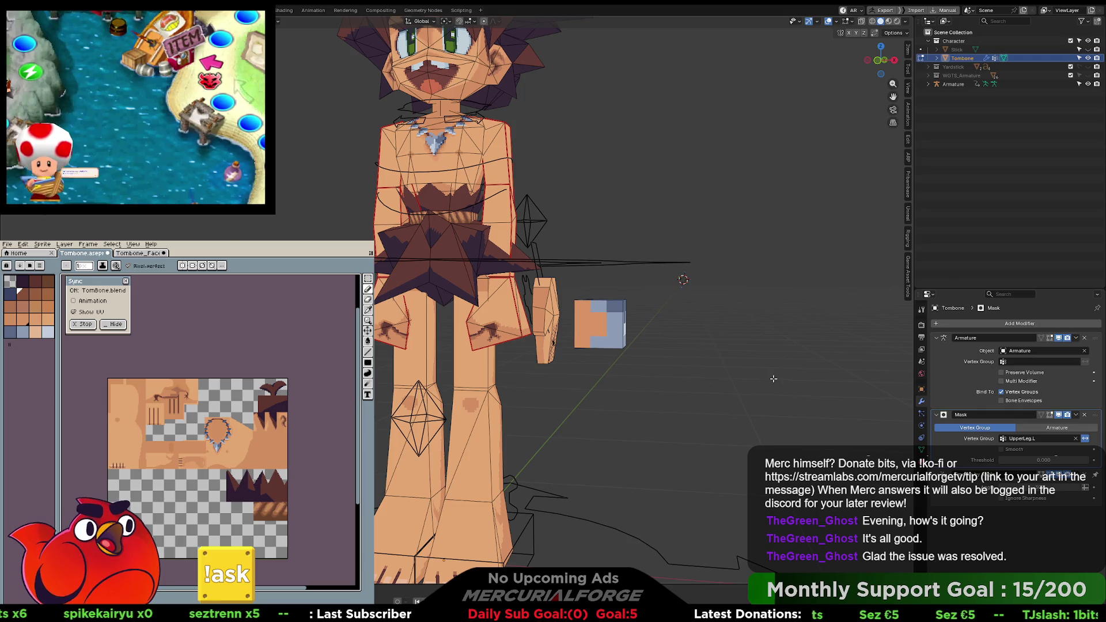
pyautogui.click(936, 415)
pyautogui.click(937, 415)
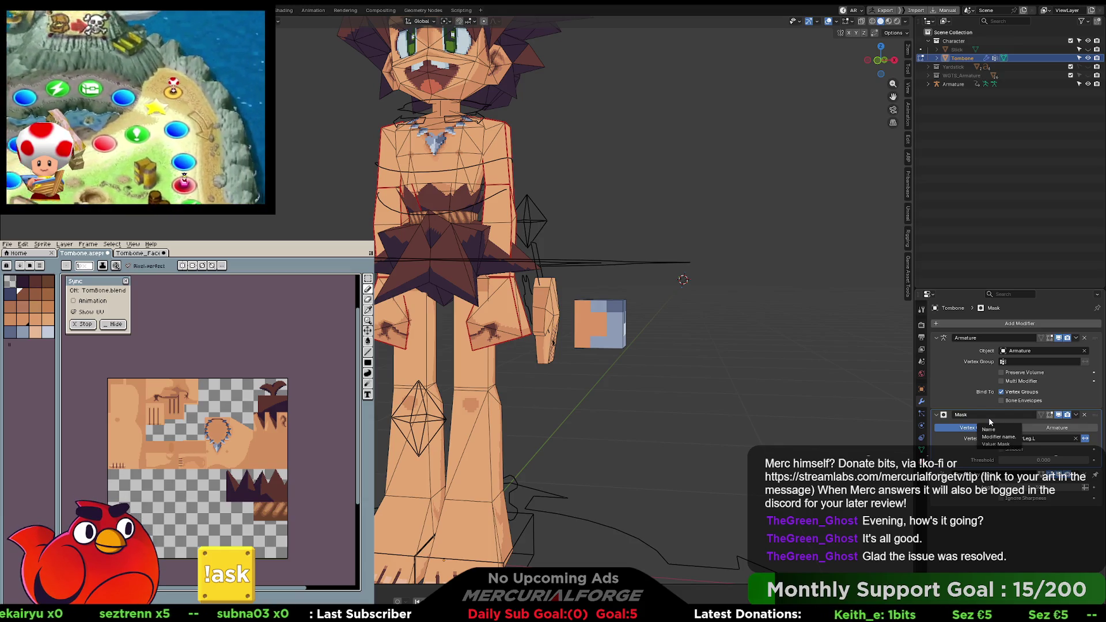
pyautogui.click(987, 414)
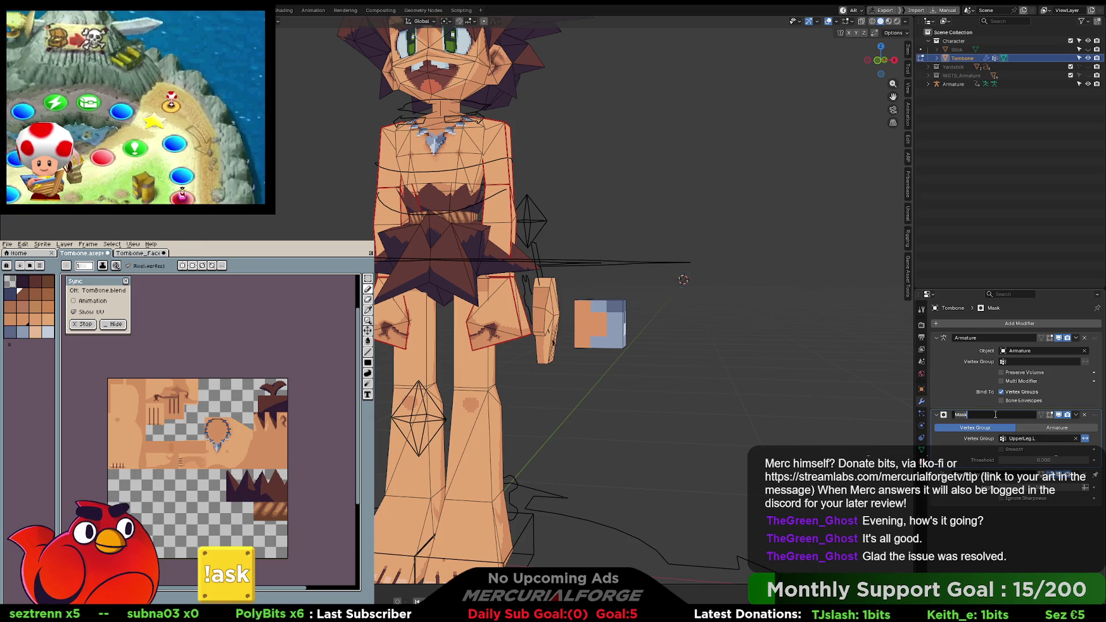
pyautogui.write('L')
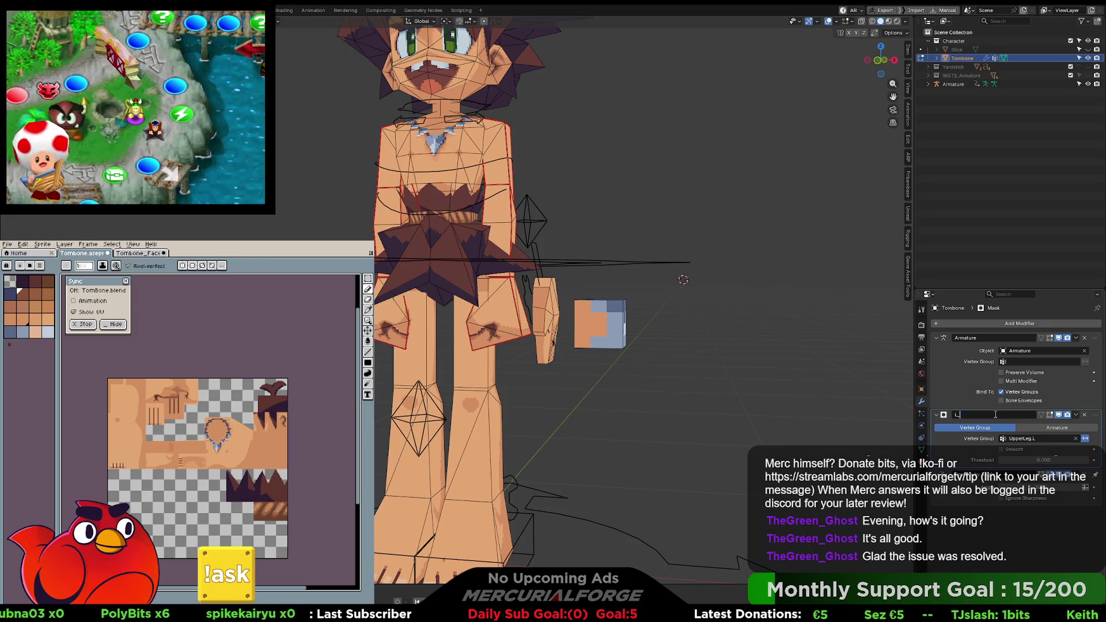
pyautogui.write('_01')
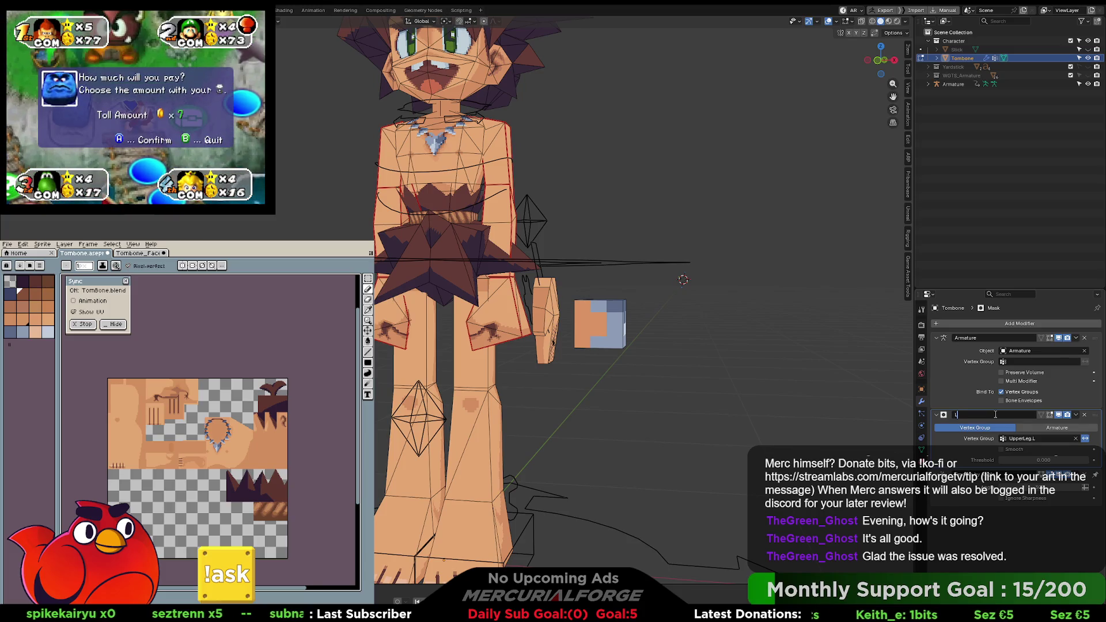
pyautogui.write('_H_0')
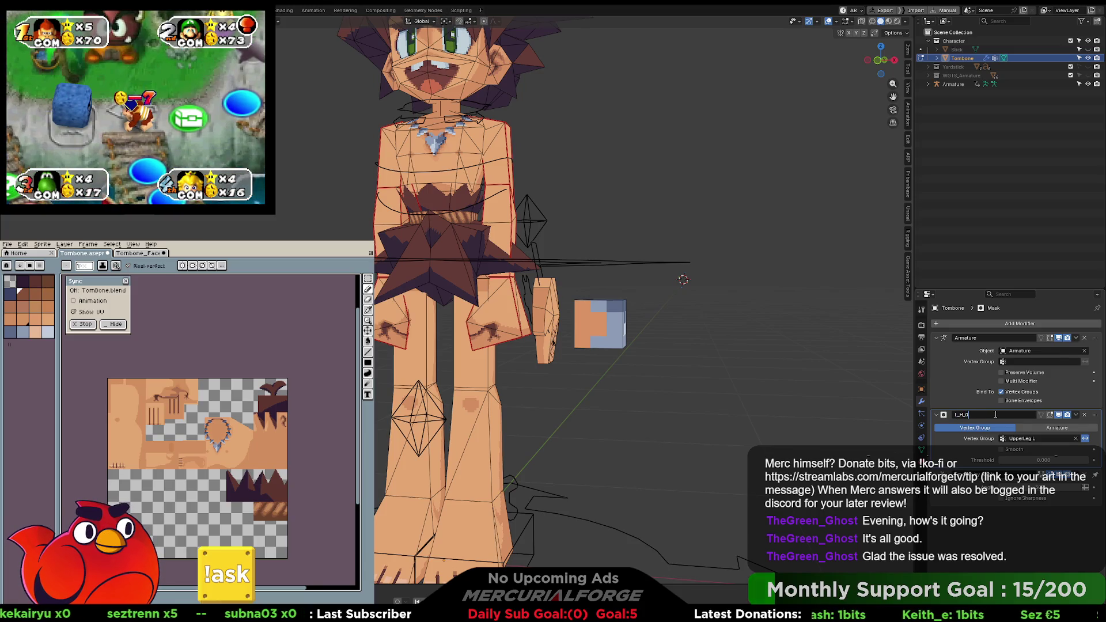
pyautogui.press('BackSpace')
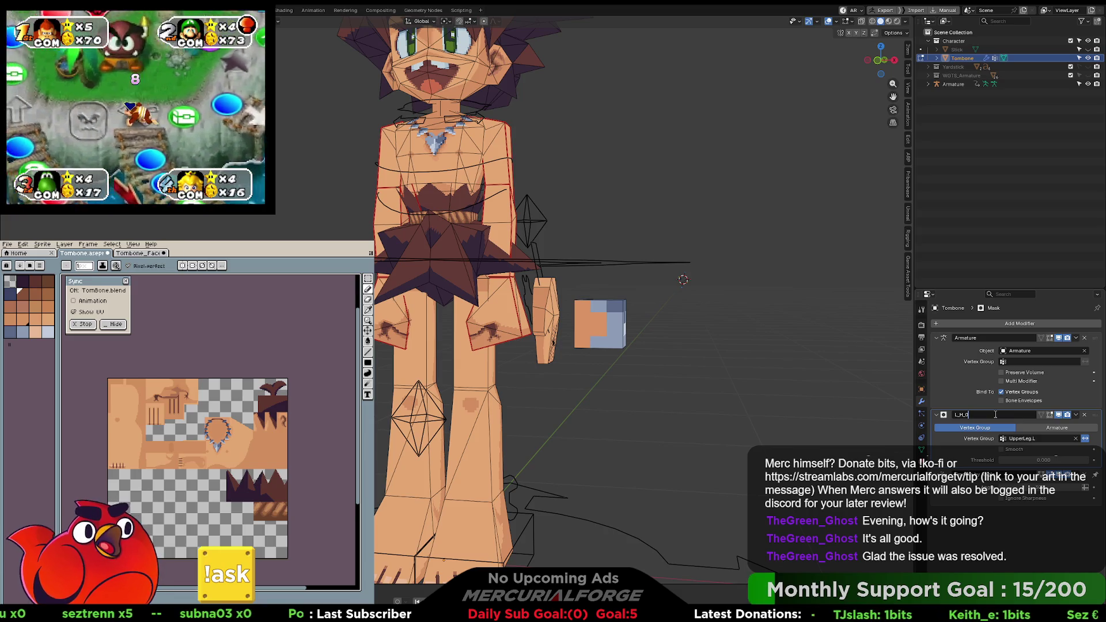
pyautogui.write('01_')
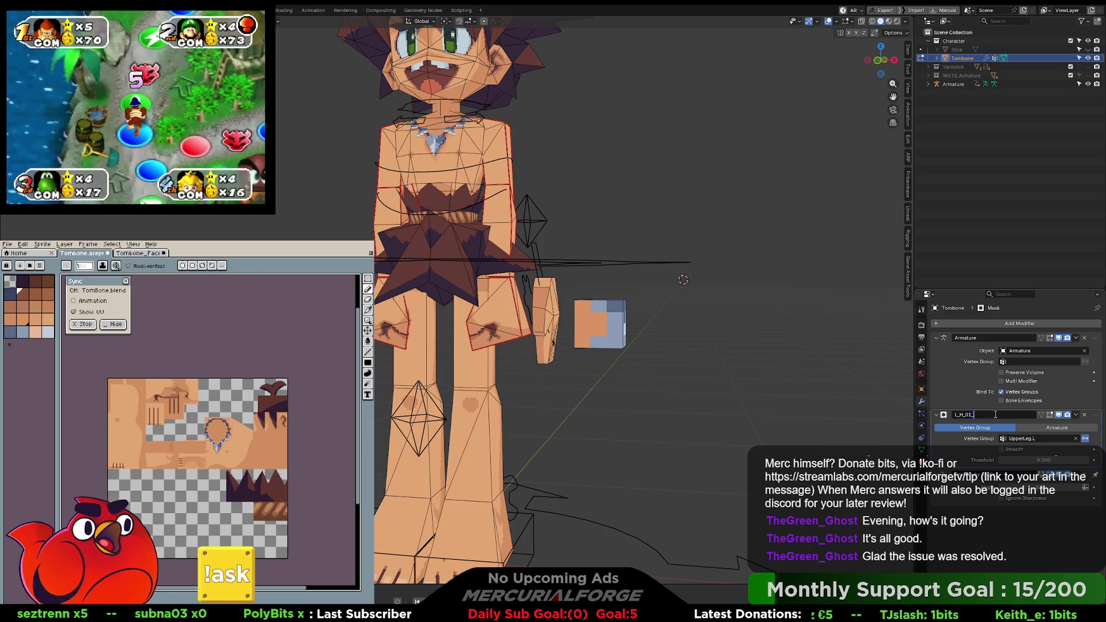
pyautogui.write('Fist_')
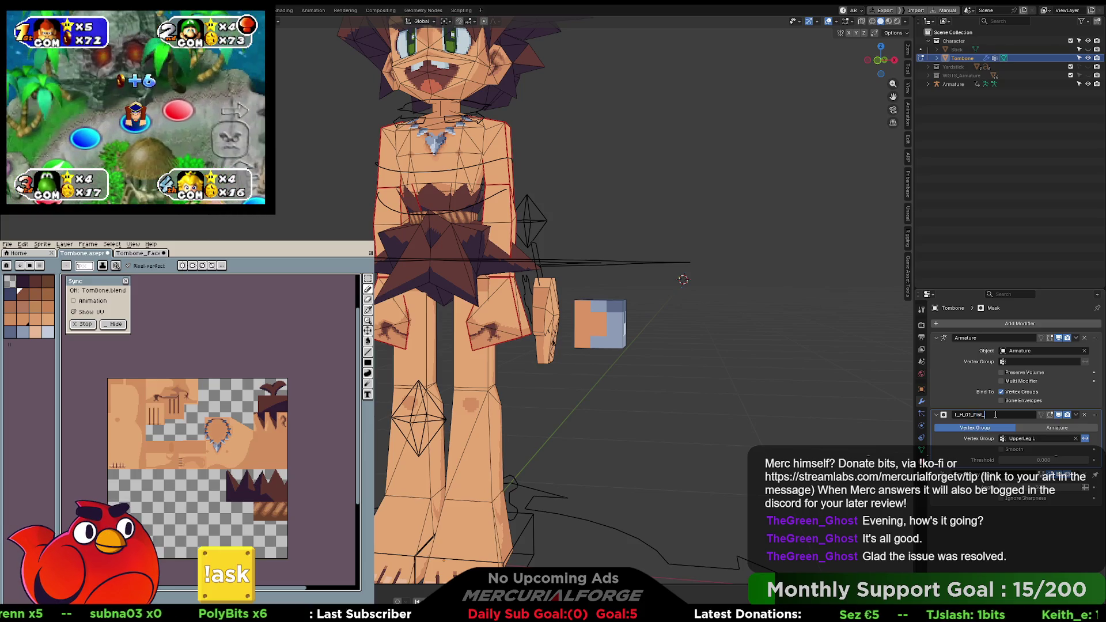
pyautogui.press('BackSpace')
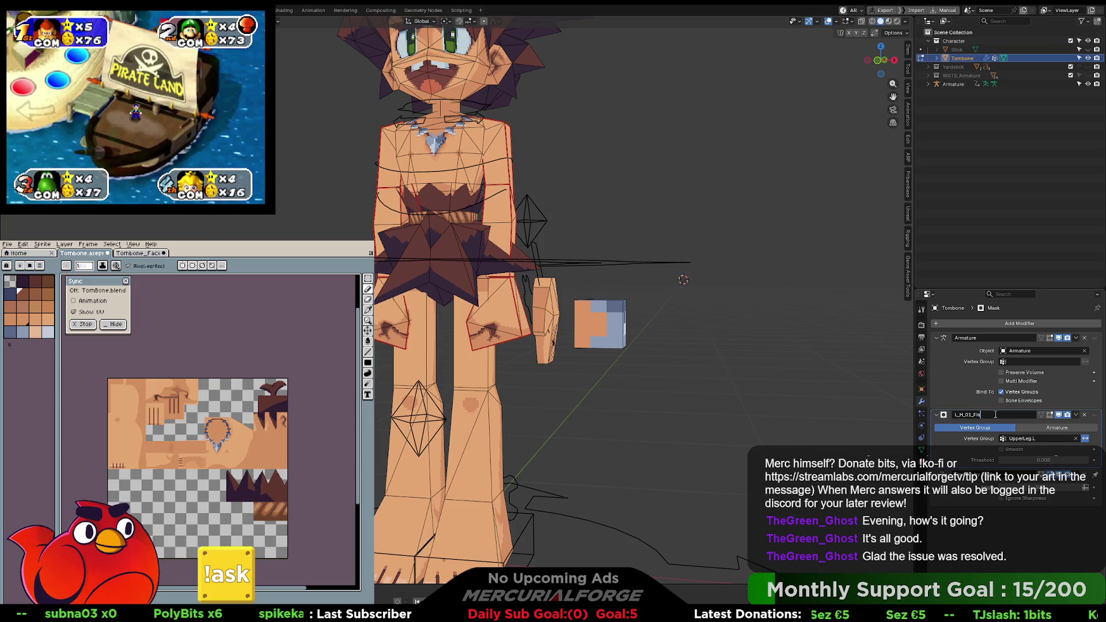
pyautogui.write('t')
pyautogui.press('Return')
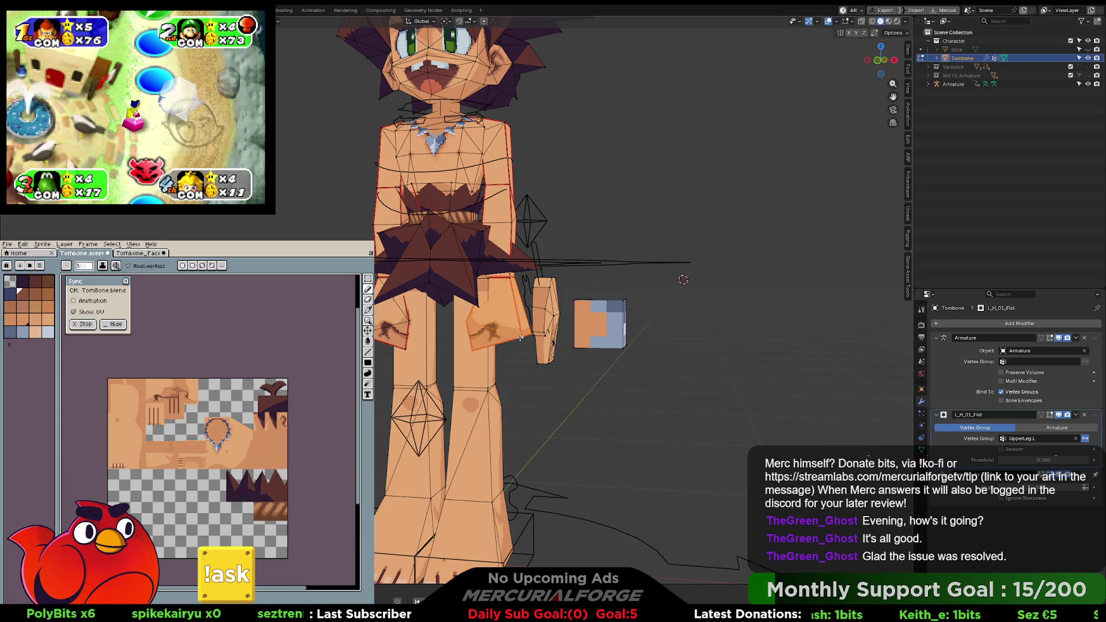
# Step: Assign the selected fist vertices to a new group 'Group' and mask by it at threshold 1.000
pyautogui.hotkey('ctrl', 'g')
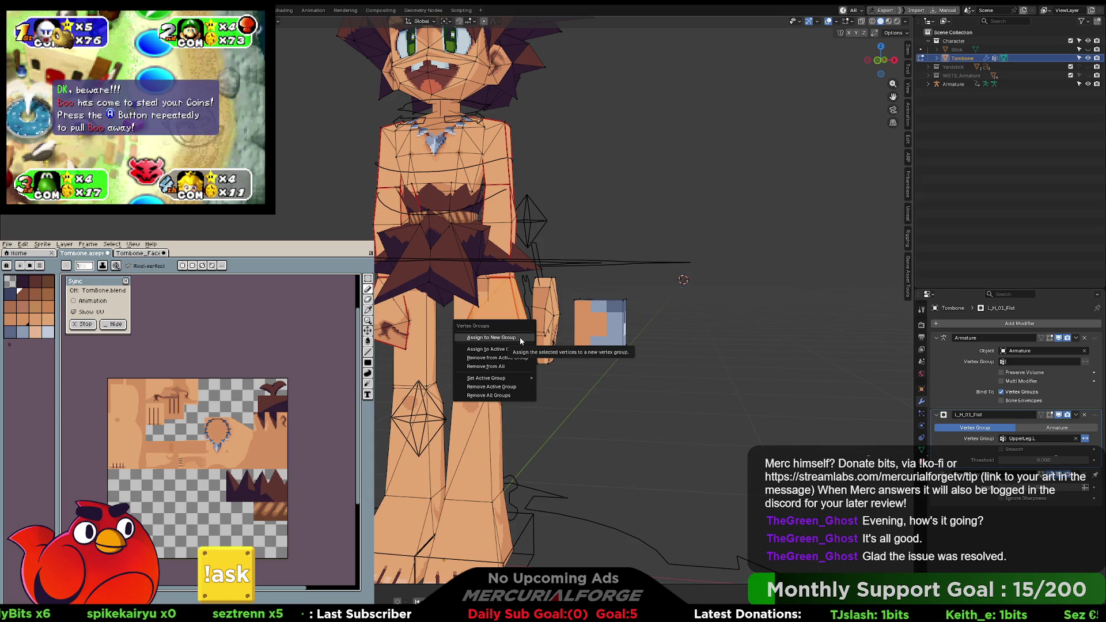
pyautogui.click(512, 339)
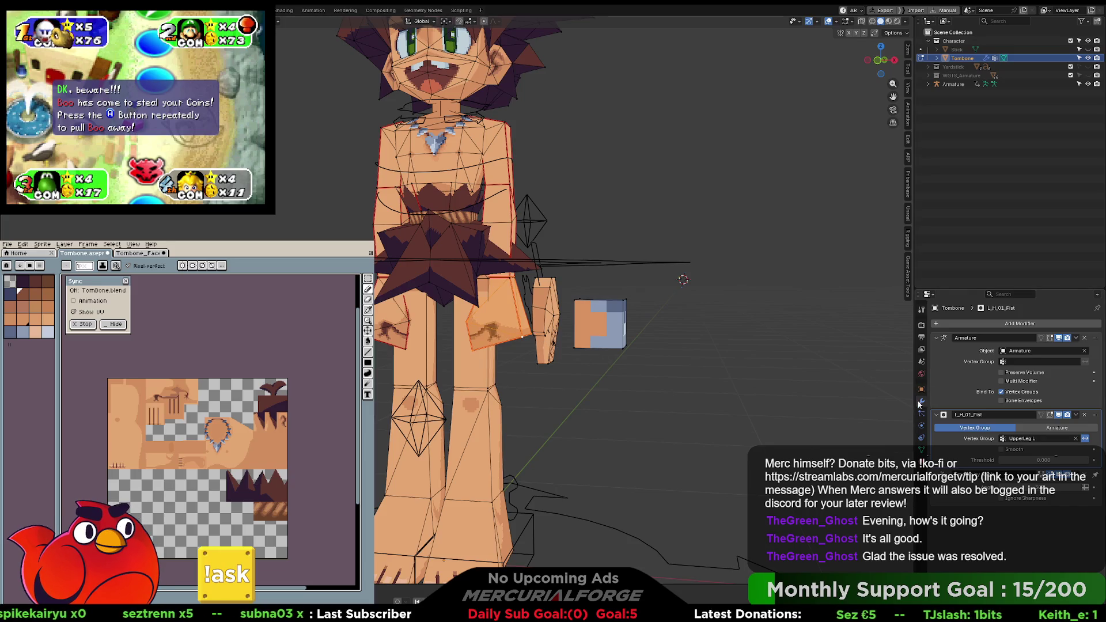
pyautogui.click(1039, 438)
pyautogui.scroll(-3, 1050, 457)
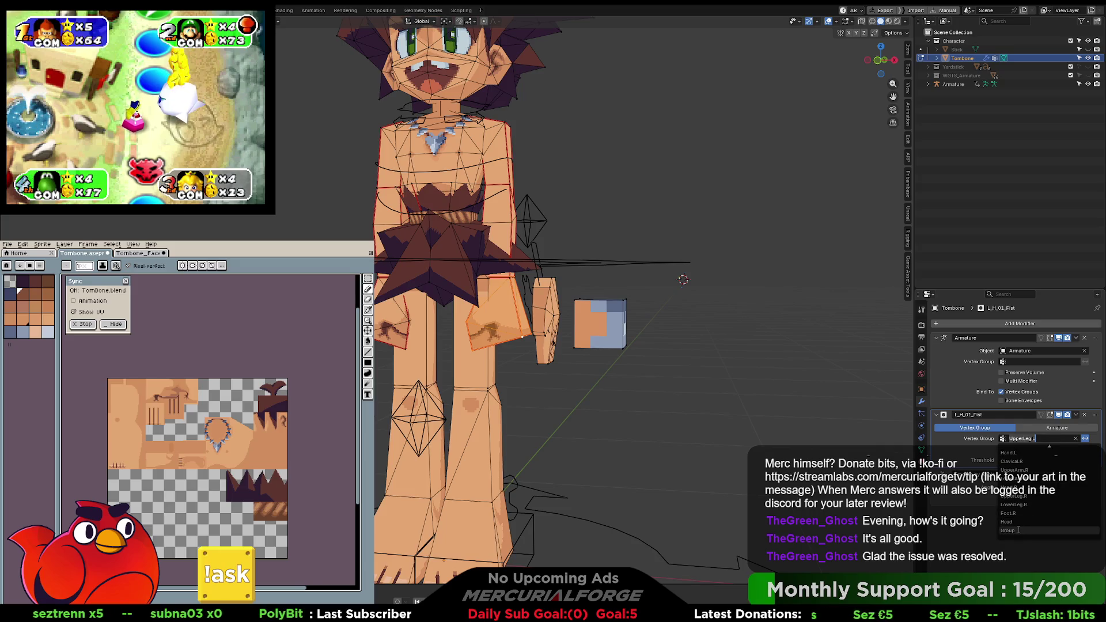
pyautogui.click(1018, 529)
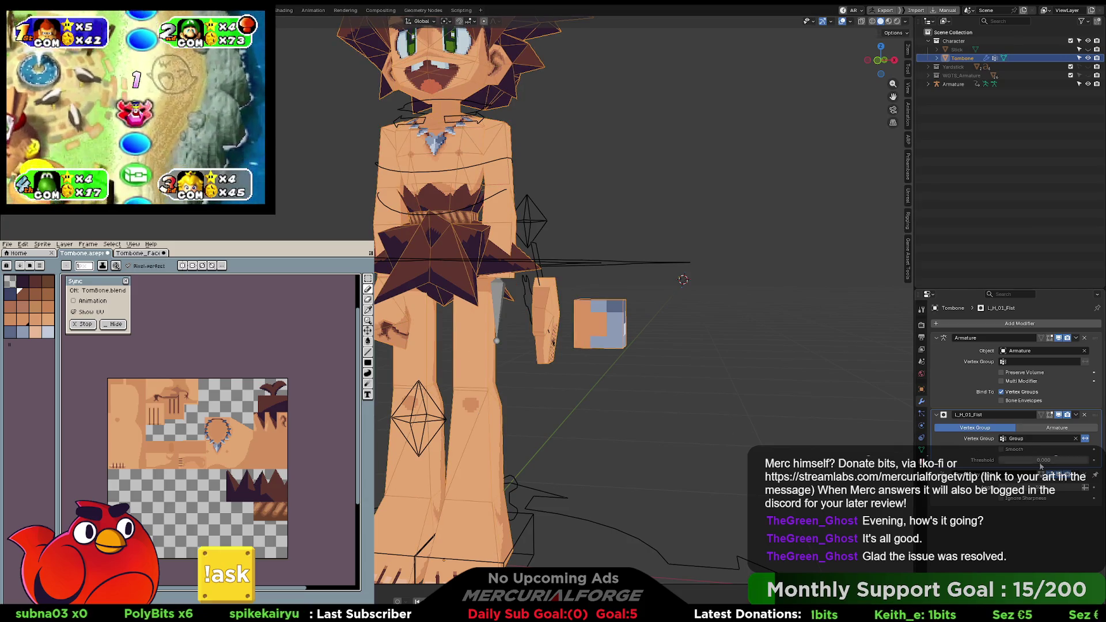
pyautogui.moveTo(989, 461); pyautogui.dragTo(1088, 460)
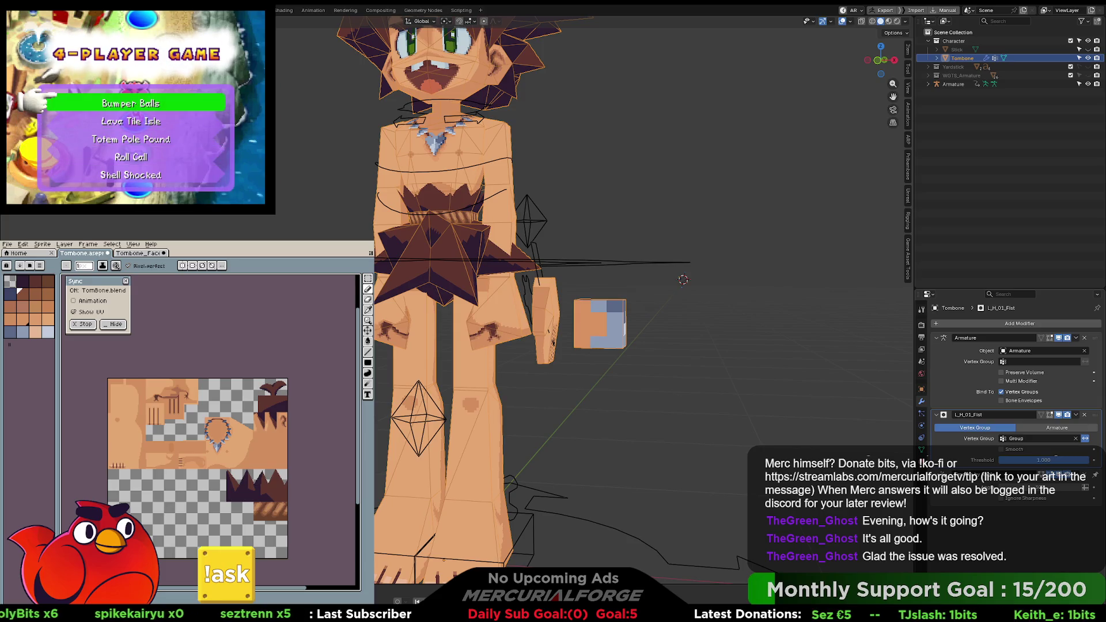
pyautogui.click(921, 450)
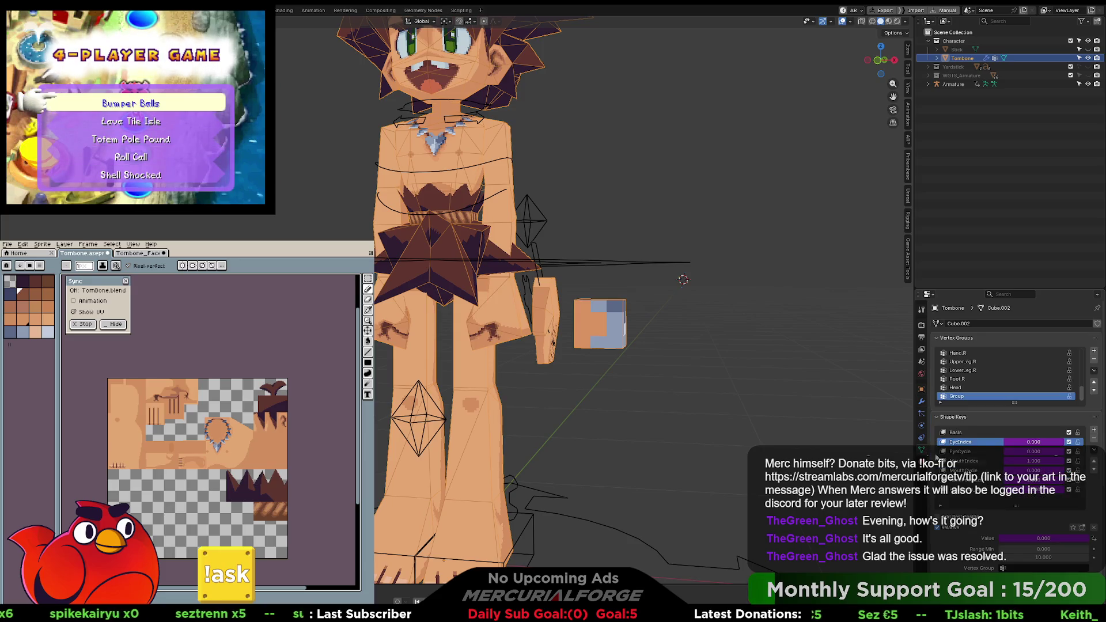
# Step: In Tombone's Edit Mode, assign the selected vertices to a new vertex group, Group.001
pyautogui.scroll(-8, 973, 495)
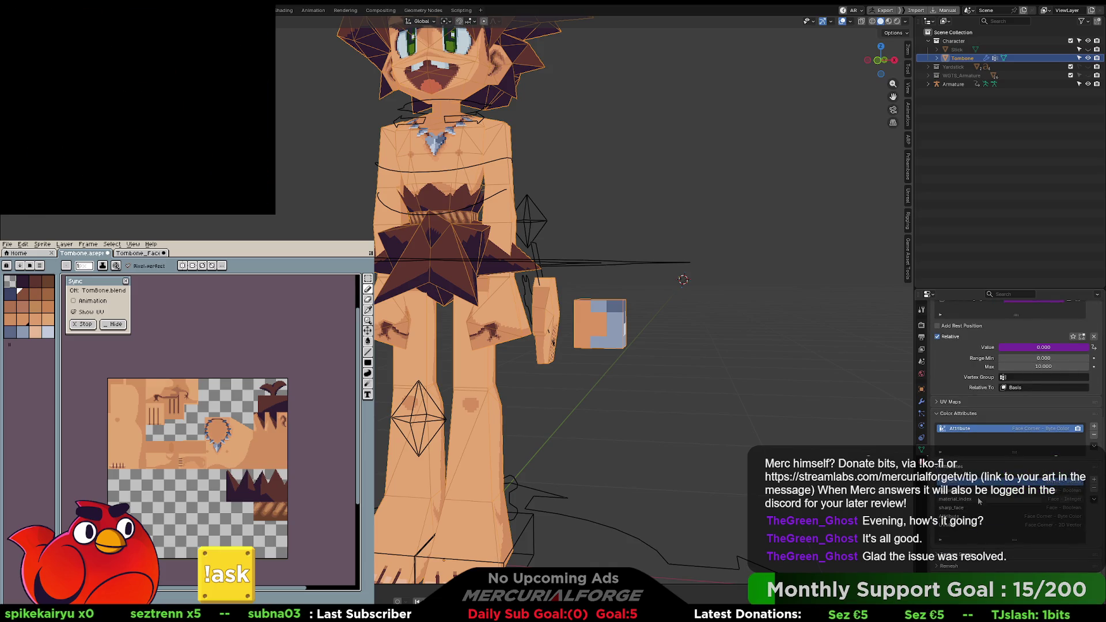
pyautogui.scroll(8, 973, 420)
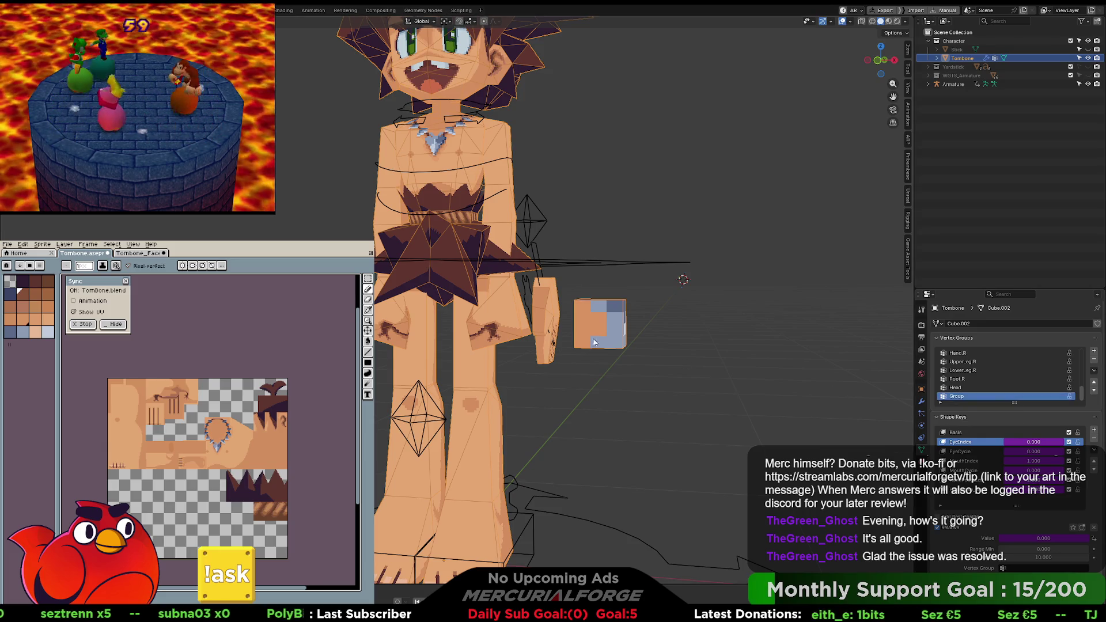
pyautogui.press('Tab')
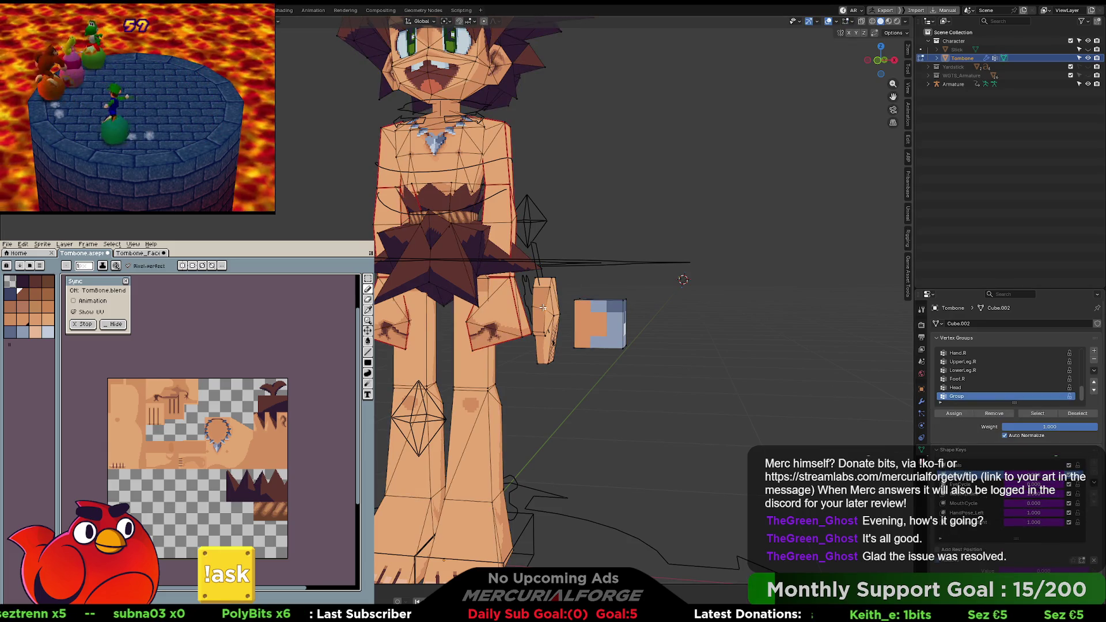
pyautogui.hotkey('ctrl', 'g')
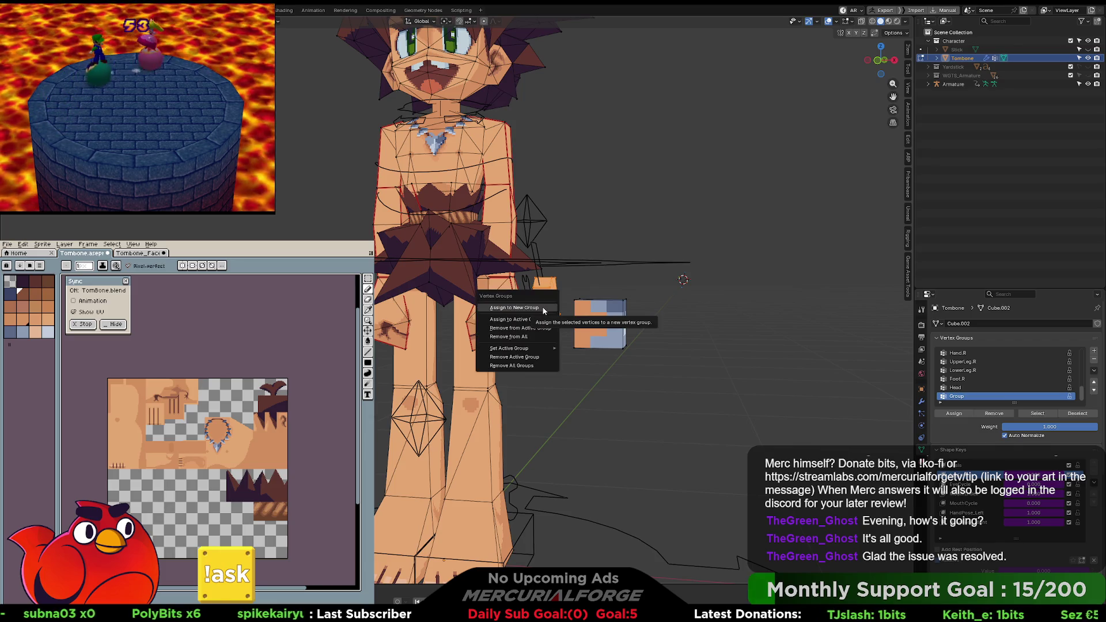
pyautogui.click(514, 307)
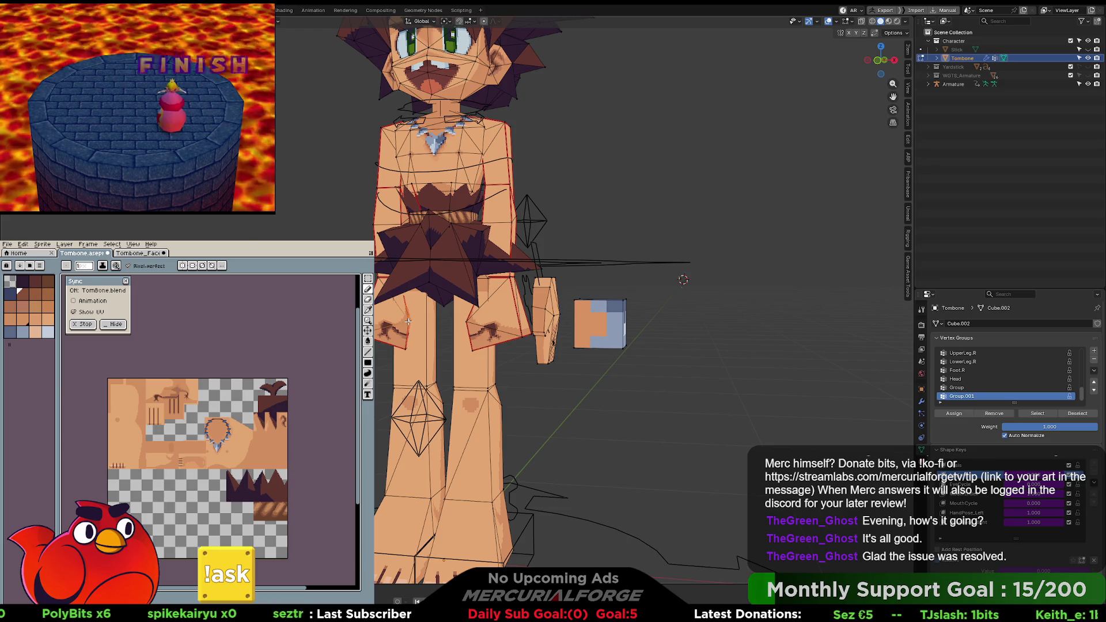
# Step: Make Group the active vertex group and leave Edit Mode
pyautogui.click(962, 386)
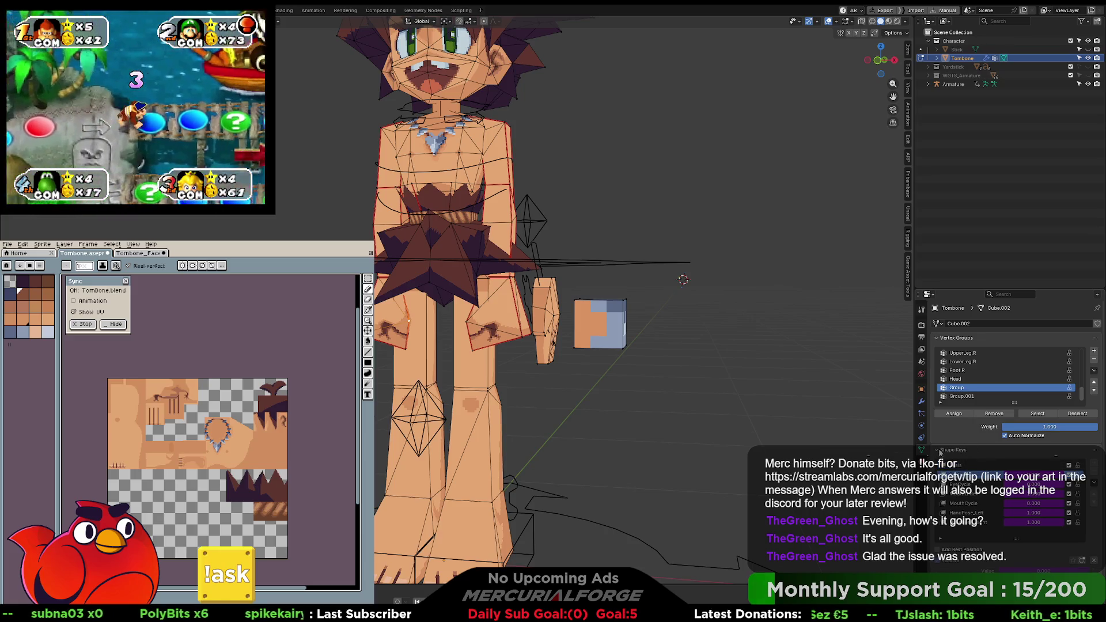
pyautogui.click(937, 449)
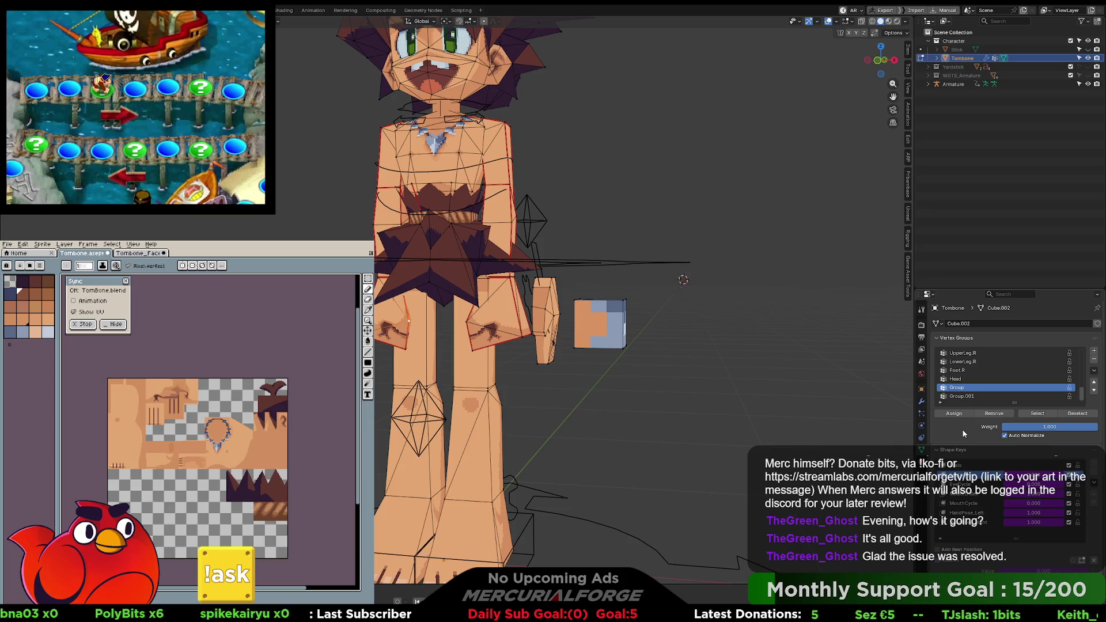
pyautogui.press('`')
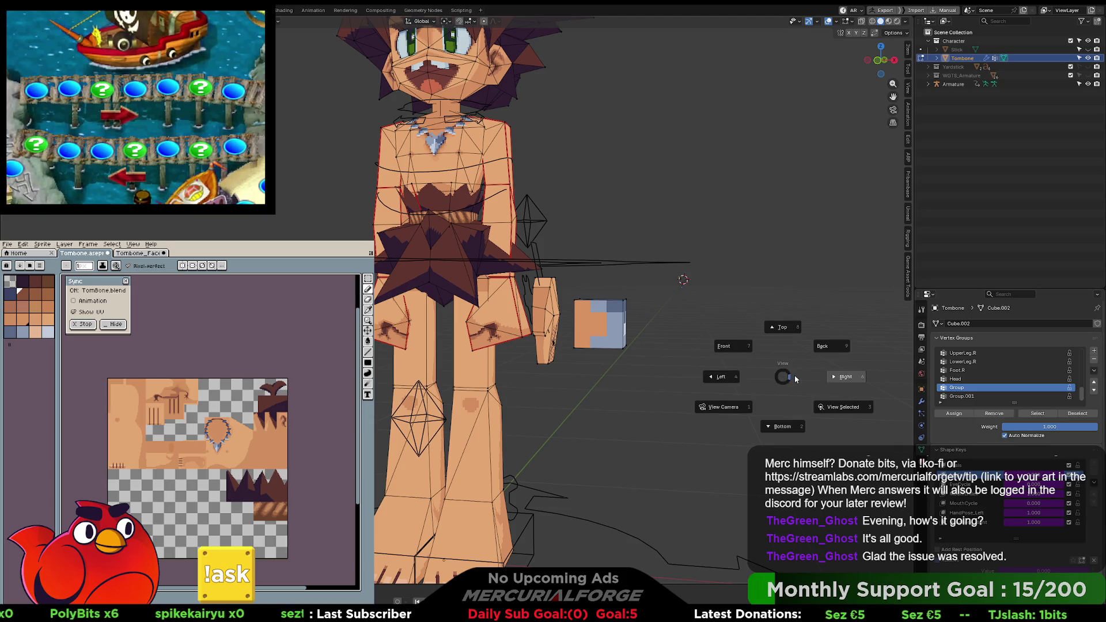
pyautogui.press('Escape')
pyautogui.press('Tab')
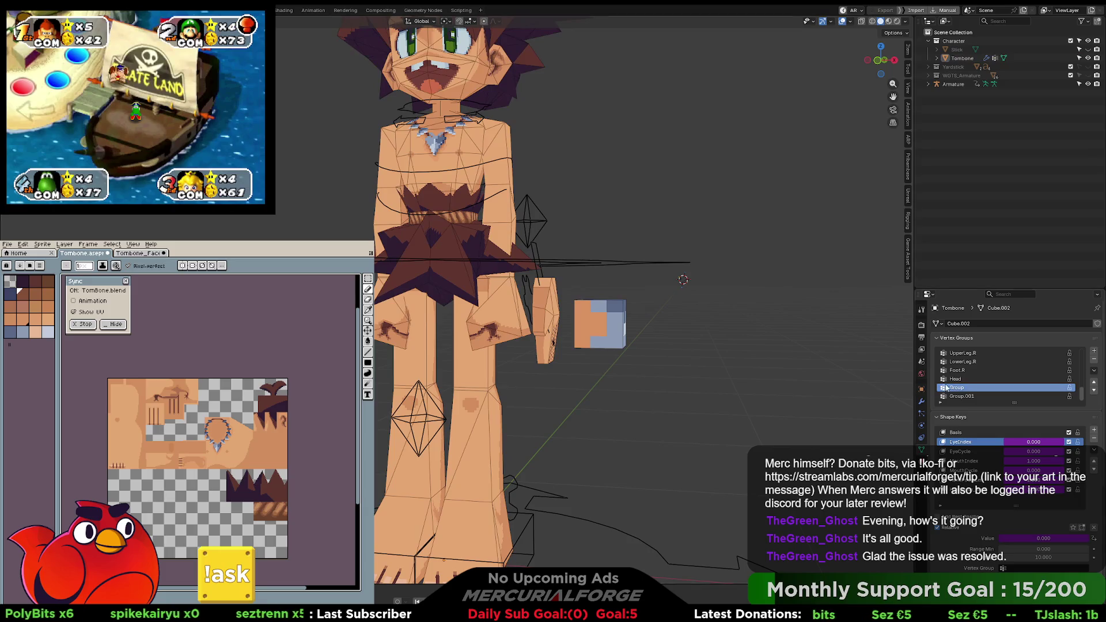
# Step: Check the context options on the Group vertex group entry without changing anything
pyautogui.rightClick(964, 389)
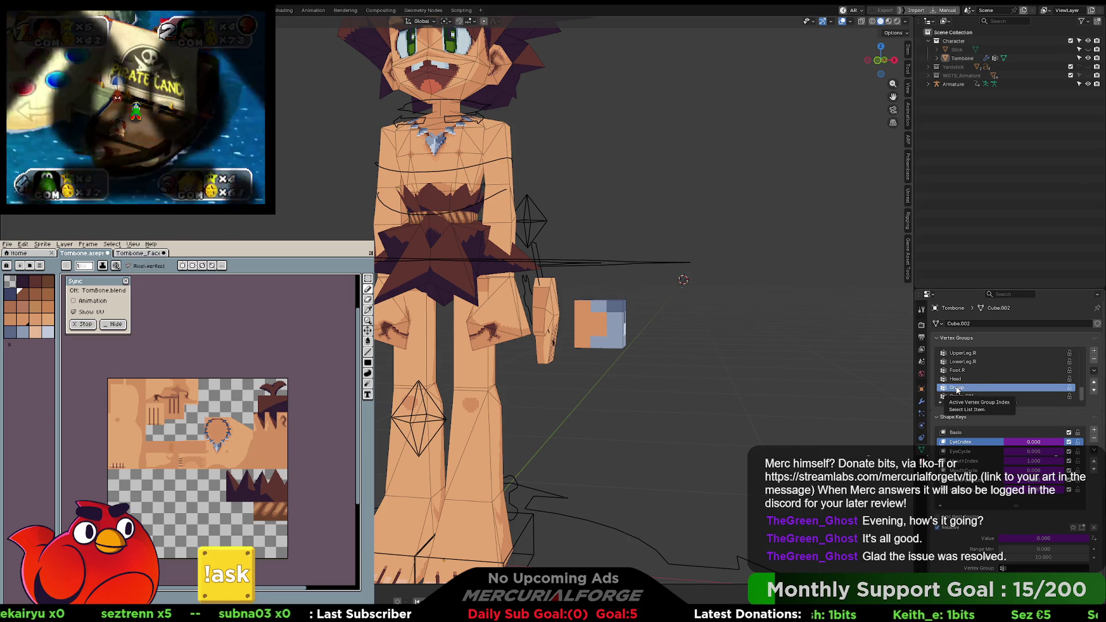
pyautogui.doubleClick(960, 442)
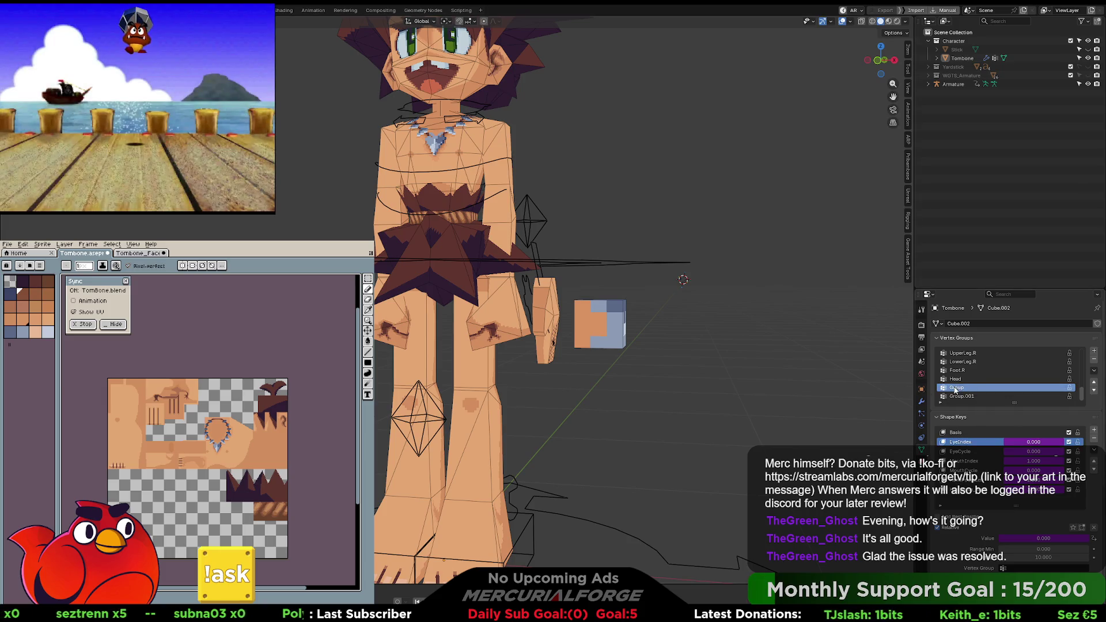
pyautogui.rightClick(979, 389)
pyautogui.click(985, 389)
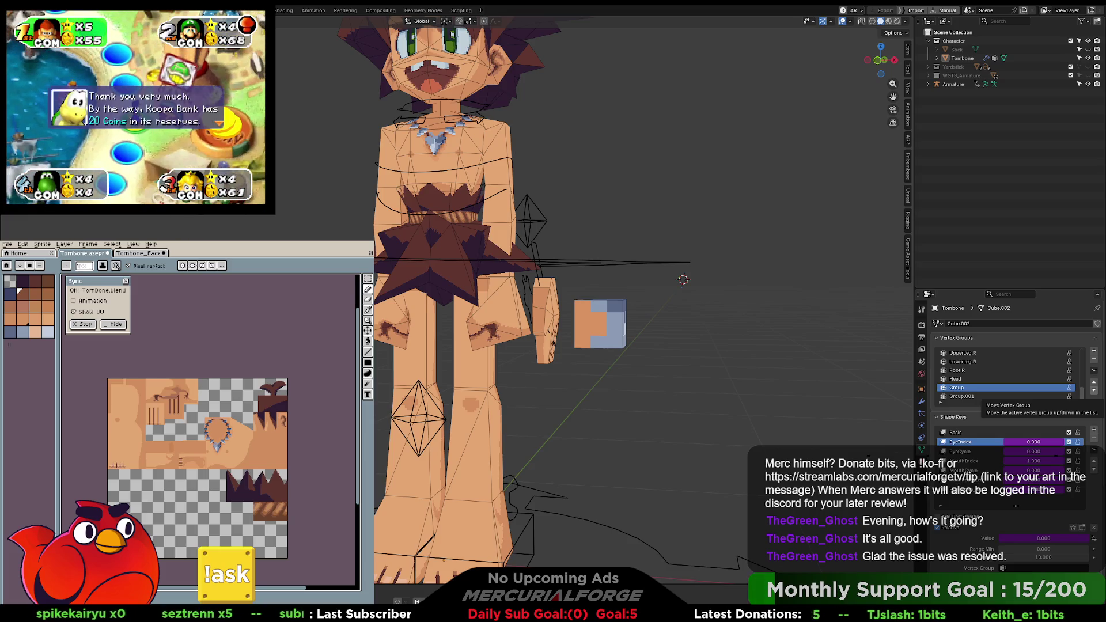
# Step: Add then delete Group.002, reselect Group, and show the list's filter and sort options
pyautogui.click(1094, 352)
pyautogui.rightClick(982, 398)
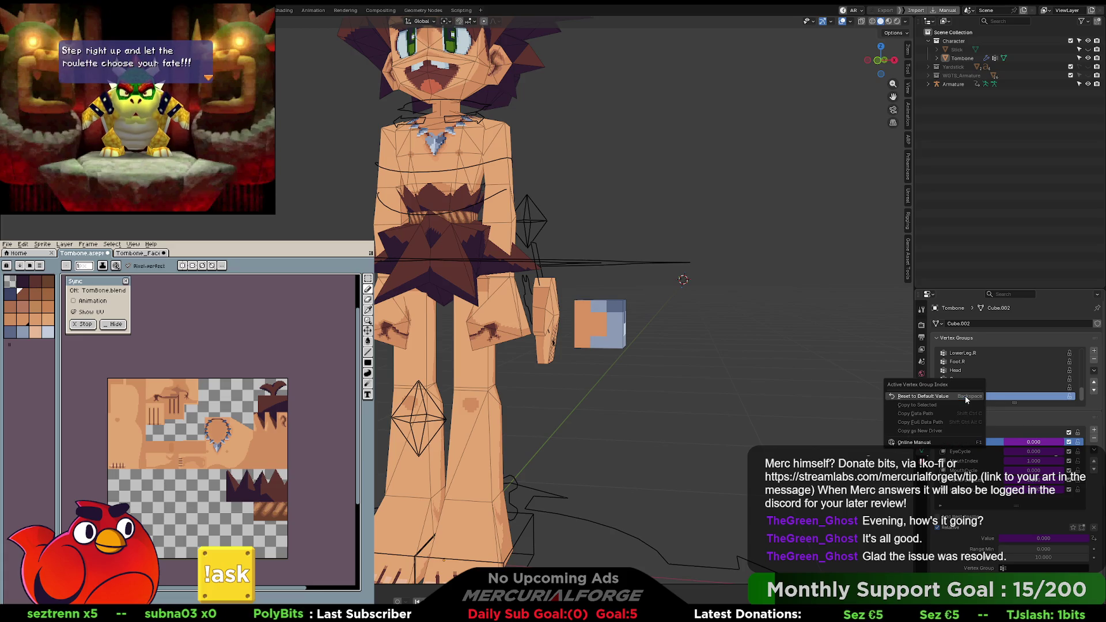
pyautogui.click(1093, 359)
pyautogui.click(967, 387)
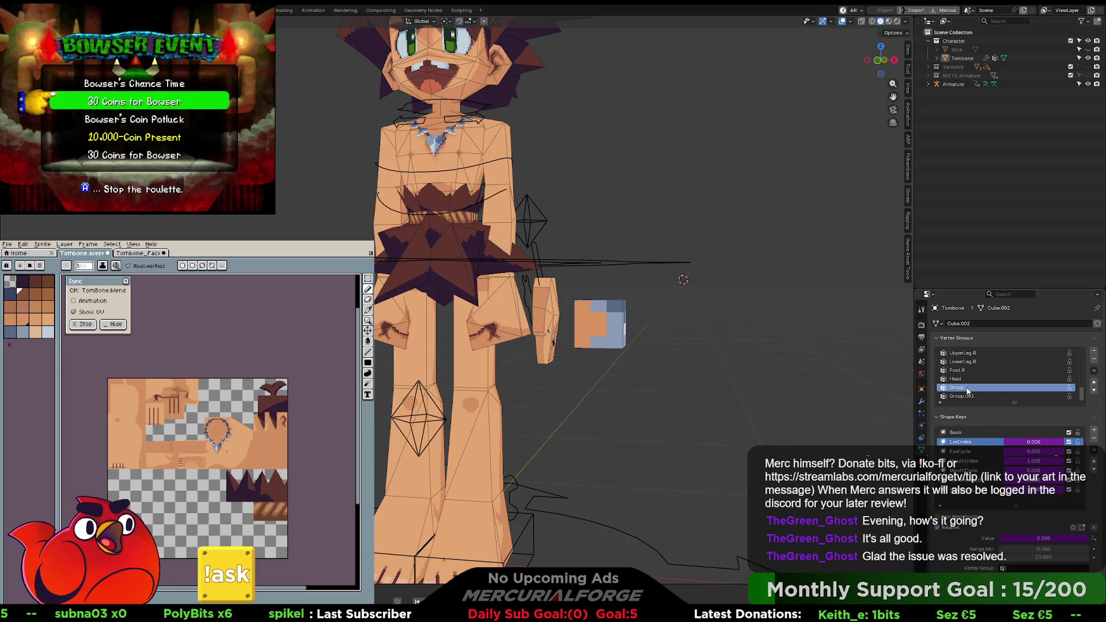
pyautogui.click(1094, 372)
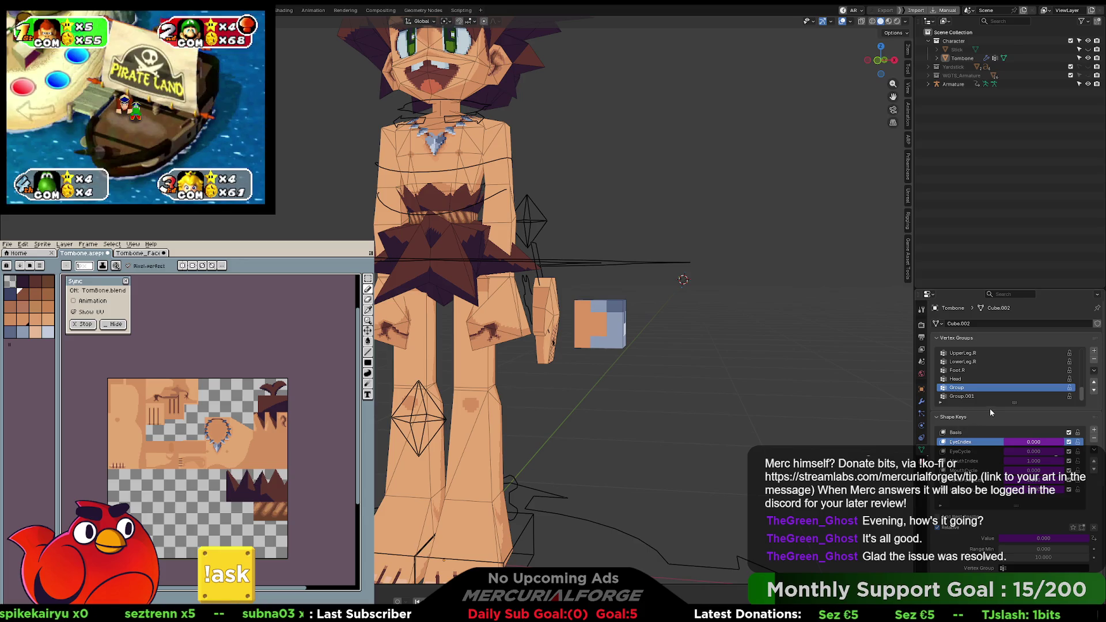
pyautogui.click(939, 404)
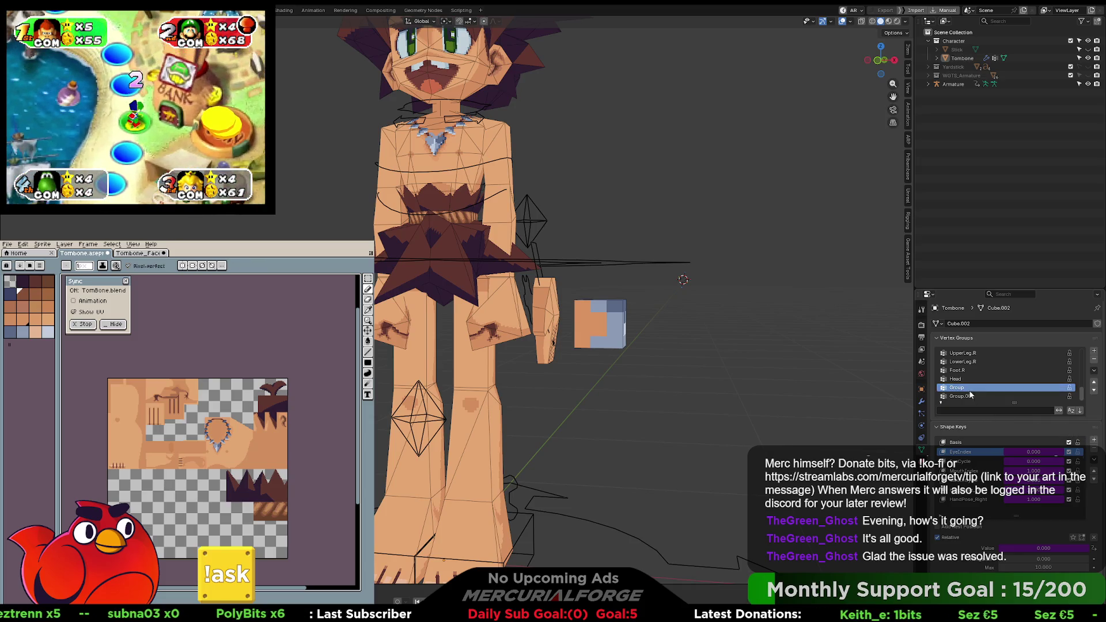
# Step: Orbit the viewport to see the Tombone character slightly from its side
pyautogui.click(966, 339)
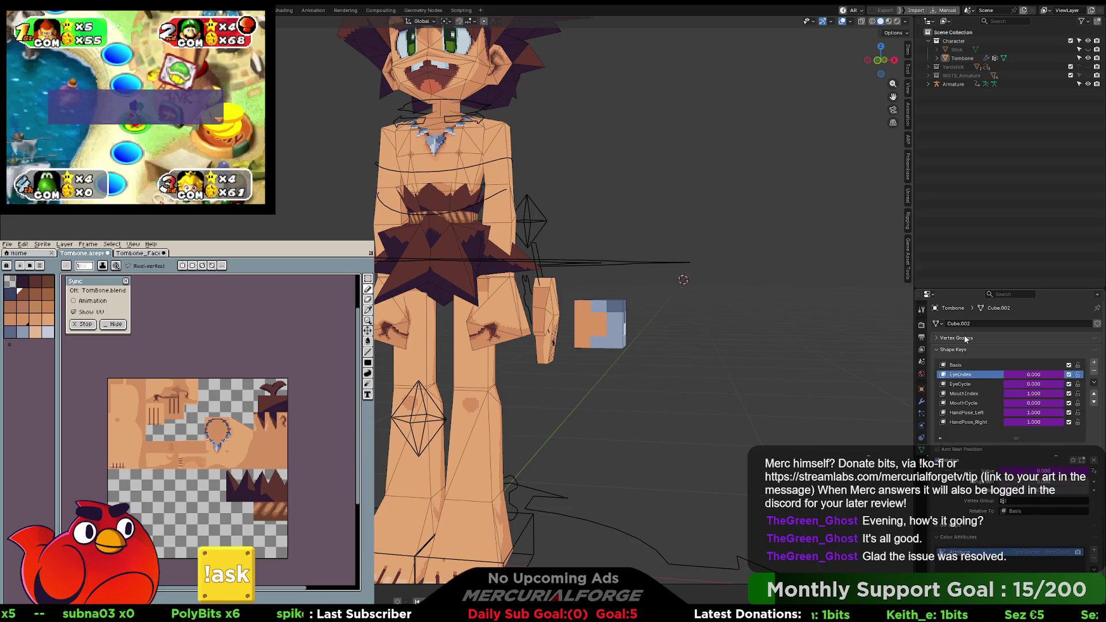
pyautogui.click(966, 339)
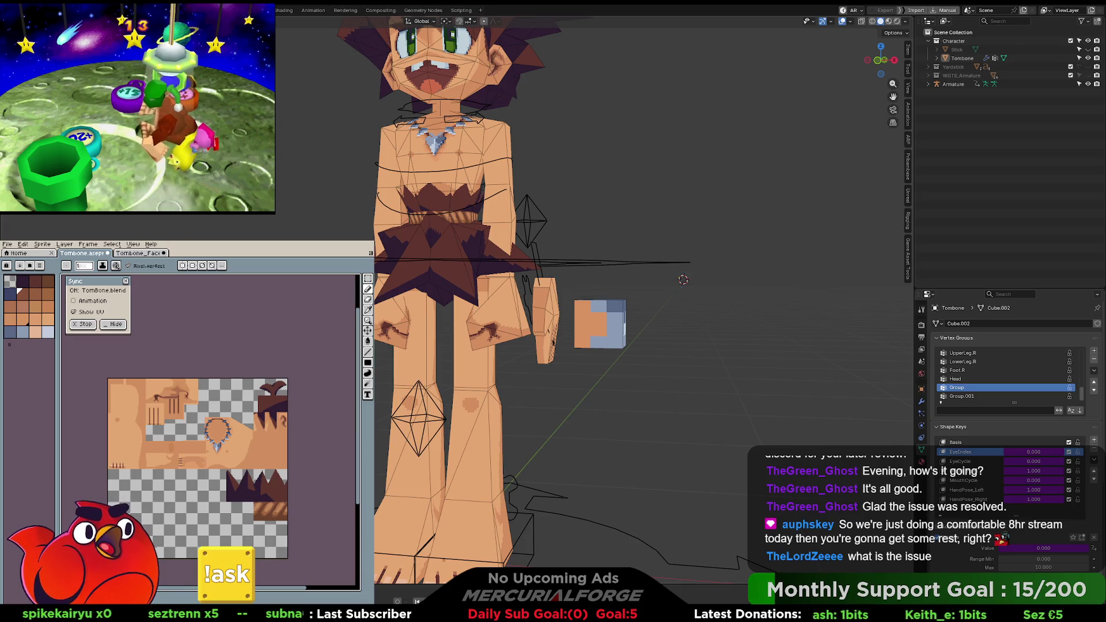
pyautogui.moveTo(639, 311)
pyautogui.mouseDown(button='middle')
pyautogui.moveTo(736, 324)
pyautogui.moveTo(655, 319)
pyautogui.moveTo(686, 328)
pyautogui.mouseUp(button='middle')
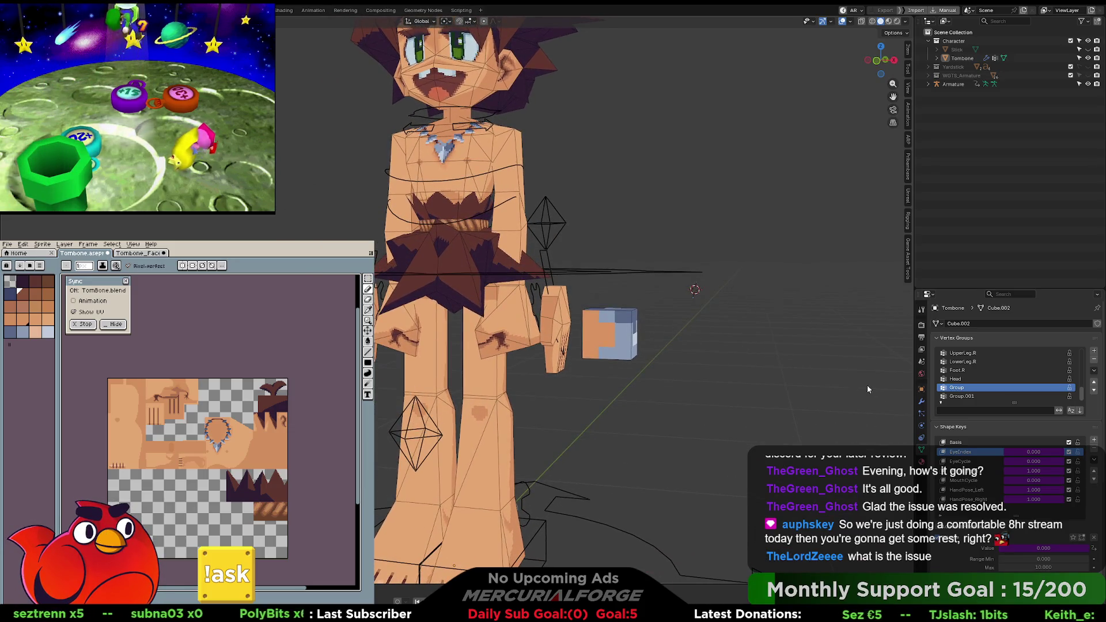
pyautogui.rightClick(960, 388)
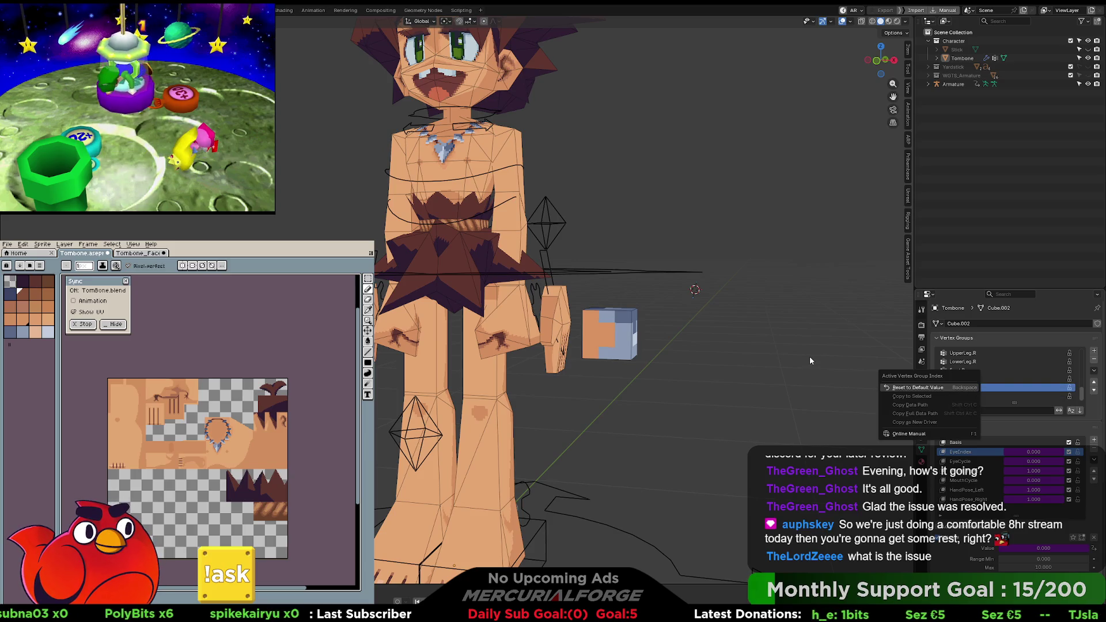
# Step: Click through Group.001, Group, the HandPose_Right shape key and Head to review them
pyautogui.press('Escape')
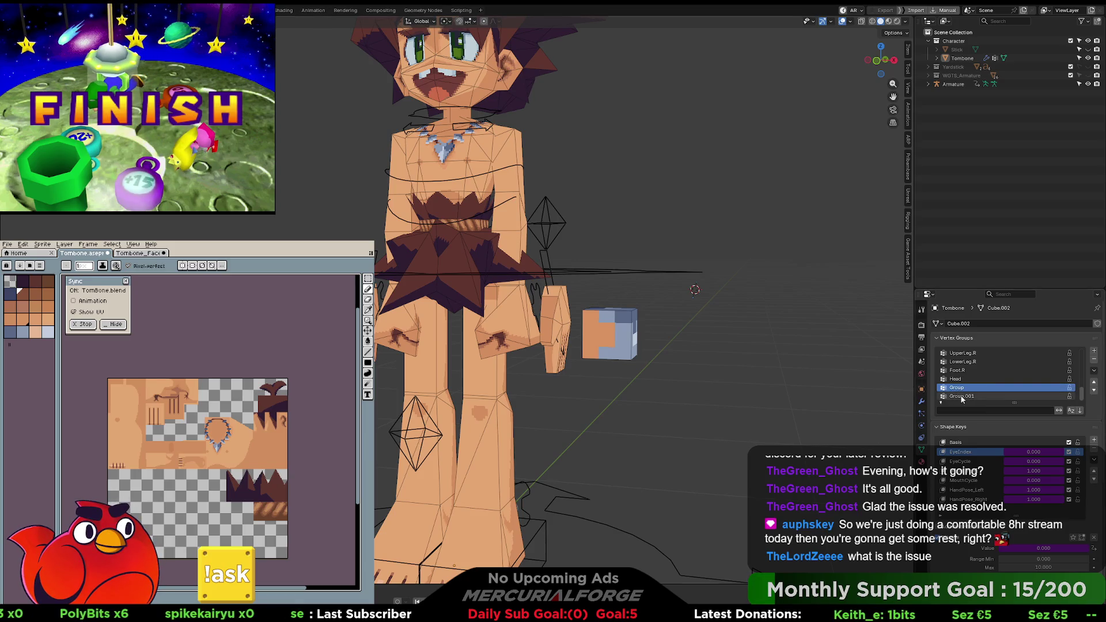
pyautogui.click(971, 397)
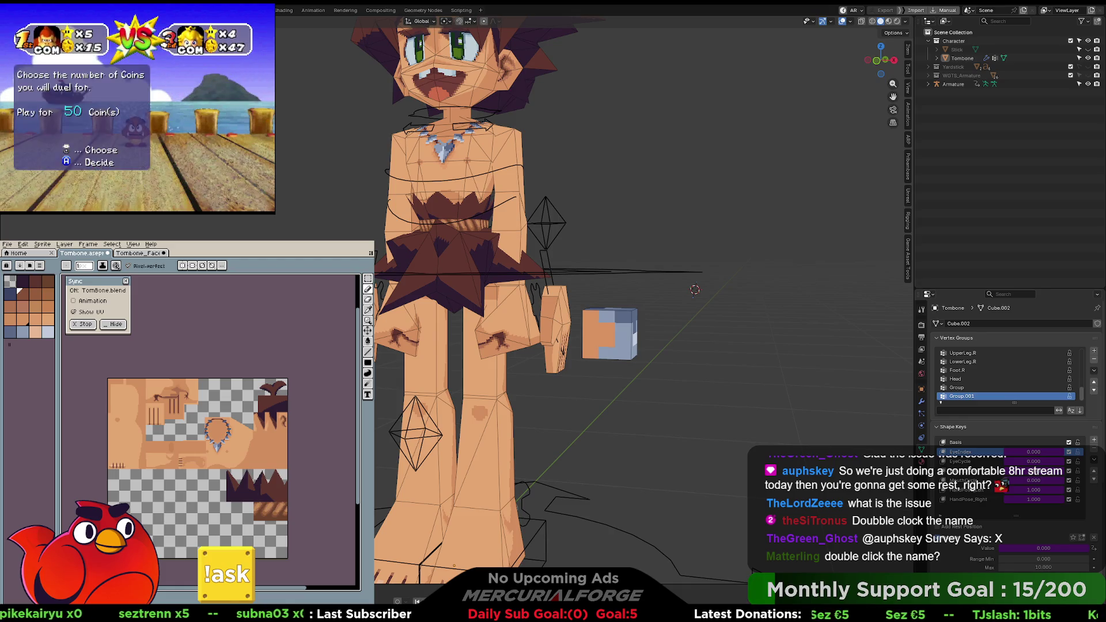
pyautogui.click(958, 388)
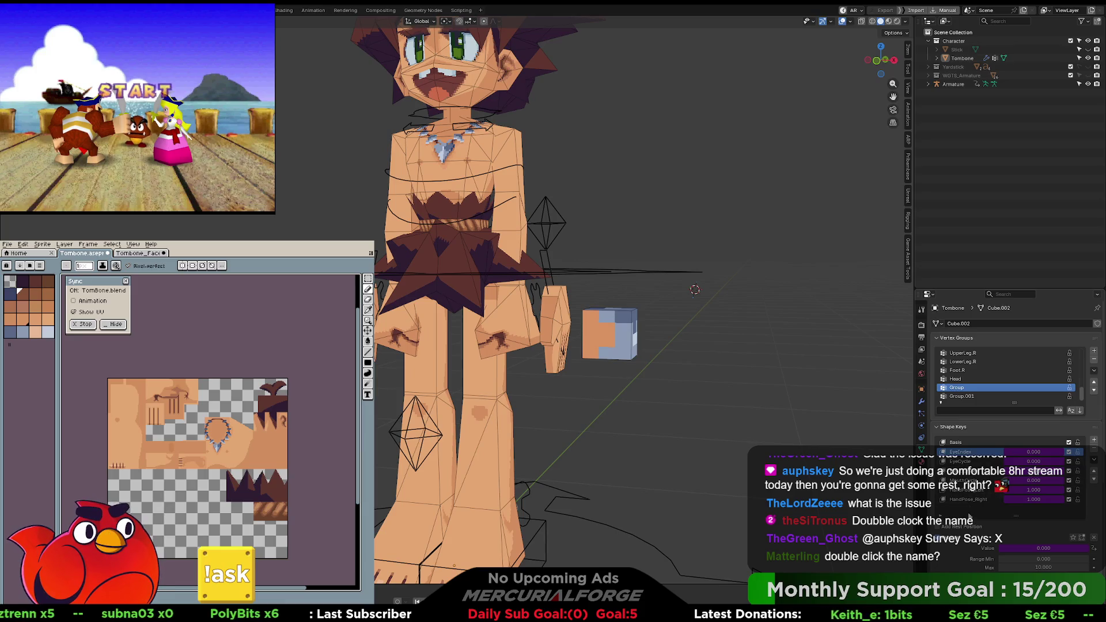
pyautogui.click(968, 499)
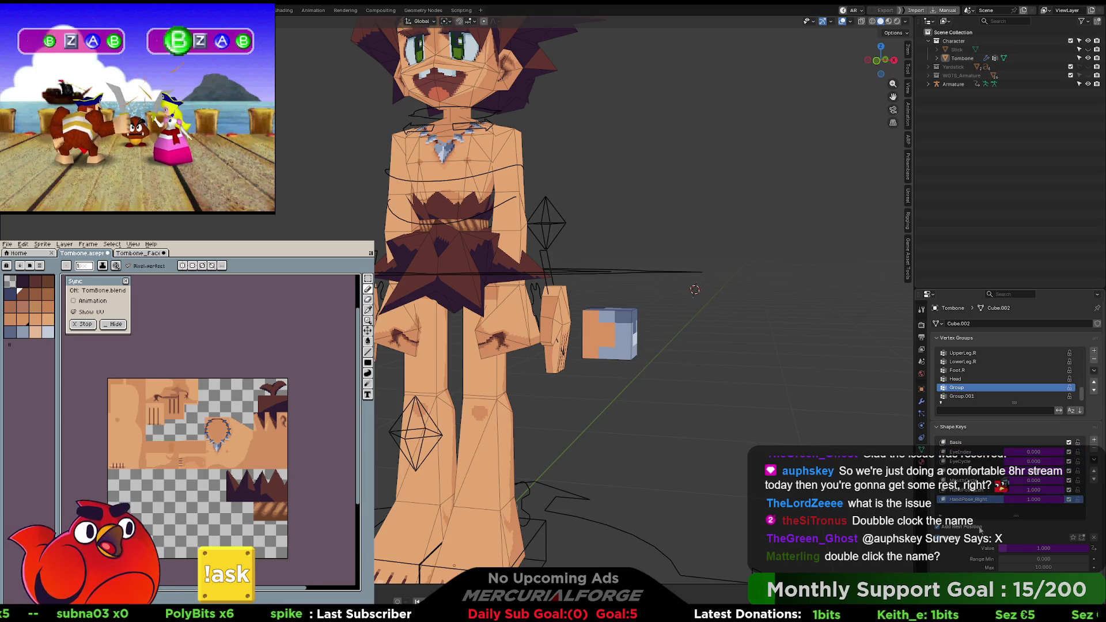
pyautogui.click(957, 379)
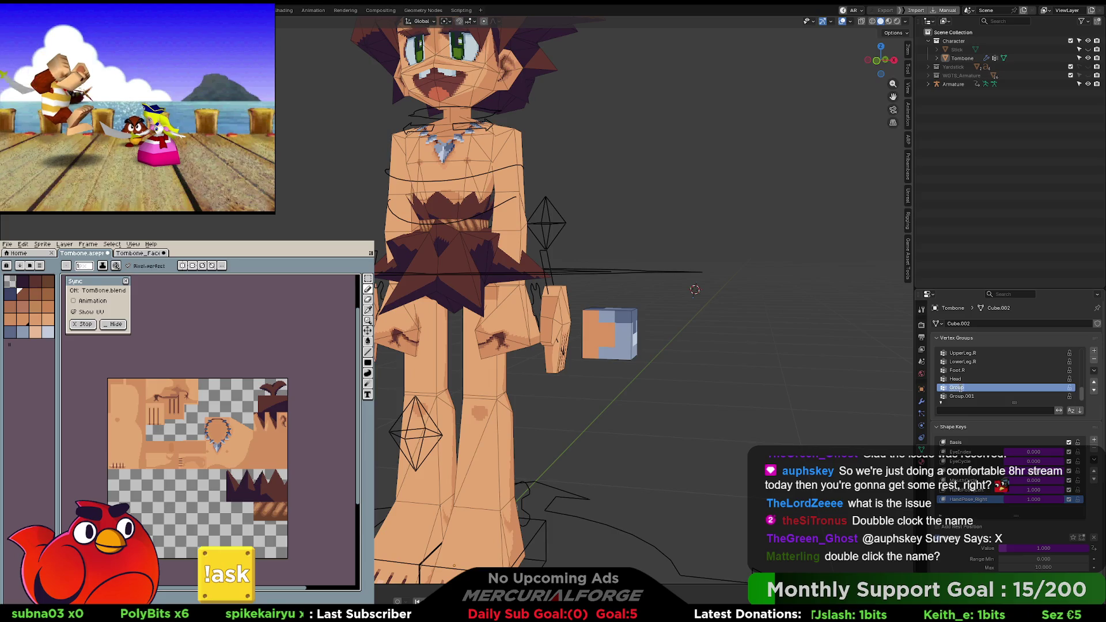
# Step: Rename Group to L_H_01_Fist and start renaming Group.001
pyautogui.doubleClick(960, 389)
pyautogui.press('BackSpace')
pyautogui.press('BackSpace')
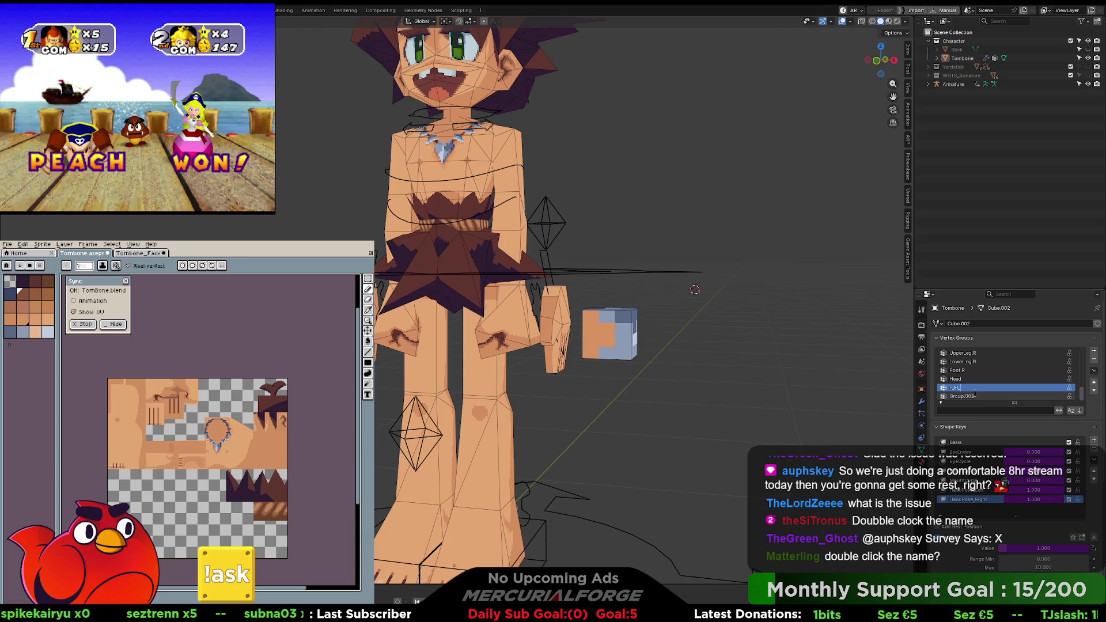
pyautogui.write('01_Fist')
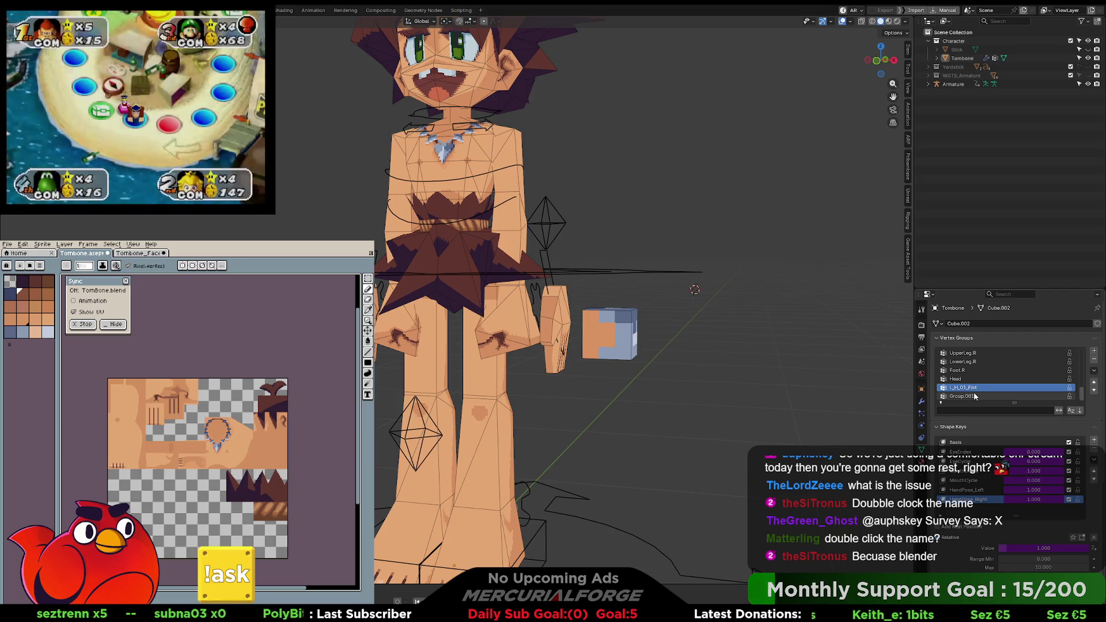
pyautogui.doubleClick(955, 396)
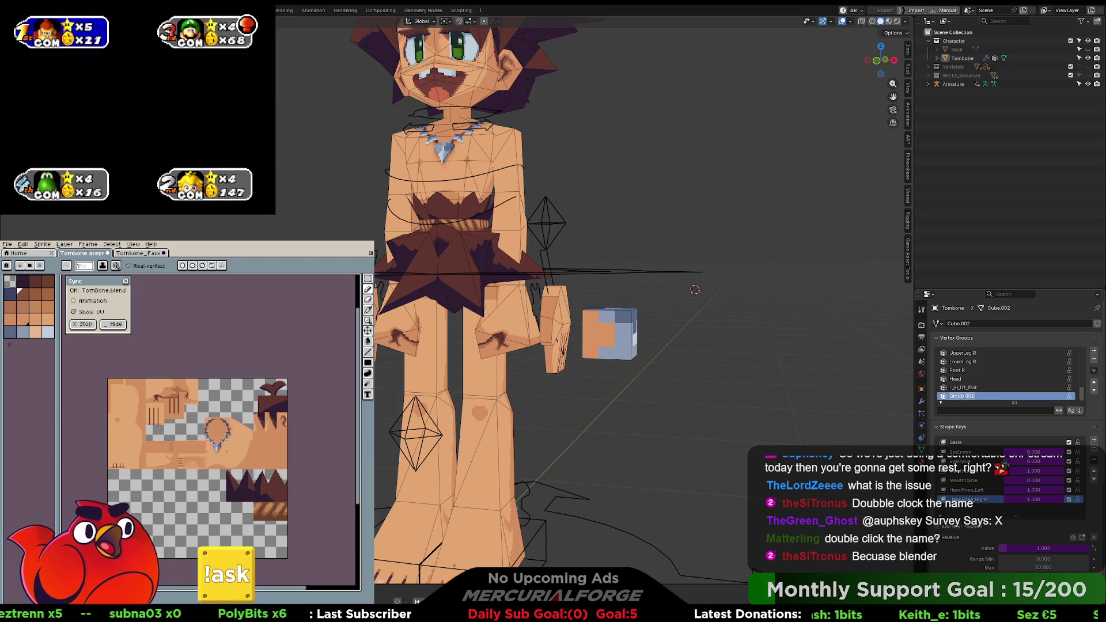
pyautogui.press('BackSpace')
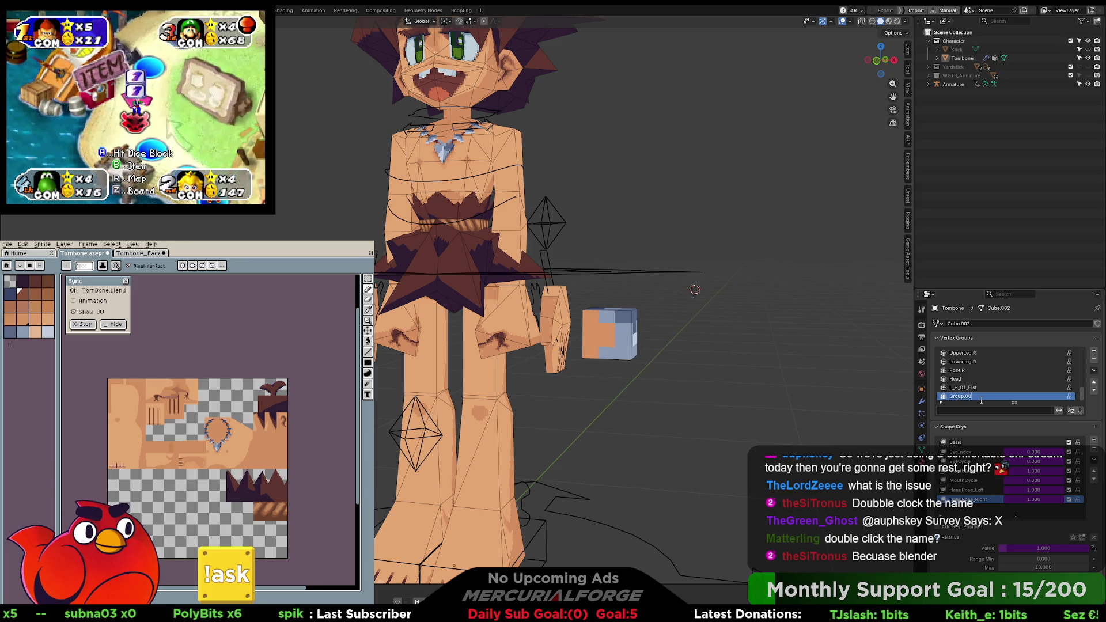
pyautogui.press('BackSpace')
pyautogui.press('BackSpace')
pyautogui.press('BackSpace')
pyautogui.write('L_H_02_Flat')
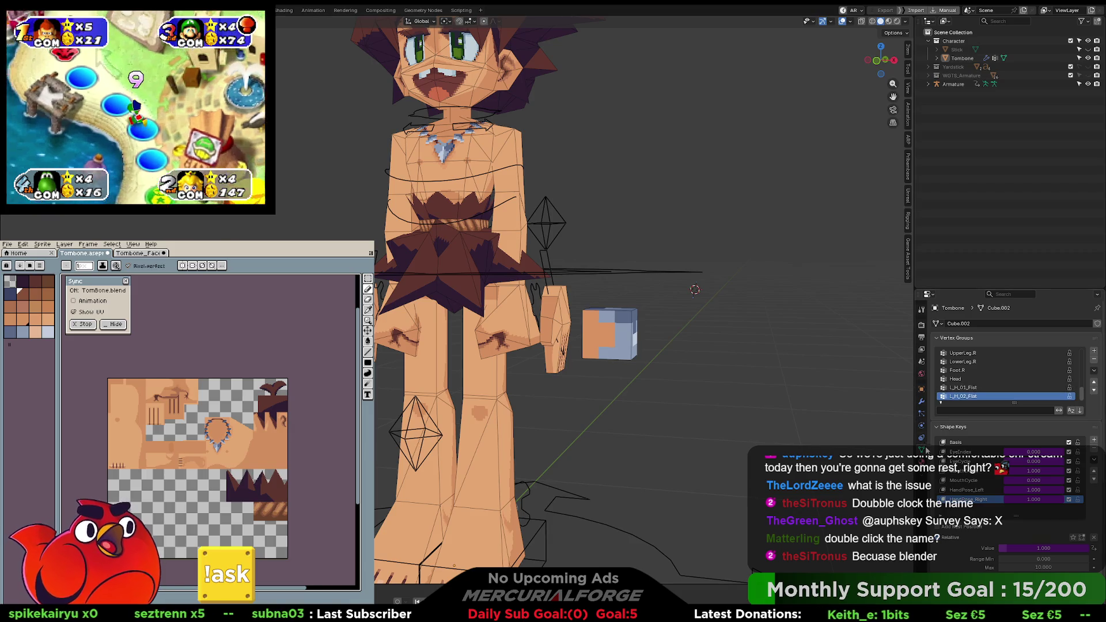
# Step: Duplicate the L_H_01_Fist Mask modifier and start editing the copy's name
pyautogui.click(922, 403)
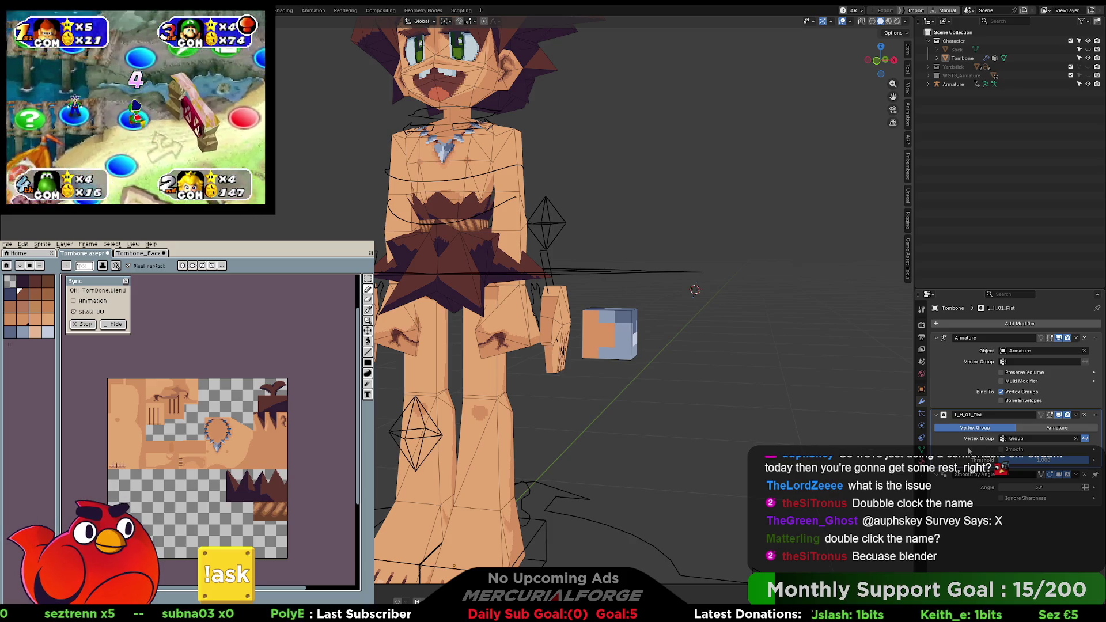
pyautogui.click(1075, 415)
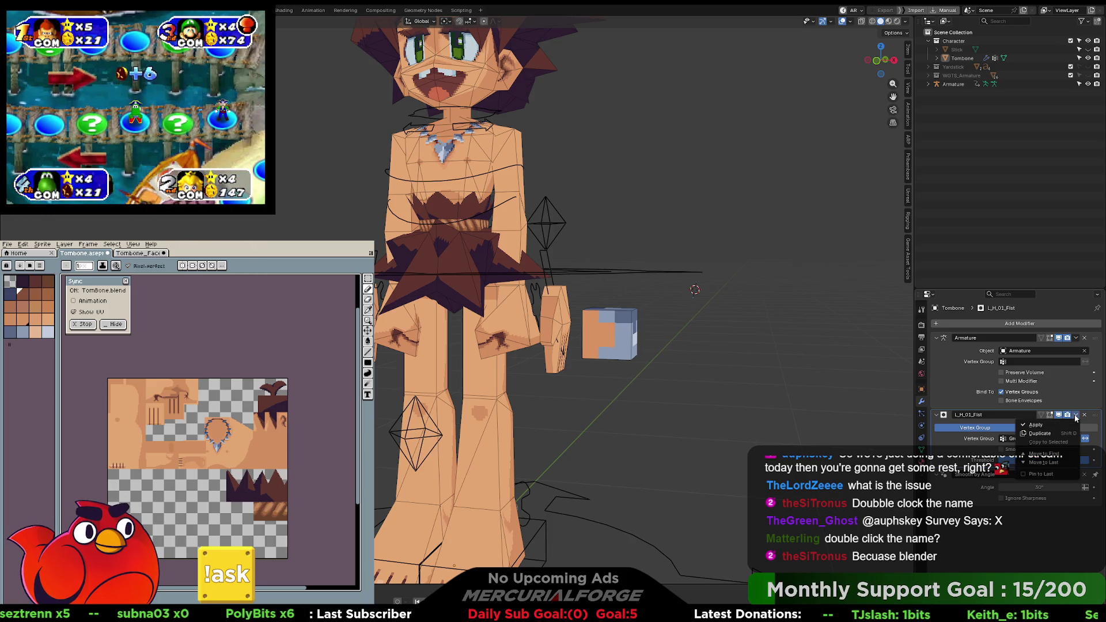
pyautogui.click(1059, 434)
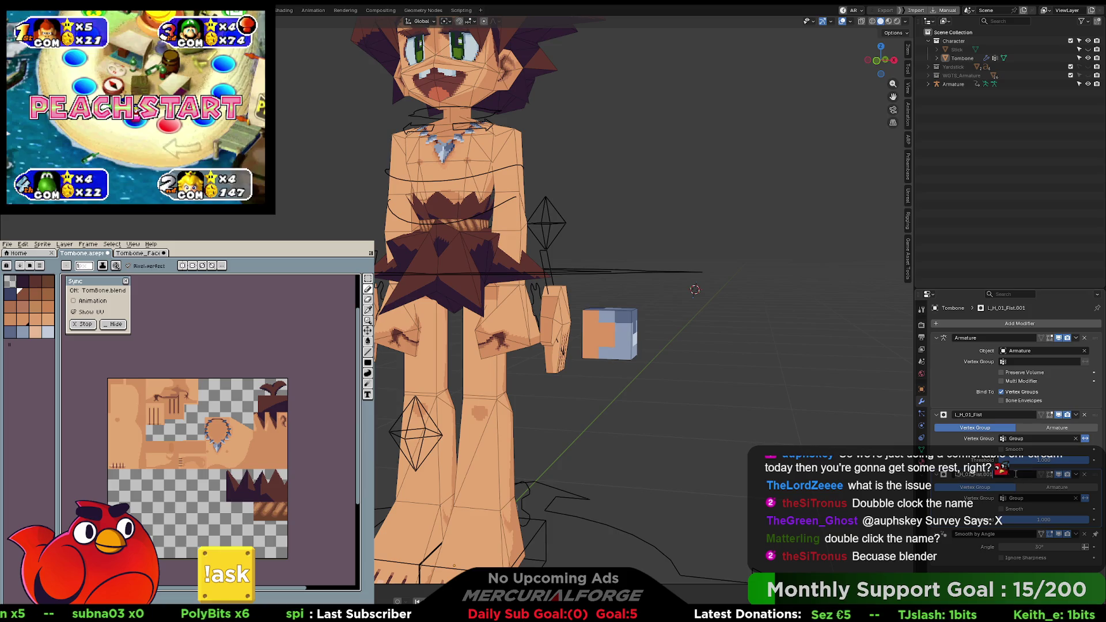
pyautogui.press('BackSpace')
pyautogui.press('BackSpace')
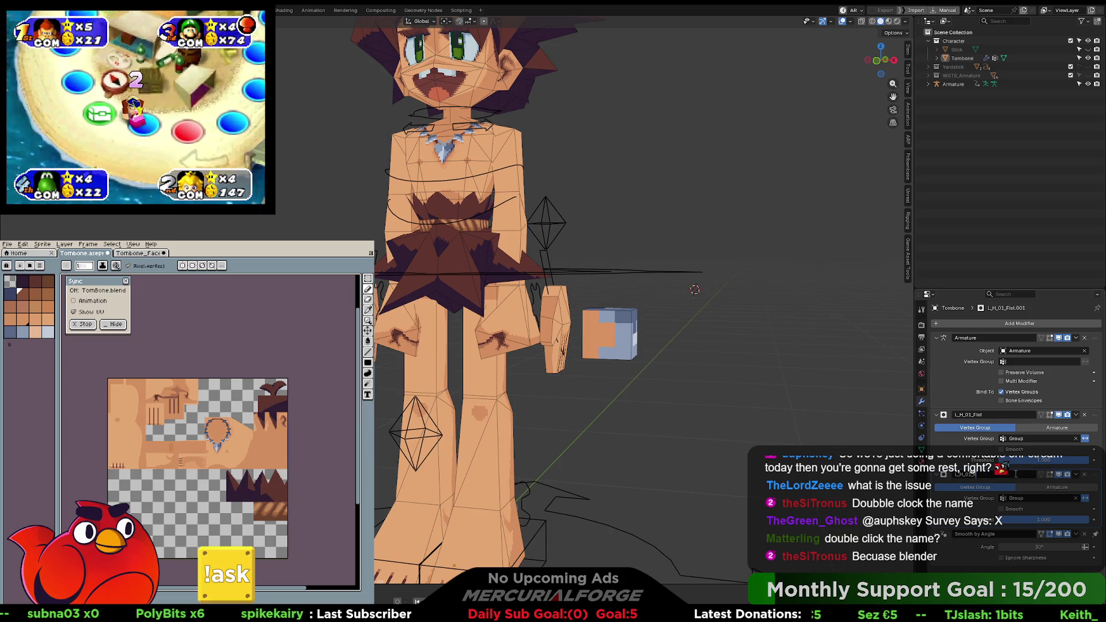
# Step: Name the copy L_H_01_Flat, then copy the bone's HandPose_Left property as a new driver
pyautogui.write('lat')
pyautogui.press('Return')
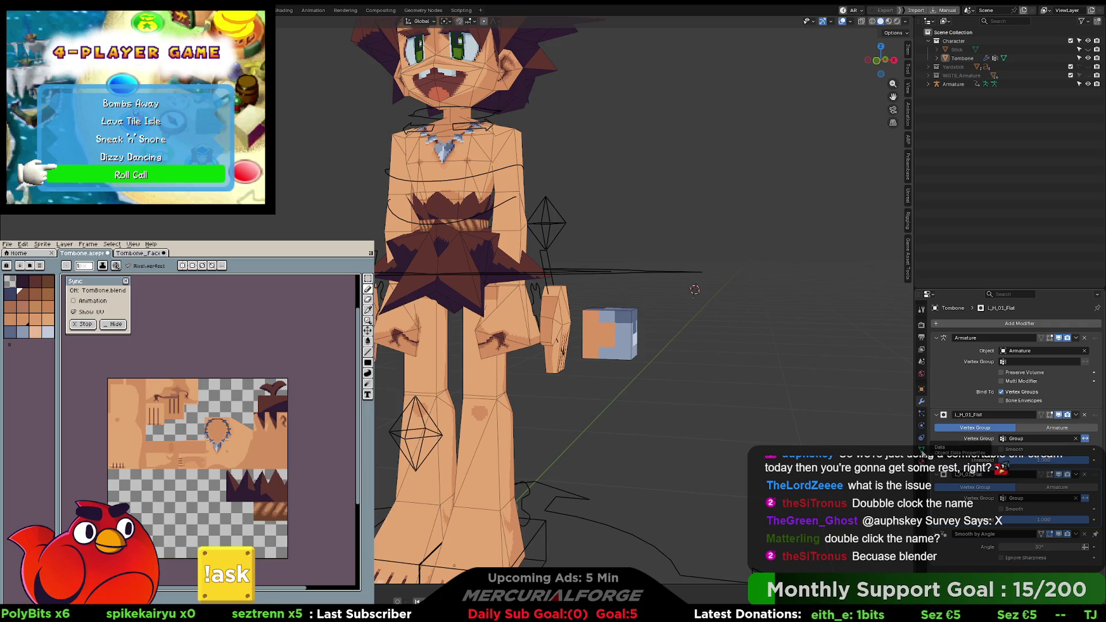
pyautogui.click(545, 296)
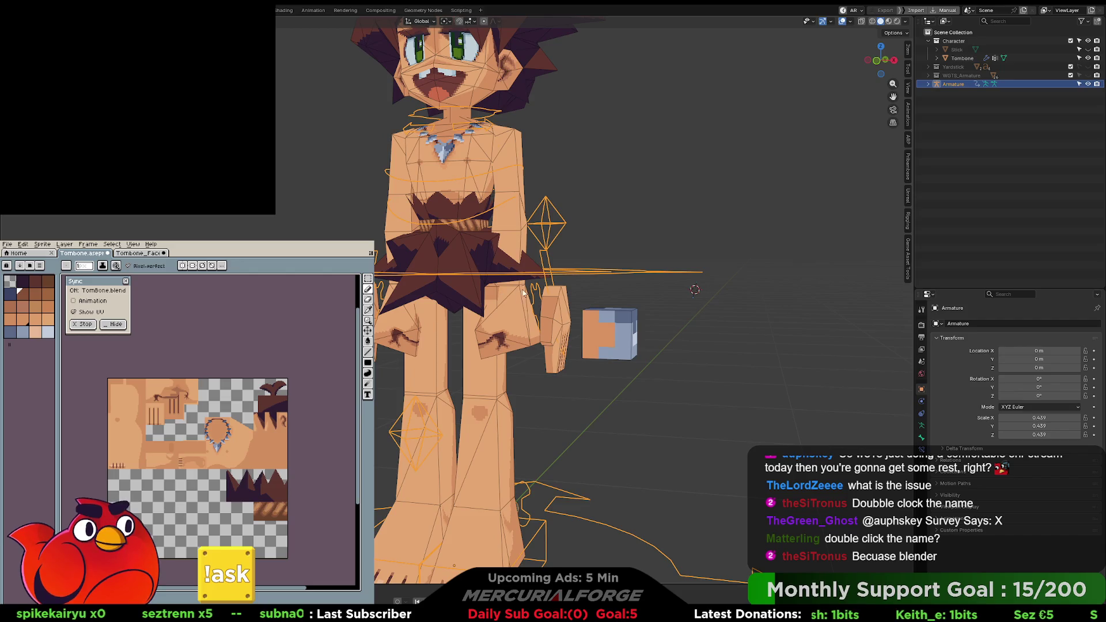
pyautogui.hotkey('ctrl', 'Tab')
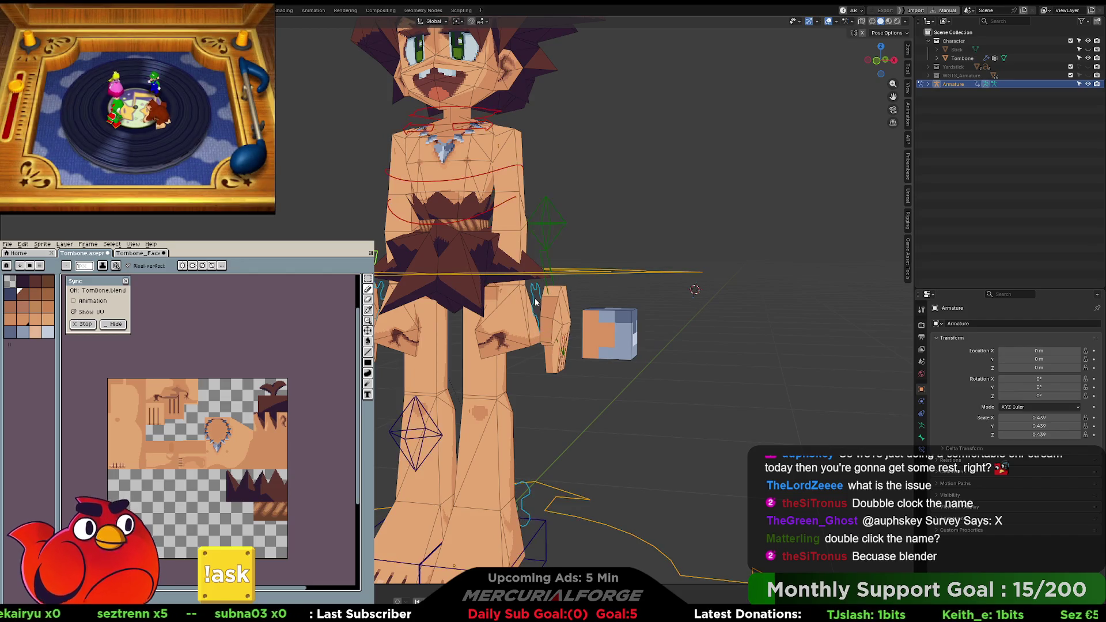
pyautogui.click(920, 438)
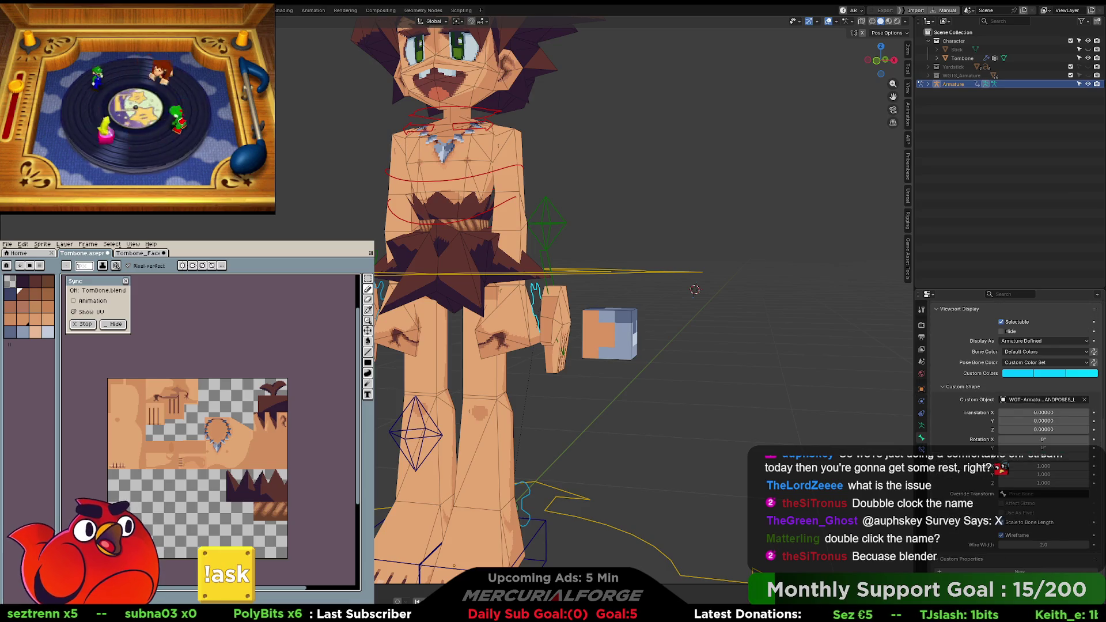
pyautogui.rightClick(994, 558)
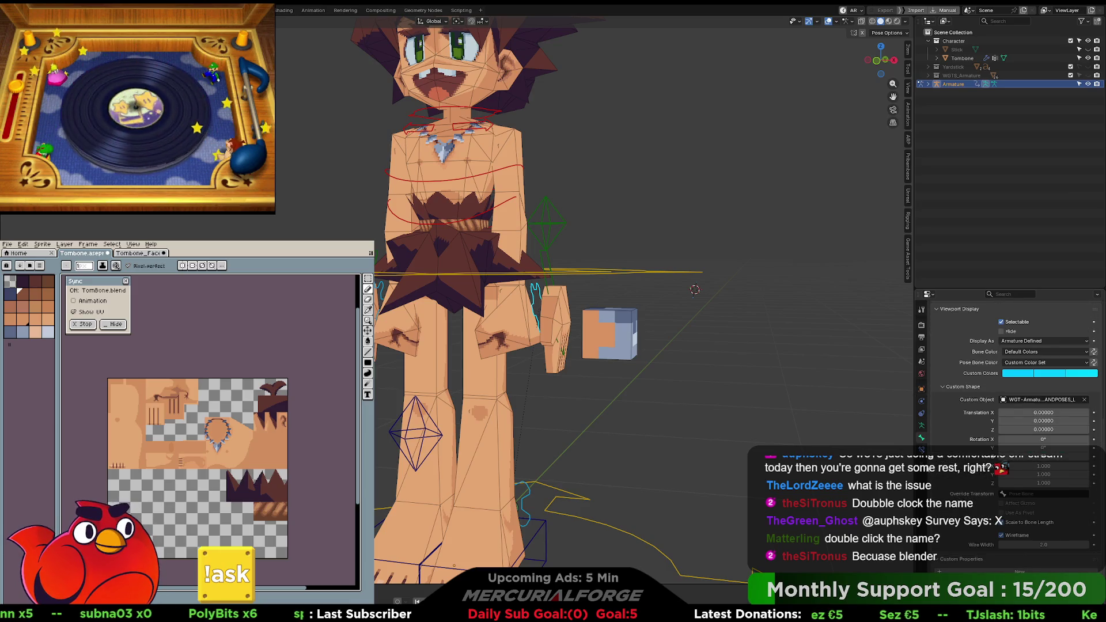
# Step: Return to Object Mode and show the Tombone mesh's vertex groups and shape keys
pyautogui.hotkey('ctrl', 'Tab')
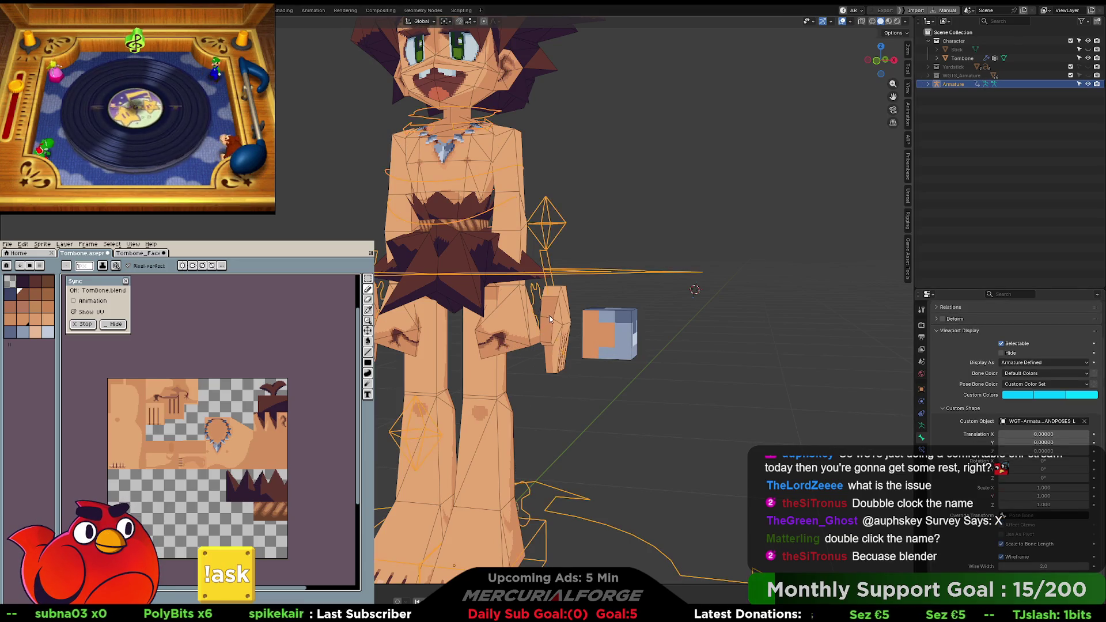
pyautogui.click(569, 349)
pyautogui.click(921, 448)
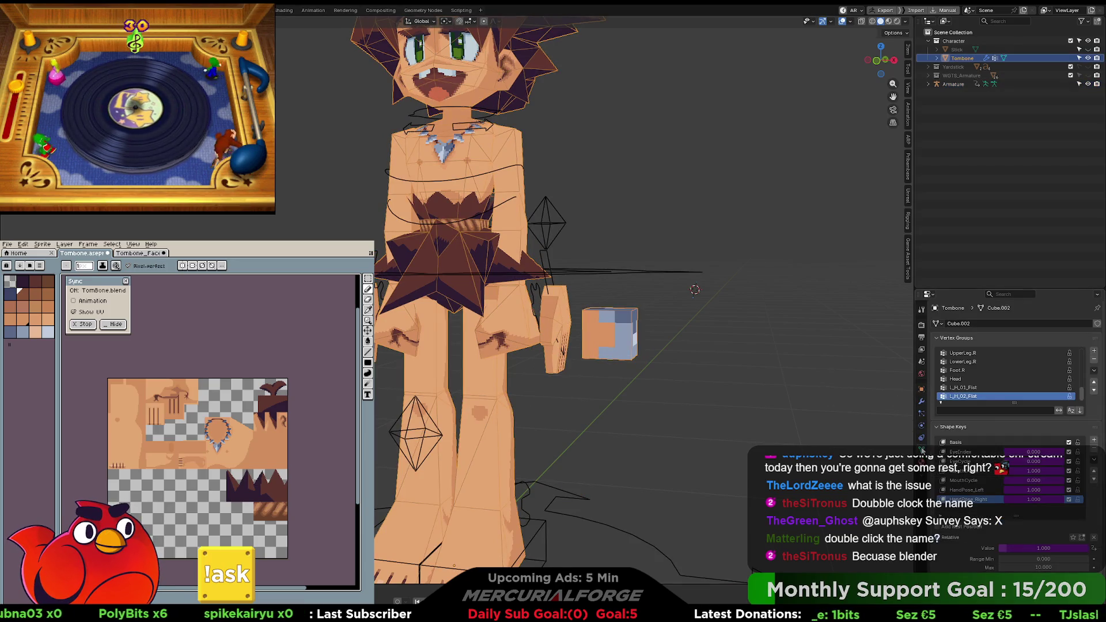
# Step: Paste the HandPose_Left driver onto both left-hand Mask Threshold values
pyautogui.click(920, 401)
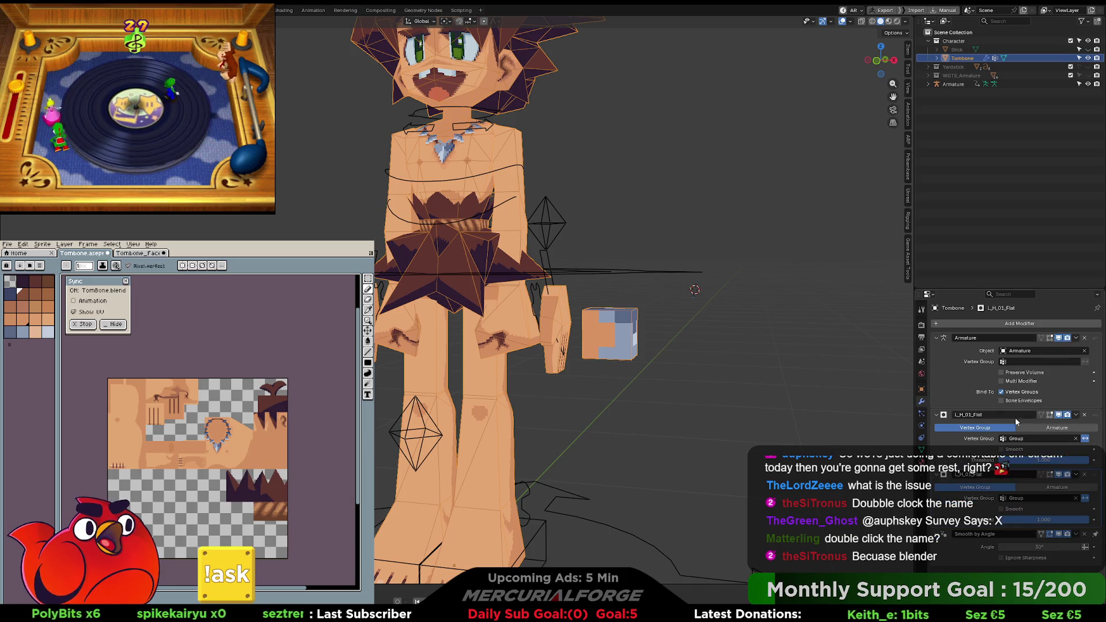
pyautogui.rightClick(1023, 466)
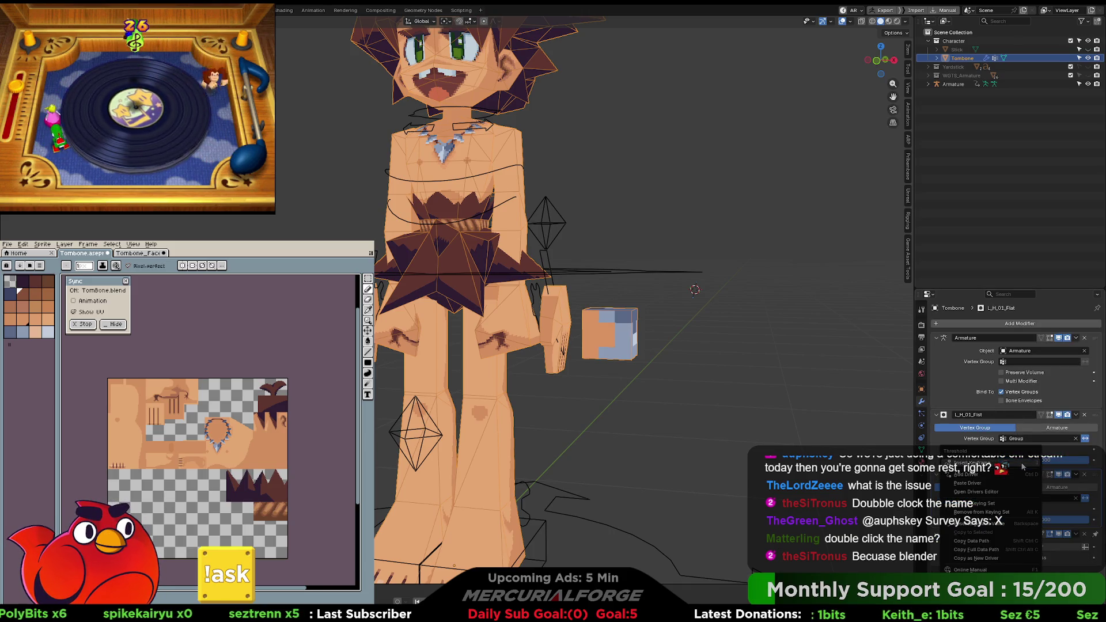
pyautogui.click(993, 483)
pyautogui.rightClick(1012, 519)
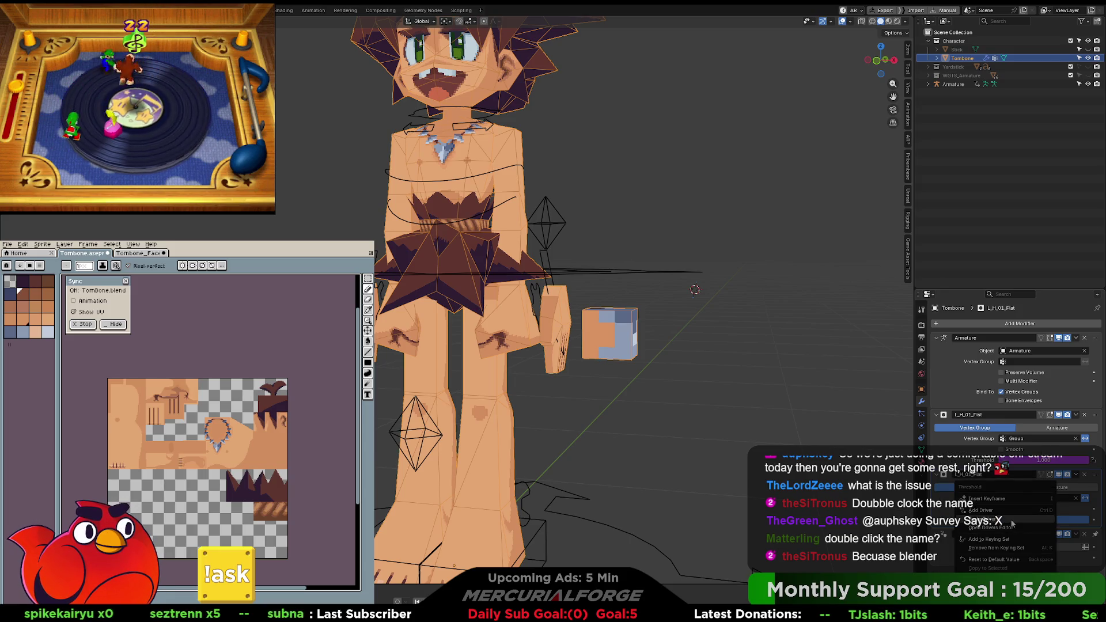
pyautogui.click(1012, 522)
# Step: Set the Fist Threshold's driver type to Scripted Expression in the driver editor
pyautogui.rightClick(1012, 459)
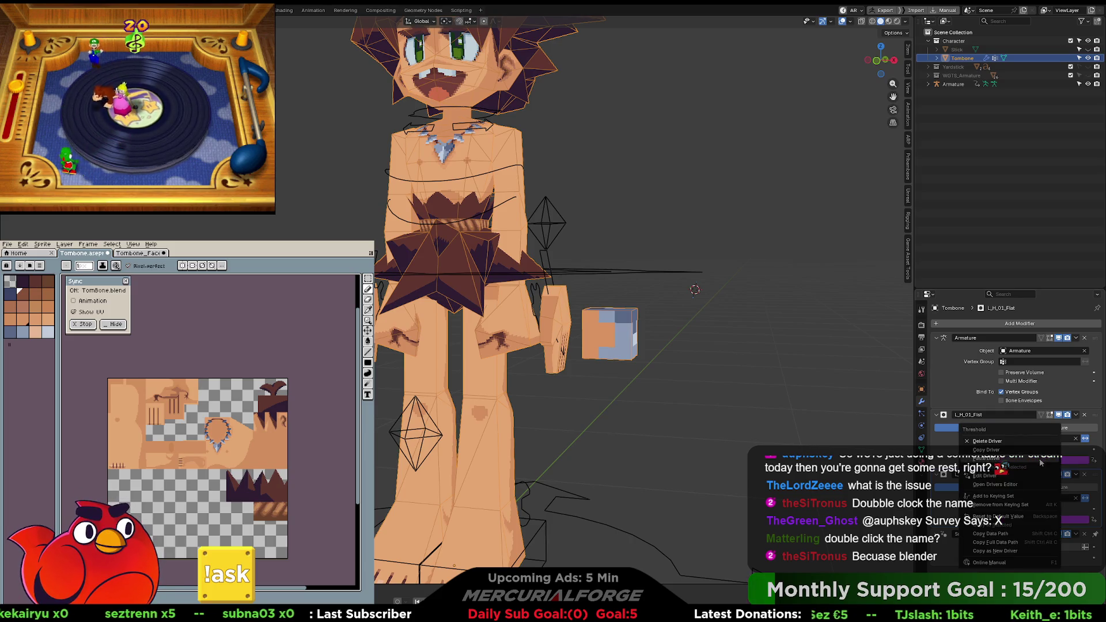
pyautogui.click(996, 477)
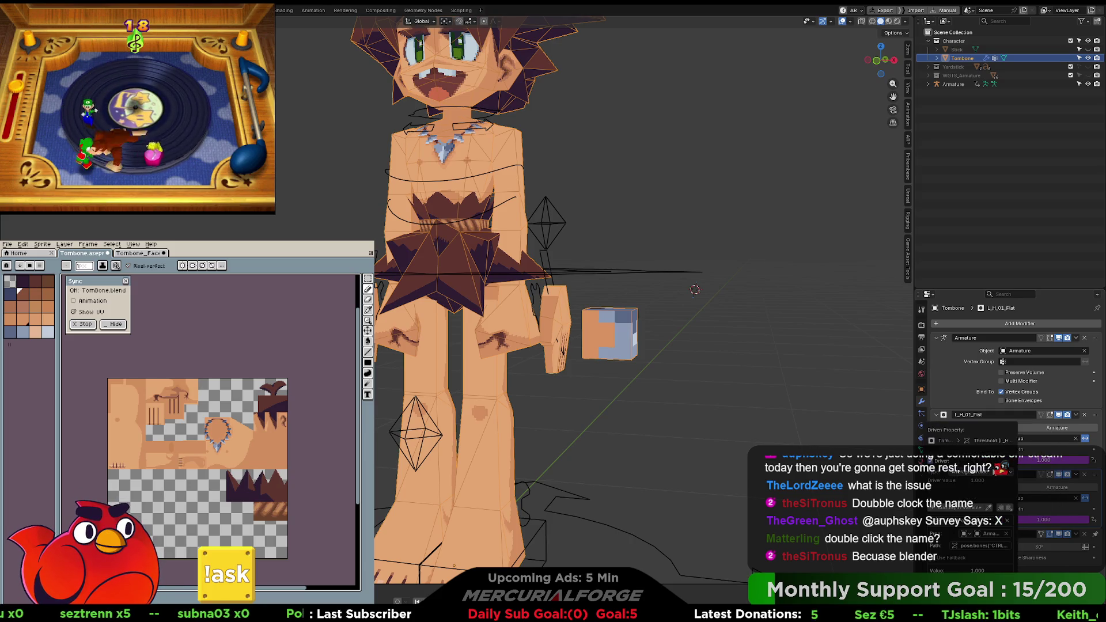
pyautogui.moveTo(913, 374)
pyautogui.mouseDown()
pyautogui.moveTo(743, 203)
pyautogui.moveTo(729, 202)
pyautogui.moveTo(739, 198)
pyautogui.mouseUp()
pyautogui.click(747, 243)
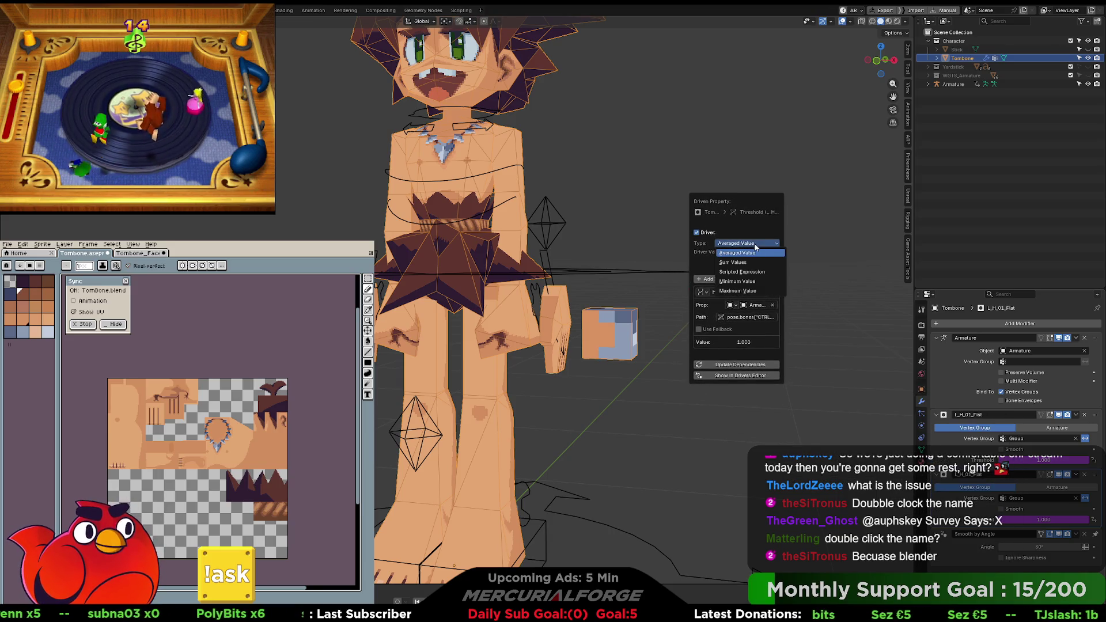
pyautogui.click(754, 273)
pyautogui.click(739, 281)
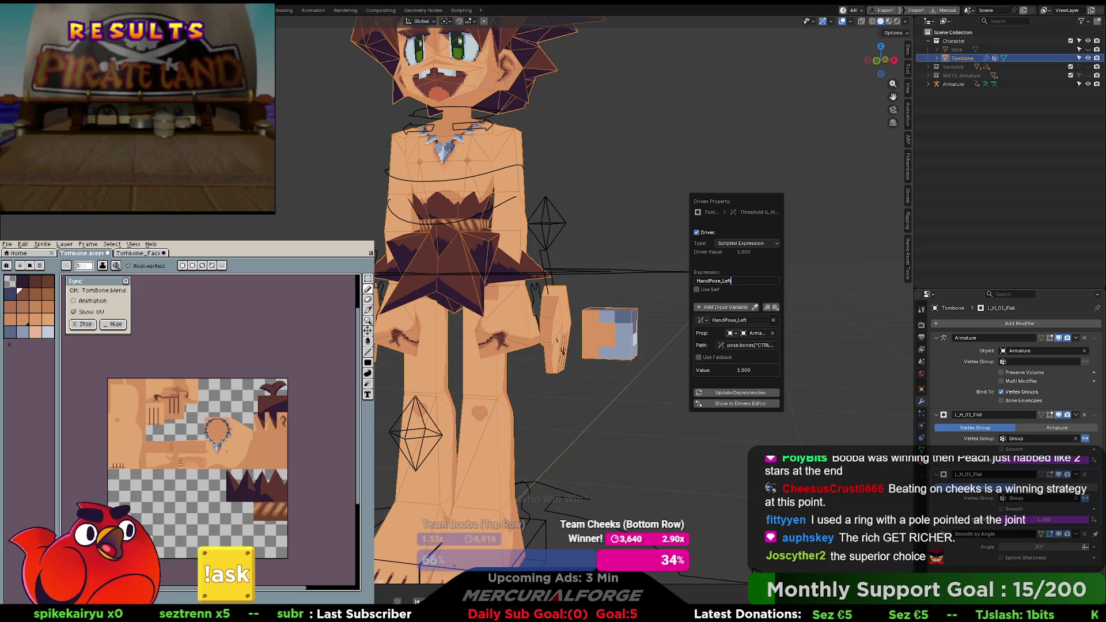
pyautogui.press('Return')
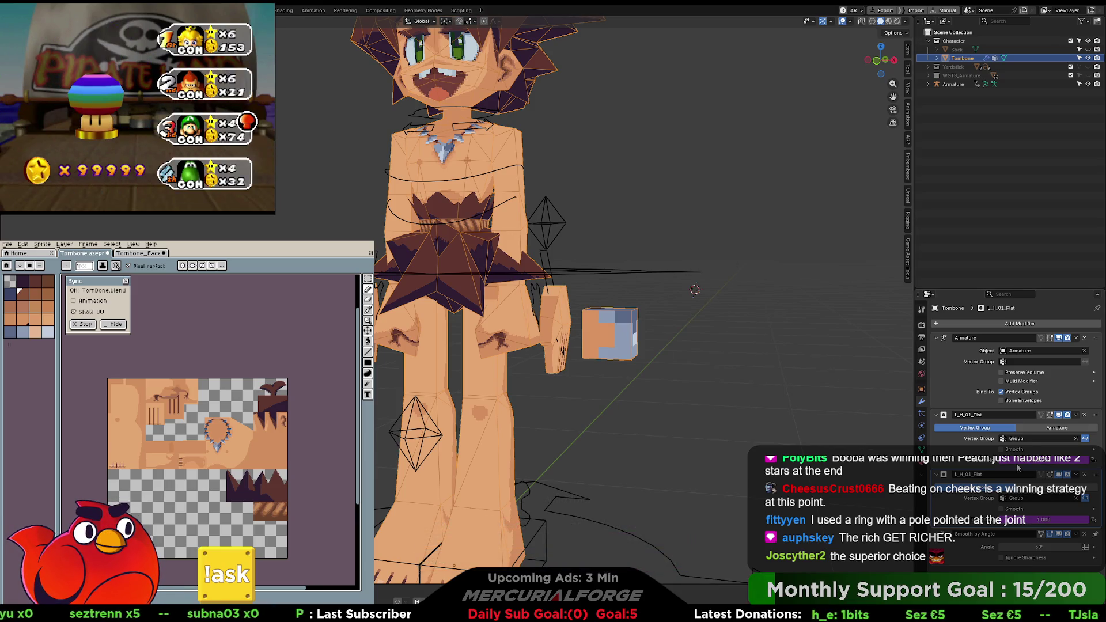
# Step: Reopen the Threshold driver's Edit Driver popover and move it to the viewport centre
pyautogui.rightClick(1004, 462)
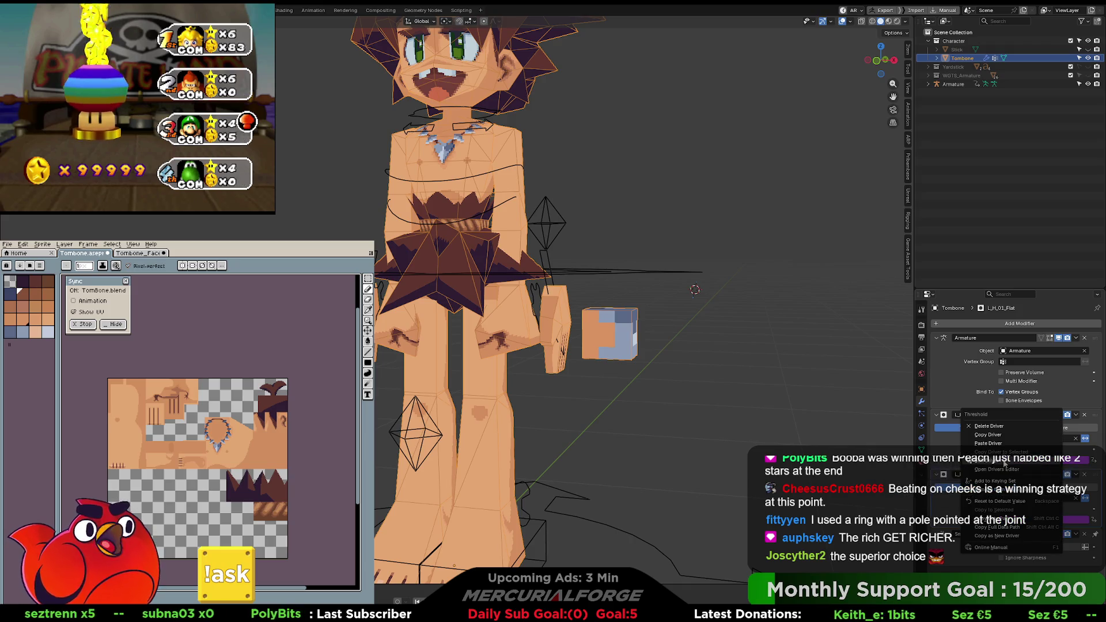
pyautogui.click(1004, 462)
pyautogui.moveTo(967, 396)
pyautogui.mouseDown()
pyautogui.moveTo(728, 209)
pyautogui.moveTo(742, 210)
pyautogui.mouseUp()
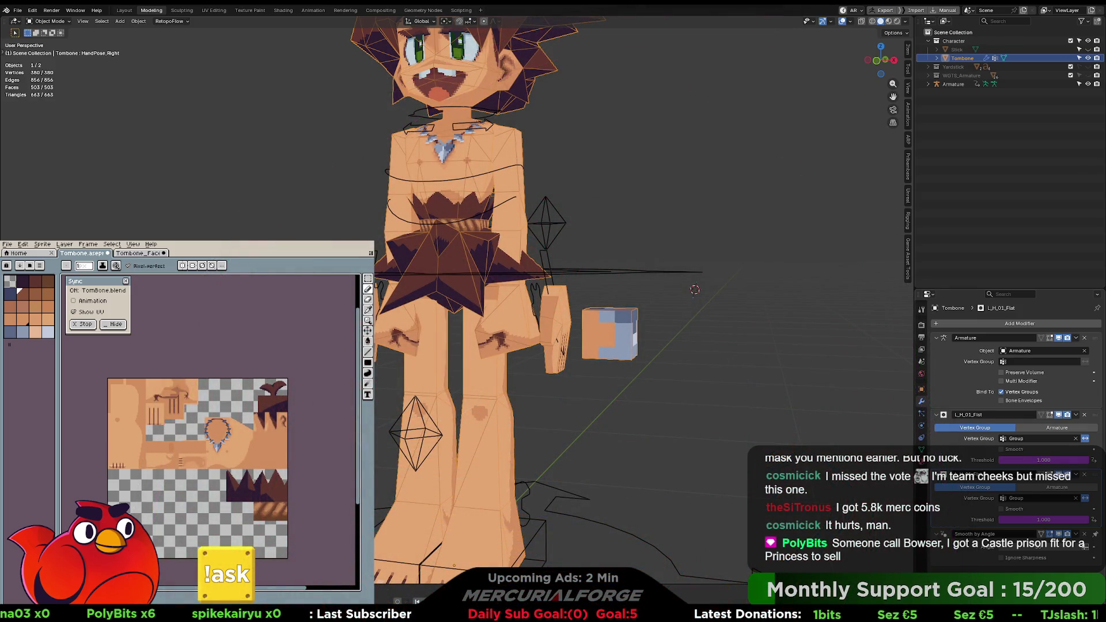
# Step: Edit L_H_01_Flat's Threshold driver expression to HandPose_Left == 0, so the threshold reads 0.000
pyautogui.rightClick(1029, 462)
pyautogui.click(1028, 462)
pyautogui.moveTo(1026, 399)
pyautogui.mouseDown()
pyautogui.moveTo(770, 202)
pyautogui.moveTo(732, 200)
pyautogui.mouseUp()
pyautogui.click(717, 282)
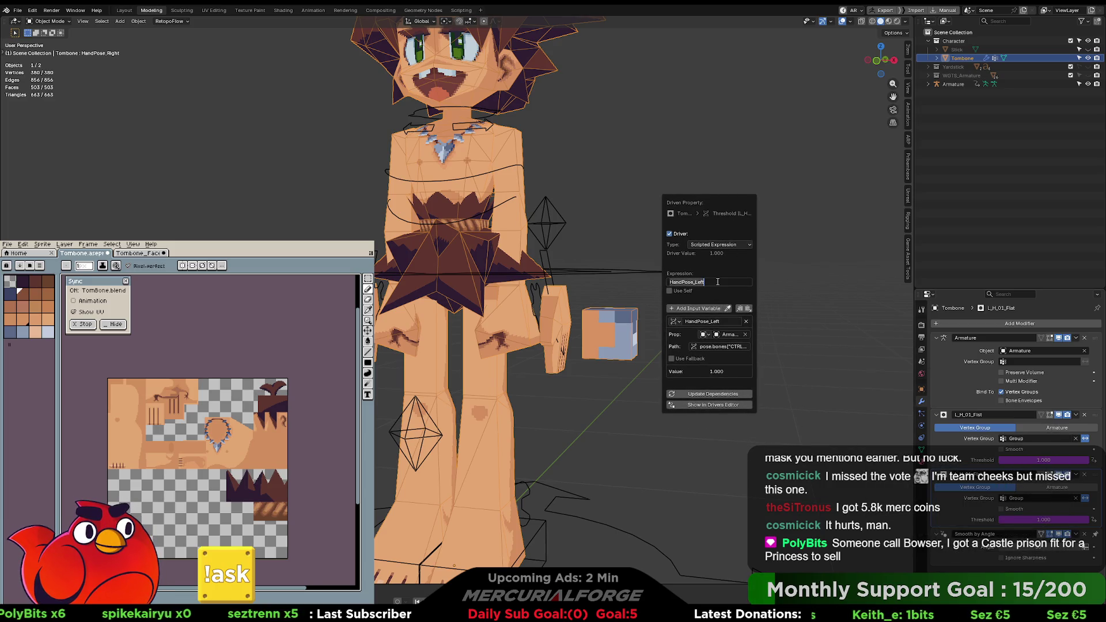
pyautogui.click(734, 285)
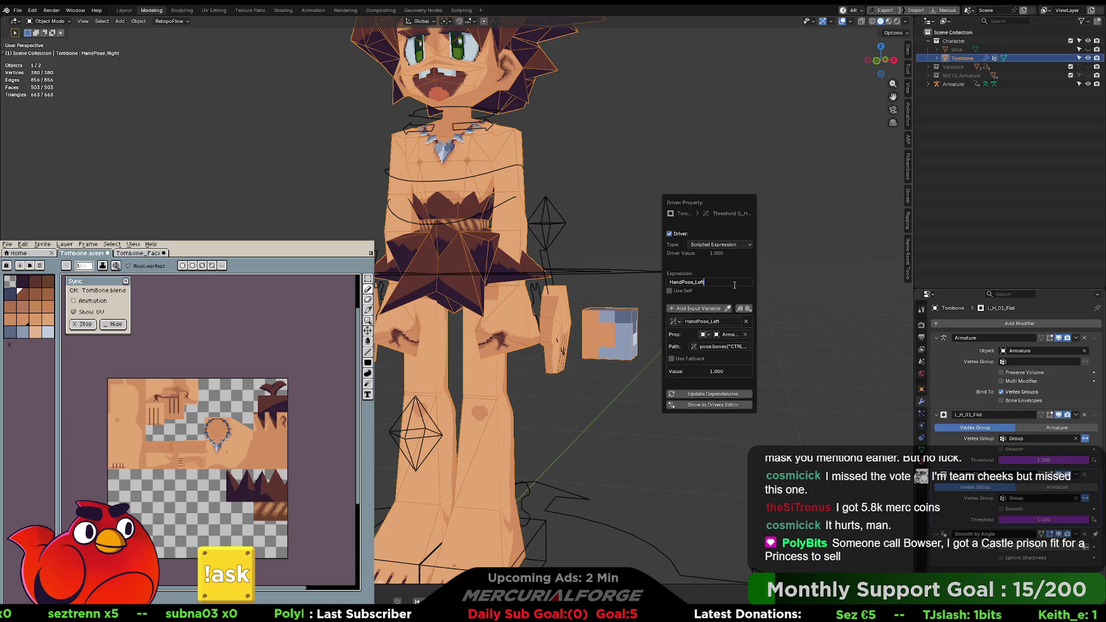
pyautogui.write('==1')
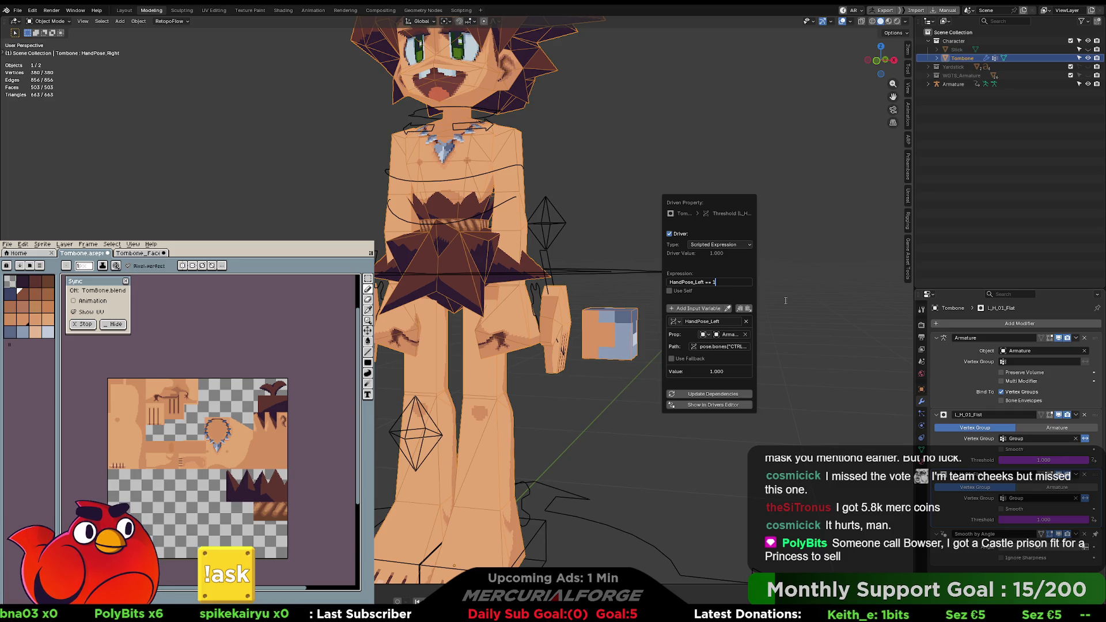
pyautogui.write('0')
pyautogui.press('Return')
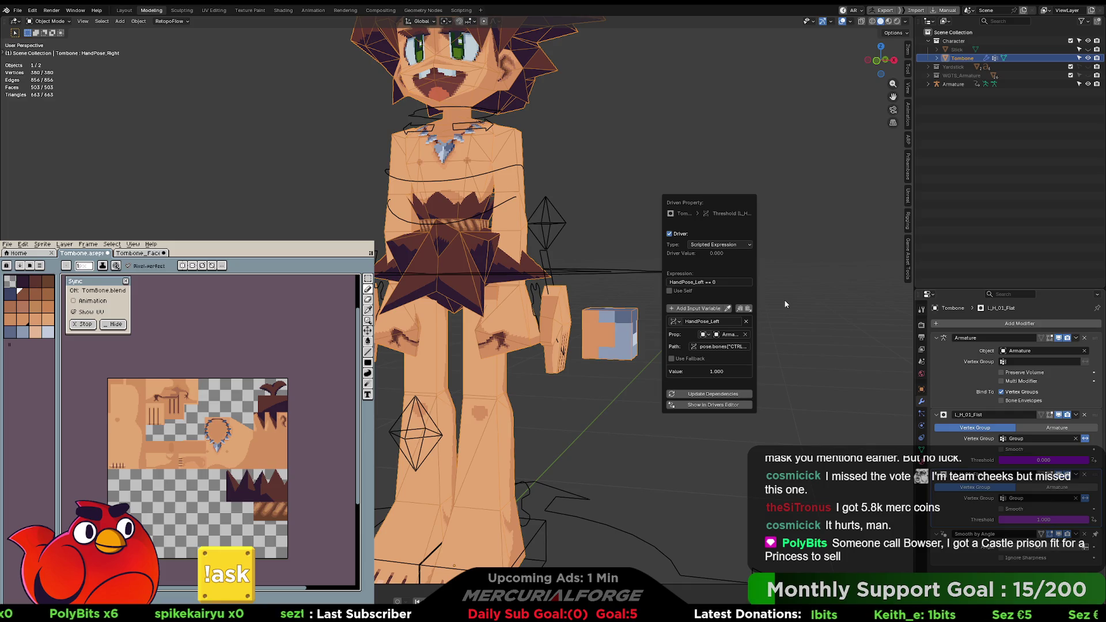
pyautogui.click(838, 331)
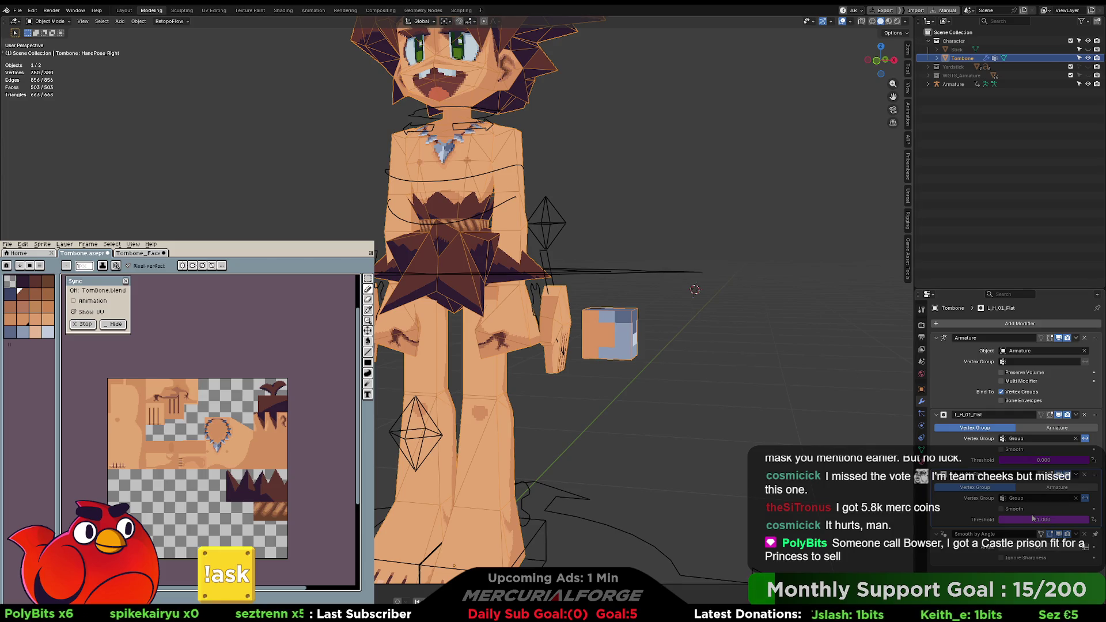
# Step: Copy the first Threshold's driver onto the second mask's Threshold, then select the Armature
pyautogui.rightClick(1053, 461)
pyautogui.click(1016, 436)
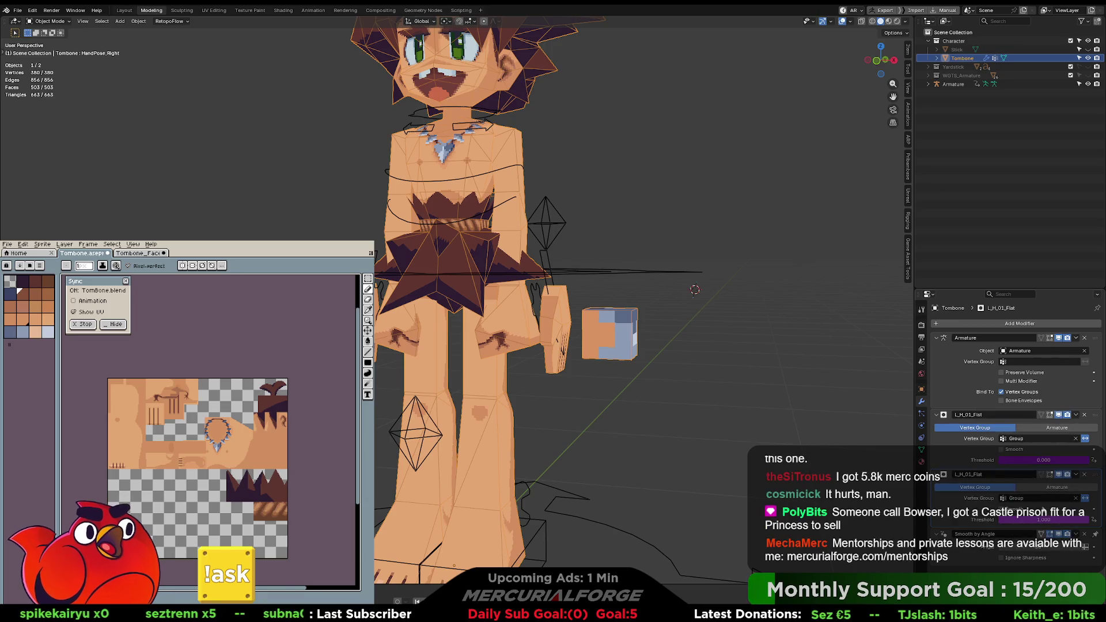
pyautogui.rightClick(1036, 494)
pyautogui.click(1029, 503)
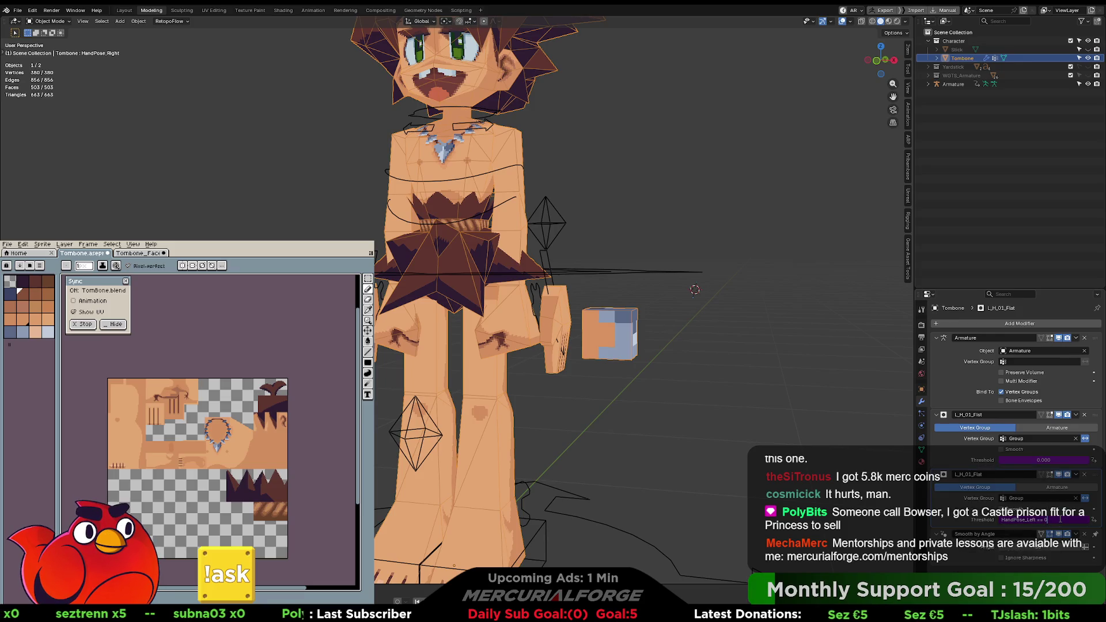
pyautogui.press('Return')
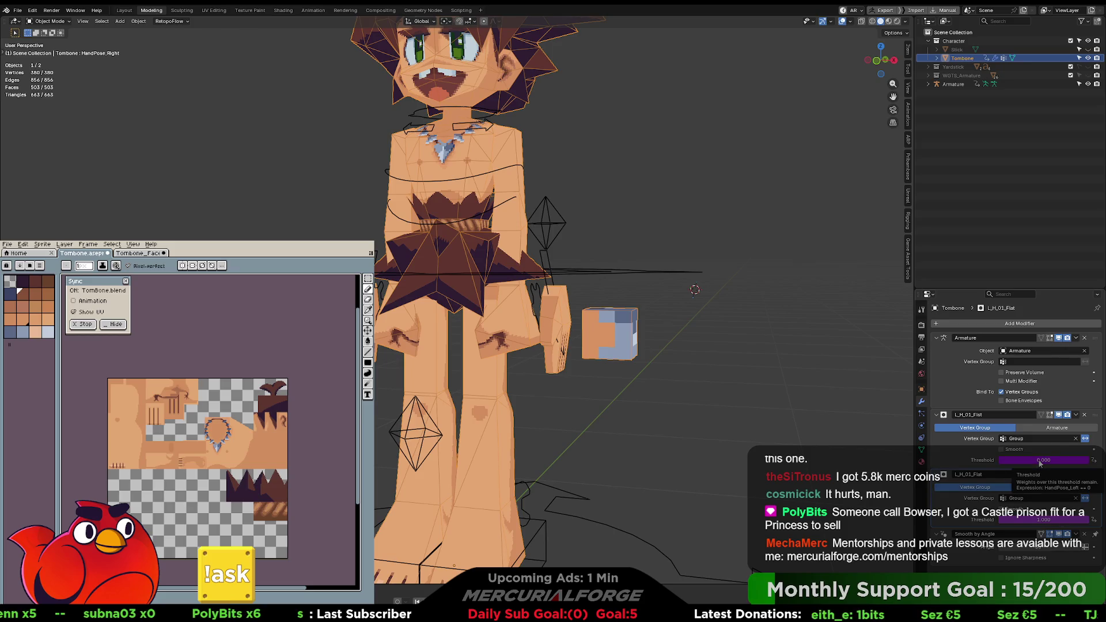
pyautogui.click(601, 270)
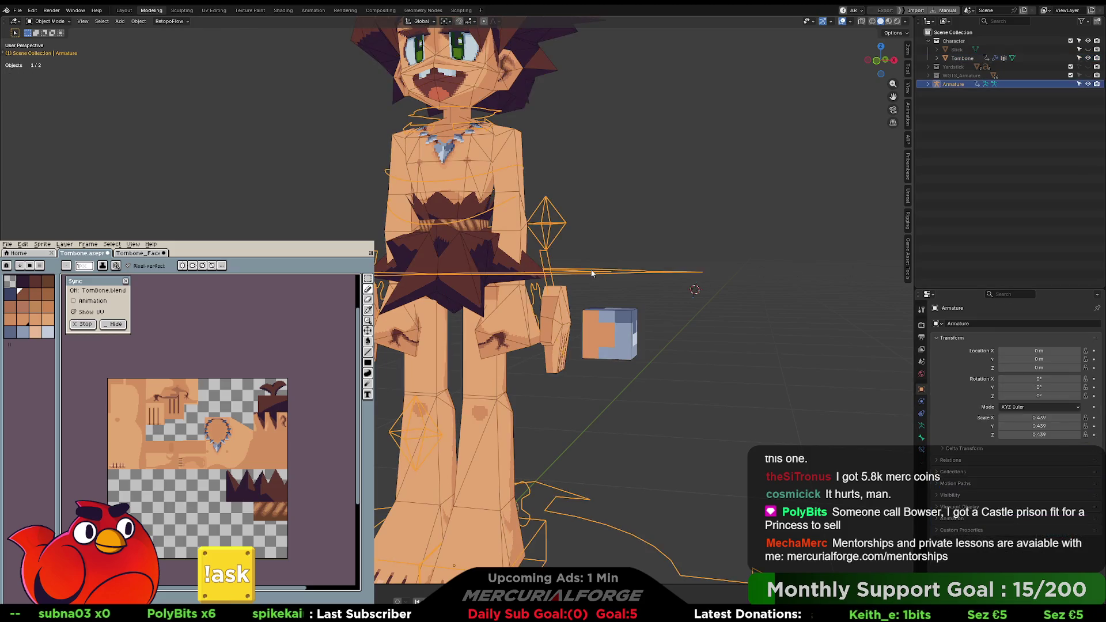
# Step: In Pose Mode, set CTRL_HAND_L's HandPose_Left from 5 to 1, then reselect Tombone in Object Mode
pyautogui.hotkey('ctrl', 'Tab')
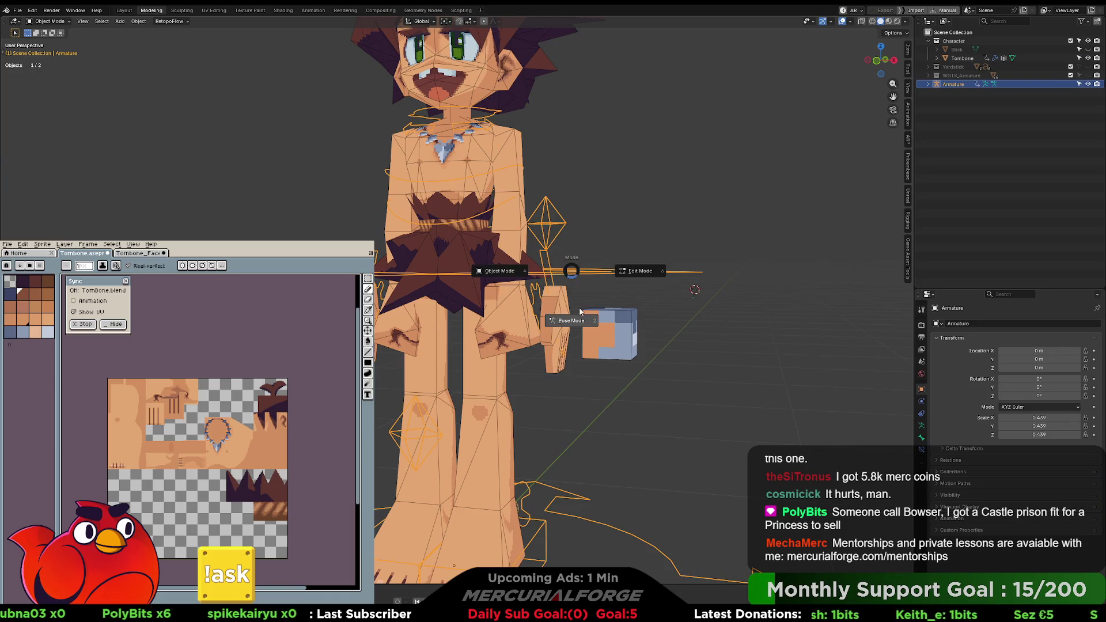
pyautogui.click(574, 322)
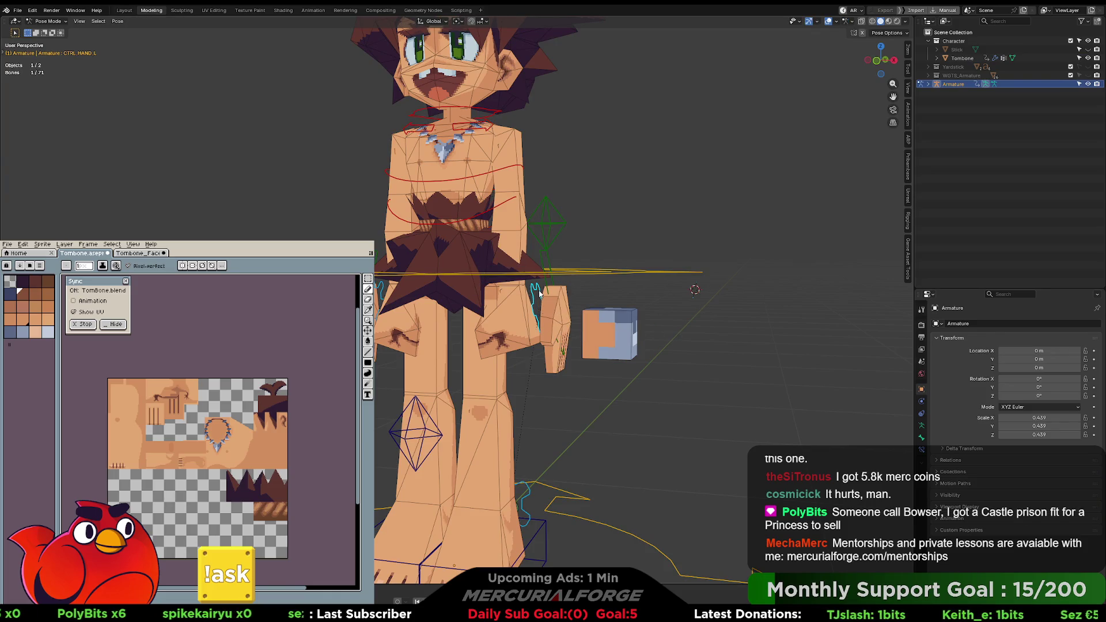
pyautogui.click(567, 291)
pyautogui.click(534, 288)
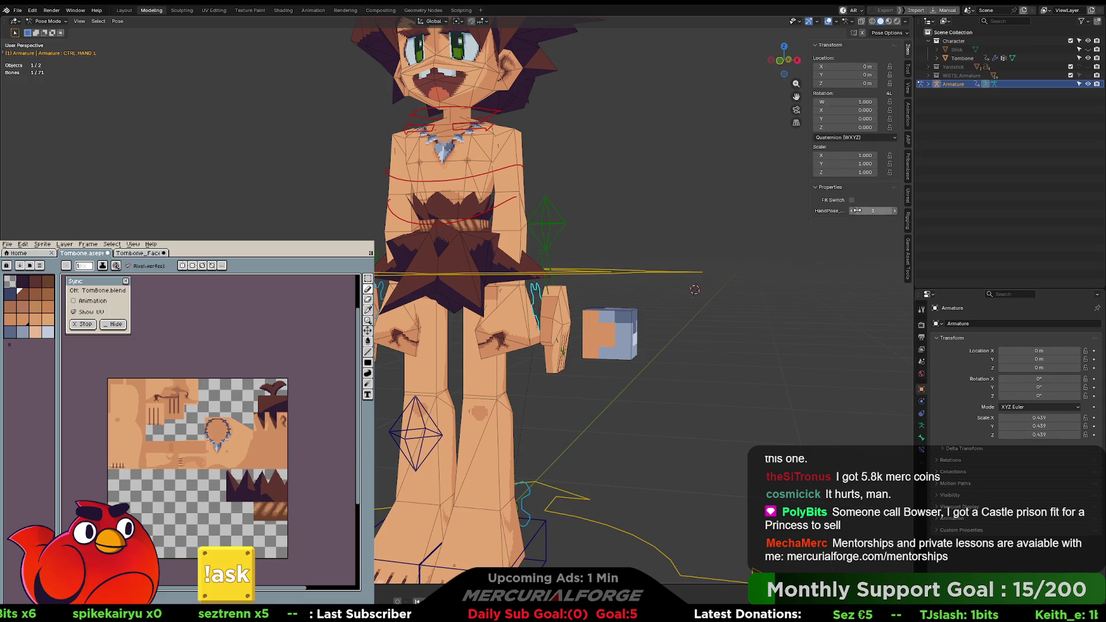
pyautogui.moveTo(871, 211); pyautogui.dragTo(861, 211)
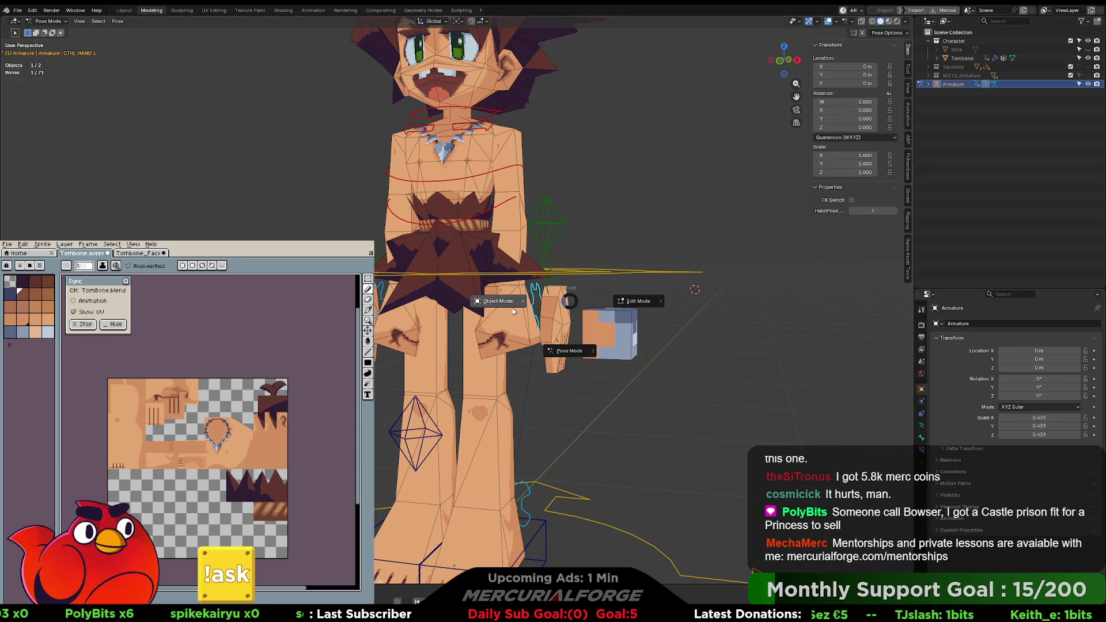
pyautogui.hotkey('ctrl', 'Tab')
pyautogui.click(514, 311)
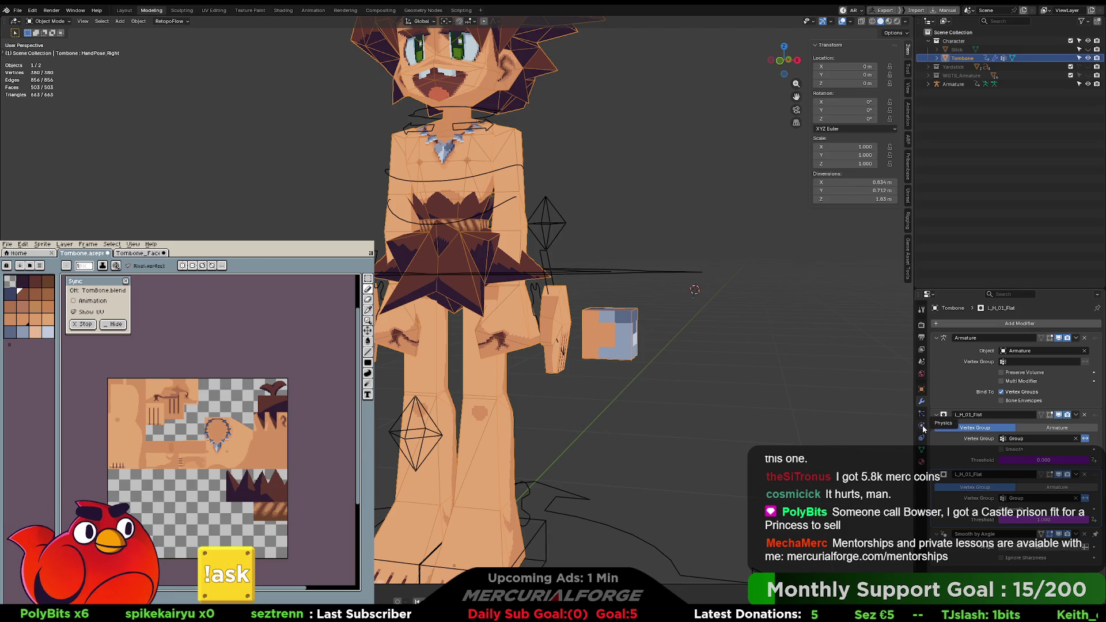
# Step: Scroll through Tombone's shape keys in the Object Data tab, then select the Armature
pyautogui.click(921, 453)
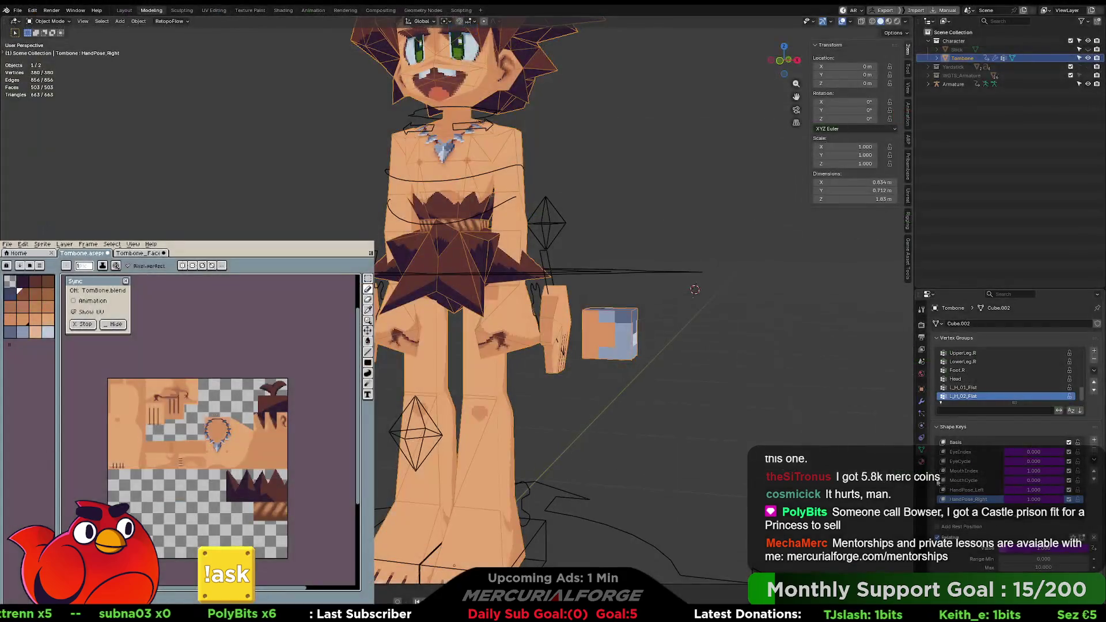
pyautogui.scroll(-3, 959, 518)
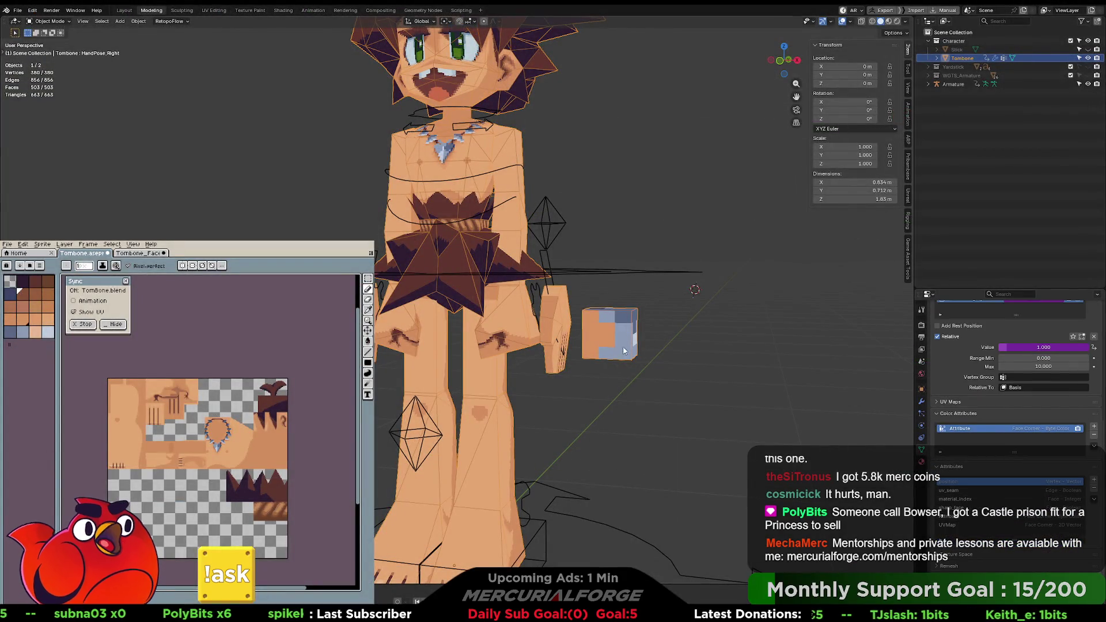
pyautogui.click(533, 292)
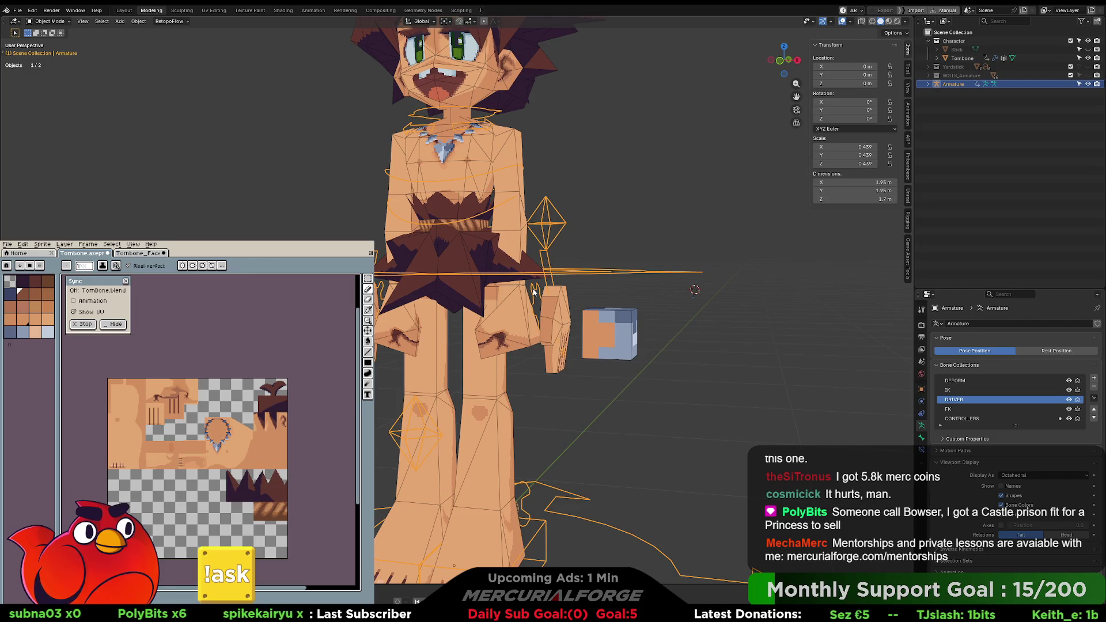
# Step: In Pose Mode, open the active bone's properties and inspect the HandPose_Left property settings
pyautogui.hotkey('ctrl', 'Tab')
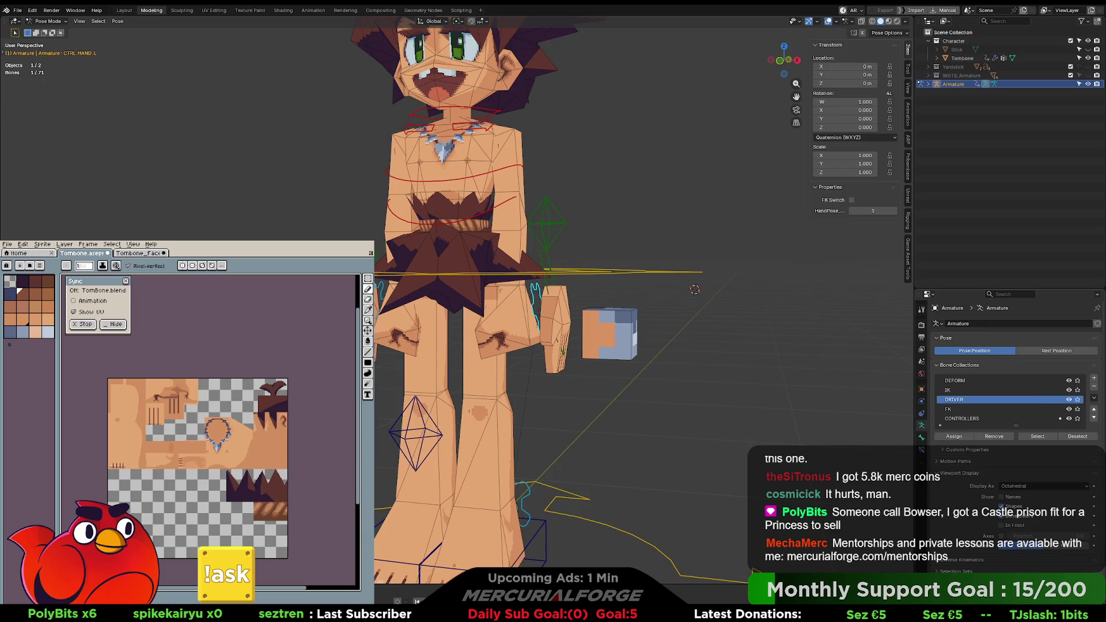
pyautogui.scroll(-1, 1013, 392)
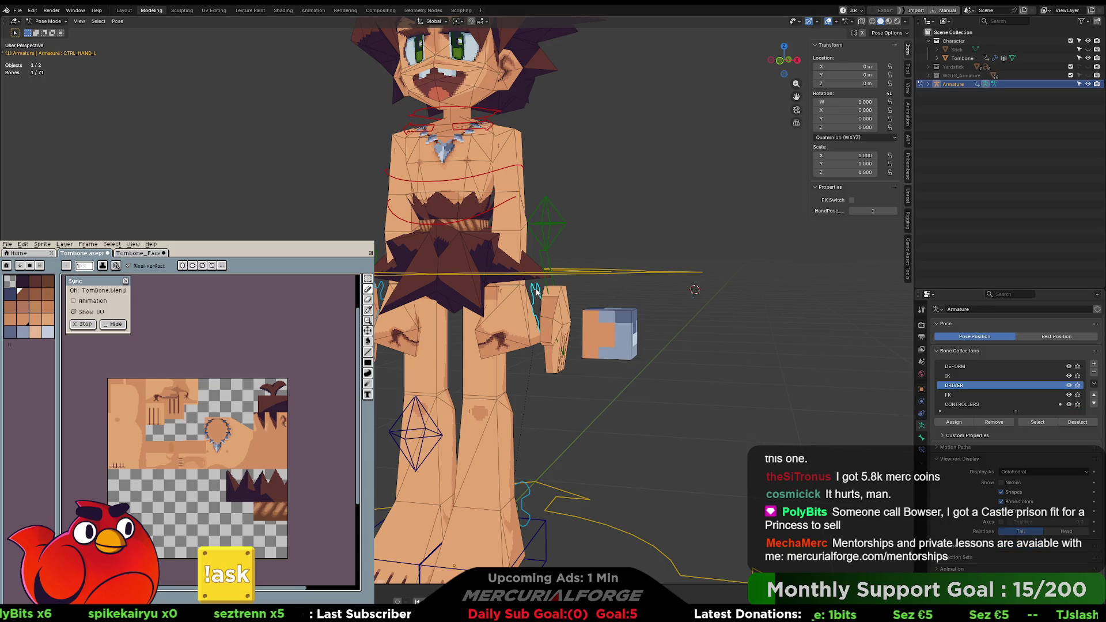
pyautogui.click(922, 437)
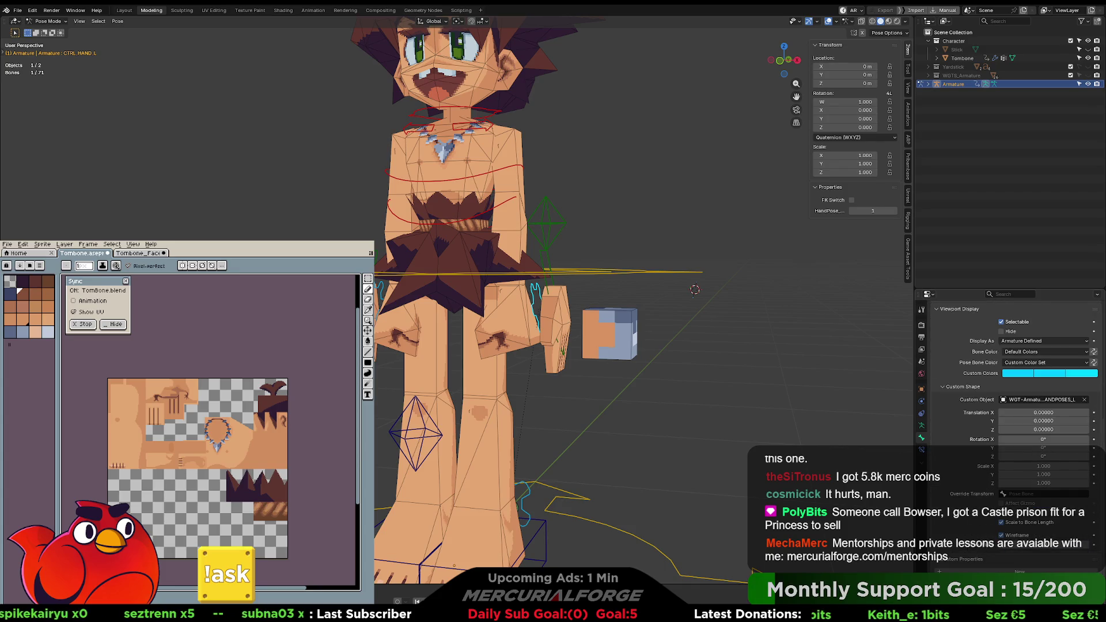
pyautogui.click(1086, 578)
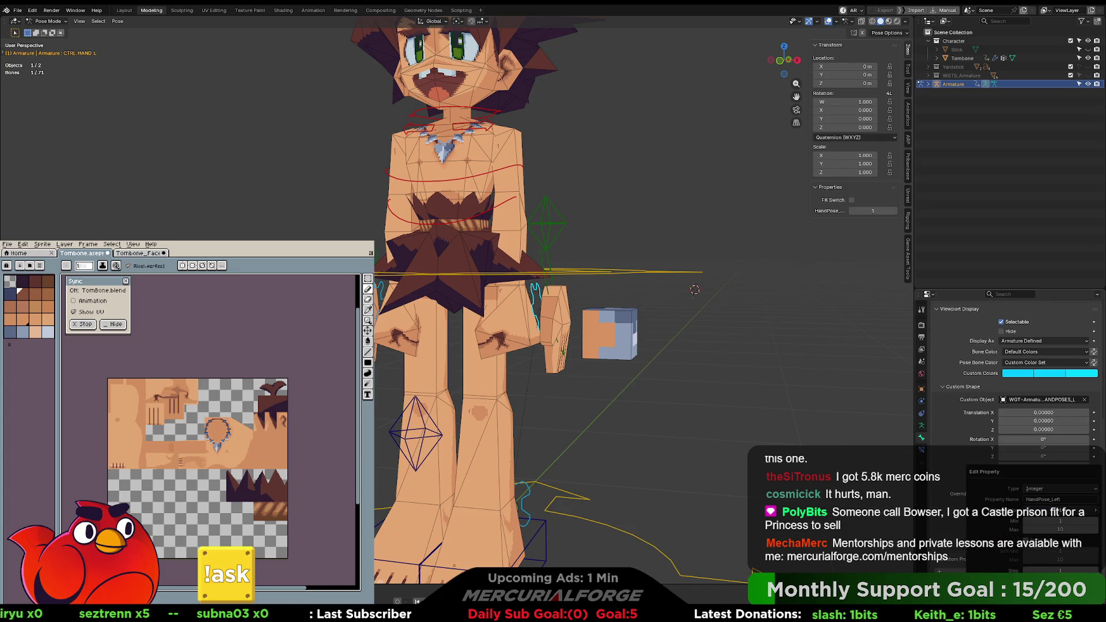
pyautogui.press('Escape')
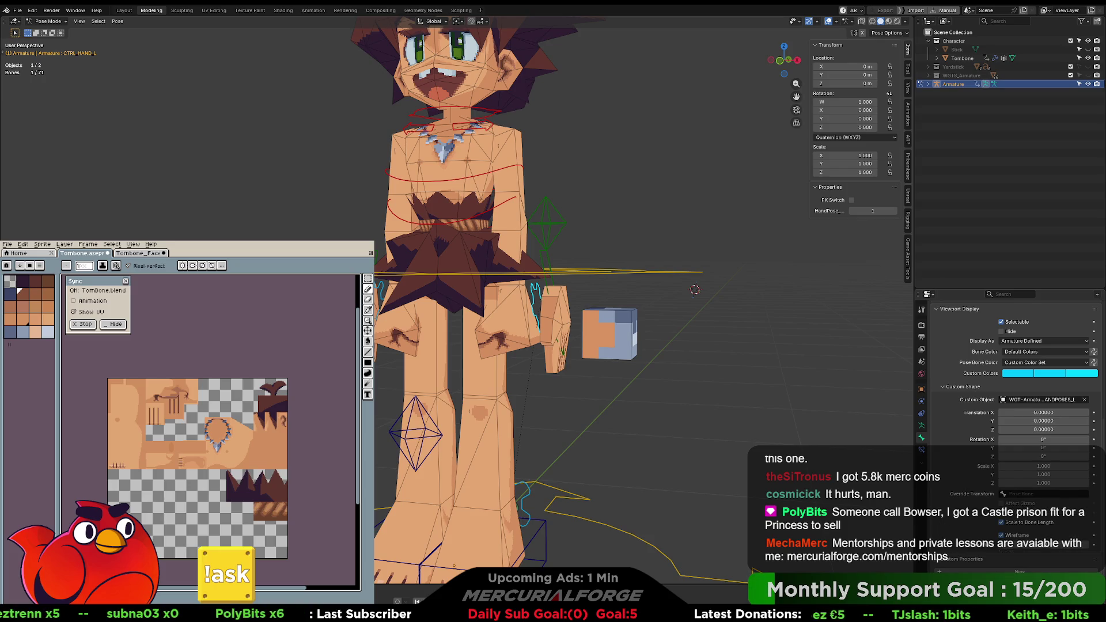
pyautogui.click(1083, 579)
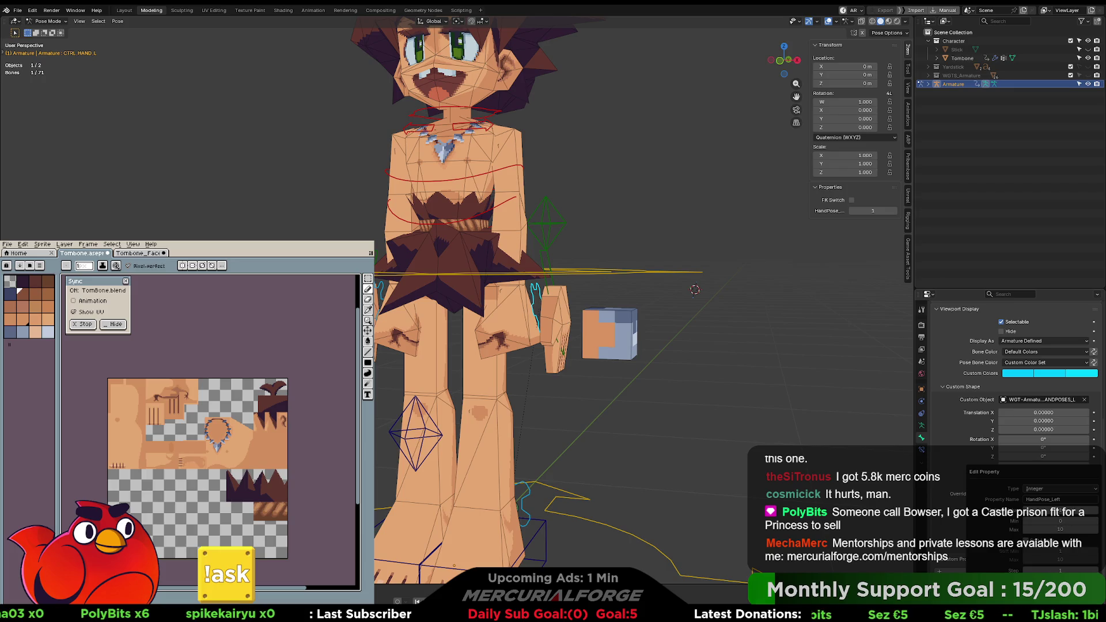
pyautogui.press('Escape')
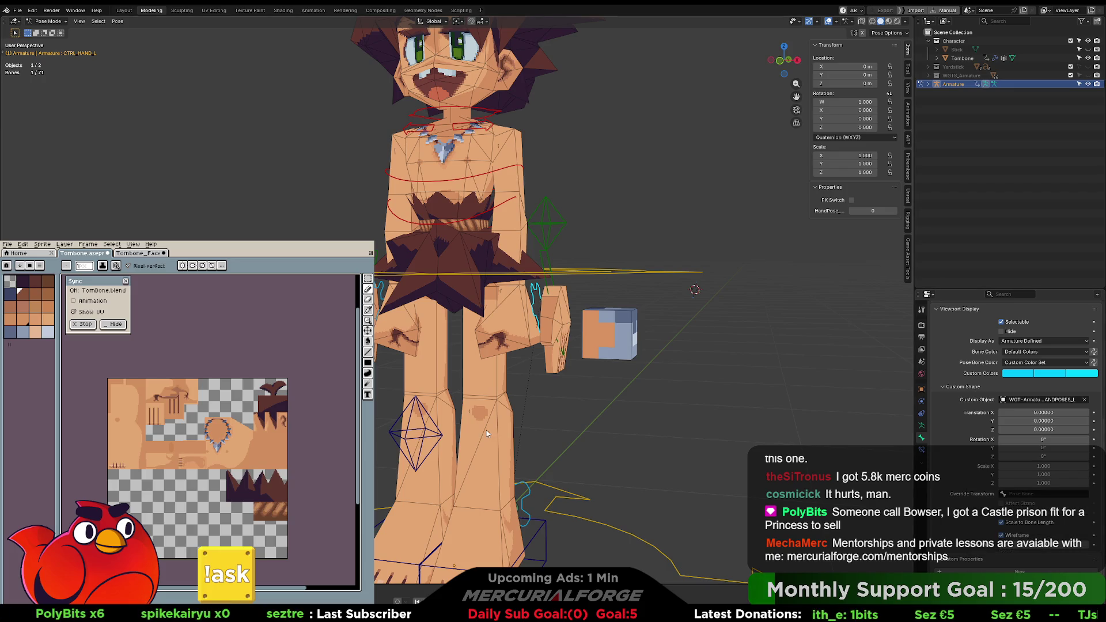
# Step: Set the CTRL_HAND_R bone's HandPose_Right property minimum to 0
pyautogui.click(382, 293)
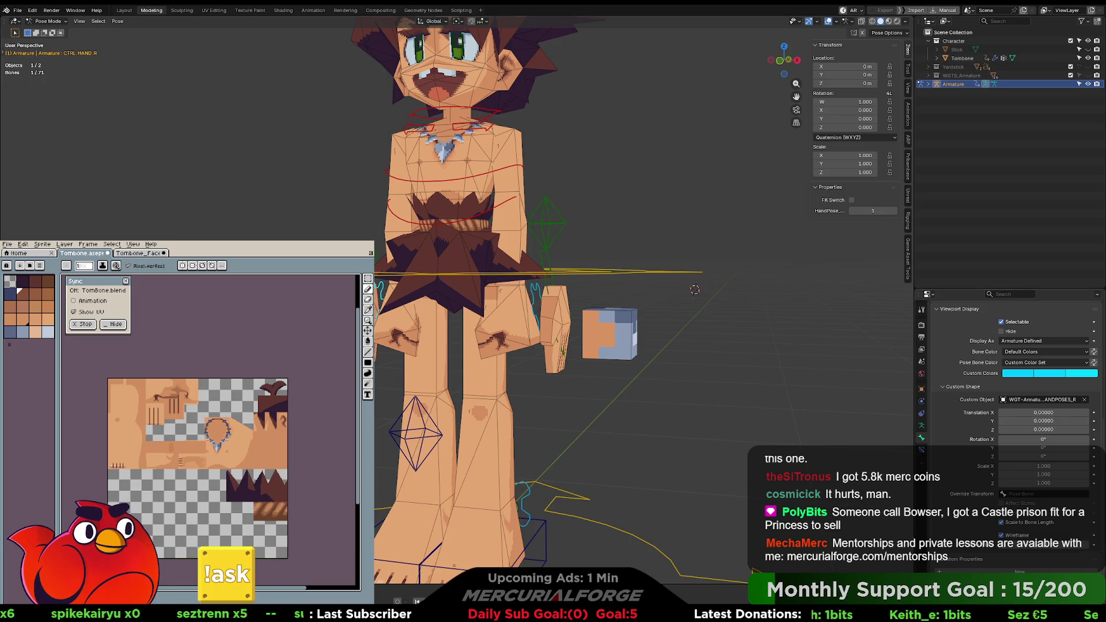
pyautogui.click(1084, 583)
pyautogui.click(1027, 521)
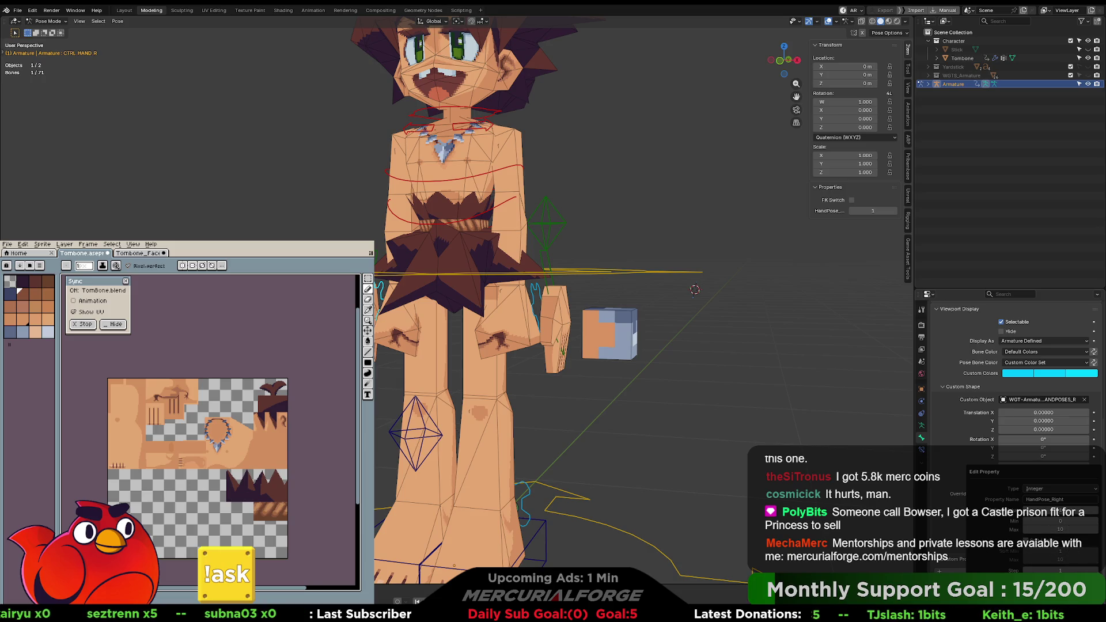
pyautogui.press('Return')
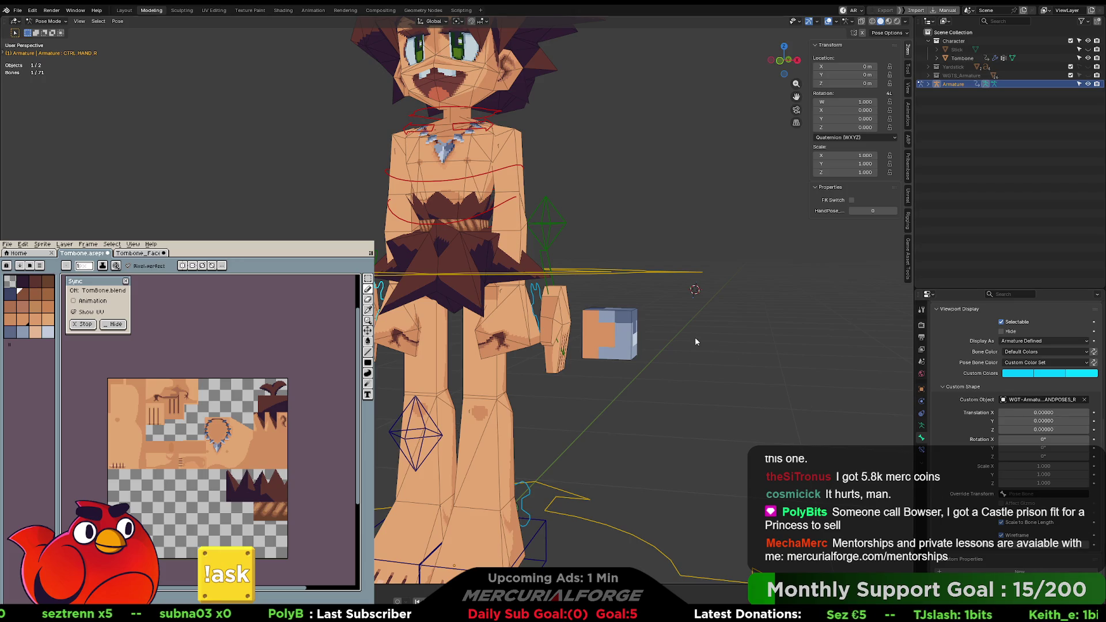
# Step: Reselect the left hand bones, then return to Object Mode with Tombone selected
pyautogui.click(558, 302)
pyautogui.click(554, 302)
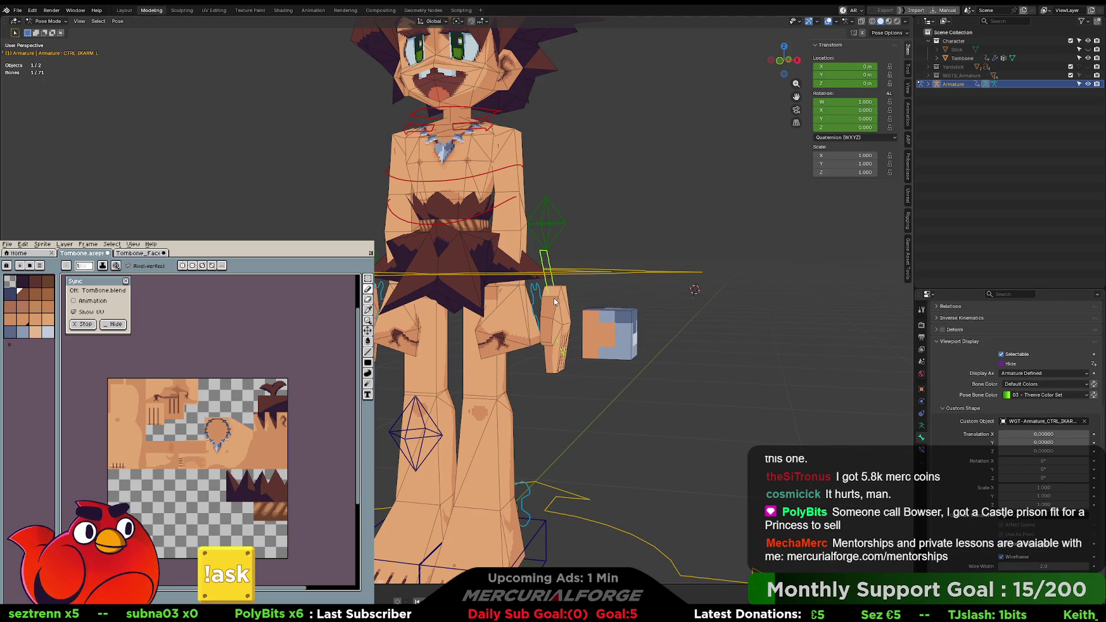
pyautogui.click(514, 305)
pyautogui.hotkey('ctrl', 'Tab')
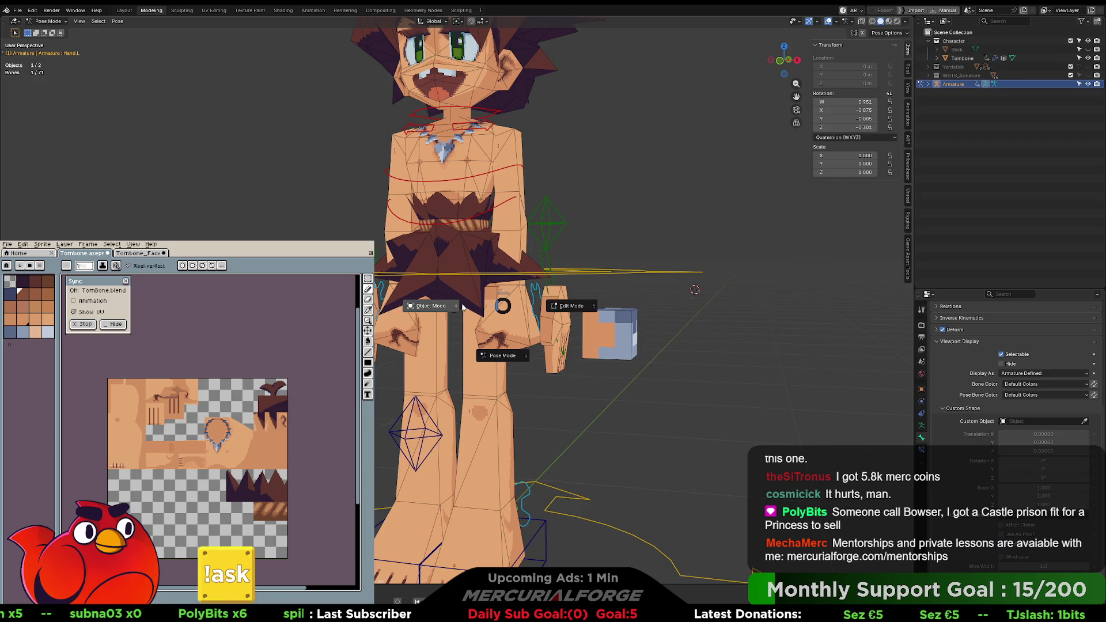
pyautogui.click(463, 306)
pyautogui.click(517, 310)
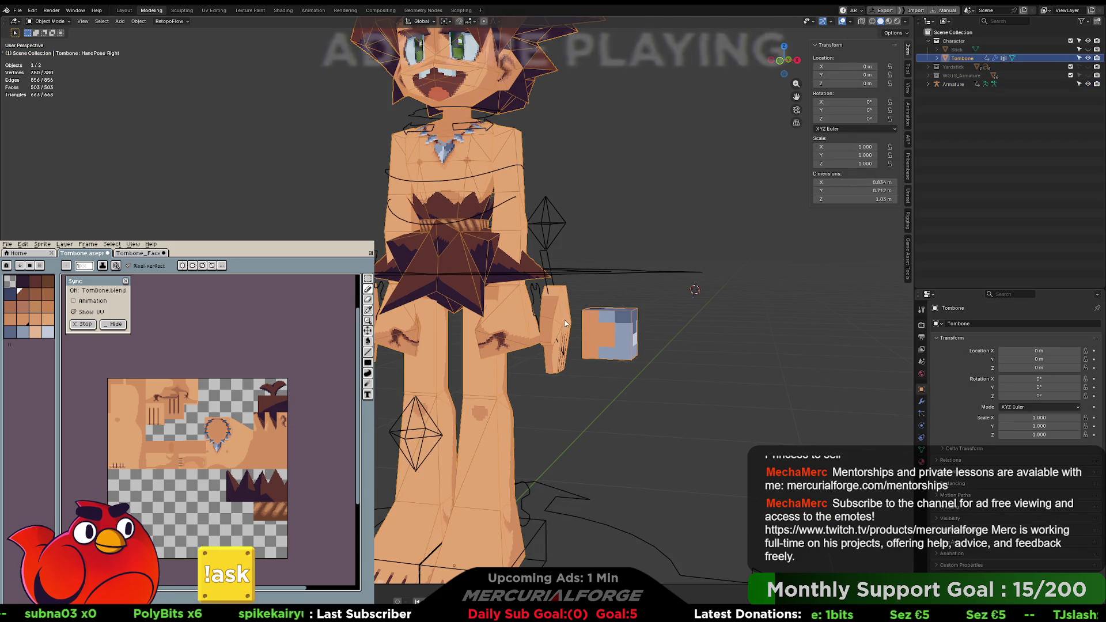
# Step: Set the first hand mask's vertex group to L_H_01_Fist and the second to L_H_02_Flat
pyautogui.click(921, 449)
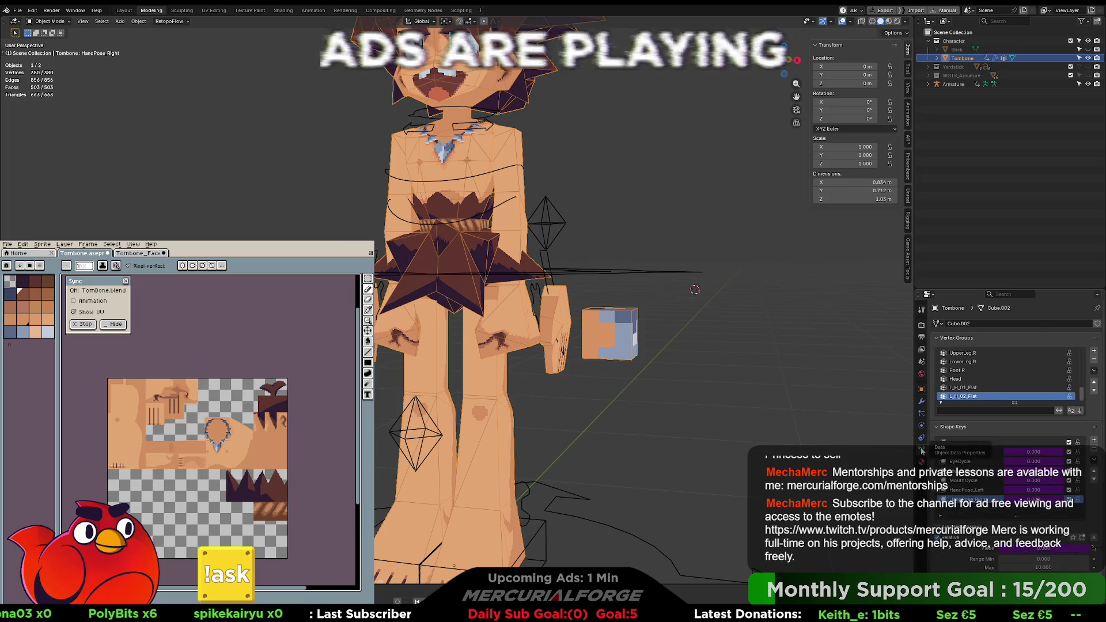
pyautogui.click(811, 385)
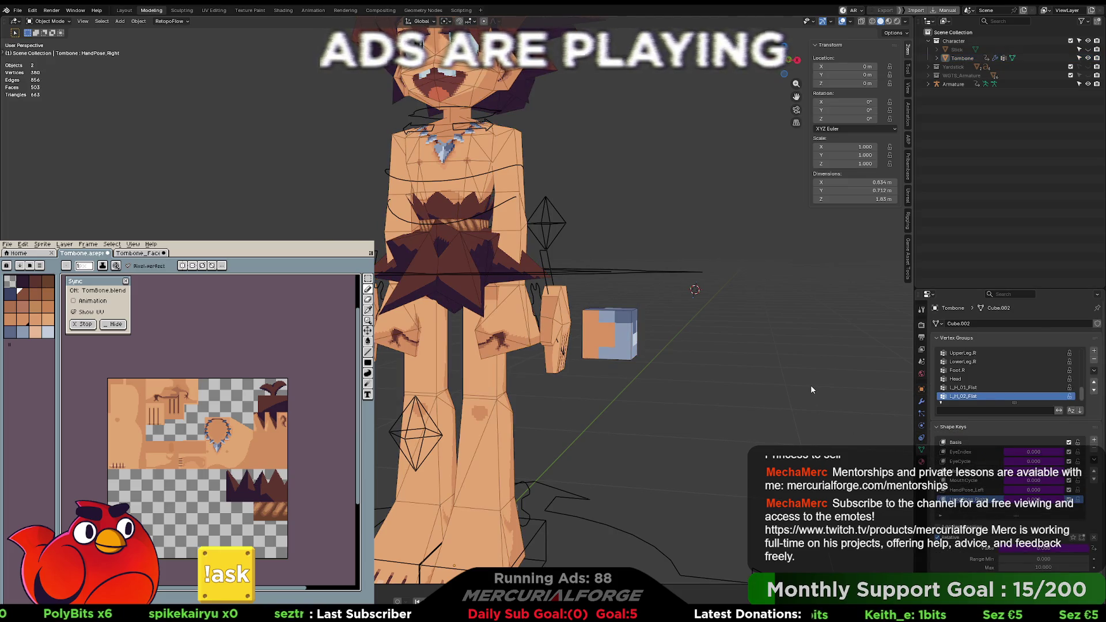
pyautogui.click(1026, 520)
pyautogui.click(1036, 498)
pyautogui.scroll(-5, 1043, 538)
pyautogui.click(1031, 537)
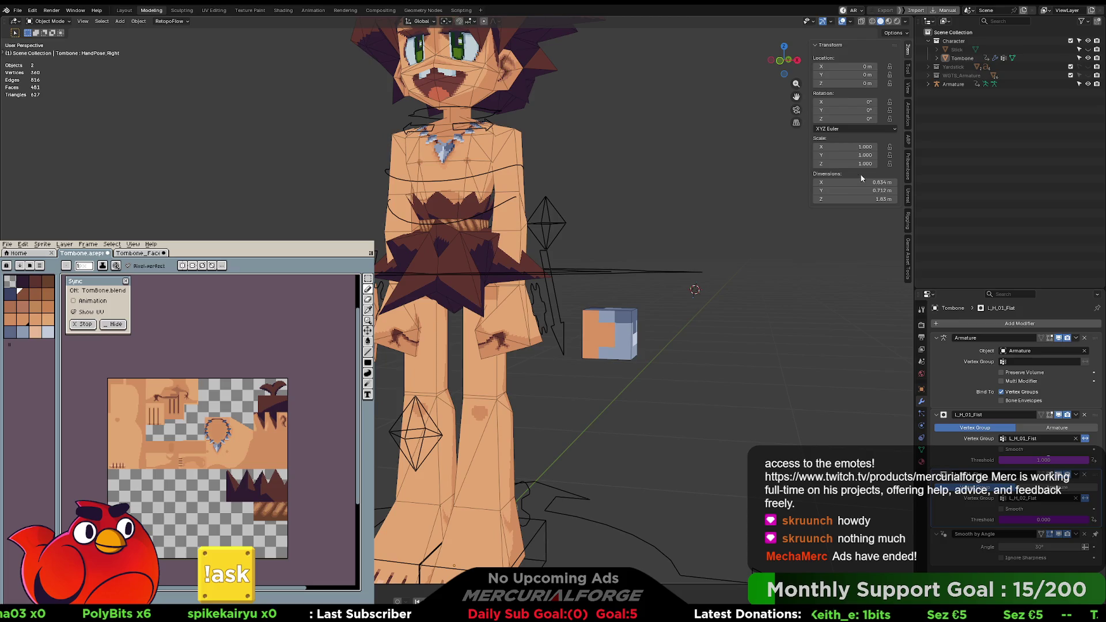
# Step: Drag CTRL_HAND_L's HandPose value in Pose Mode to test the masks, then reselect Tombone
pyautogui.click(543, 304)
pyautogui.hotkey('ctrl', 'Tab')
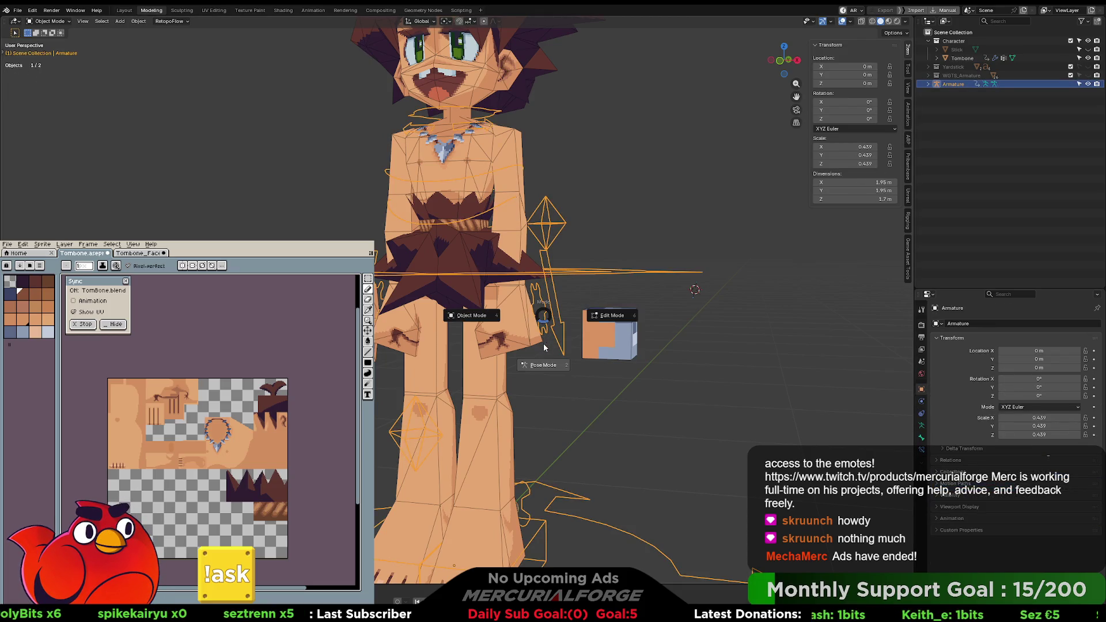
pyautogui.click(543, 305)
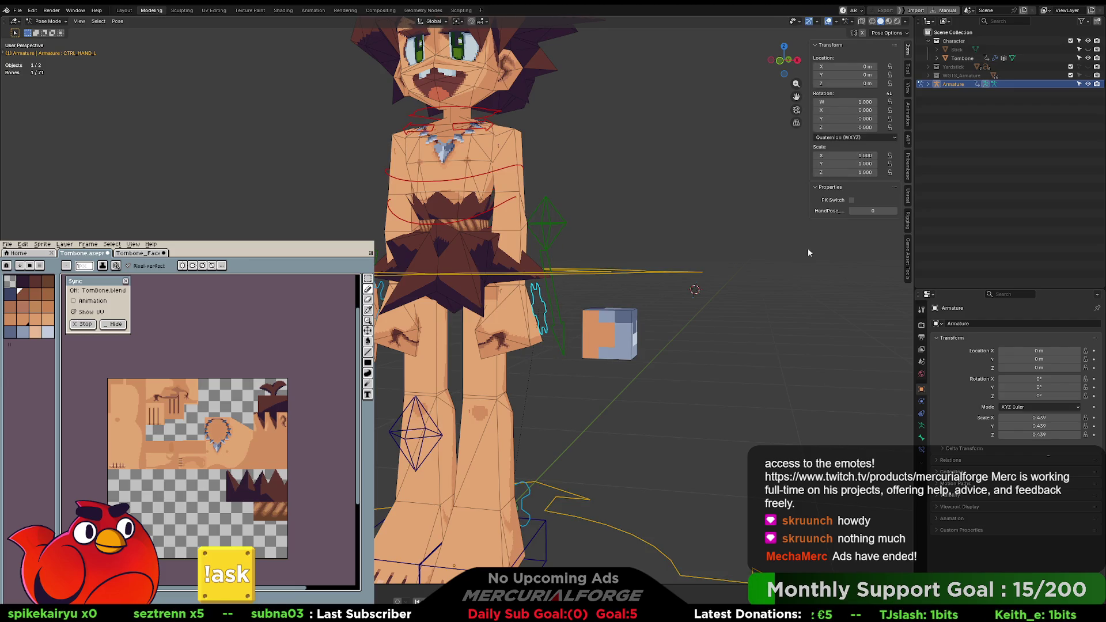
pyautogui.moveTo(862, 212); pyautogui.dragTo(855, 212)
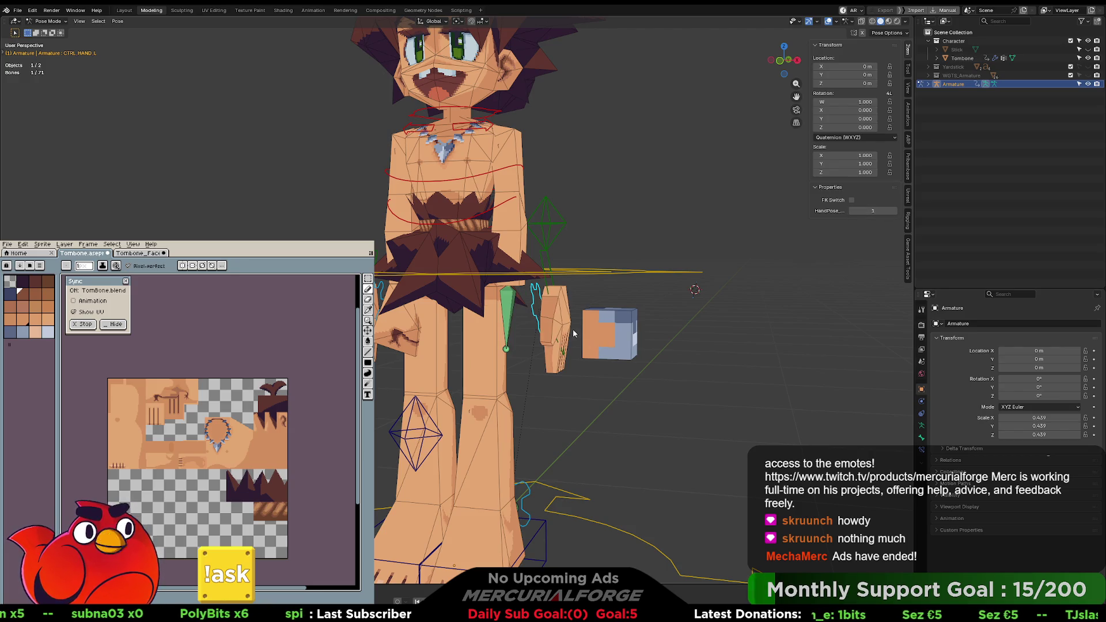
pyautogui.moveTo(575, 340)
pyautogui.keyDown('shift'); pyautogui.mouseDown(button='middle')
pyautogui.moveTo(595, 327)
pyautogui.moveTo(582, 318)
pyautogui.mouseUp(button='middle'); pyautogui.keyUp('shift')
pyautogui.hotkey('ctrl', 'Tab')
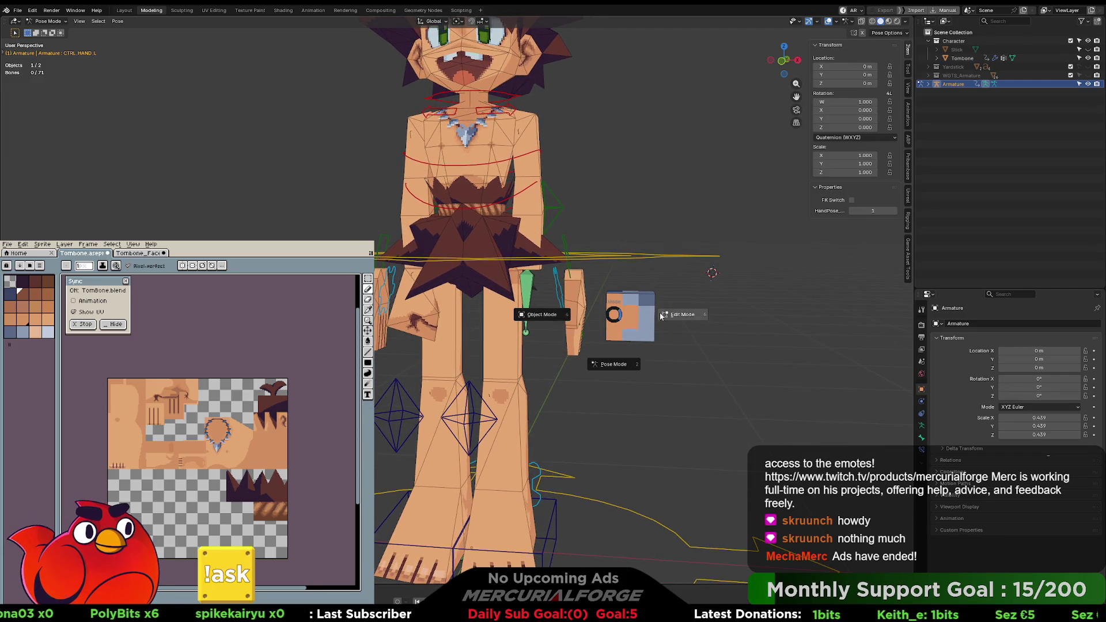
pyautogui.click(581, 317)
pyautogui.click(641, 315)
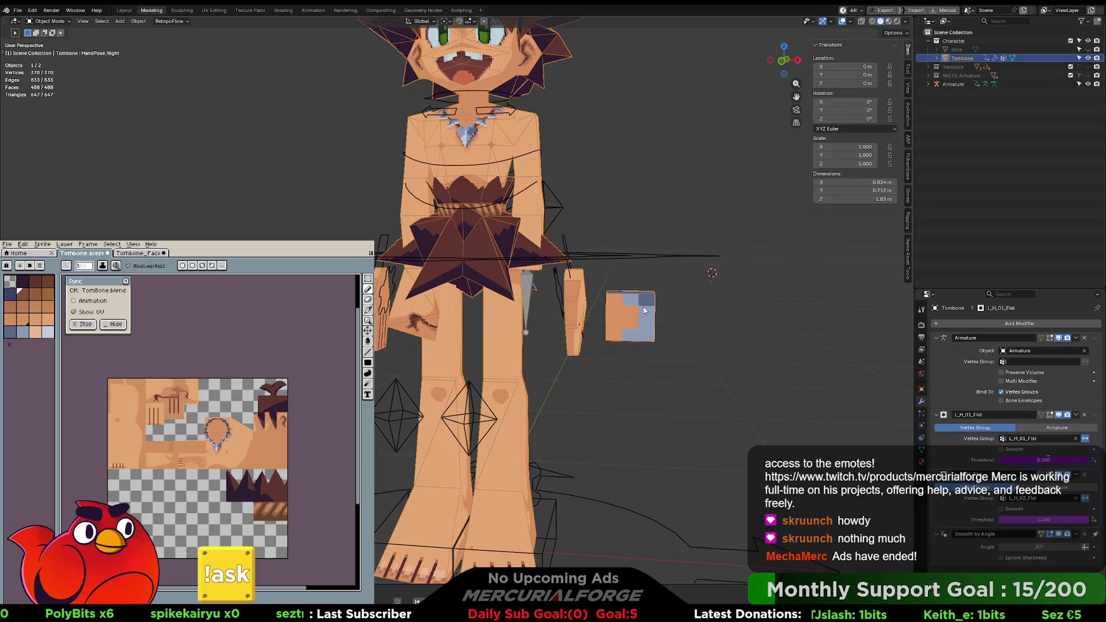
# Step: In Edit Mode, select the floating cube beside the hand with L and delete its faces
pyautogui.hotkey('ctrl', 'Tab')
pyautogui.click(687, 326)
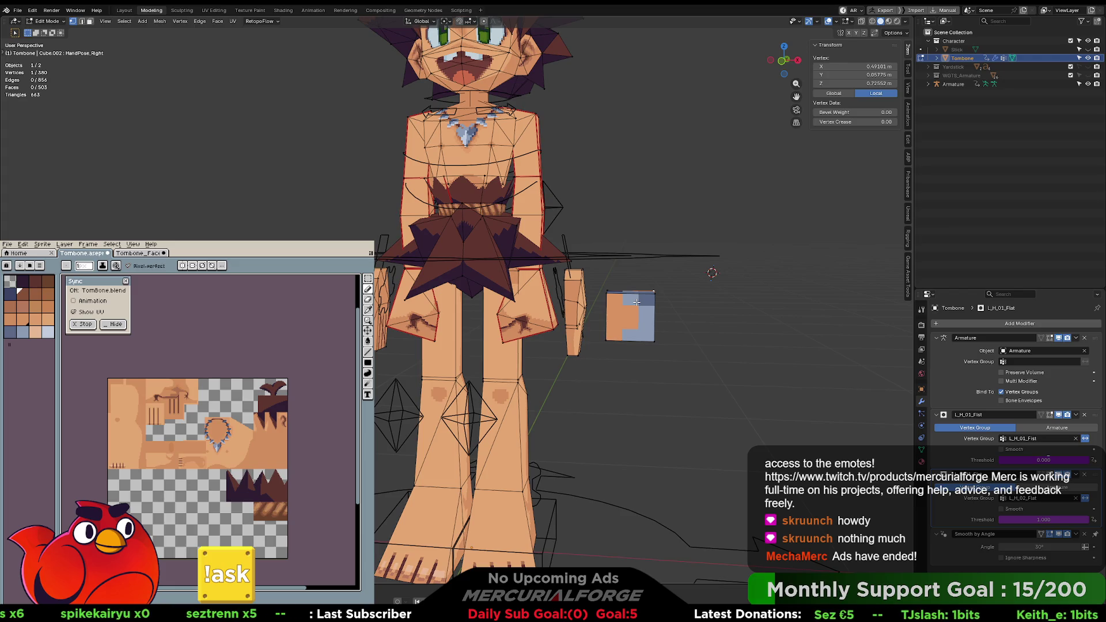
pyautogui.hotkey('alt', 'a')
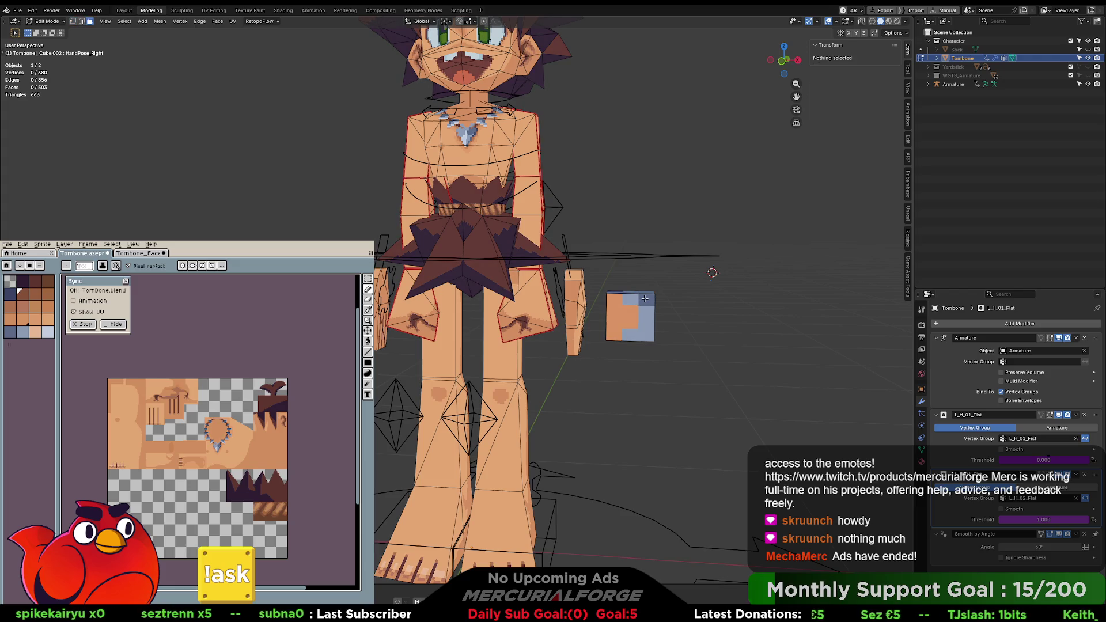
pyautogui.press('l')
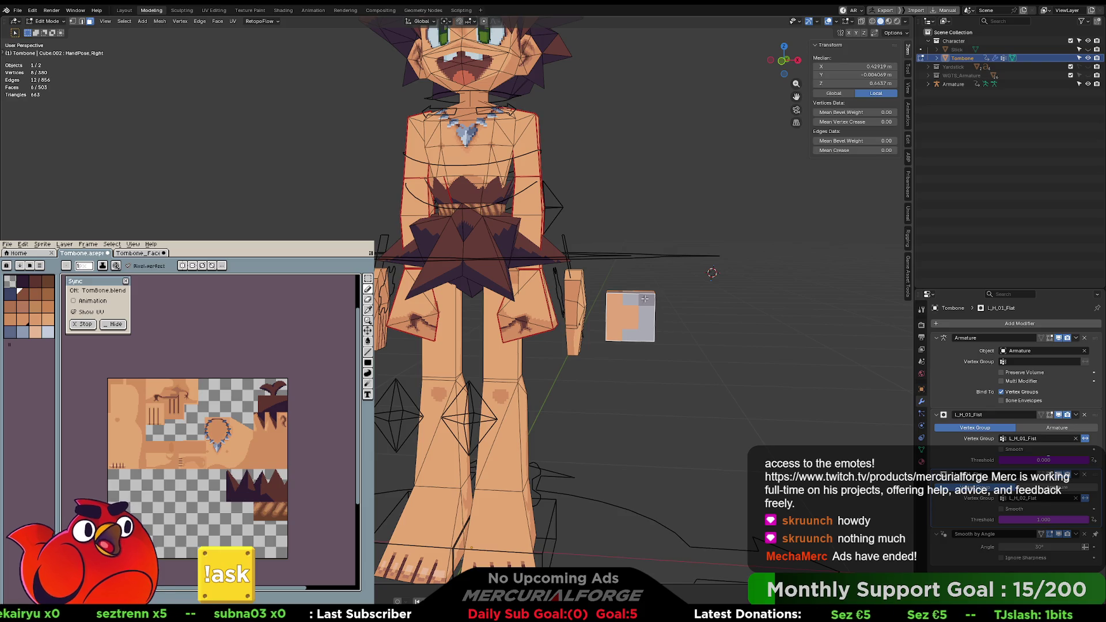
pyautogui.press('x')
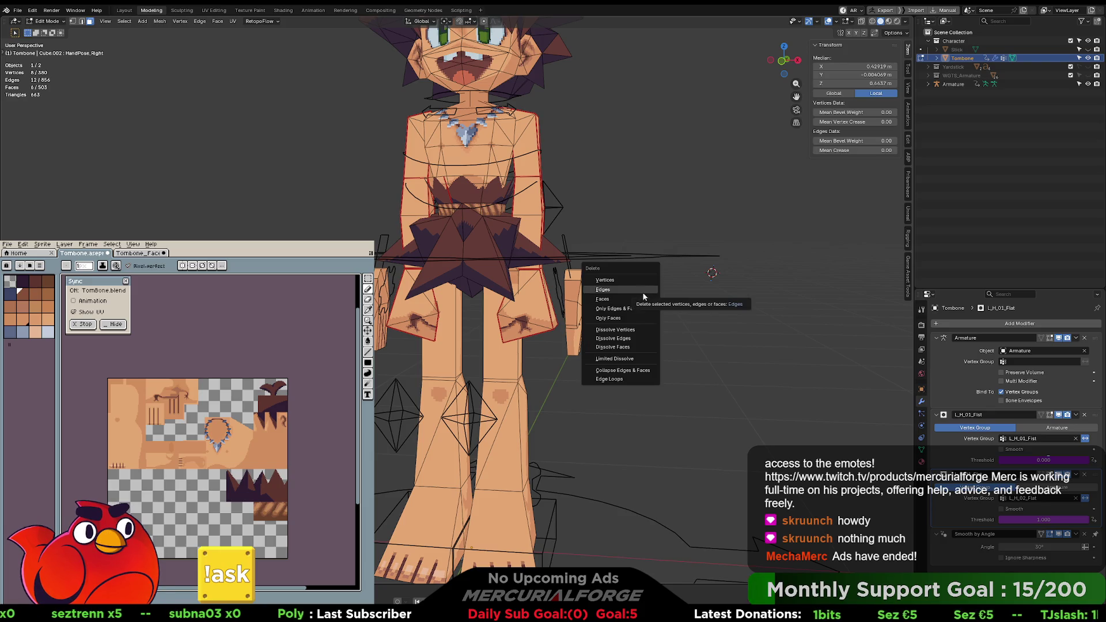
pyautogui.click(638, 292)
pyautogui.scroll(4, 638, 299)
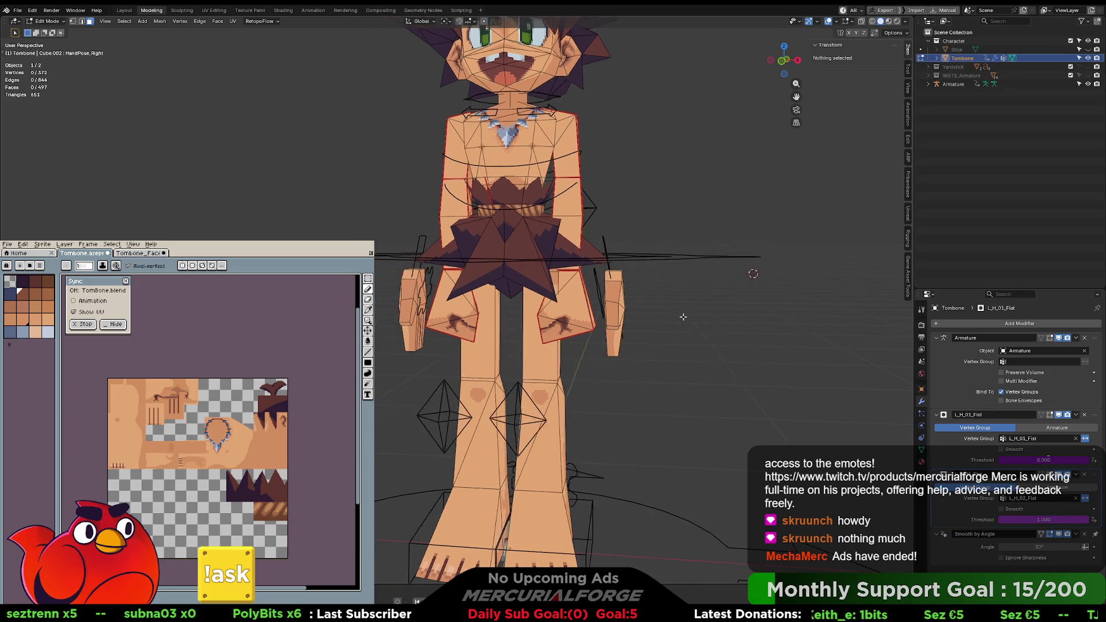
pyautogui.press('Tab')
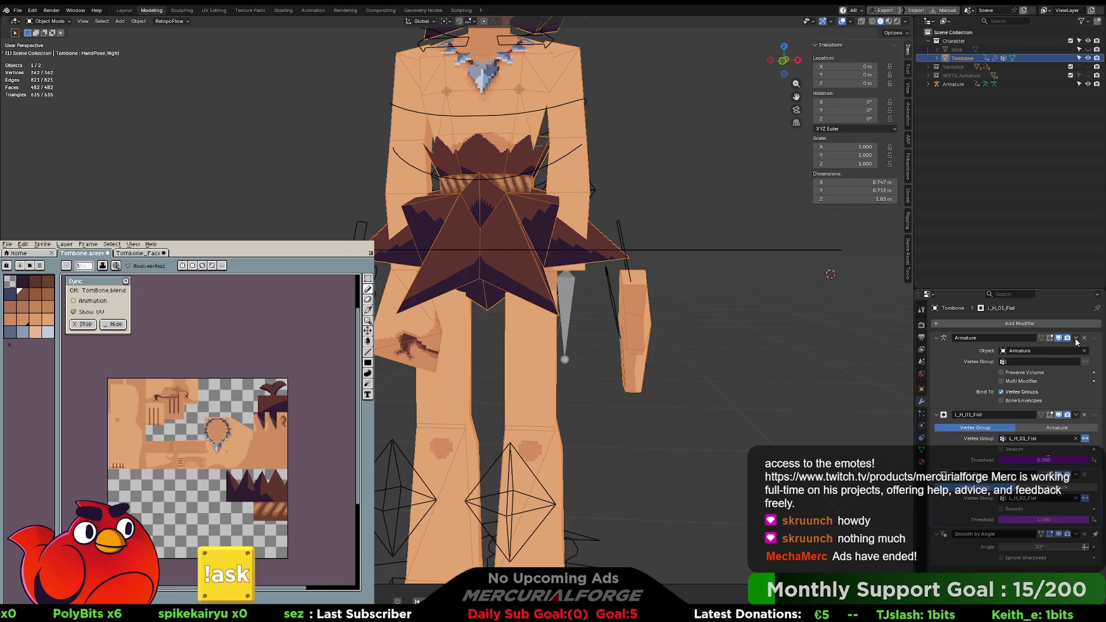
# Step: Add a Mask modifier and rename the L_H_01_Fist mask modifier to L_H_00_Fist
pyautogui.click(1031, 324)
pyautogui.write('mask')
pyautogui.press('Return')
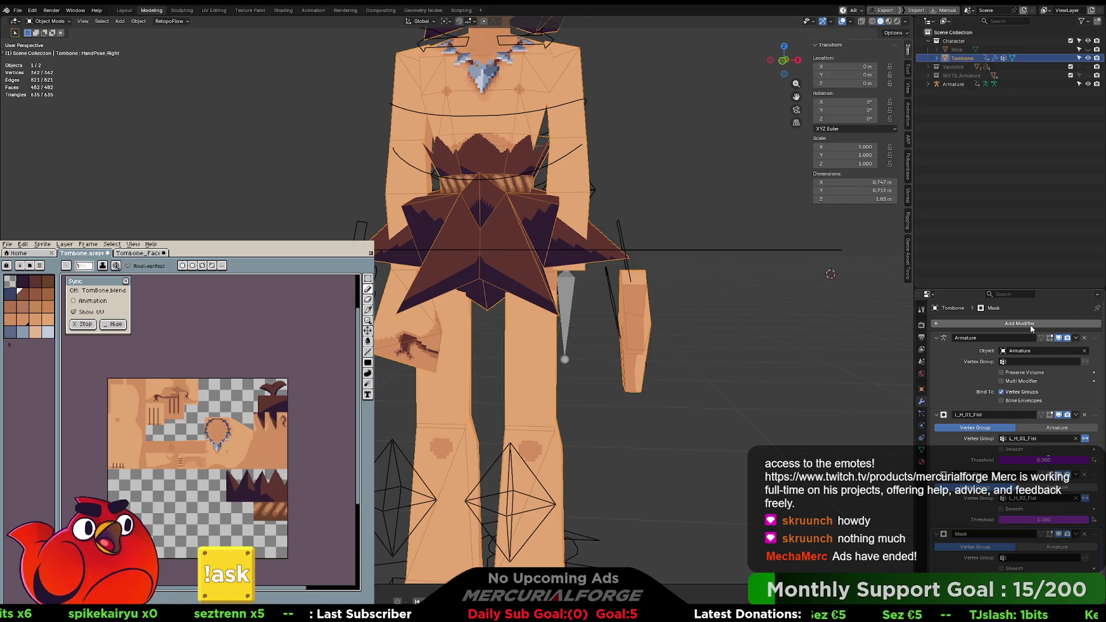
pyautogui.scroll(-1, 942, 419)
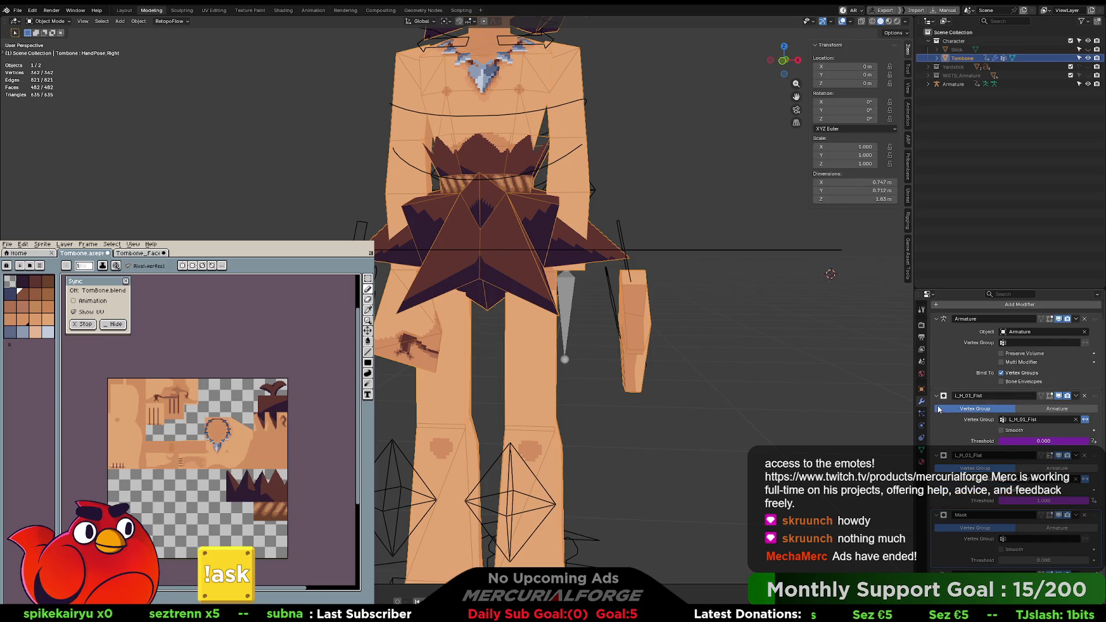
pyautogui.click(936, 397)
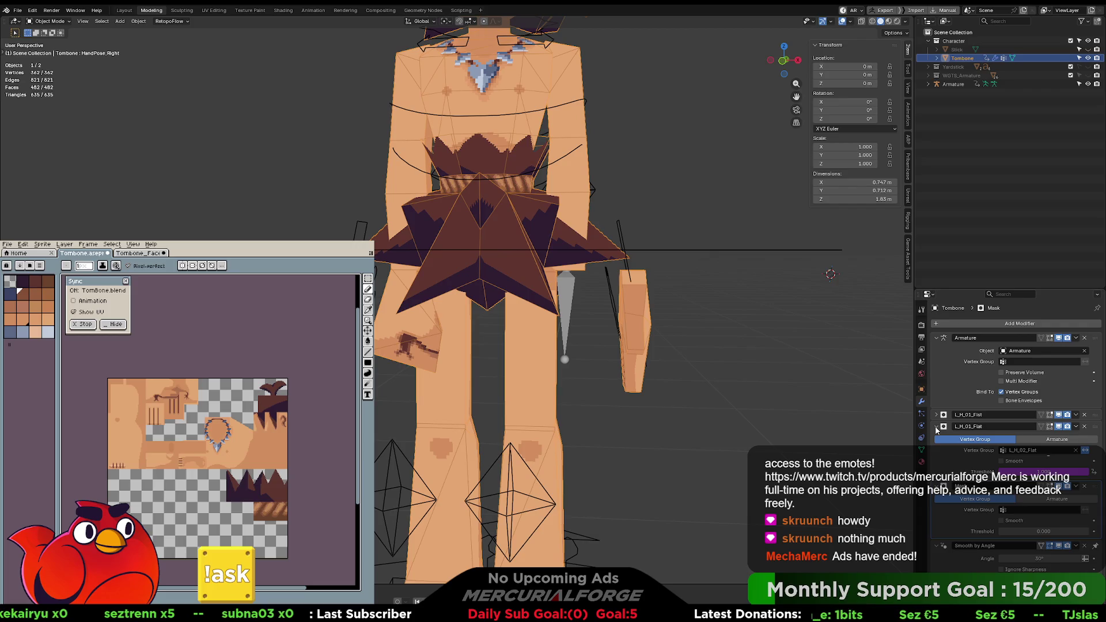
pyautogui.click(937, 414)
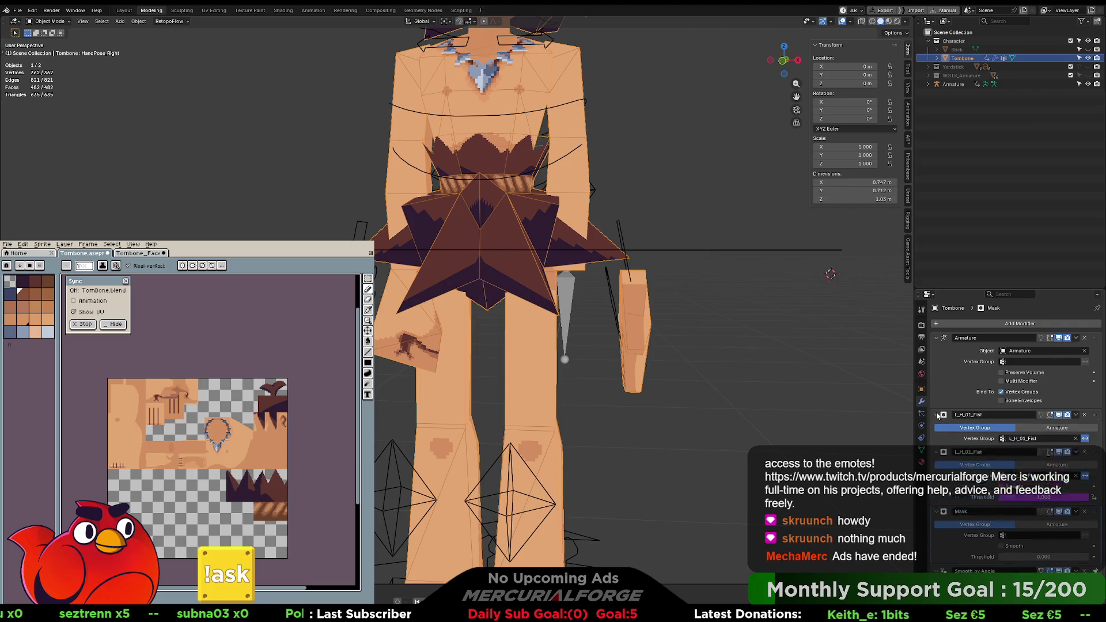
pyautogui.click(973, 415)
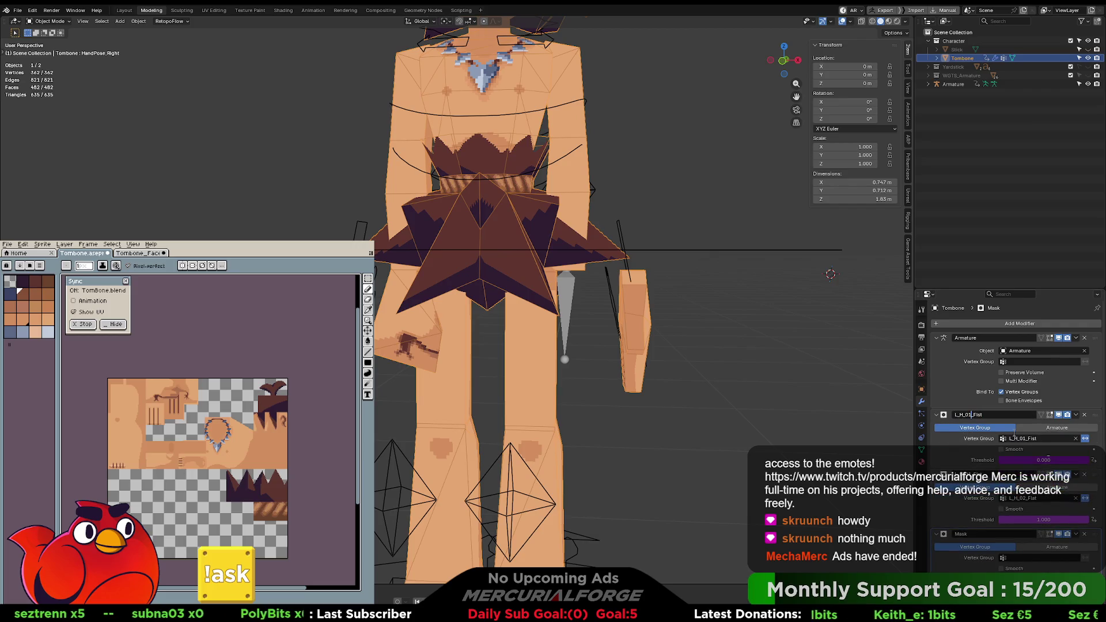
pyautogui.press('Return')
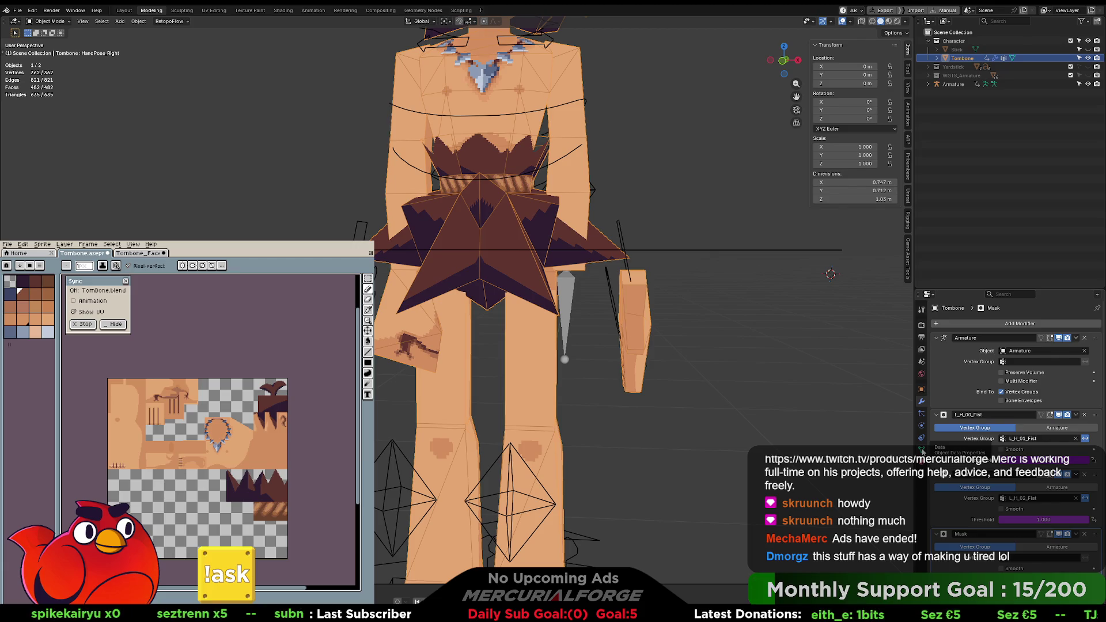
# Step: Rename the L_H_01_Fist vertex group to L_H_00_Fist
pyautogui.click(921, 450)
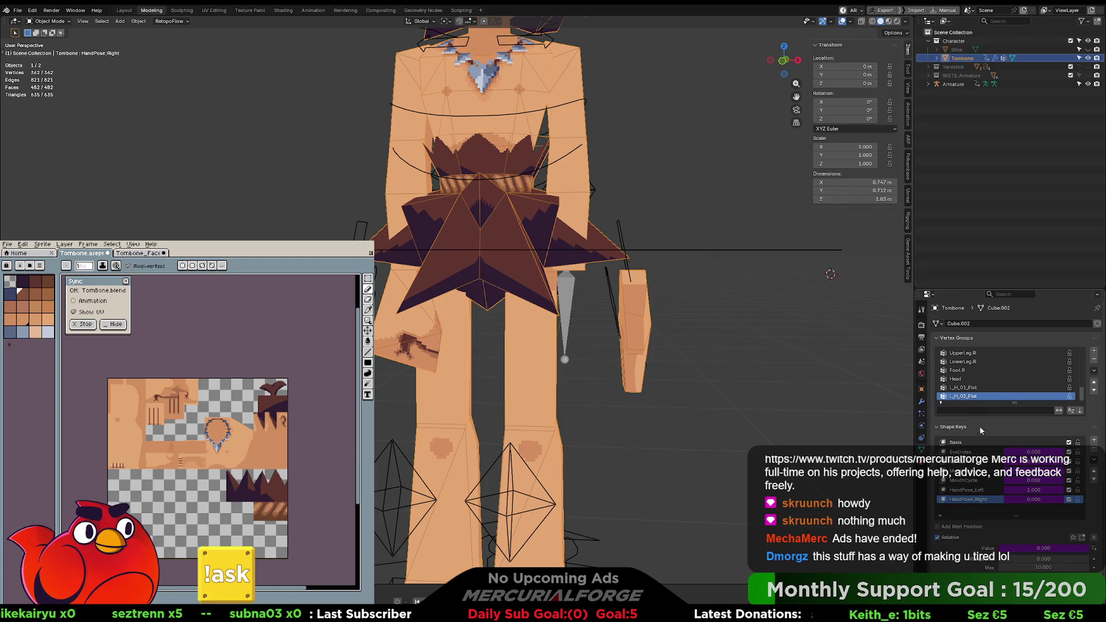
pyautogui.click(977, 388)
pyautogui.doubleClick(978, 388)
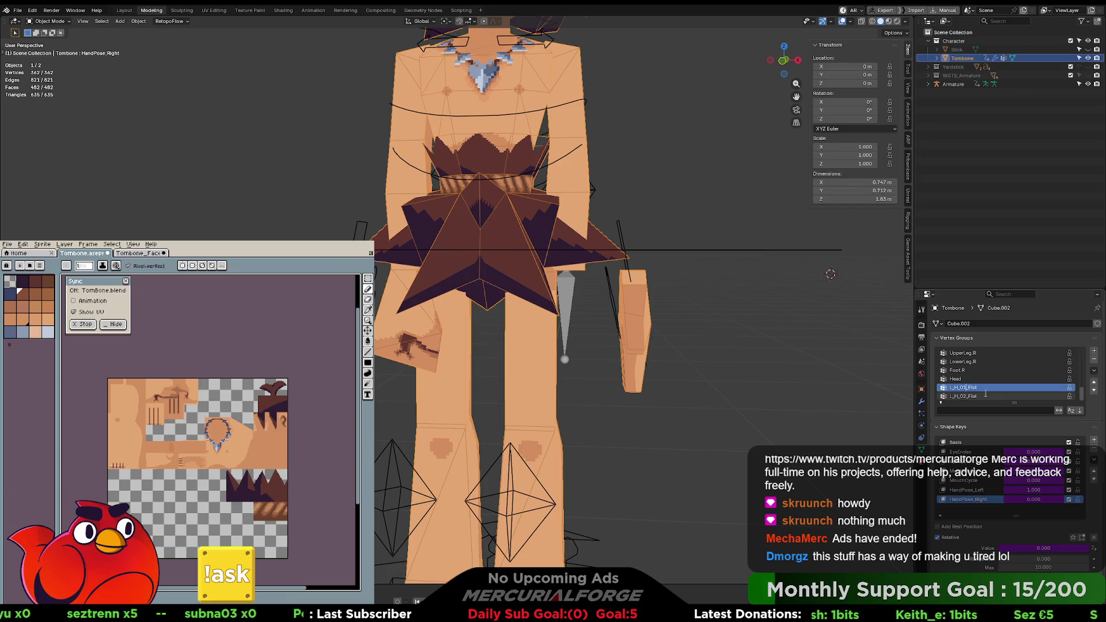
pyautogui.write('0')
pyautogui.press('Return')
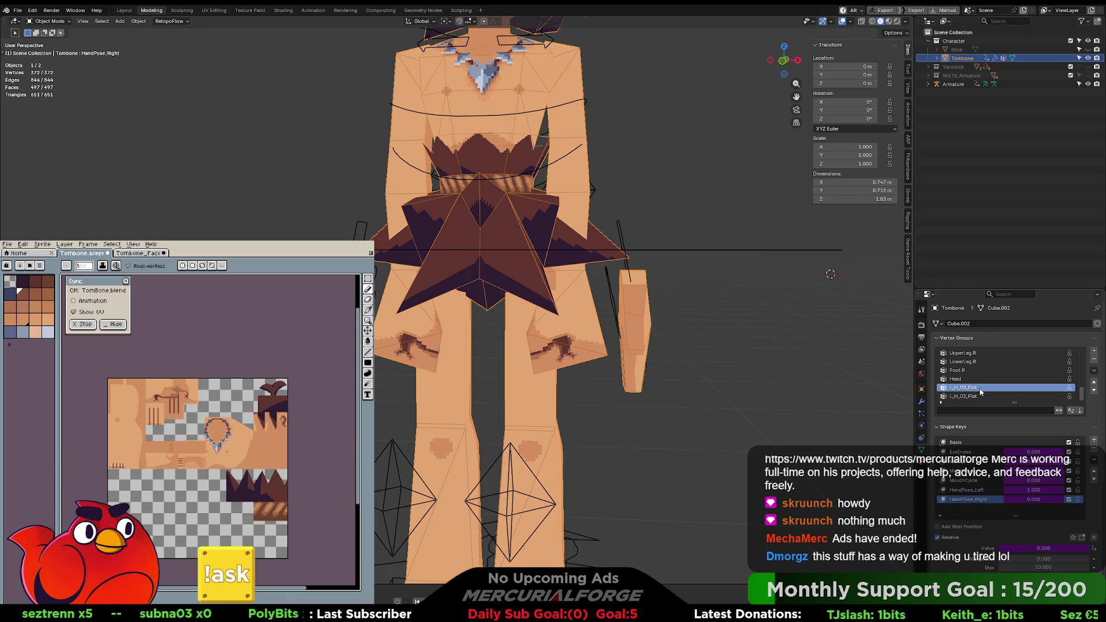
pyautogui.click(970, 396)
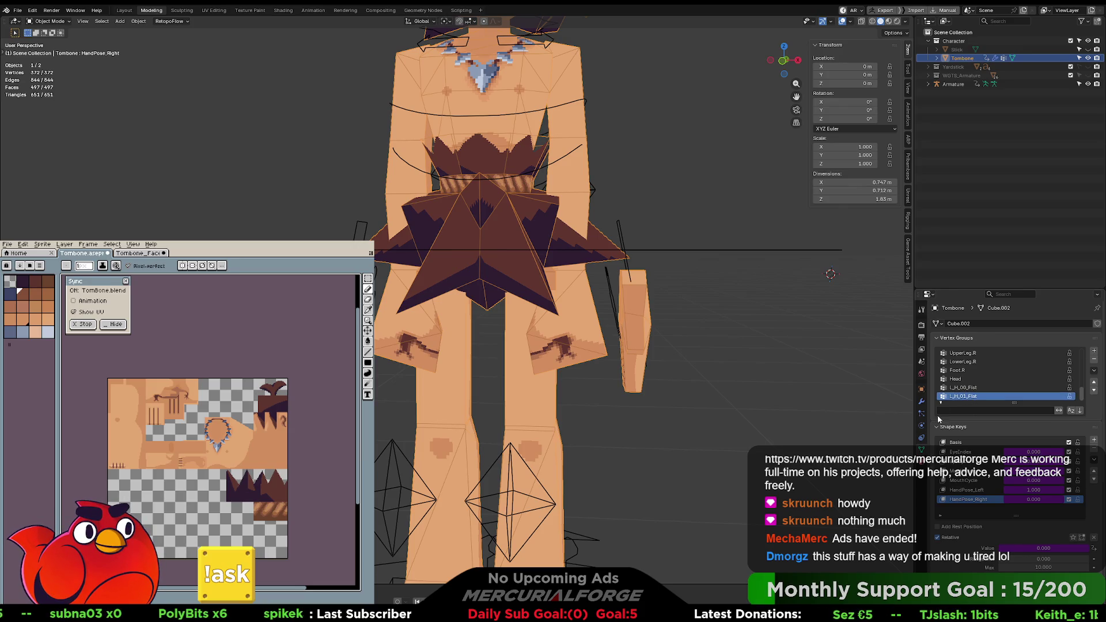
# Step: Point the first mask at L_H_00_Fist and the second at L_H_01_Flat, then select the Armature
pyautogui.click(922, 401)
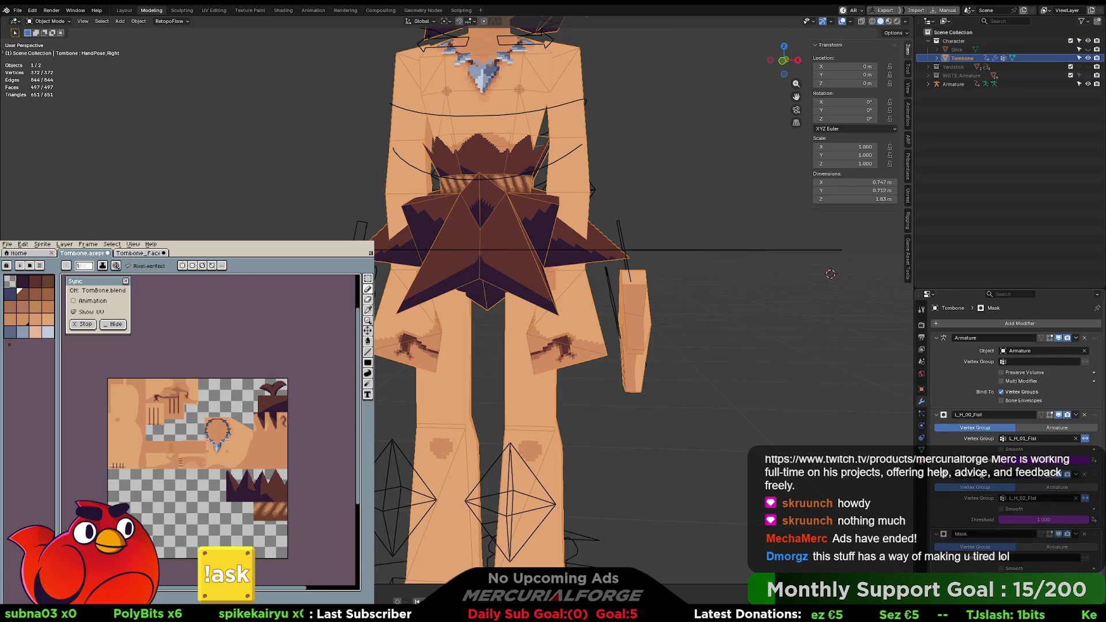
pyautogui.click(1033, 439)
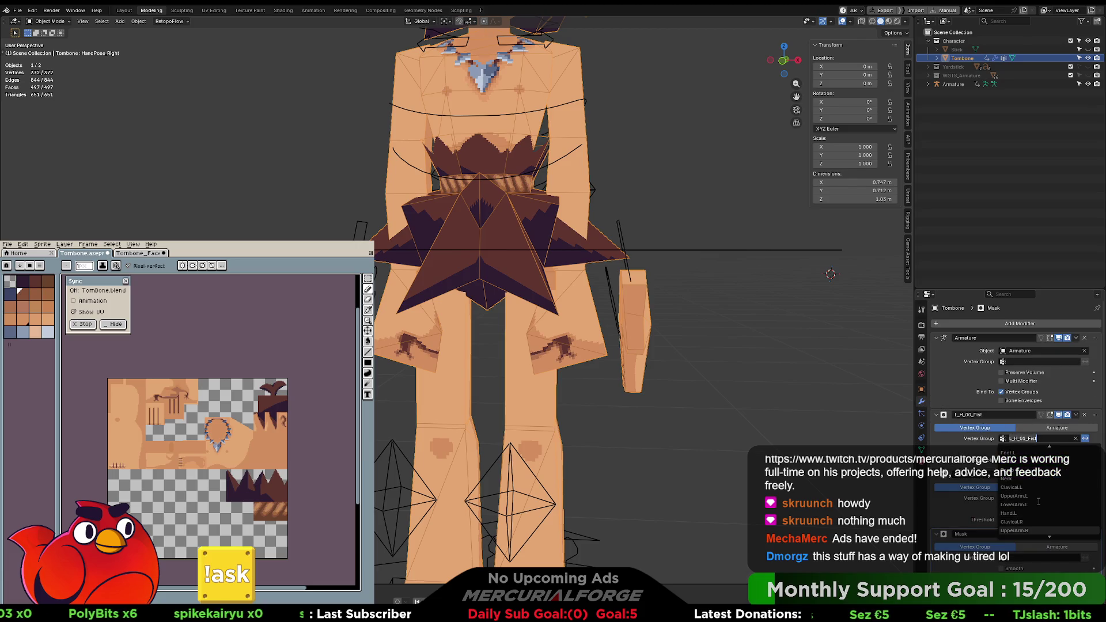
pyautogui.click(1014, 521)
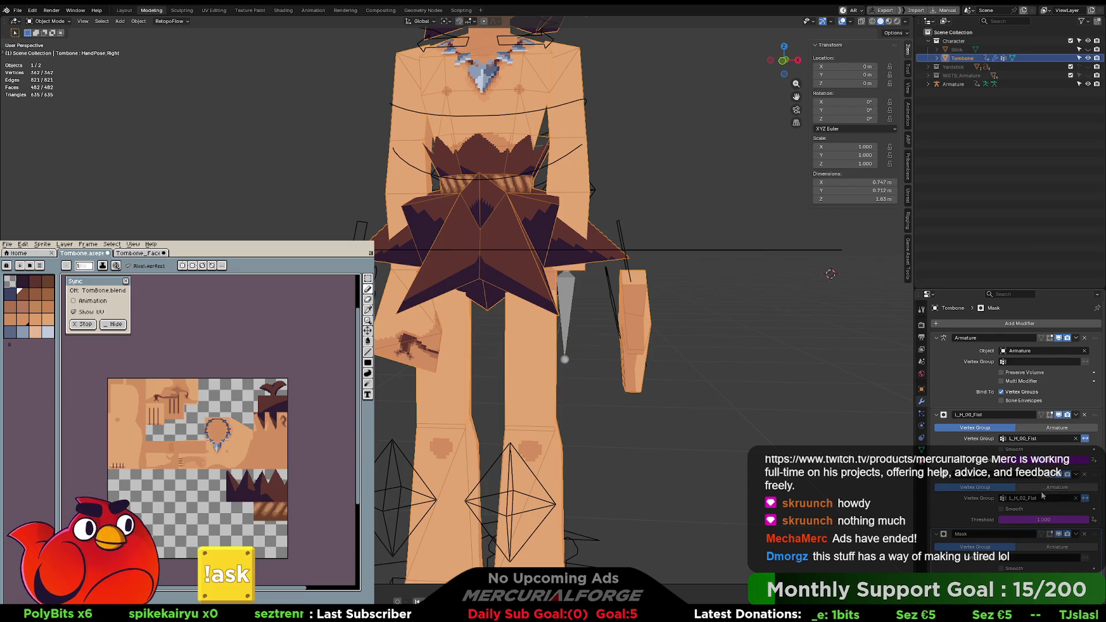
pyautogui.click(1033, 498)
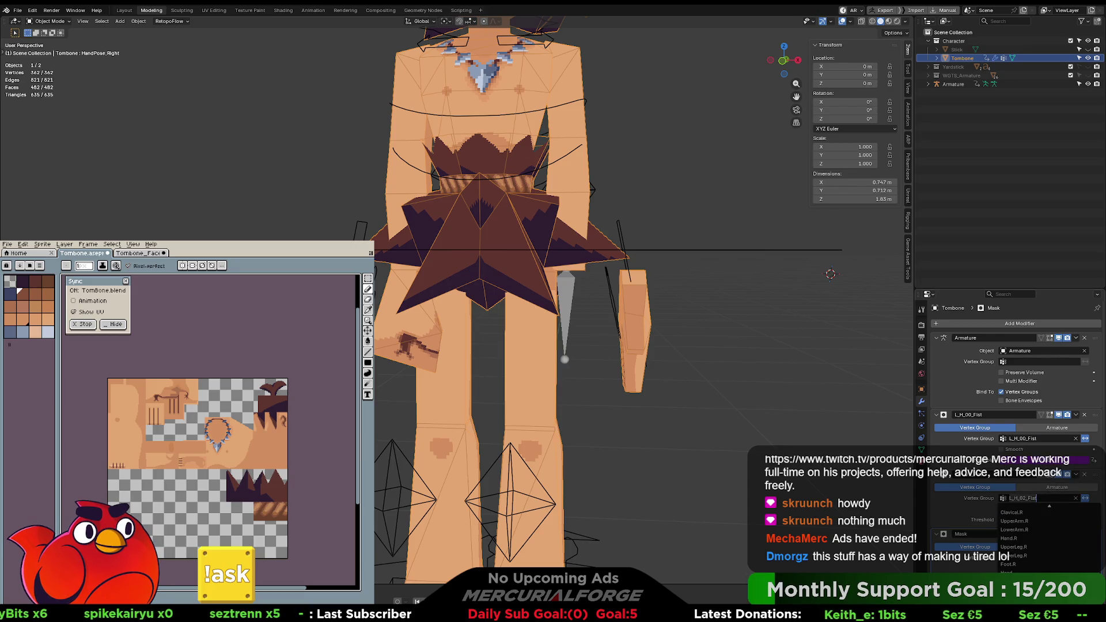
pyautogui.click(1016, 547)
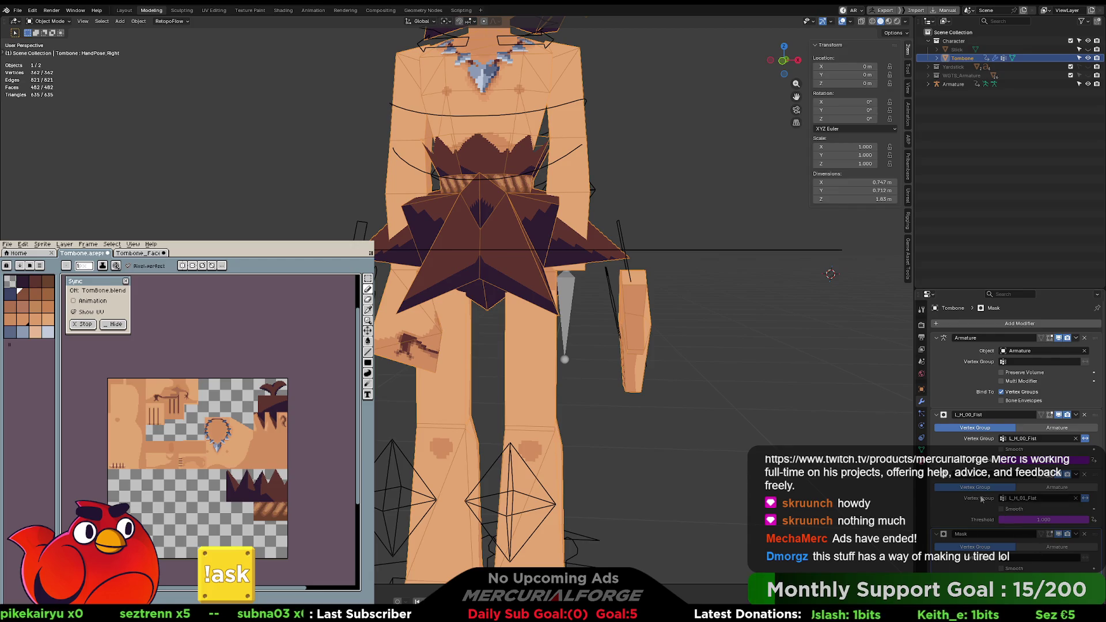
pyautogui.click(620, 309)
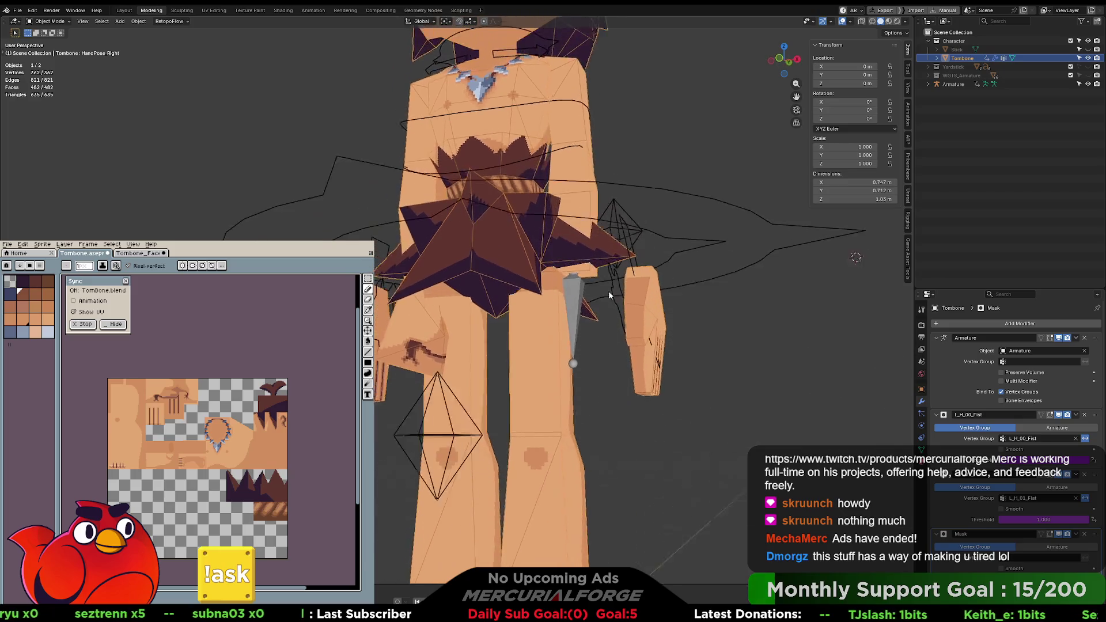
pyautogui.moveTo(615, 308); pyautogui.dragTo(609, 305, button='middle')
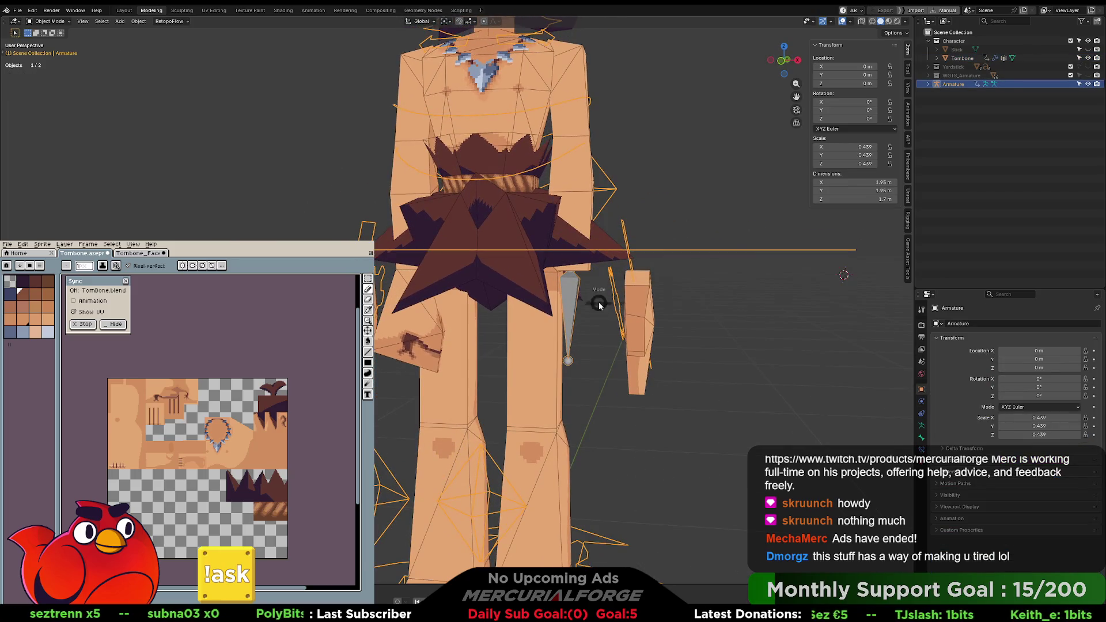
# Step: Put the armature in Pose Mode and try a hand pose on the bone beside the right arm
pyautogui.hotkey('ctrl', 'Tab')
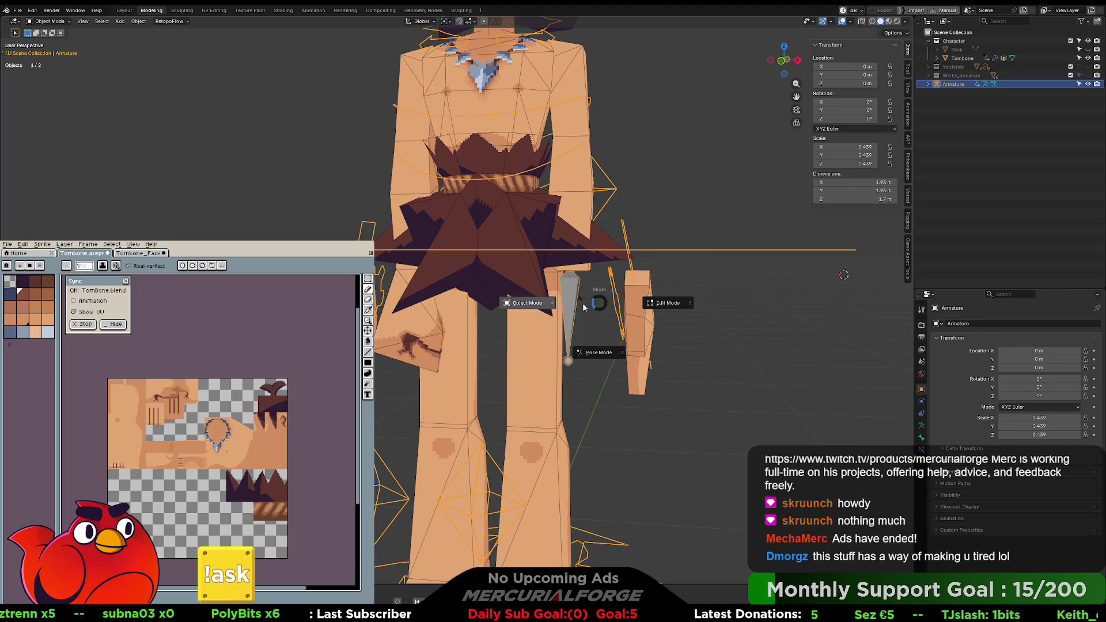
pyautogui.click(617, 302)
pyautogui.hotkey('ctrl', 'Tab')
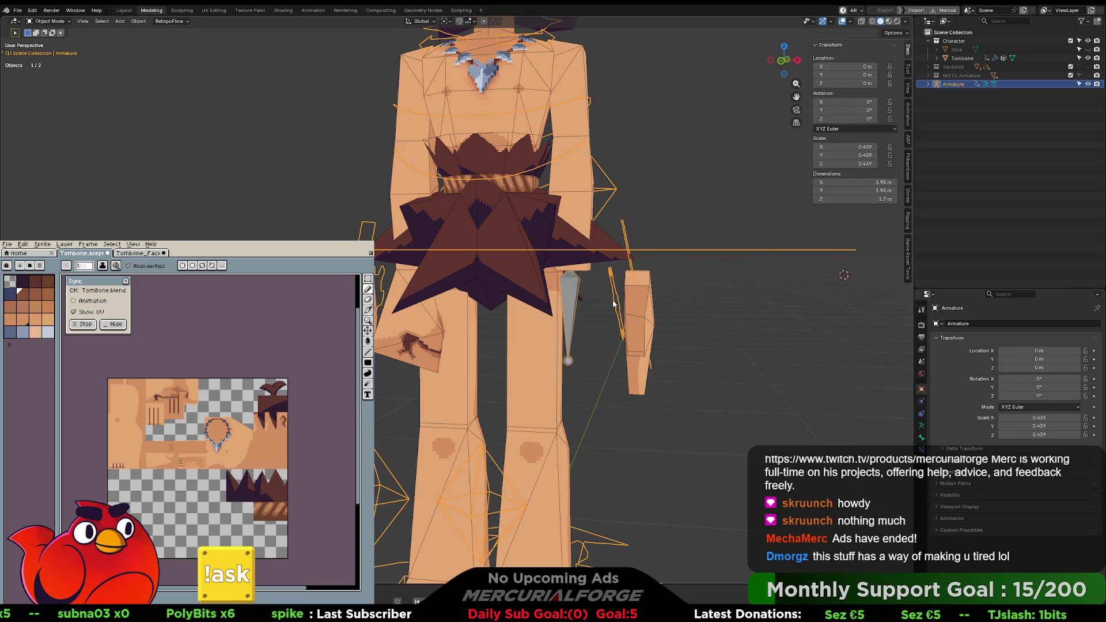
pyautogui.click(604, 349)
pyautogui.click(619, 322)
pyautogui.moveTo(872, 211)
pyautogui.mouseDown()
pyautogui.moveTo(887, 211)
pyautogui.moveTo(872, 211)
pyautogui.mouseUp()
pyautogui.moveTo(677, 311)
pyautogui.mouseDown(button='middle')
pyautogui.moveTo(754, 306)
pyautogui.moveTo(679, 312)
pyautogui.mouseUp(button='middle')
pyautogui.press('Tab')
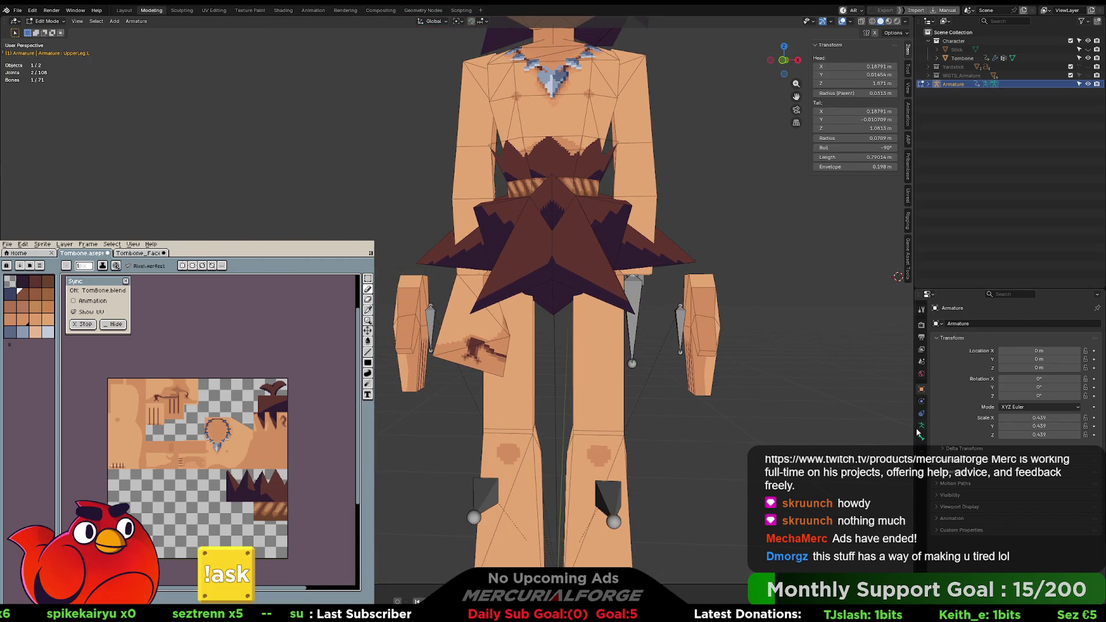
pyautogui.press('Tab')
# Step: Return to Object Mode on Tombone and begin renaming the third Mask modifier
pyautogui.hotkey('ctrl', 'Tab')
pyautogui.click(506, 350)
pyautogui.click(533, 347)
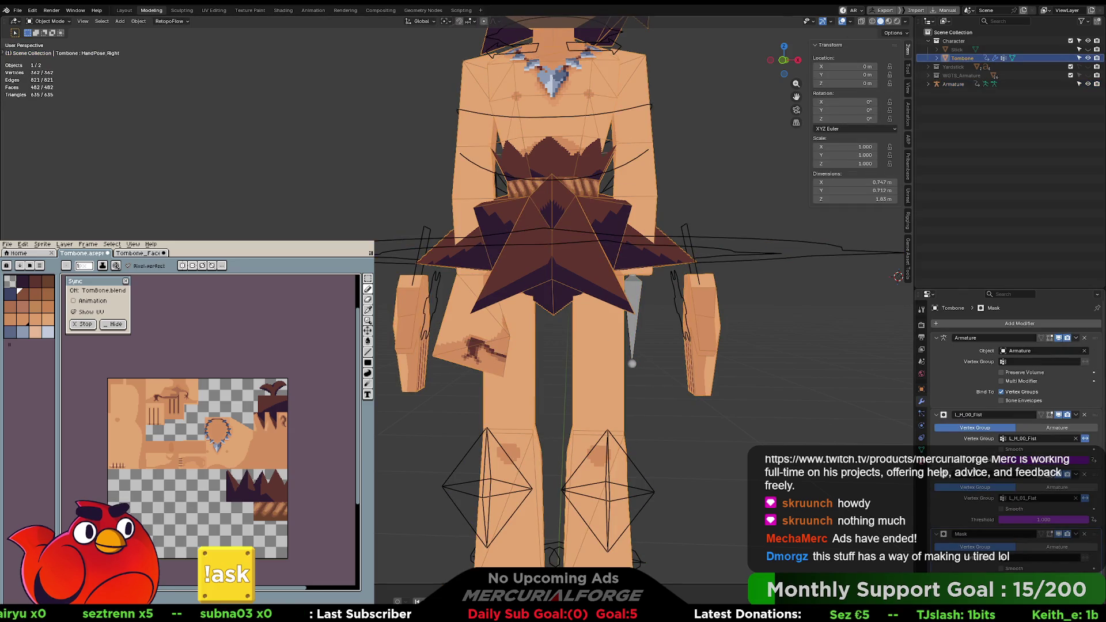
pyautogui.scroll(-2, 1009, 515)
pyautogui.click(979, 516)
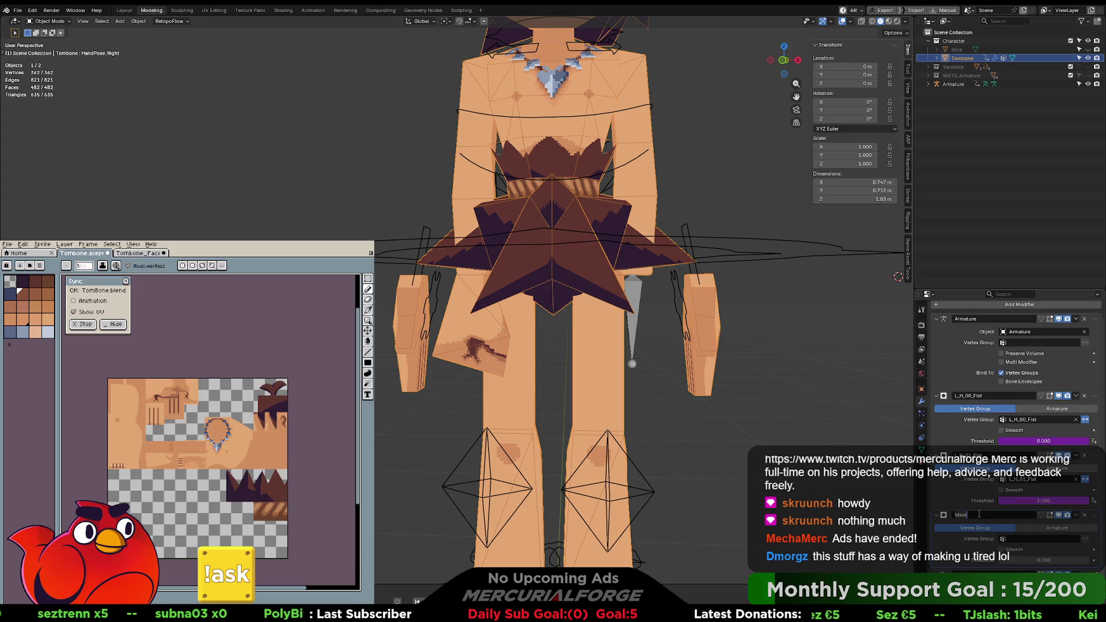
pyautogui.write('L')
# Step: Rename the first right-hand Mask modifier to R_H_00_Fist
pyautogui.press('BackSpace')
pyautogui.write('R')
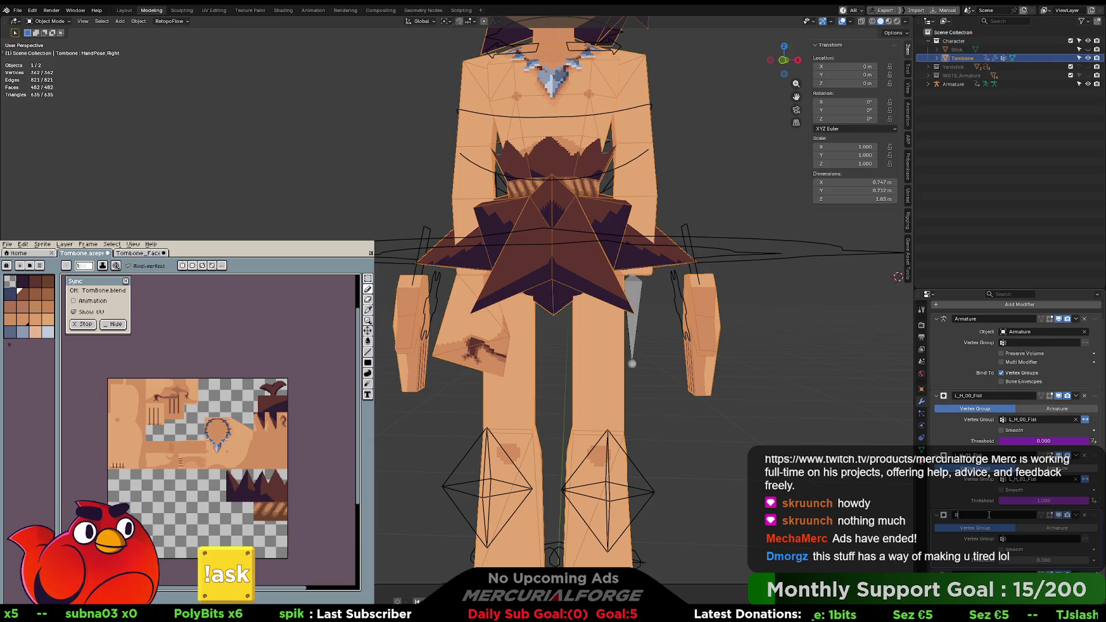
pyautogui.write('_H_00_')
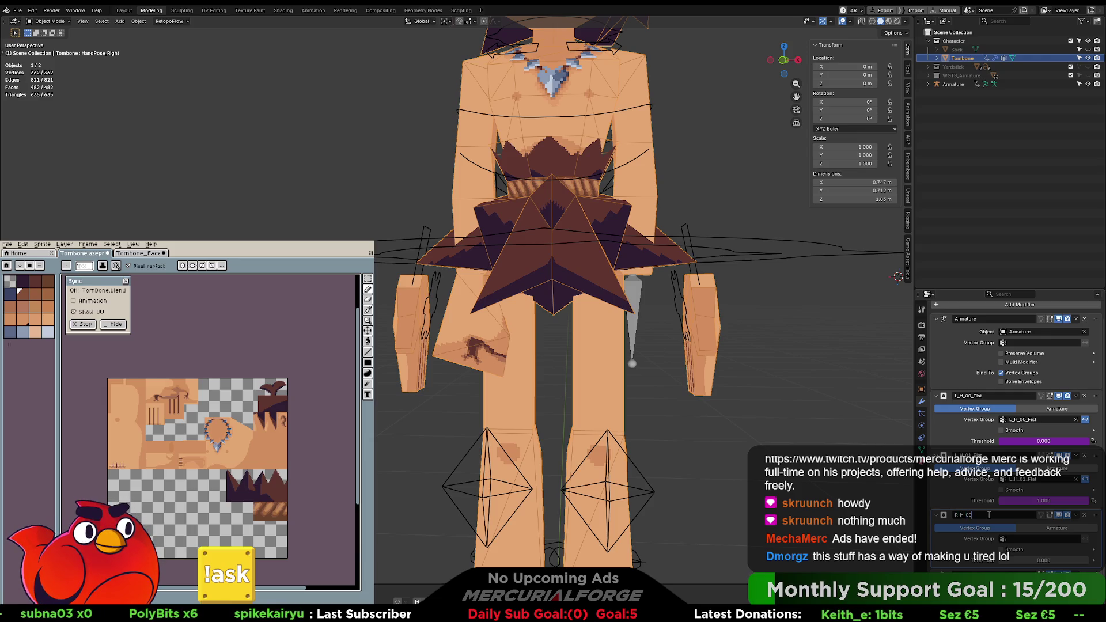
pyautogui.write('Fist_')
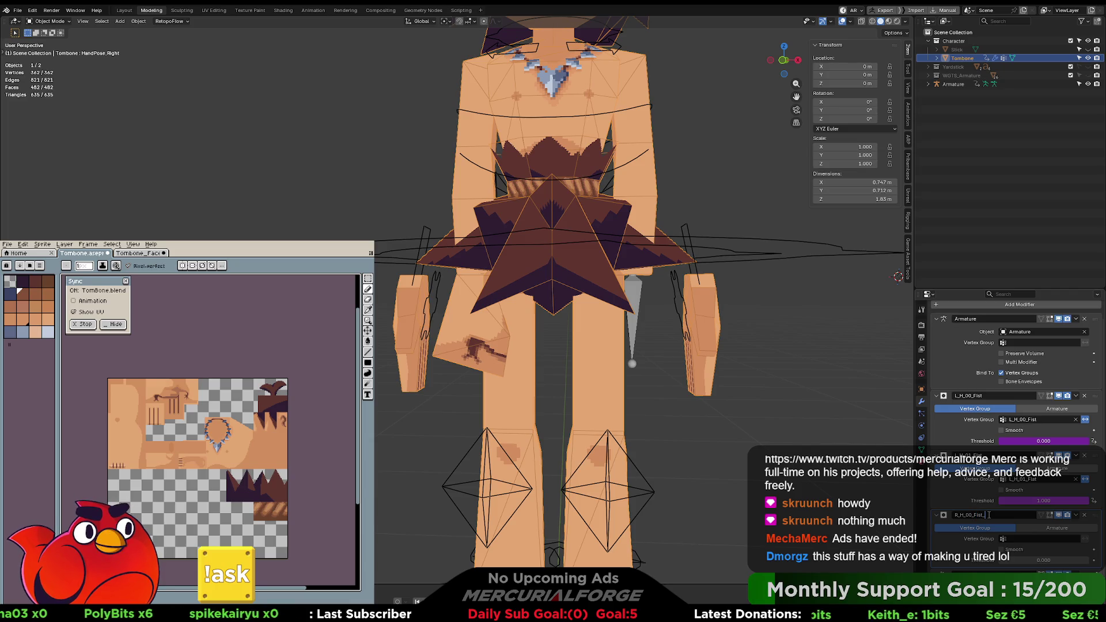
pyautogui.press('Return')
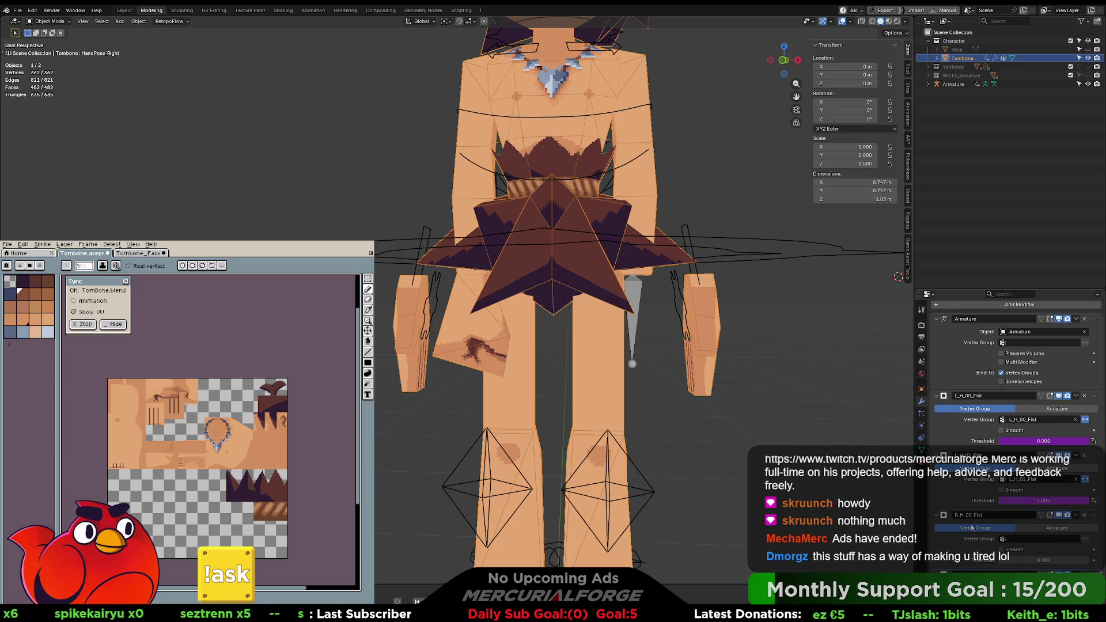
# Step: Rename the R_H_00_Fist.001 modifier to R_H_01_Flat and enter Edit Mode on Tombone
pyautogui.scroll(-3, 987, 534)
pyautogui.click(1006, 514)
pyautogui.click(1006, 515)
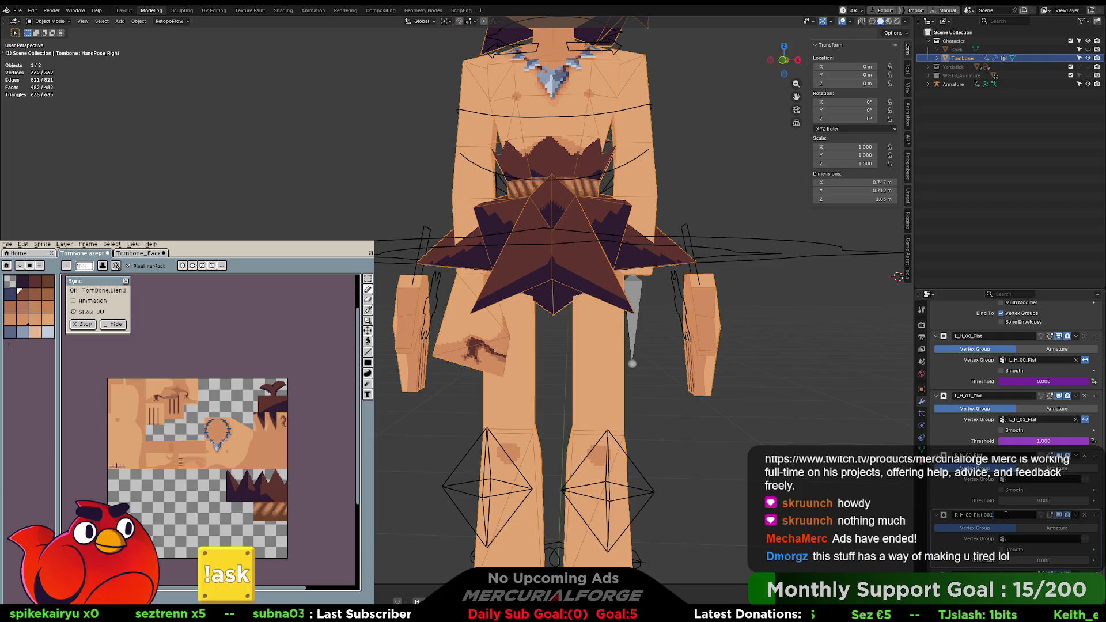
pyautogui.press('BackSpace')
pyautogui.press('BackSpace')
pyautogui.press('BackSpace')
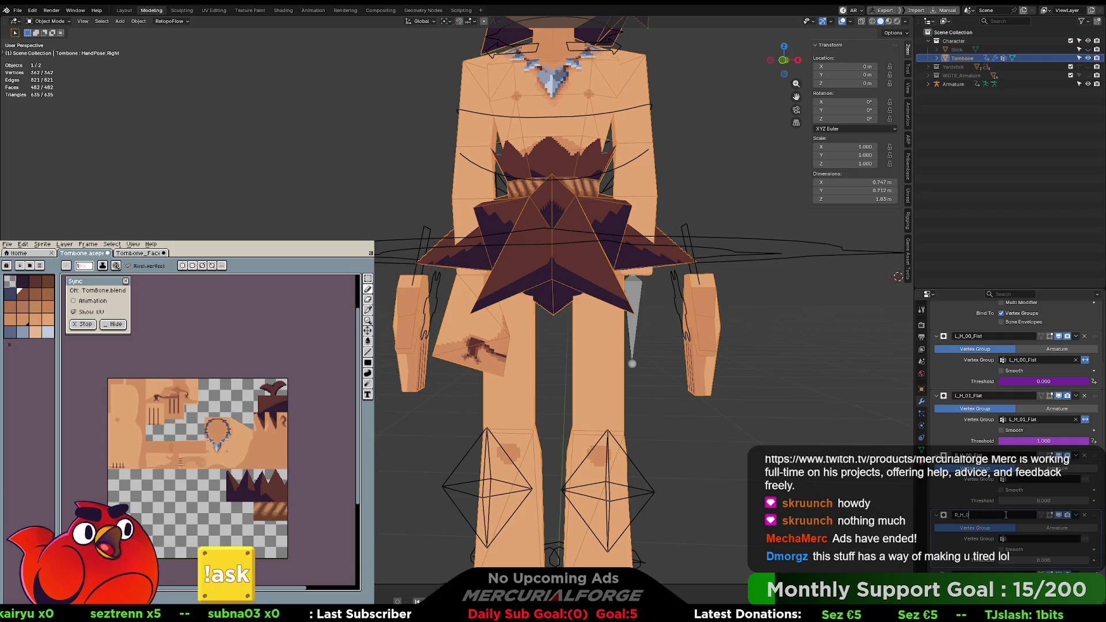
pyautogui.write('01_Flat')
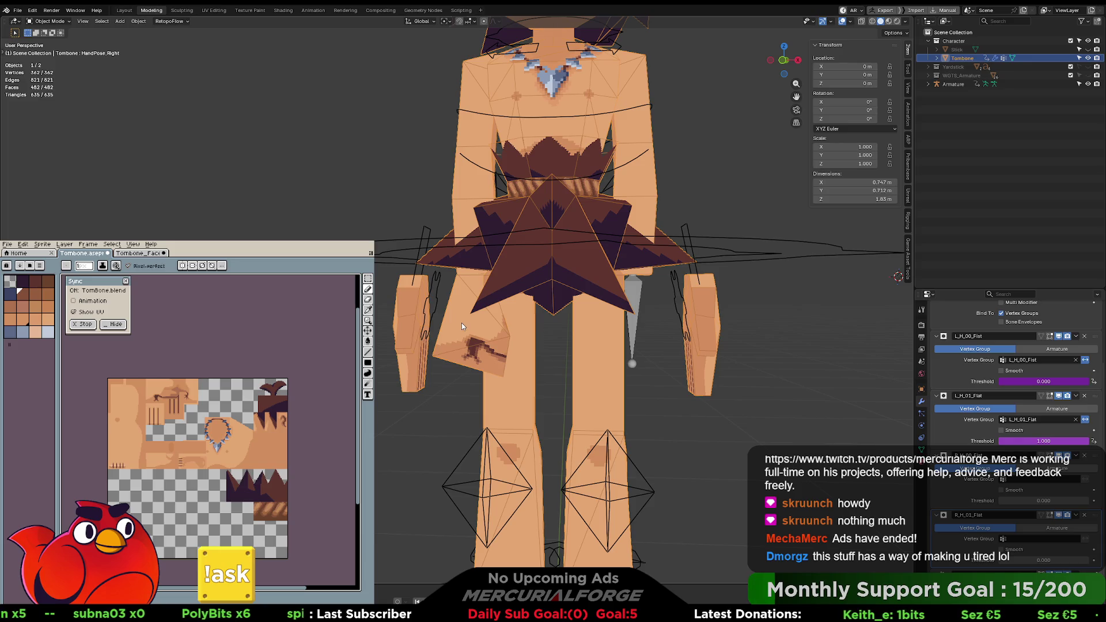
pyautogui.press('Tab')
# Step: In vertex select mode, put the connected hip flap piece into a new vertex group, then deselect it
pyautogui.press('1')
pyautogui.click(503, 336)
pyautogui.click(503, 339)
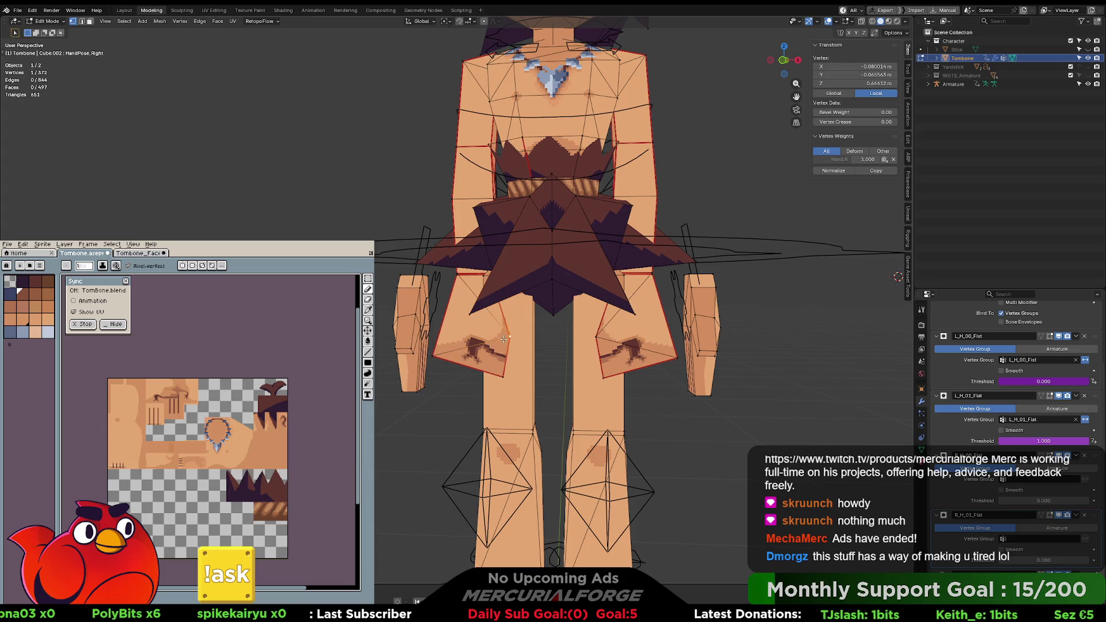
pyautogui.press('l')
pyautogui.hotkey('ctrl', 'g')
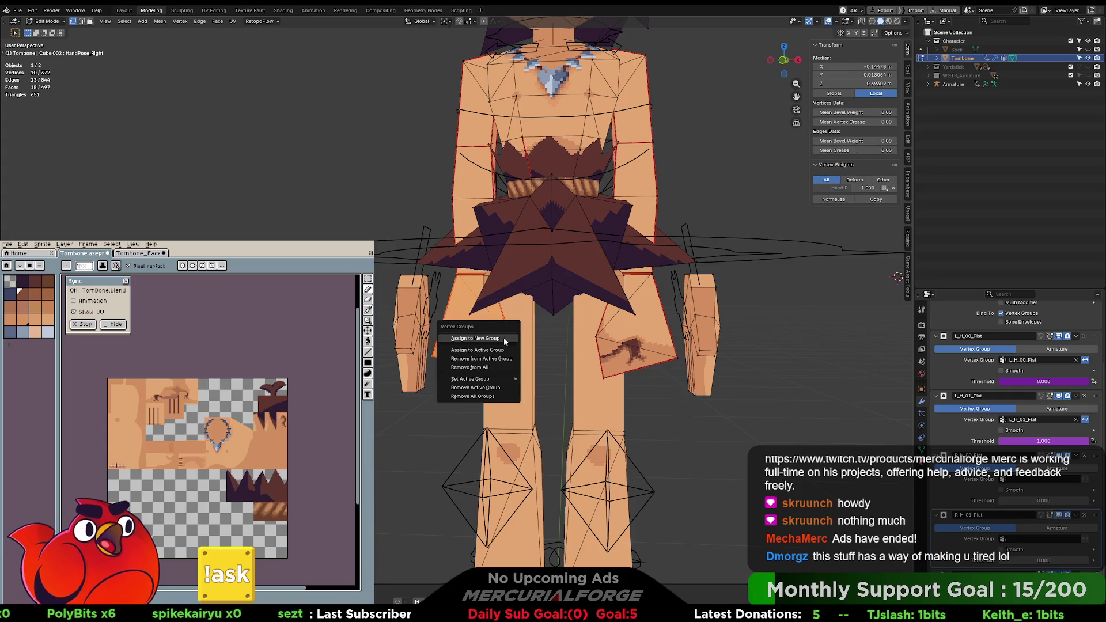
pyautogui.click(504, 338)
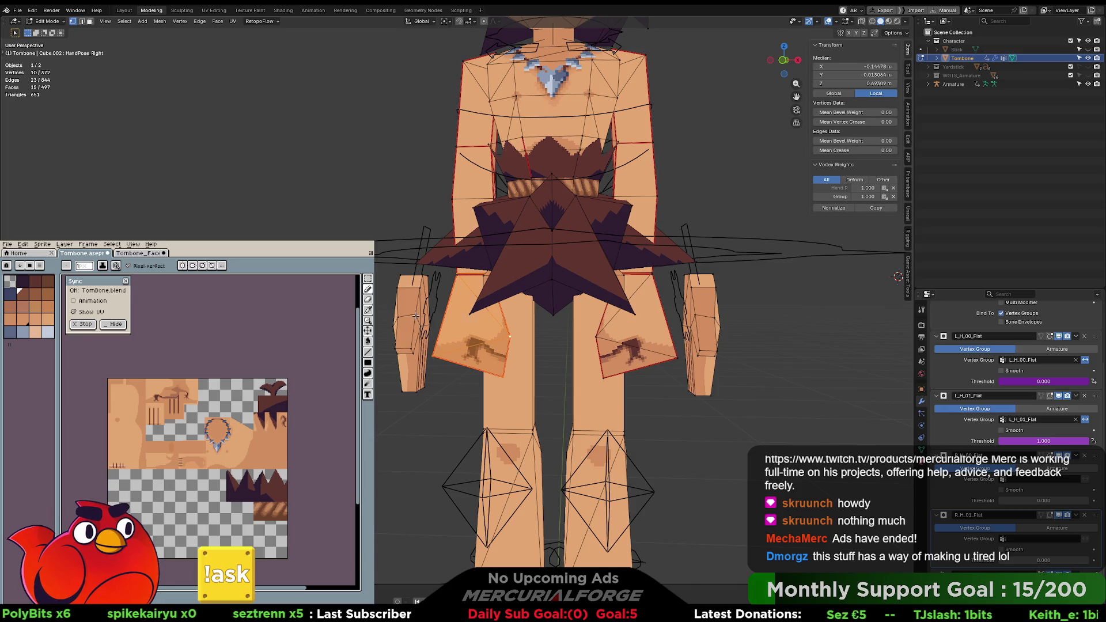
pyautogui.hotkey('alt', 'a')
# Step: Put the connected hand piece into a second new vertex group and show the mesh's vertex groups
pyautogui.press('l')
pyautogui.hotkey('ctrl', 'g')
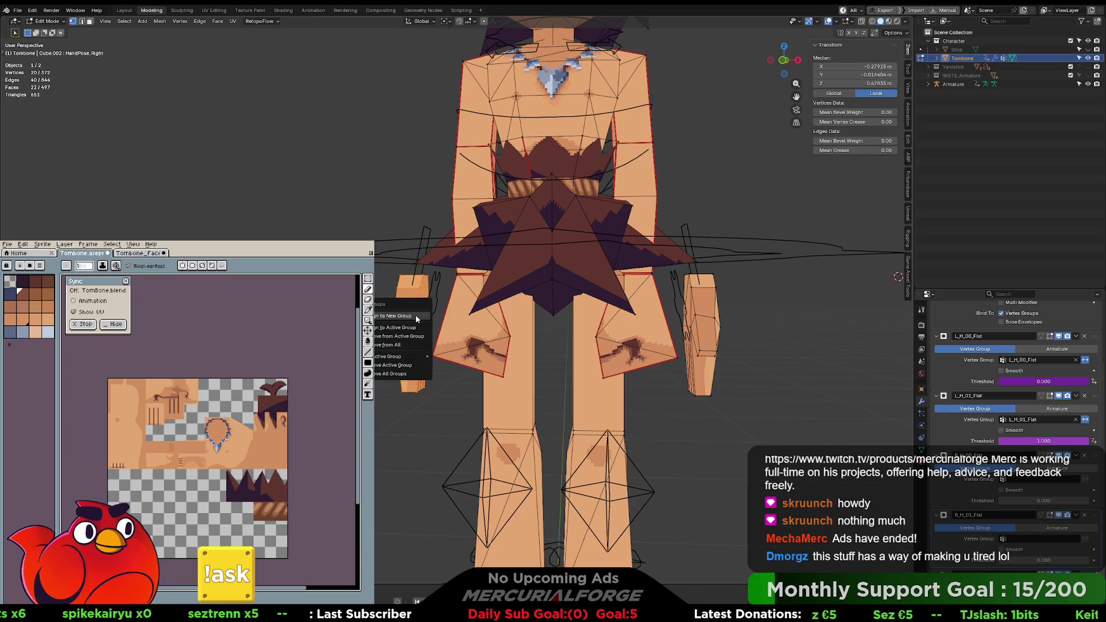
pyautogui.click(416, 318)
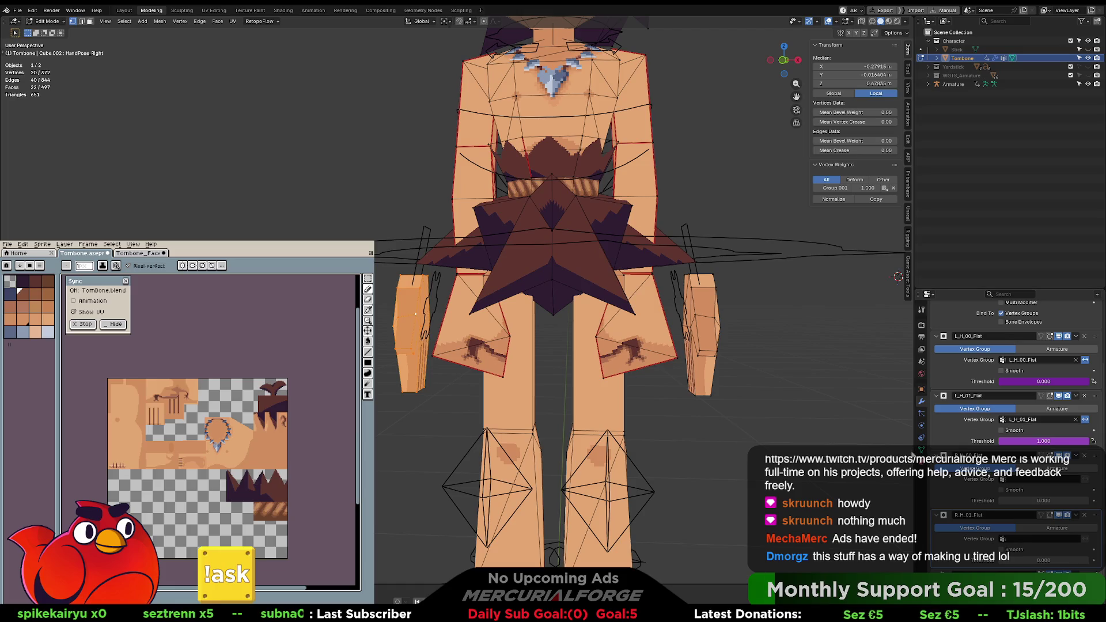
pyautogui.click(920, 449)
pyautogui.scroll(-2, 972, 421)
pyautogui.click(972, 419)
pyautogui.scroll(5, 972, 419)
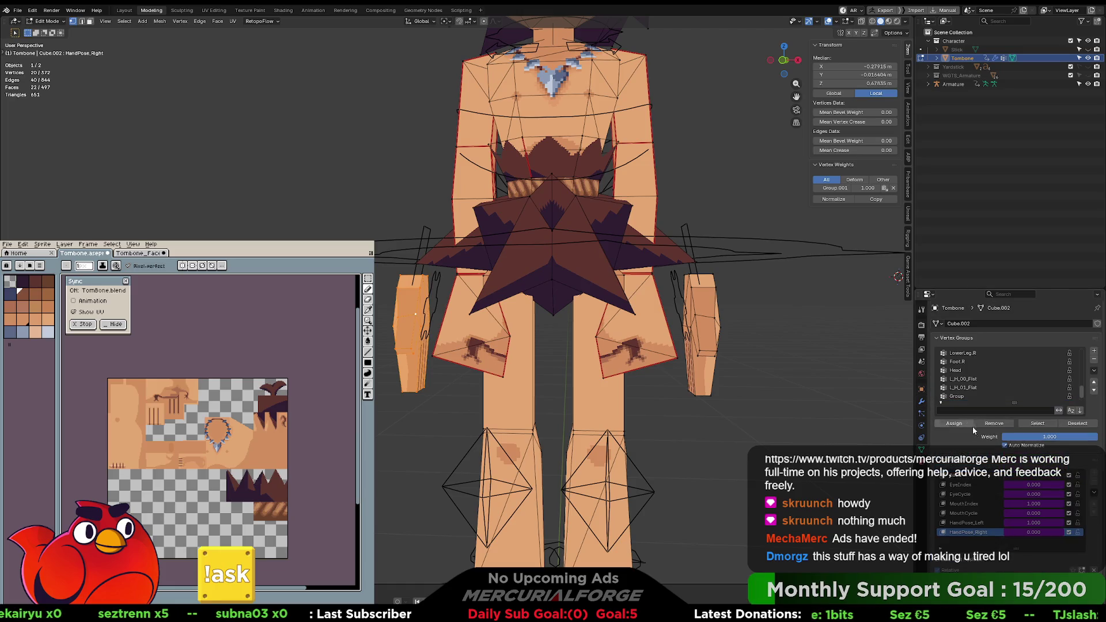
# Step: Name the vertex groups R_H_00_Fist and R_H_01_Flat, then deselect all vertices
pyautogui.click(962, 388)
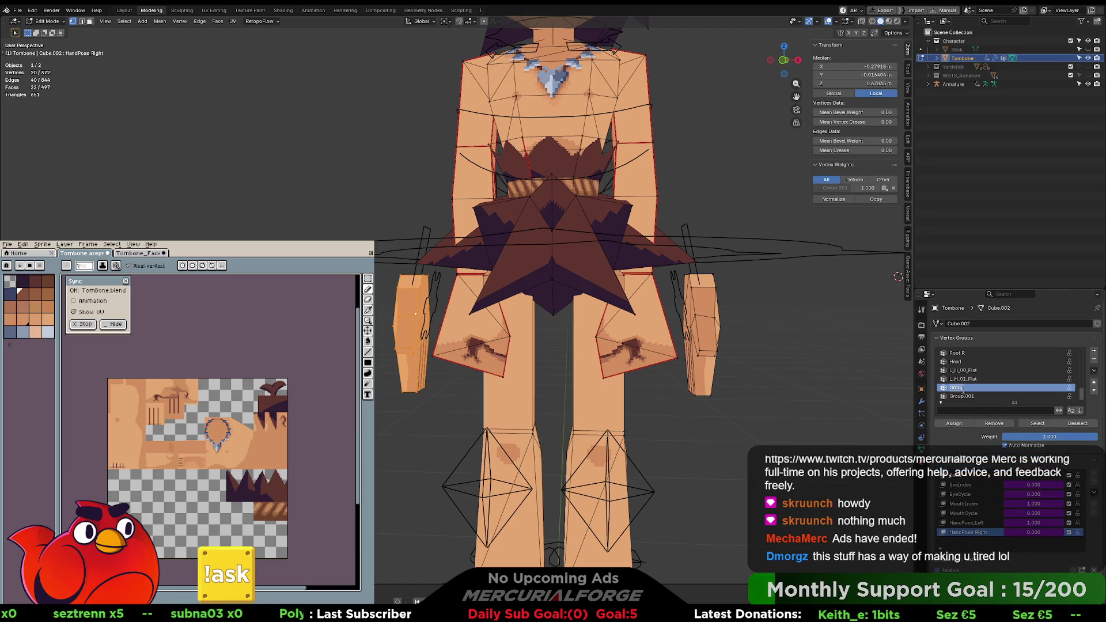
pyautogui.write('R_H_00_Fist')
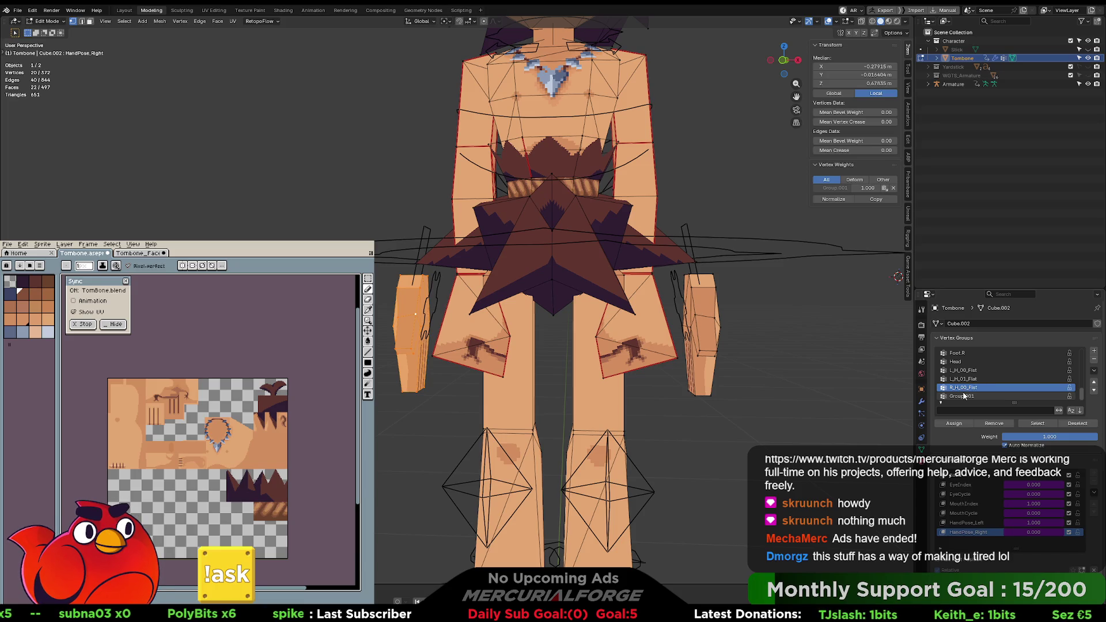
pyautogui.click(963, 396)
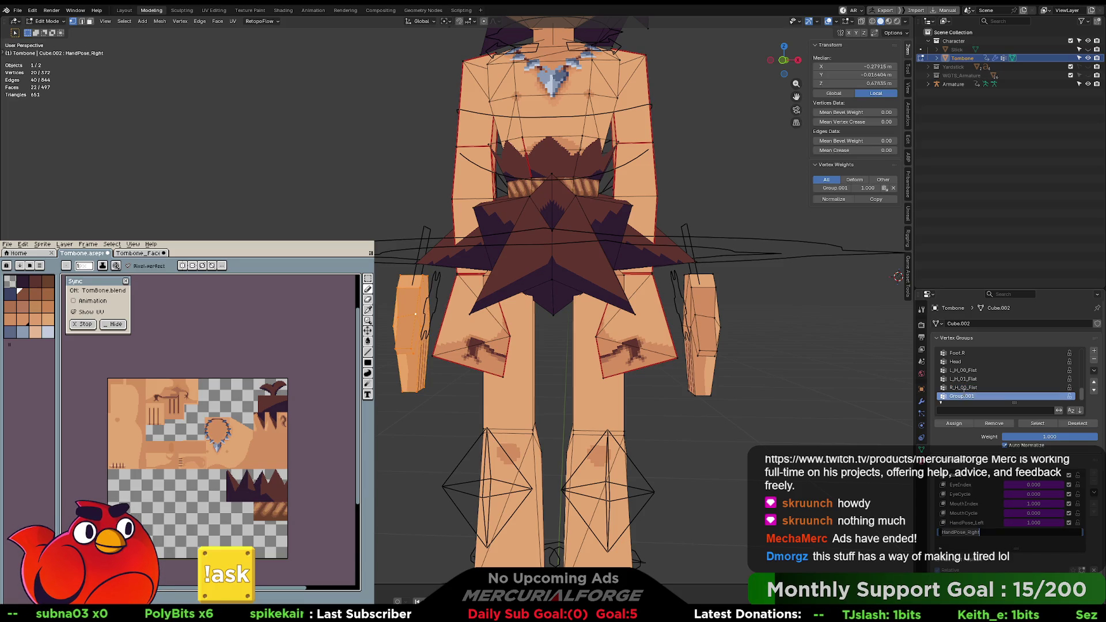
pyautogui.doubleClick(979, 396)
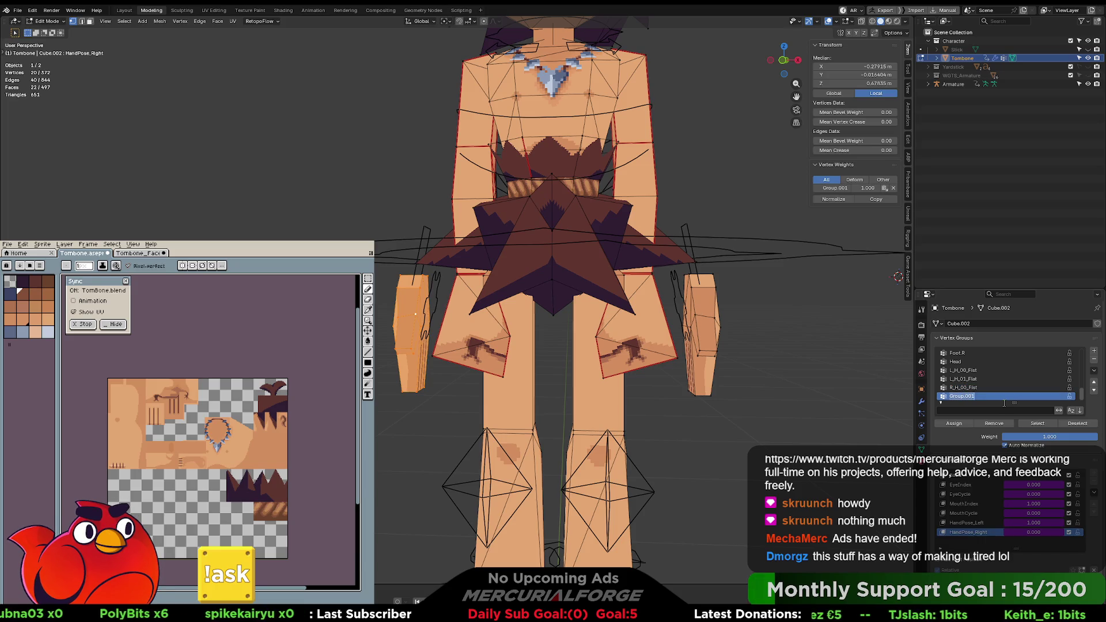
pyautogui.write('R_H_01')
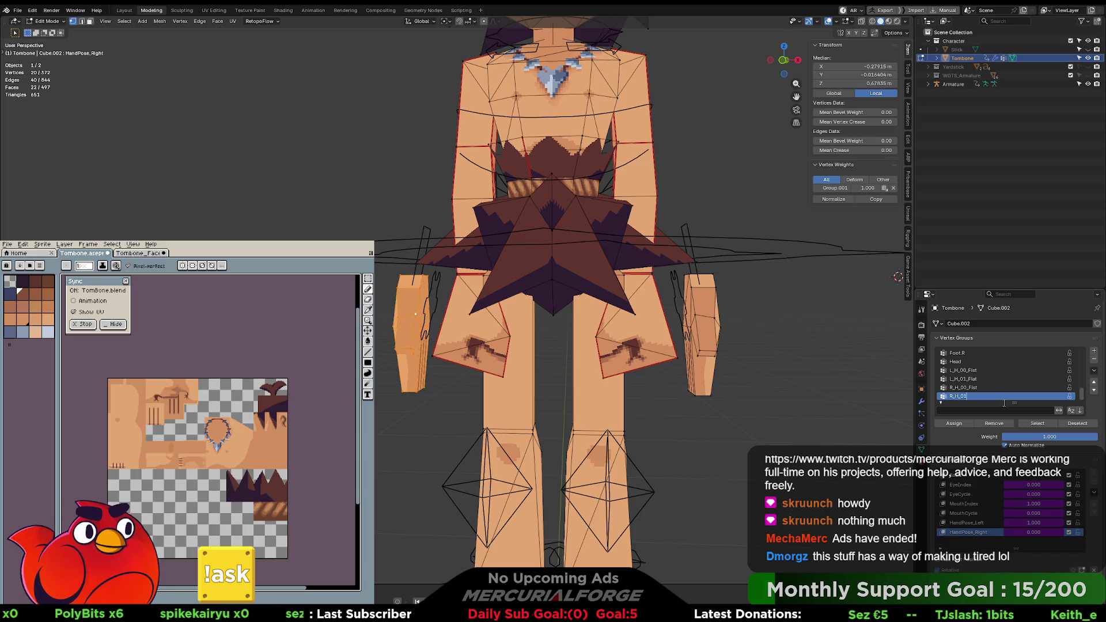
pyautogui.write('_Fla')
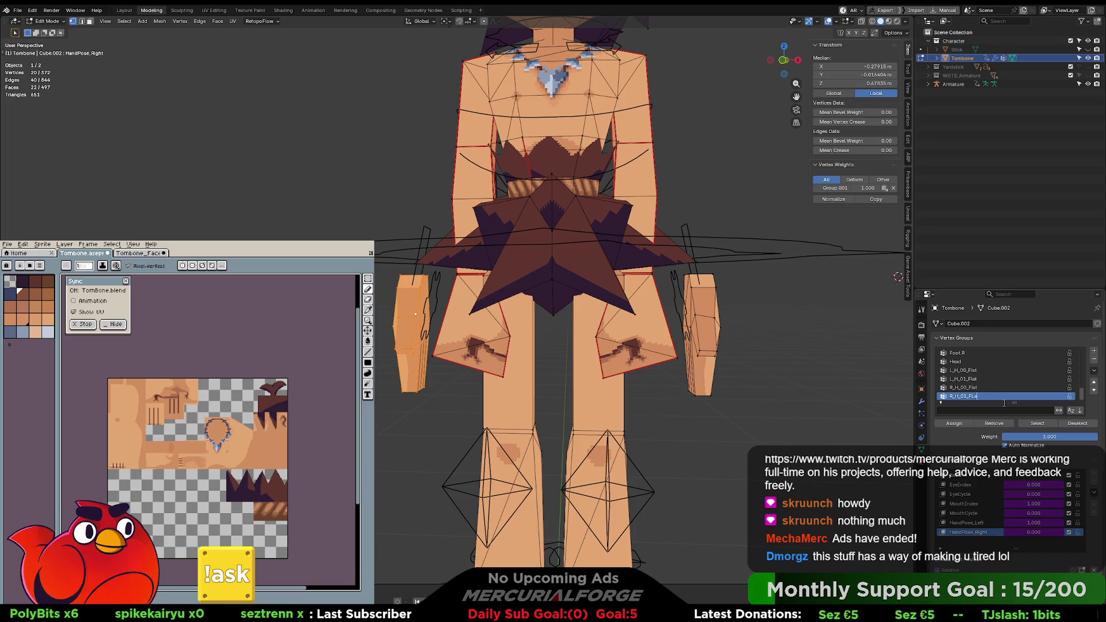
pyautogui.write('t')
pyautogui.press('Return')
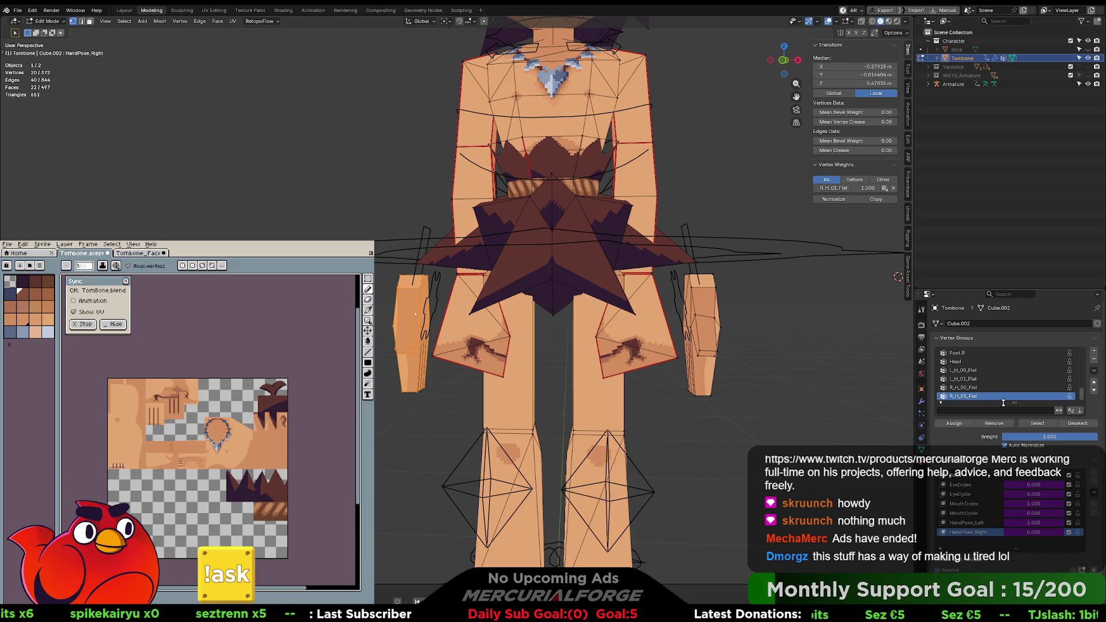
pyautogui.hotkey('alt', 'a')
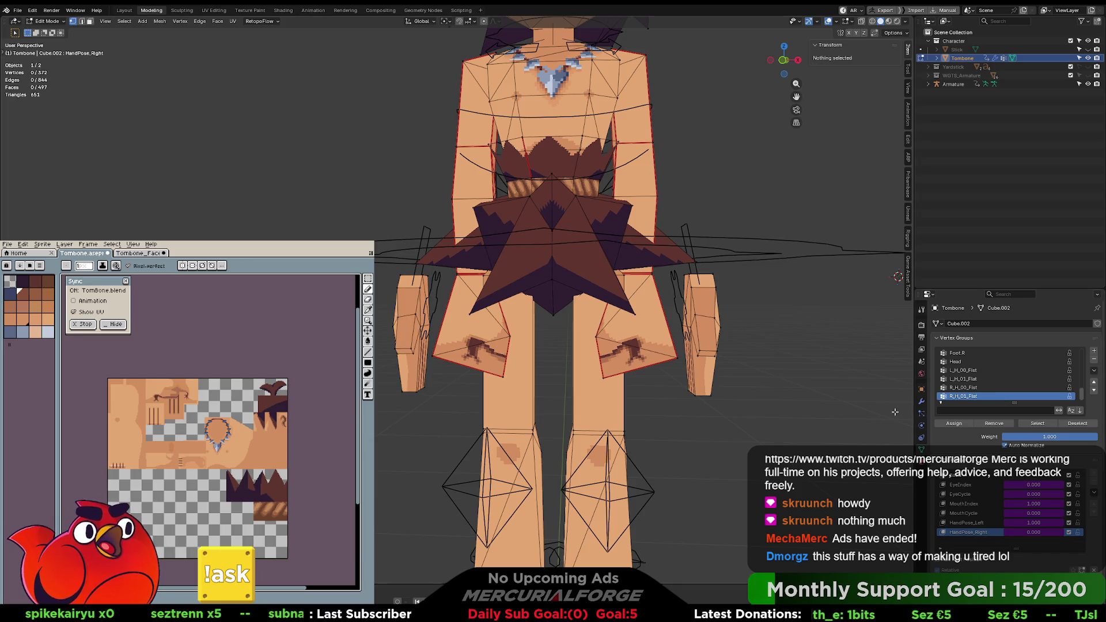
# Step: Show the modifier stack, check the right hip flap selection, then deselect all vertices
pyautogui.click(921, 401)
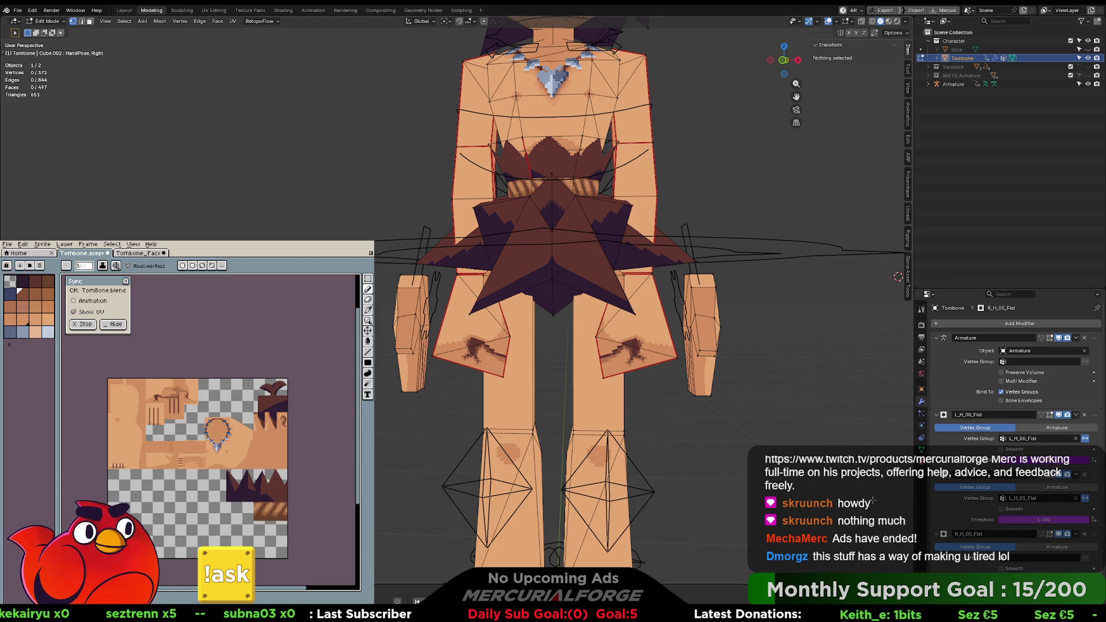
pyautogui.scroll(-3, 1013, 403)
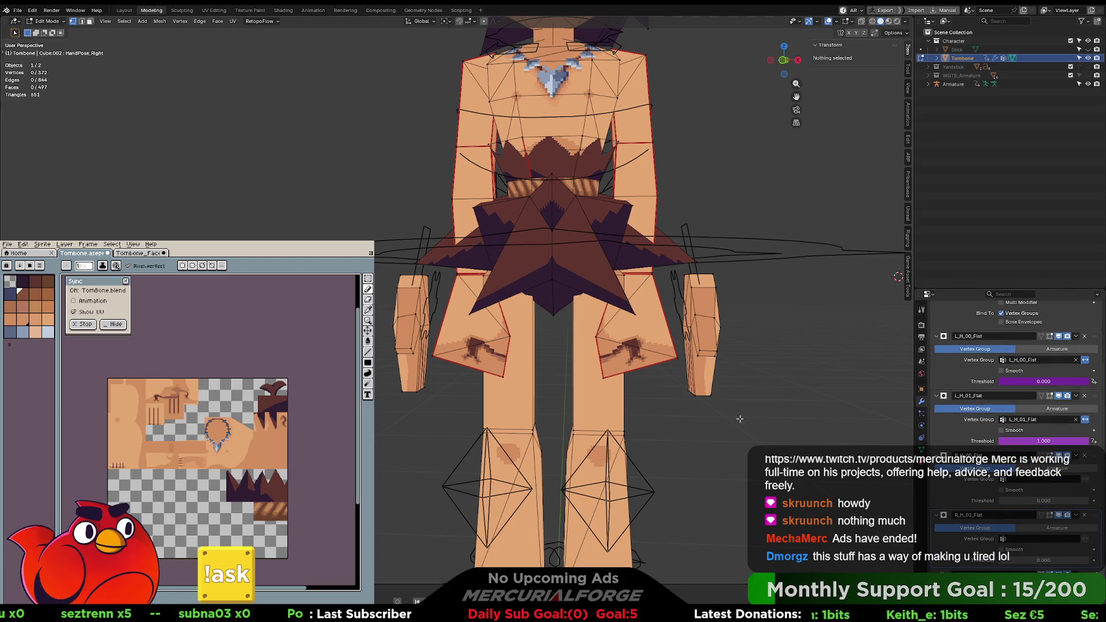
pyautogui.moveTo(735, 424); pyautogui.dragTo(739, 420, button='middle')
pyautogui.click(663, 358)
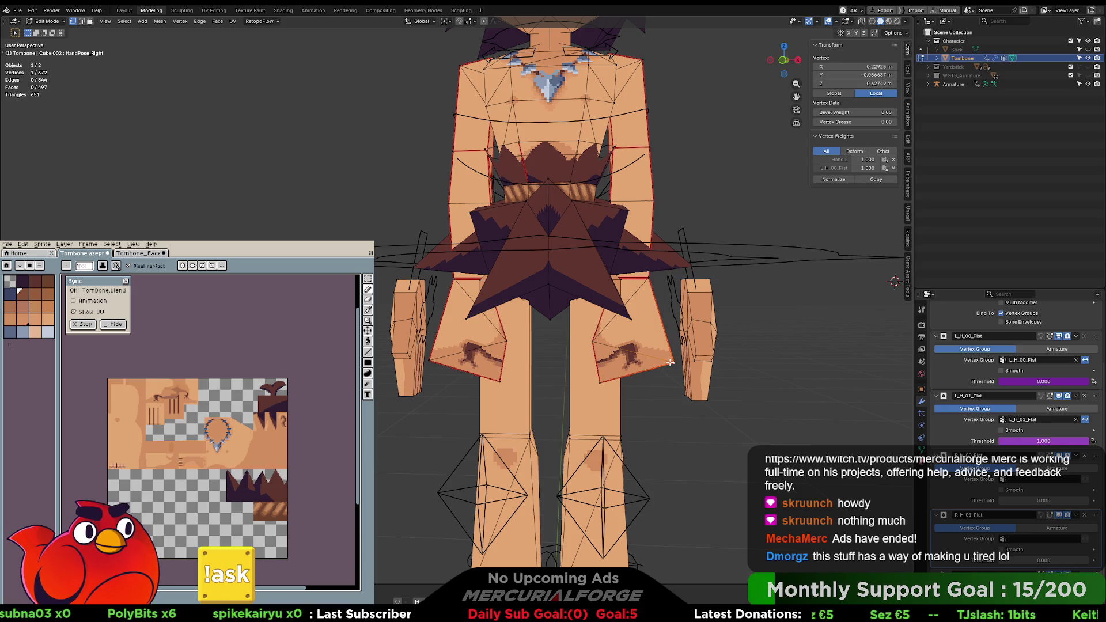
pyautogui.press('l')
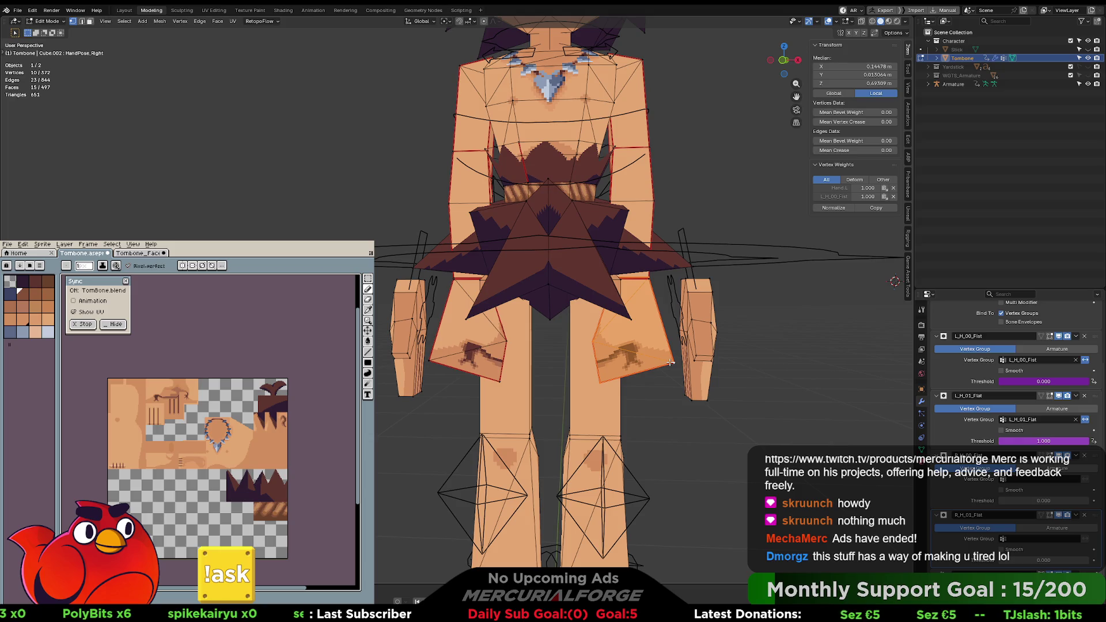
pyautogui.click(527, 358)
pyautogui.hotkey('alt', 'a')
# Step: Set the R_H_01_Flat Mask modifier's vertex group to R_H_01_Flat and return to Object Mode
pyautogui.click(1037, 538)
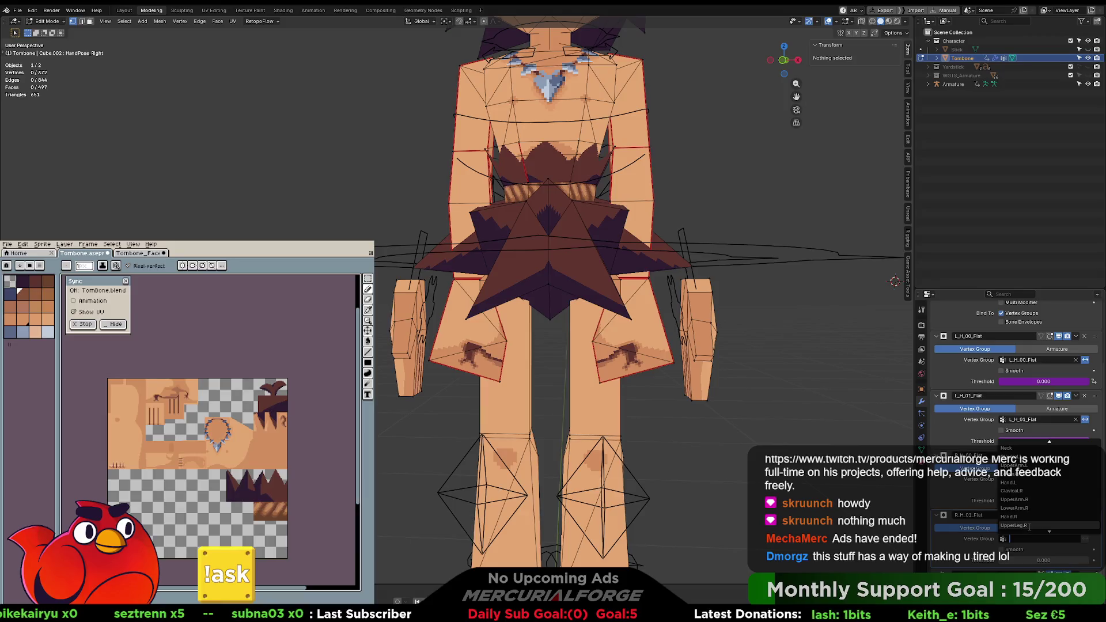
pyautogui.click(1028, 526)
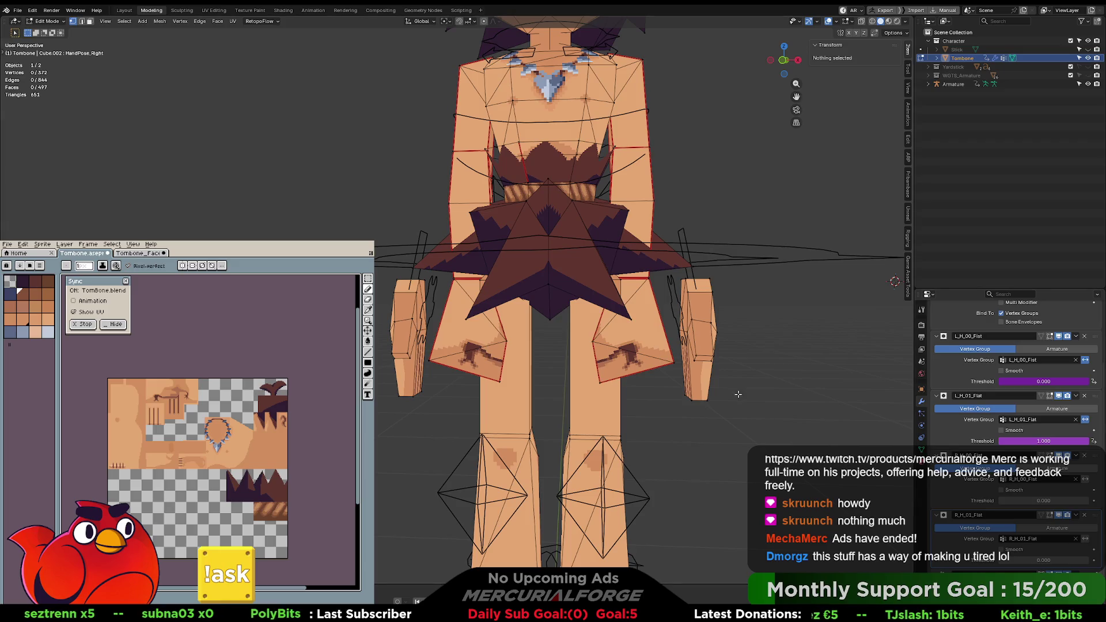
pyautogui.press('Tab')
pyautogui.press('h')
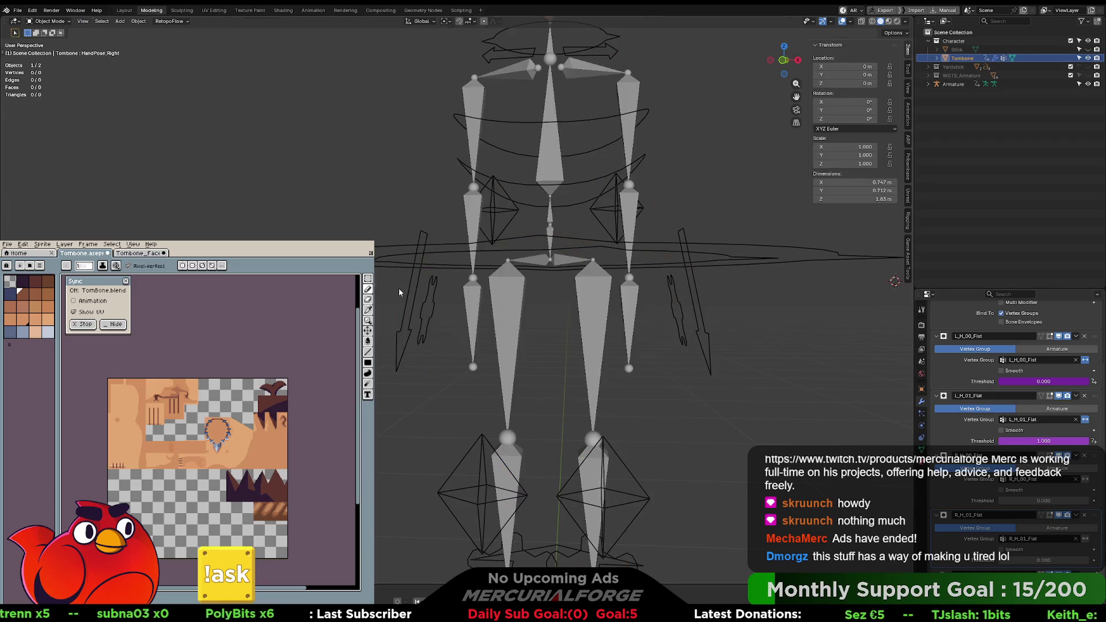
pyautogui.click(434, 288)
pyautogui.hotkey('ctrl', 'Tab')
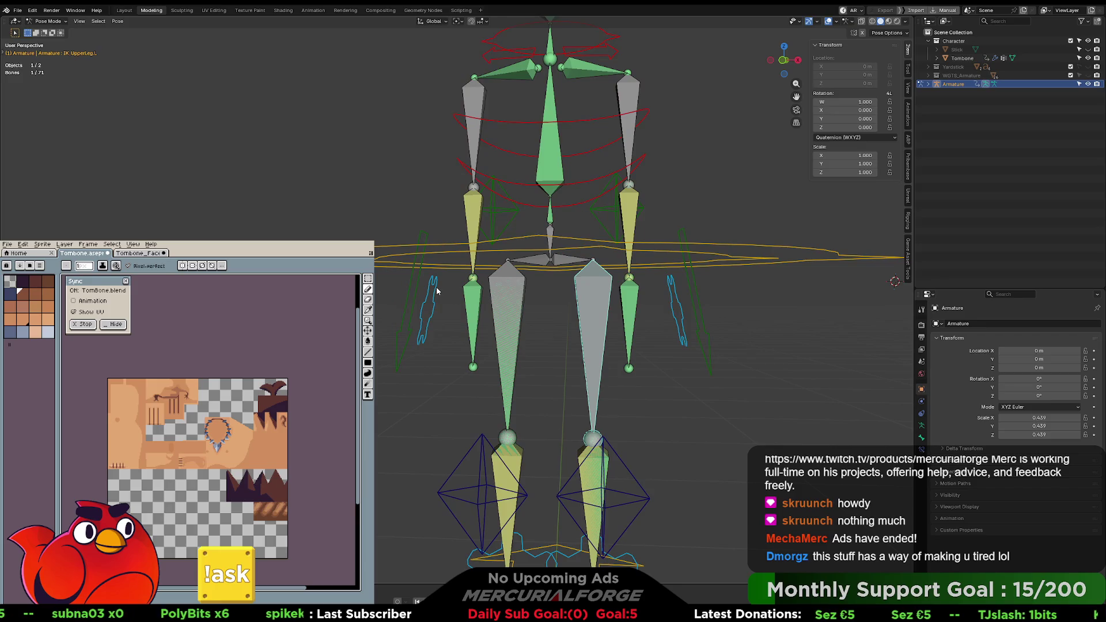
pyautogui.click(437, 291)
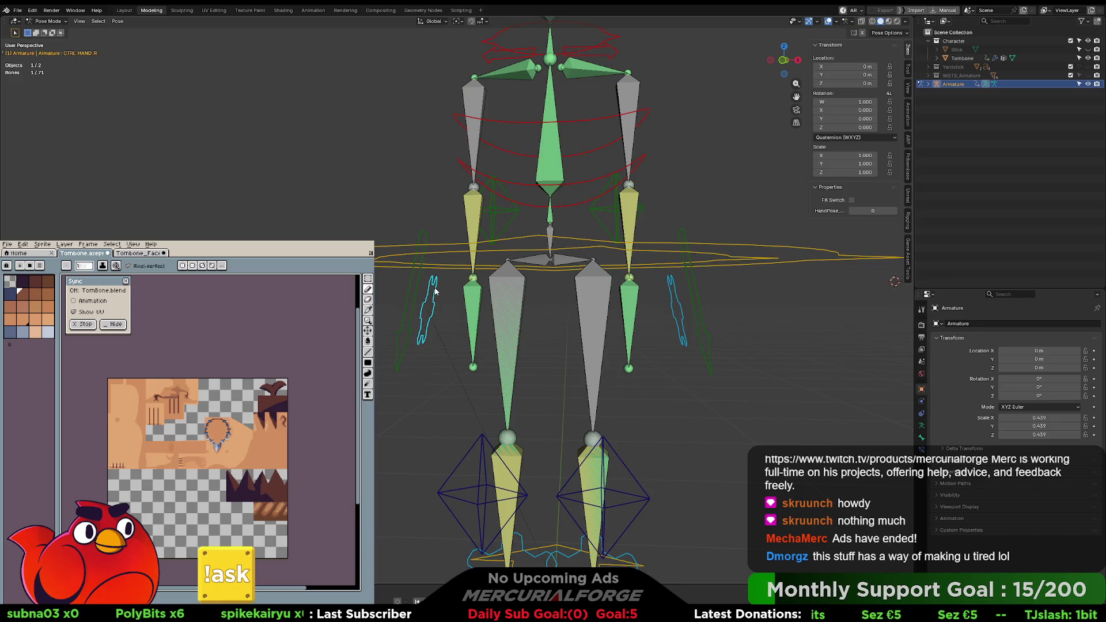
pyautogui.click(921, 425)
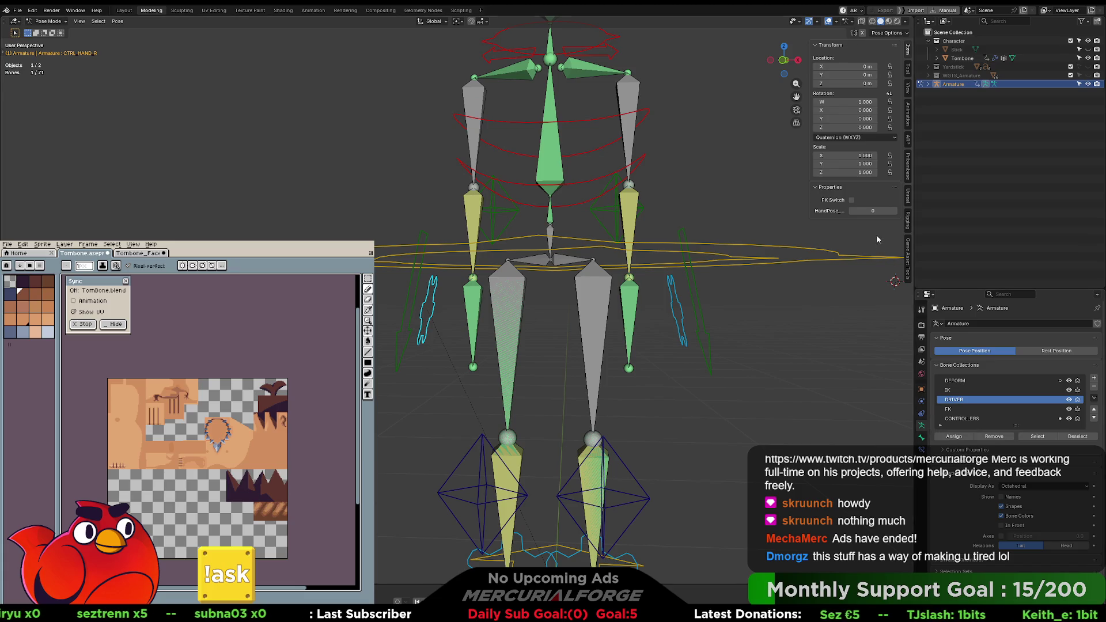
pyautogui.click(921, 439)
pyautogui.scroll(-8, 991, 520)
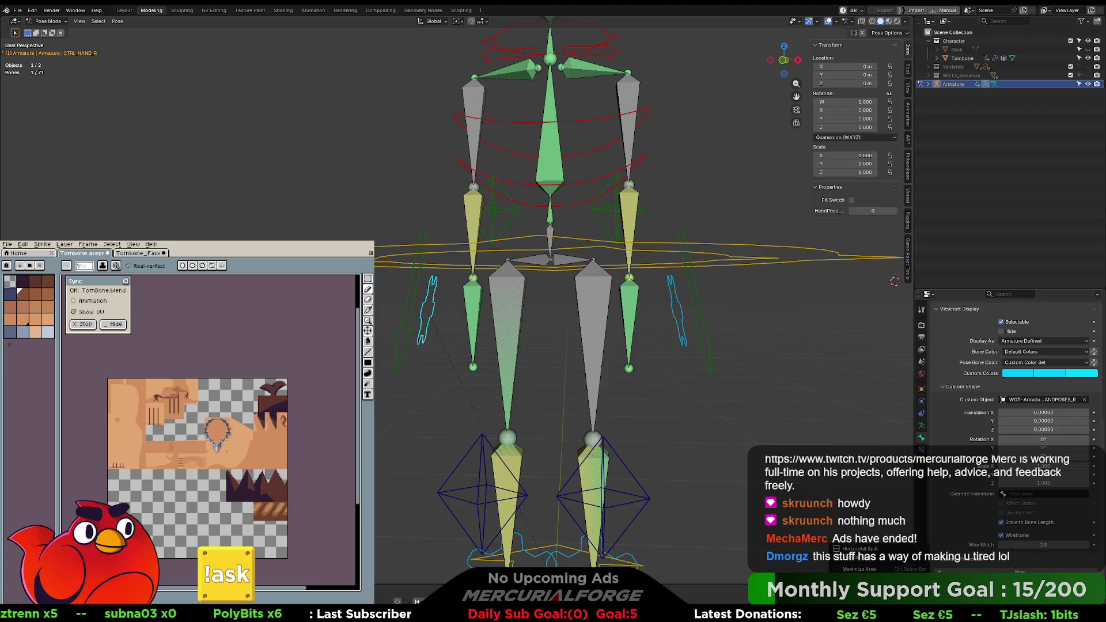
pyautogui.rightClick(998, 487)
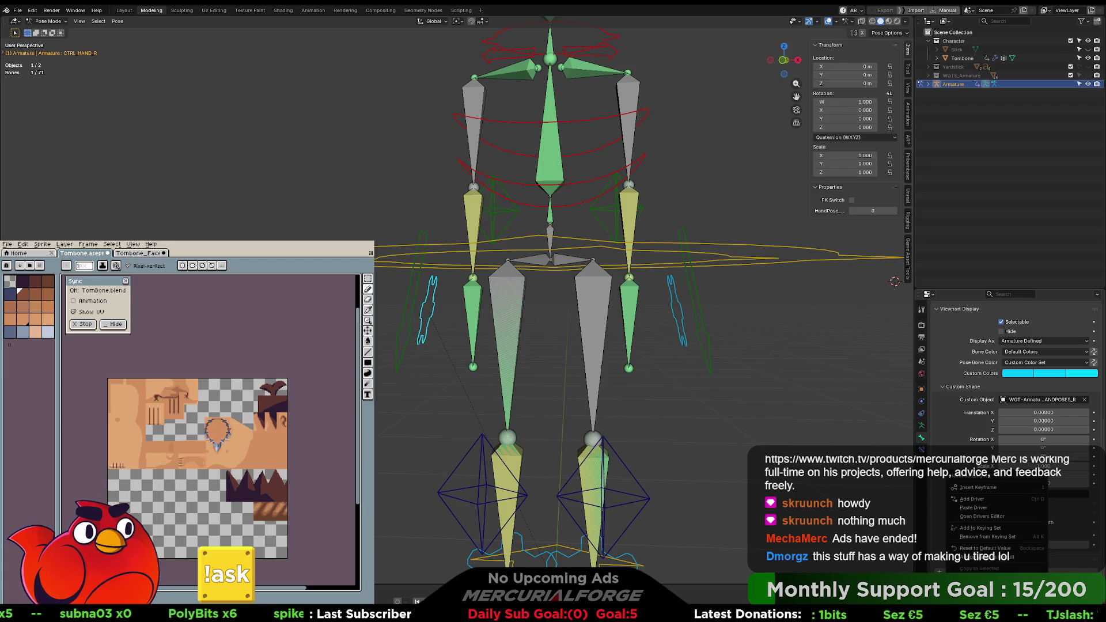
pyautogui.press('Escape')
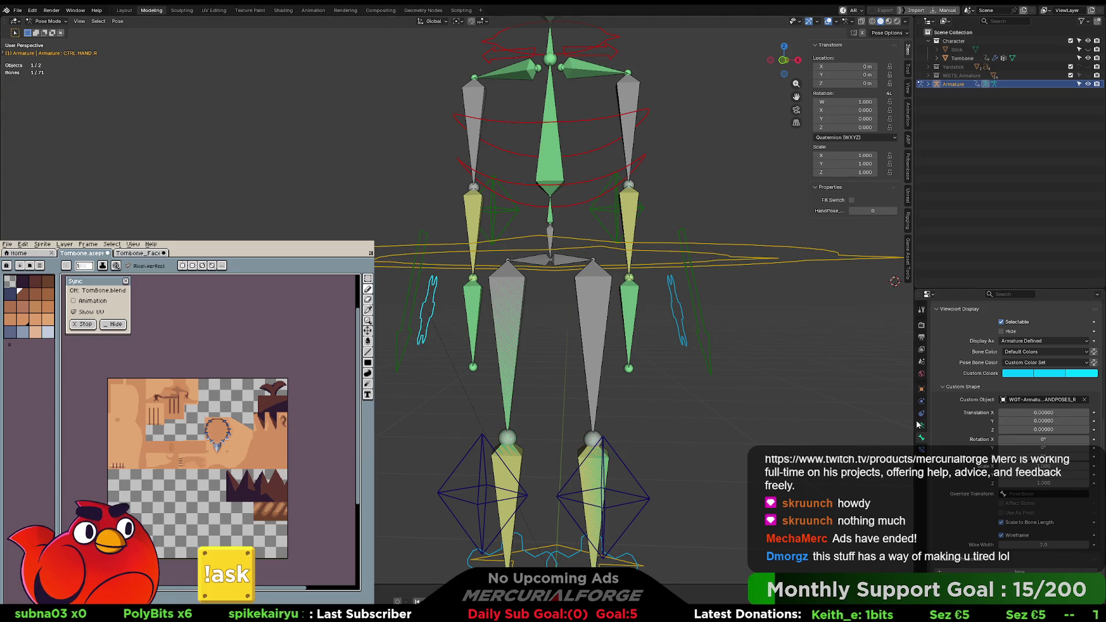
pyautogui.press('Tab')
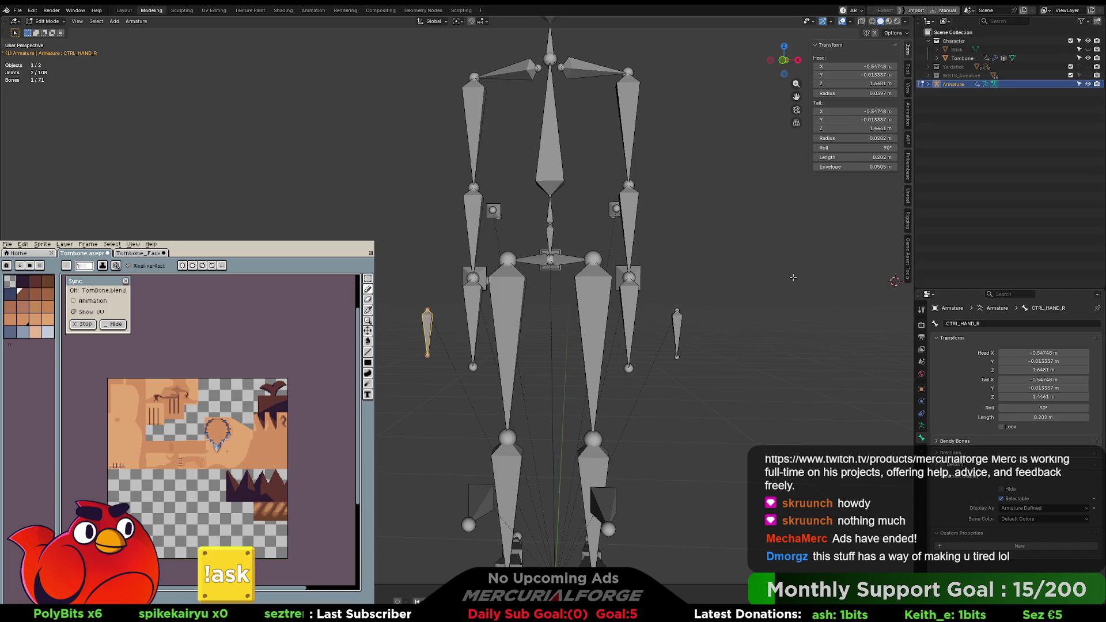
pyautogui.press('Tab')
pyautogui.hotkey('ctrl', 'Tab')
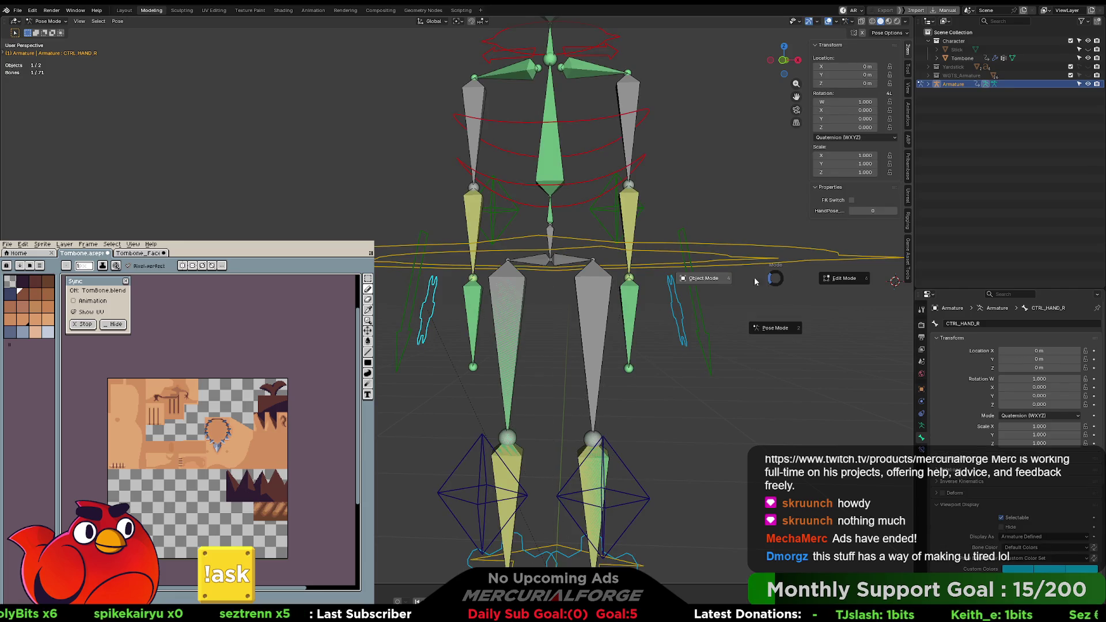
pyautogui.click(695, 280)
pyautogui.click(743, 295)
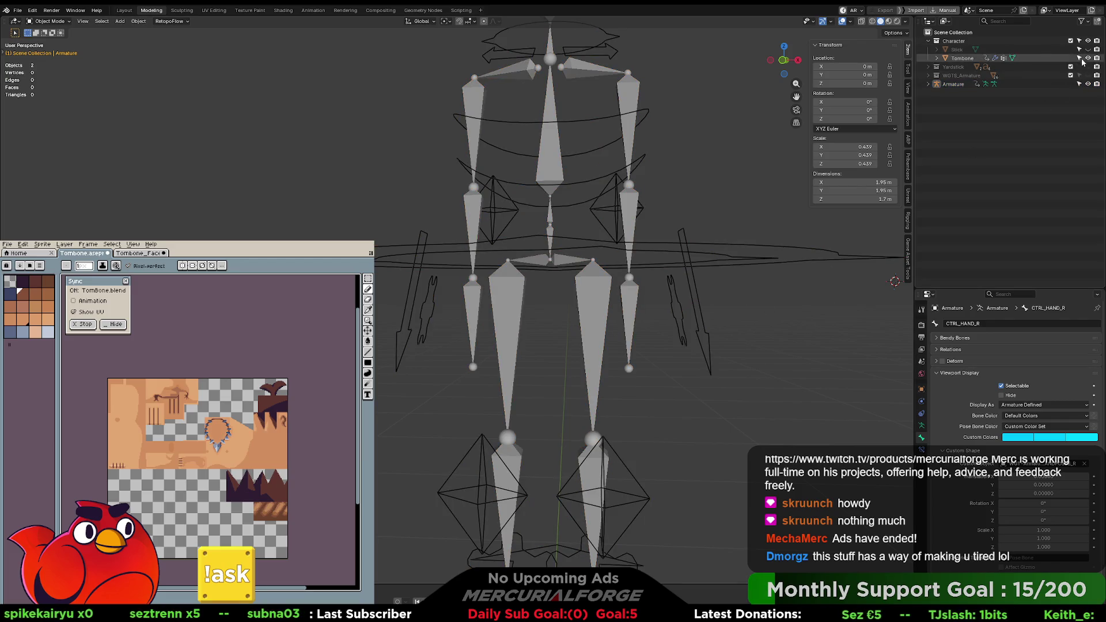
pyautogui.press('a')
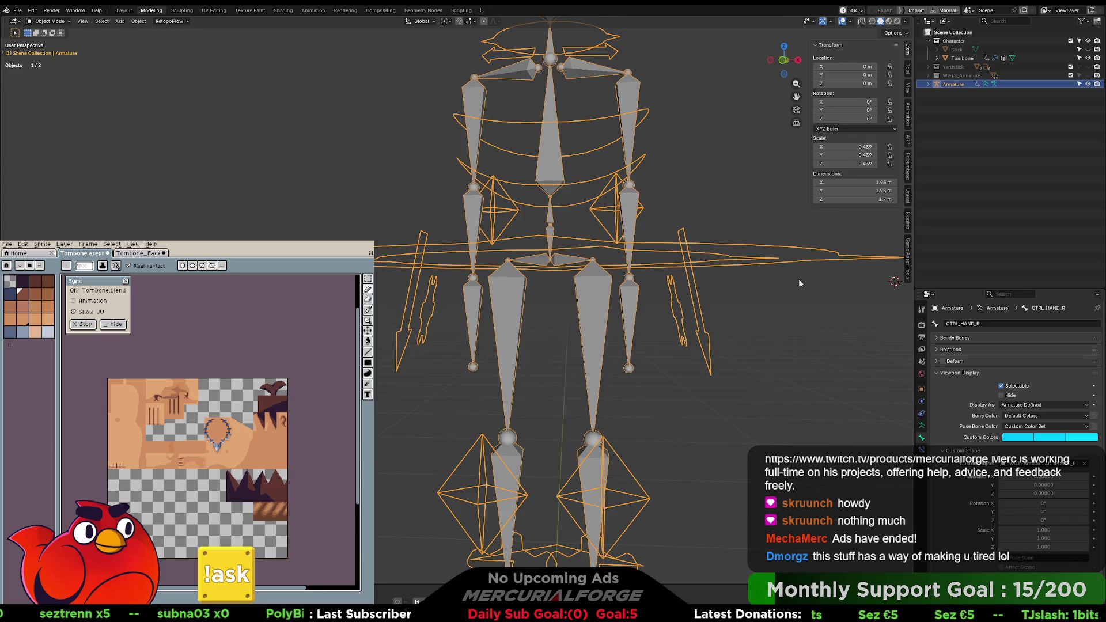
pyautogui.hotkey('ctrl', 'z')
pyautogui.hotkey('ctrl', 'z')
pyautogui.hotkey('ctrl', 'z')
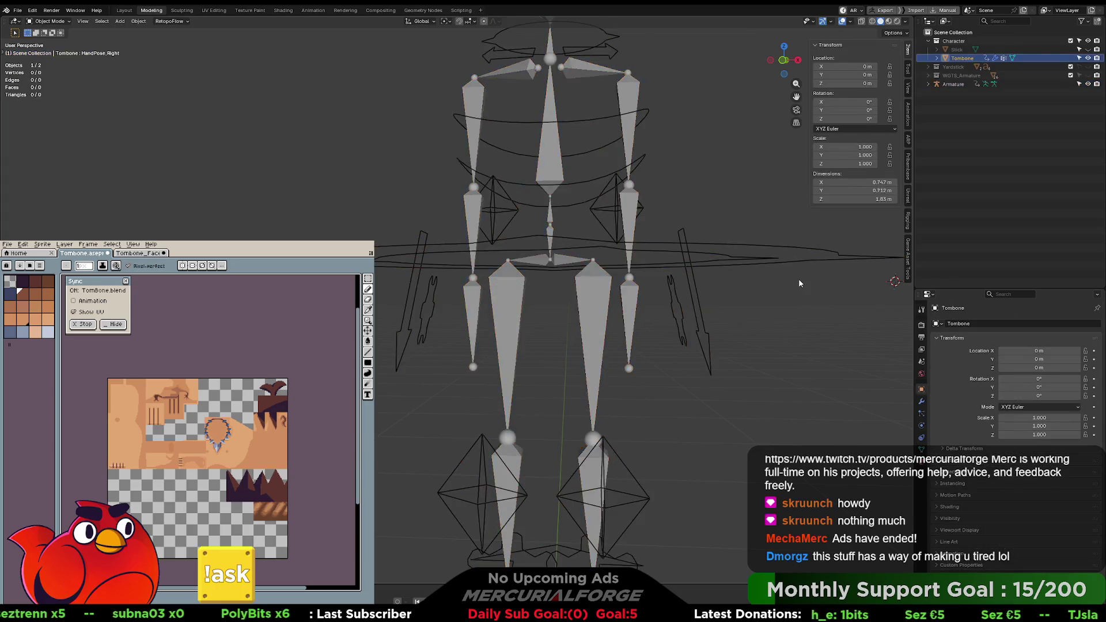
pyautogui.hotkey('ctrl', 'z')
pyautogui.hotkey('ctrl', 'z')
pyautogui.hotkey('ctrl', 'z')
pyautogui.hotkey('ctrl', 'shift', 'z')
pyautogui.hotkey('ctrl', 'Tab')
pyautogui.click(449, 345)
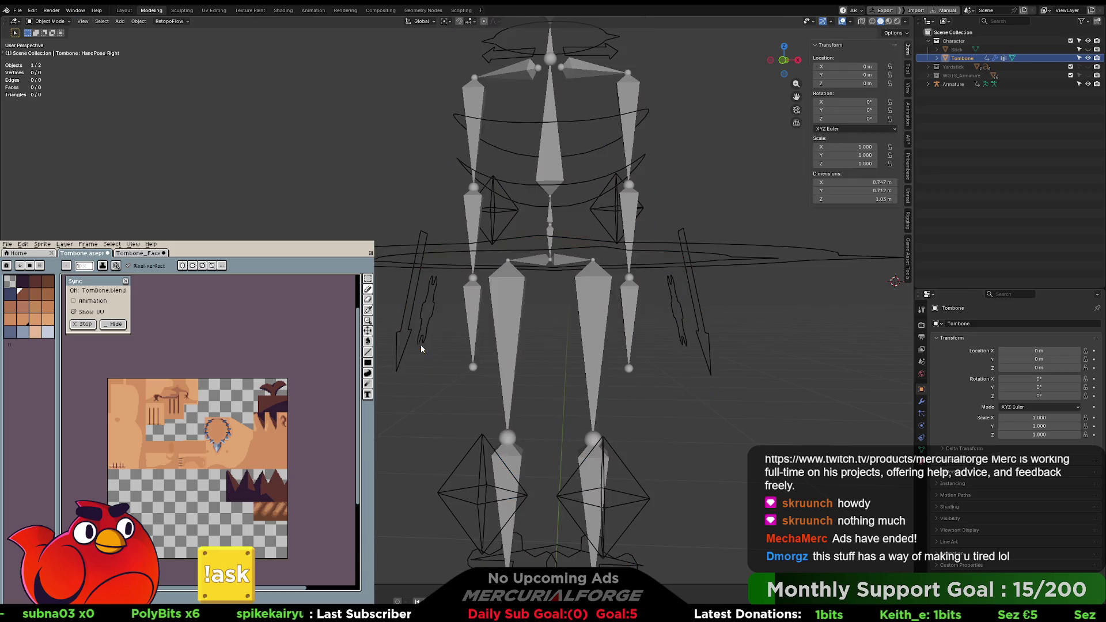
pyautogui.click(503, 346)
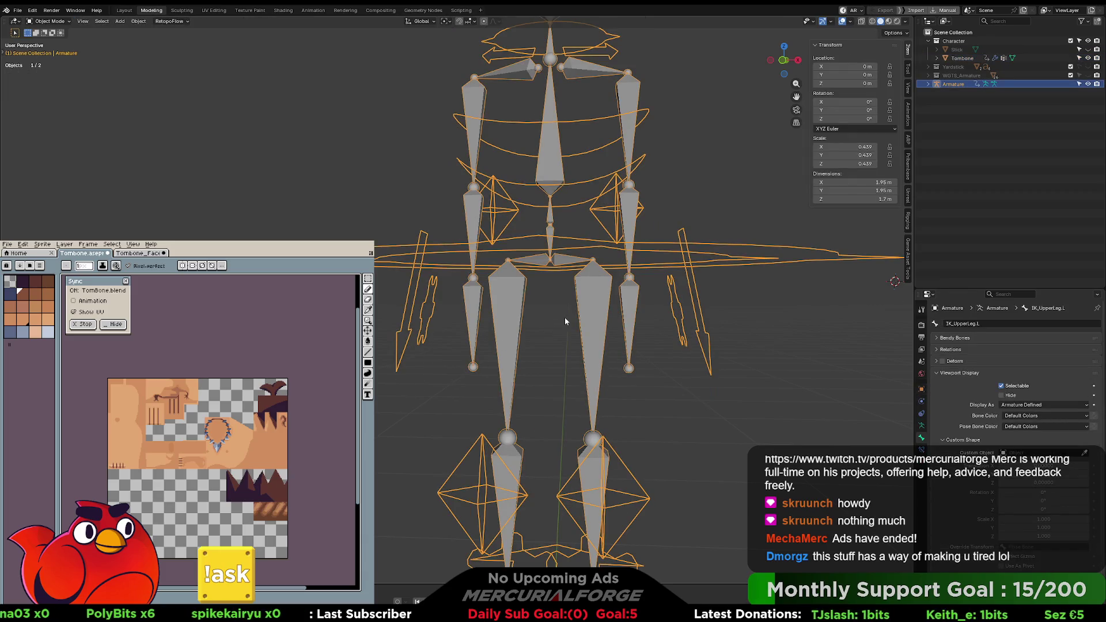
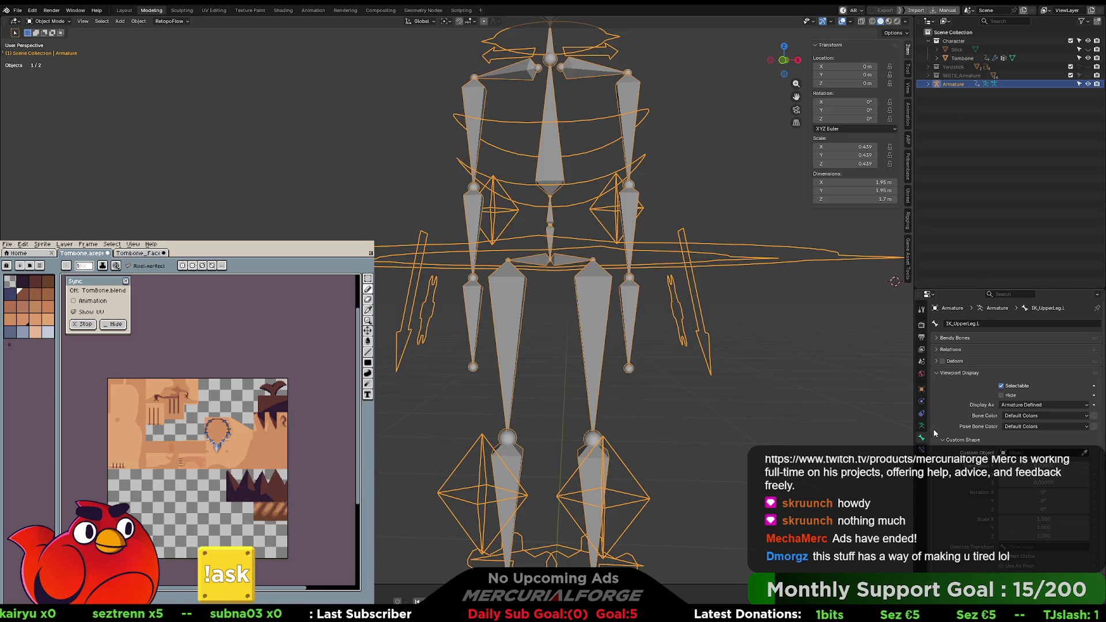
# Step: Make the Tombone mesh the active object and review its Object and Object Data properties
pyautogui.click(960, 58)
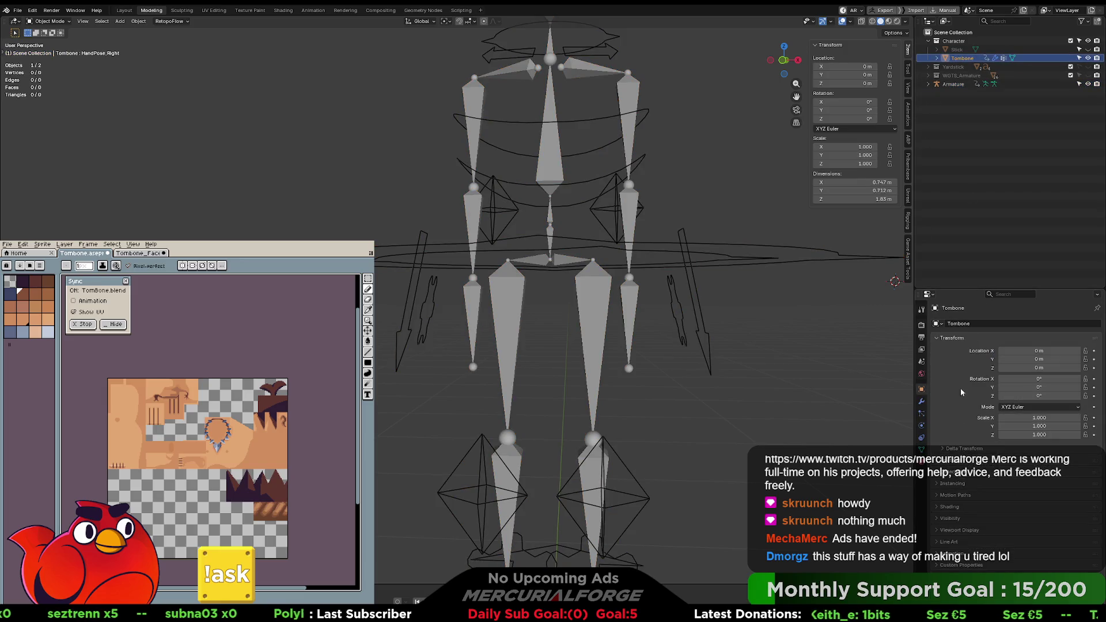
pyautogui.click(936, 530)
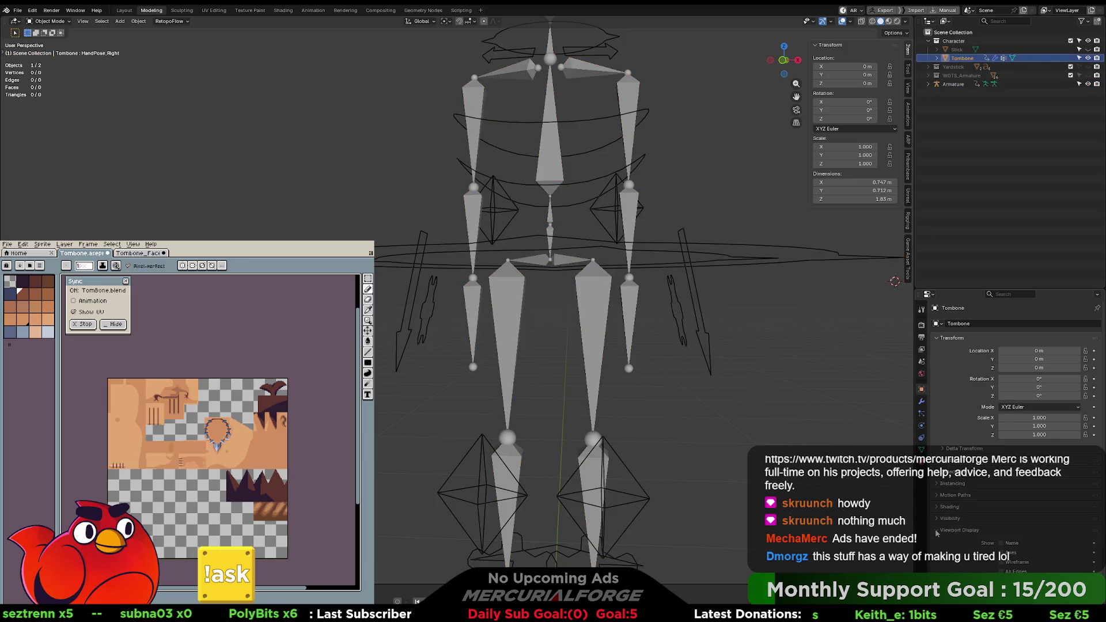
pyautogui.scroll(-3, 939, 529)
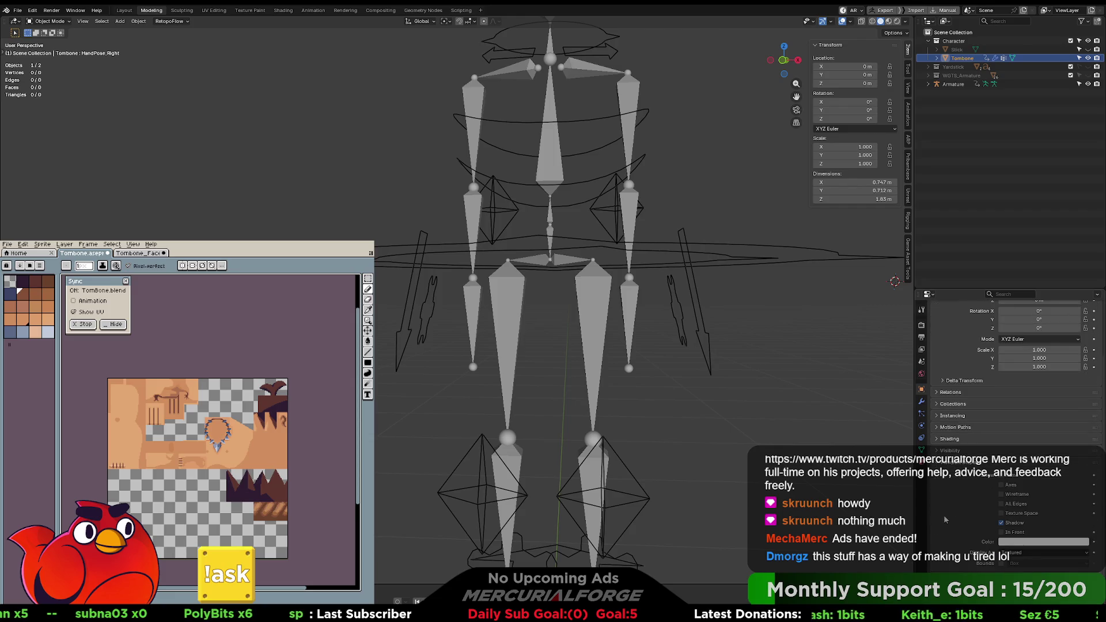
pyautogui.scroll(3, 938, 518)
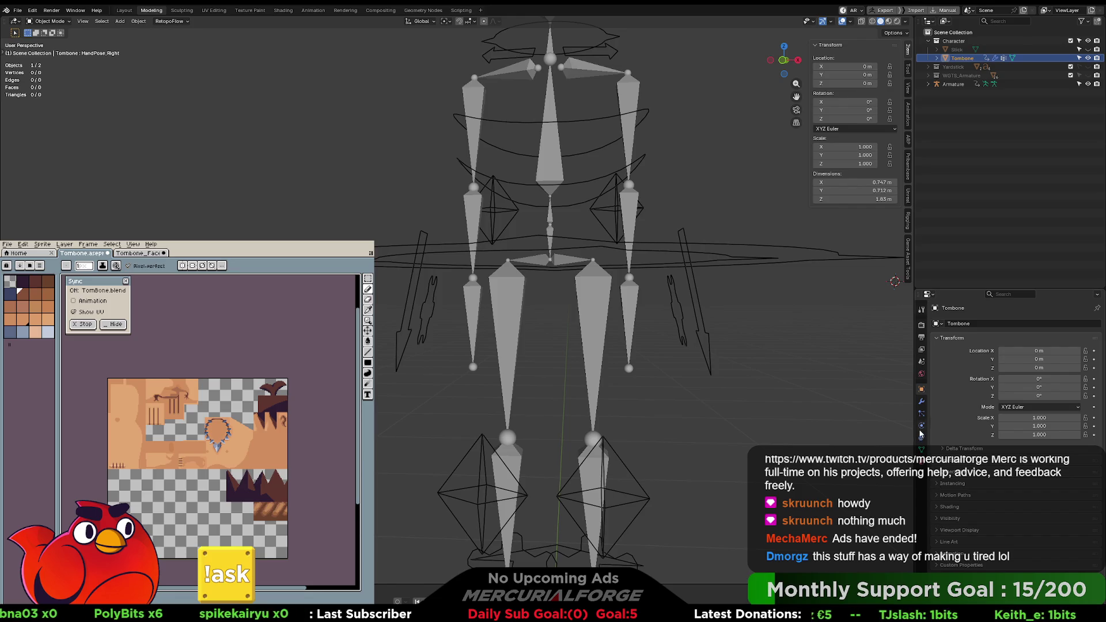
pyautogui.click(920, 450)
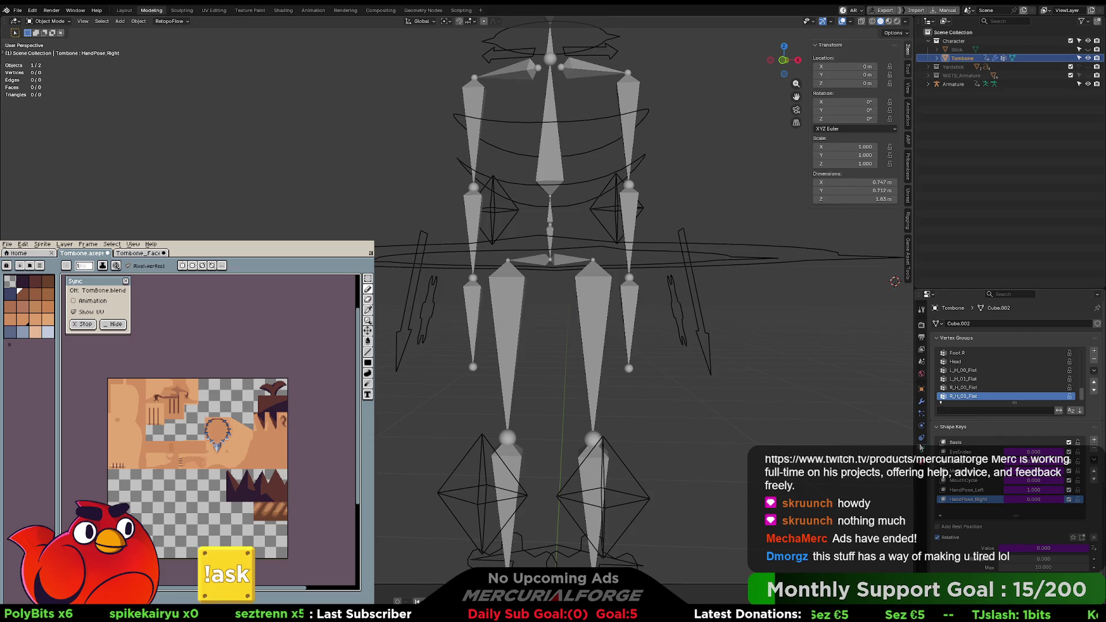
# Step: In the modifier stack, test the R_H_00_Fist and R_H_01_Flat thresholds, undoing changes, then enter Edit Mode
pyautogui.click(921, 401)
pyautogui.scroll(-2, 987, 514)
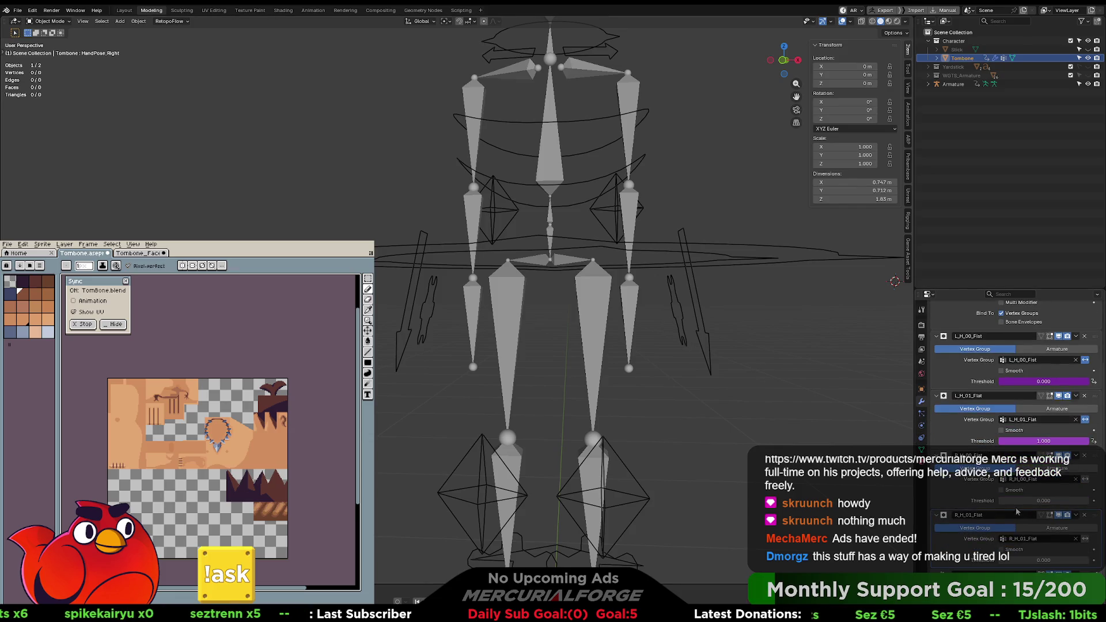
pyautogui.moveTo(1016, 501); pyautogui.dragTo(1060, 500)
pyautogui.hotkey('ctrl', 'z')
pyautogui.moveTo(1016, 559)
pyautogui.mouseDown()
pyautogui.moveTo(1071, 560)
pyautogui.moveTo(999, 561)
pyautogui.mouseUp()
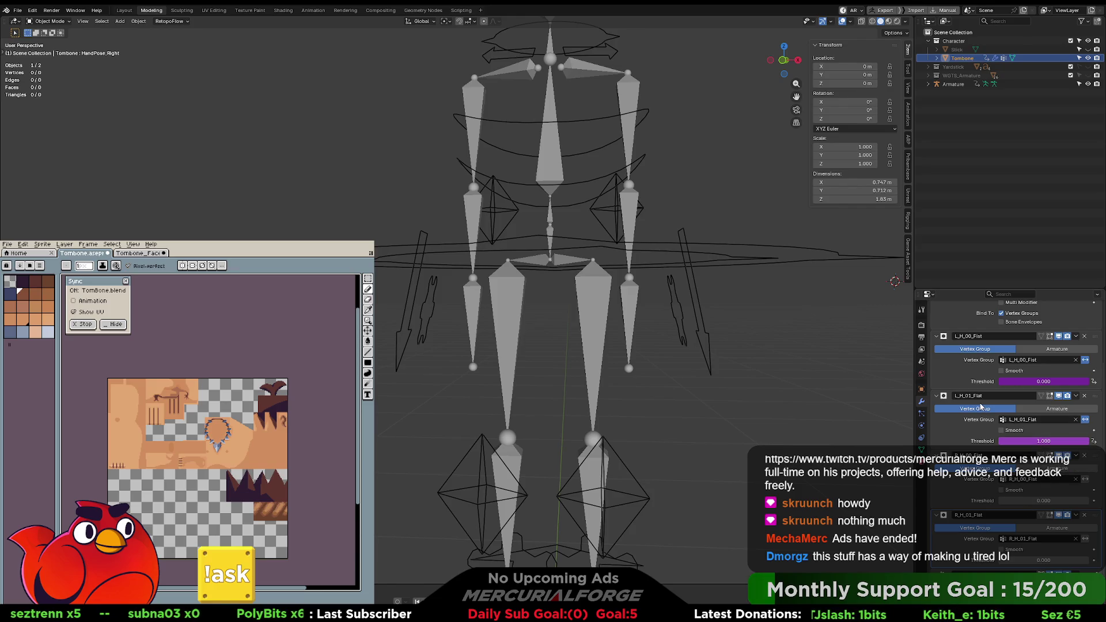
pyautogui.scroll(3, 981, 407)
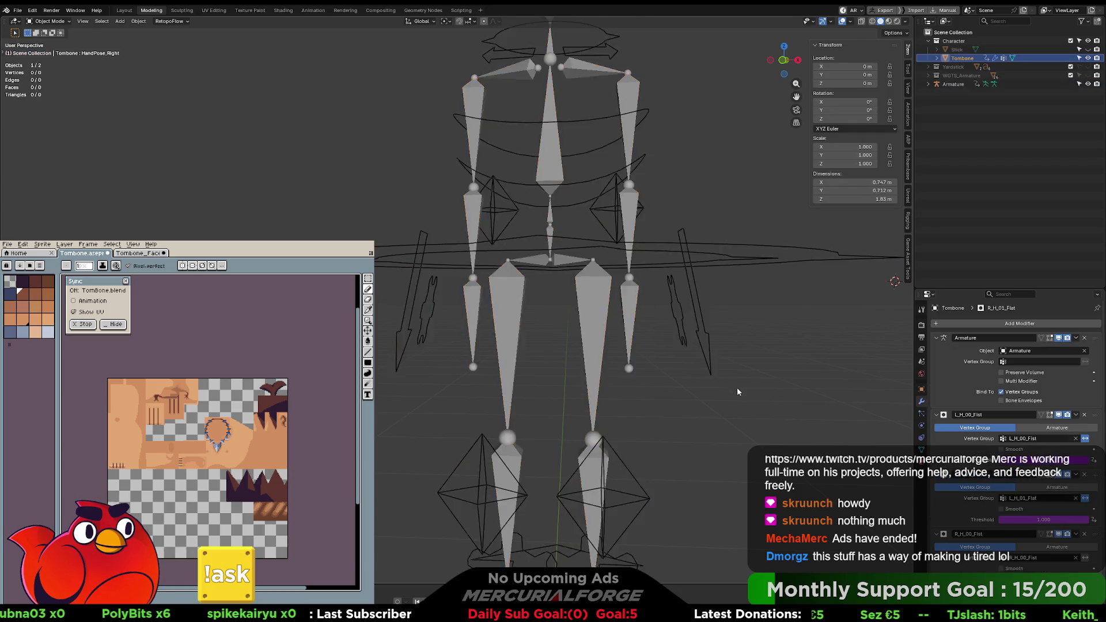
pyautogui.press('Tab')
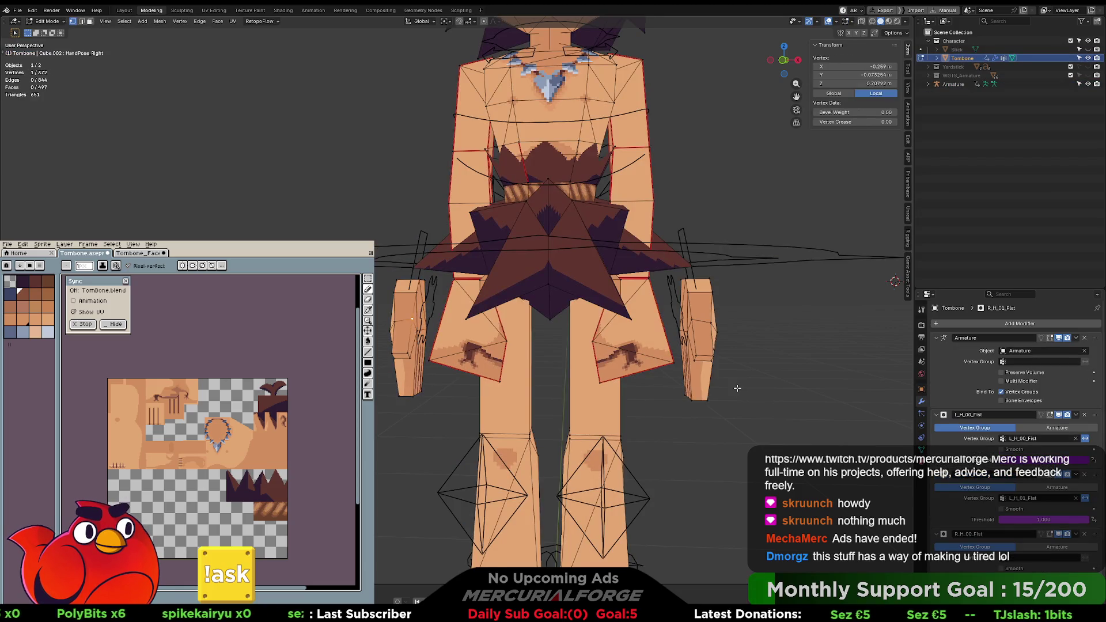
# Step: Select the whole left thigh piece and assign it to a new vertex group
pyautogui.press('Tab')
pyautogui.press('Tab')
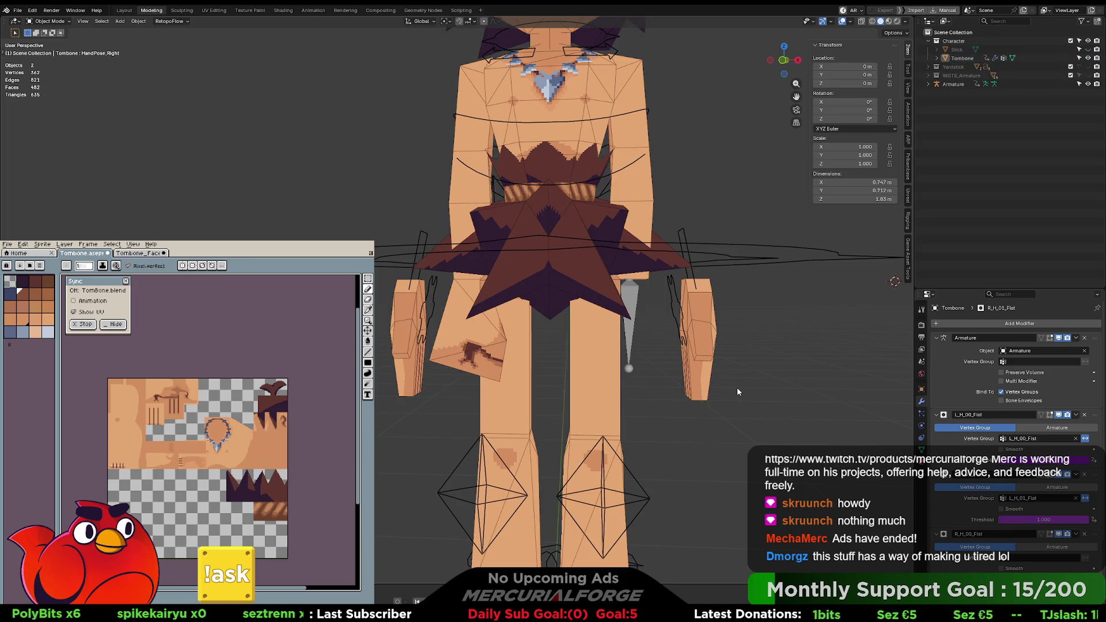
pyautogui.click(736, 388)
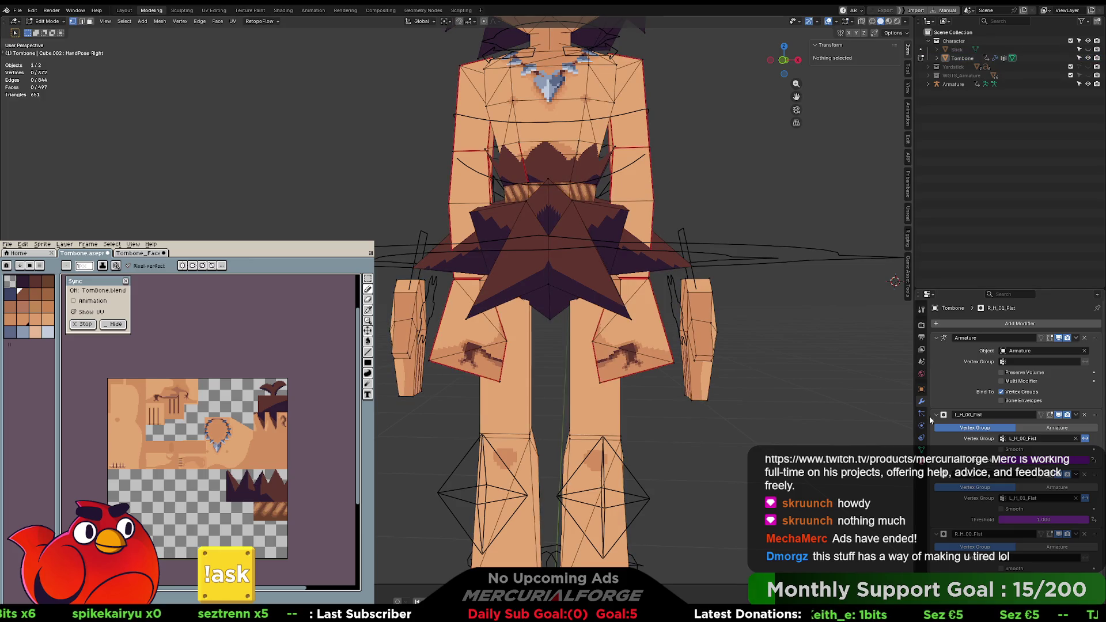
pyautogui.click(921, 449)
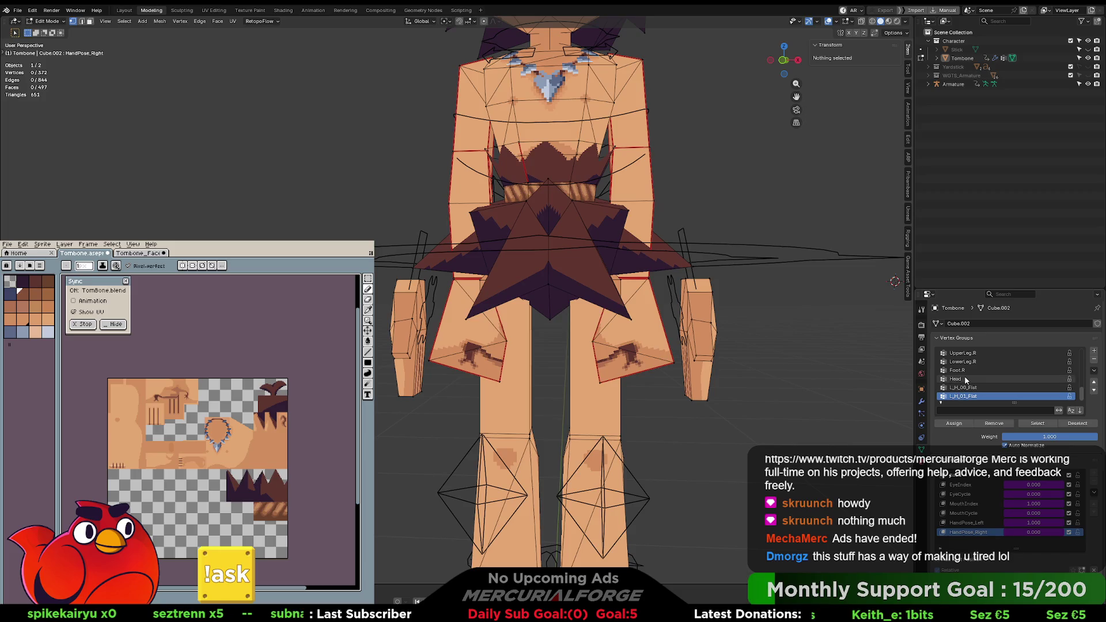
pyautogui.click(502, 340)
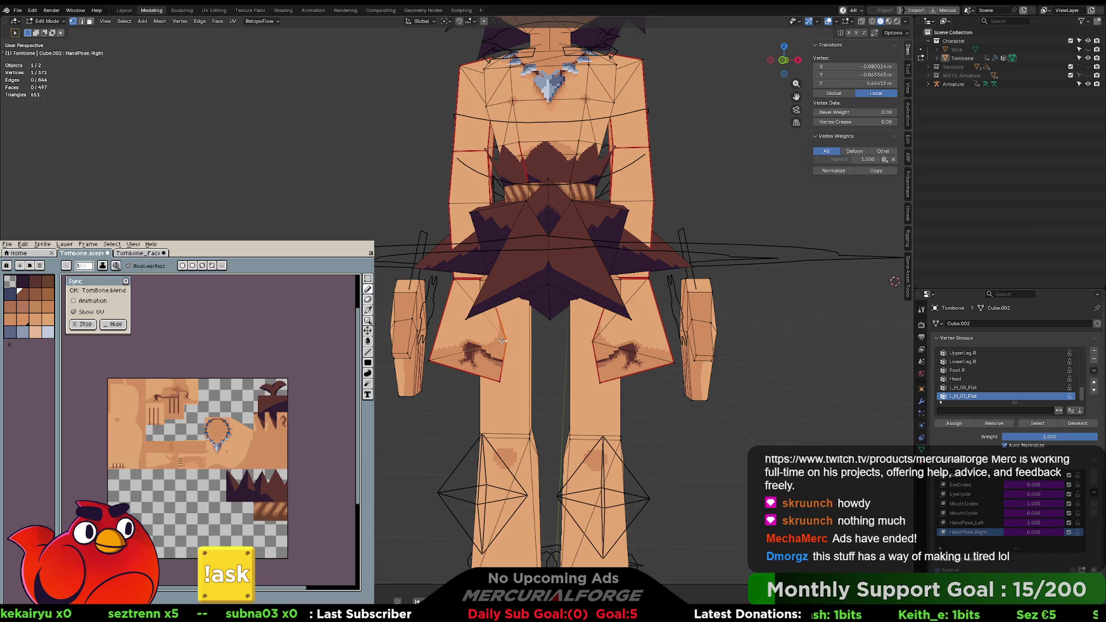
pyautogui.hotkey('ctrl', 'l')
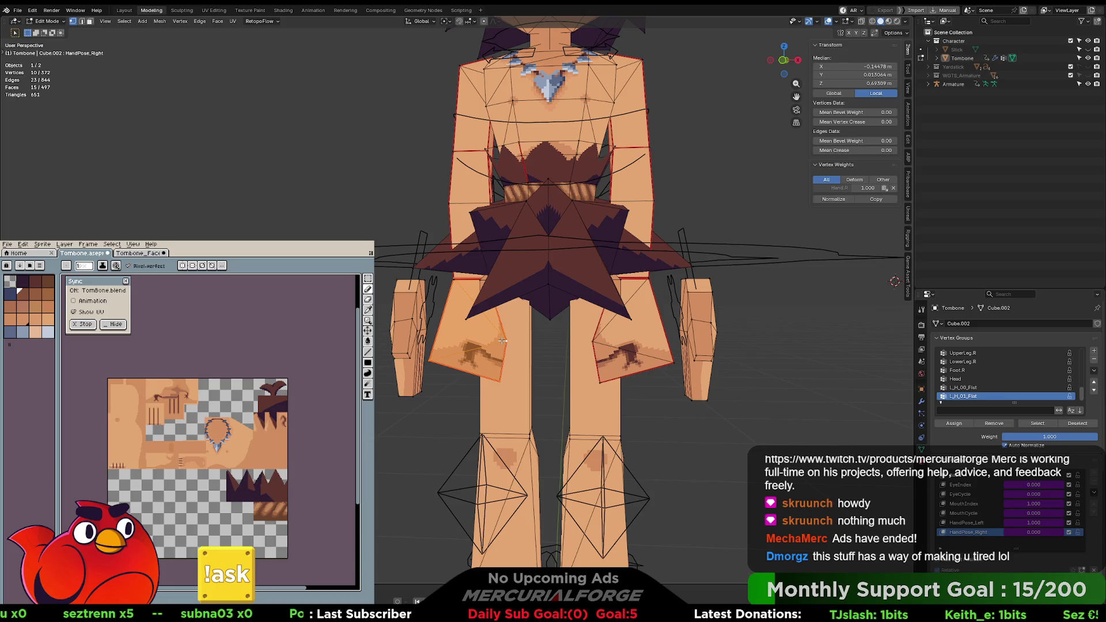
pyautogui.hotkey('ctrl', 'g')
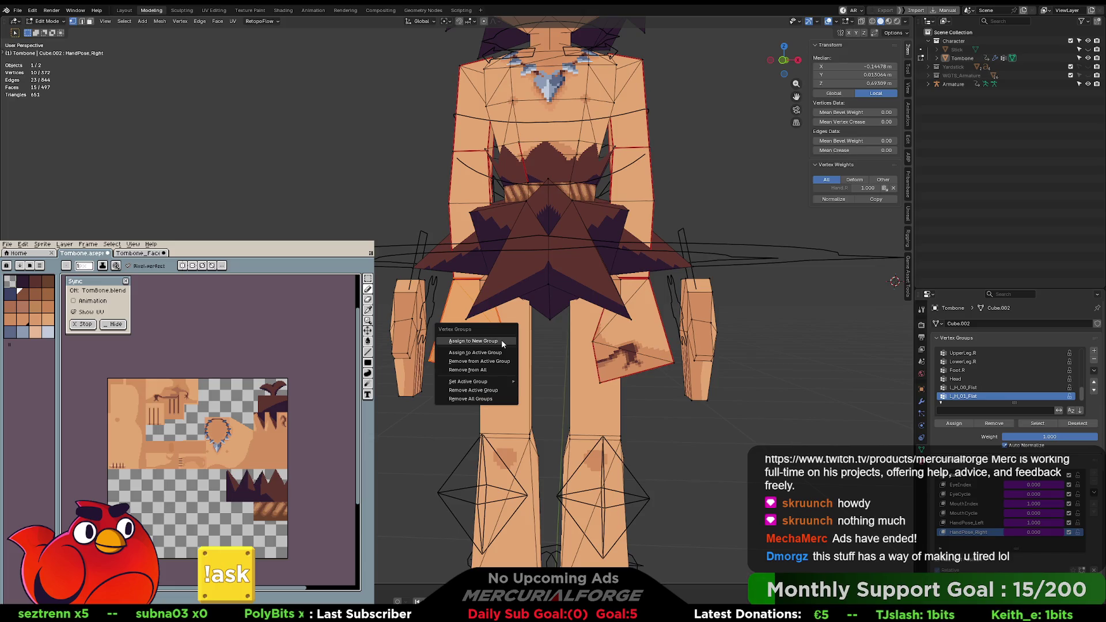
pyautogui.click(502, 340)
# Step: Select the whole left hand piece, assign it to another new vertex group, and return to Object Mode
pyautogui.click(415, 332)
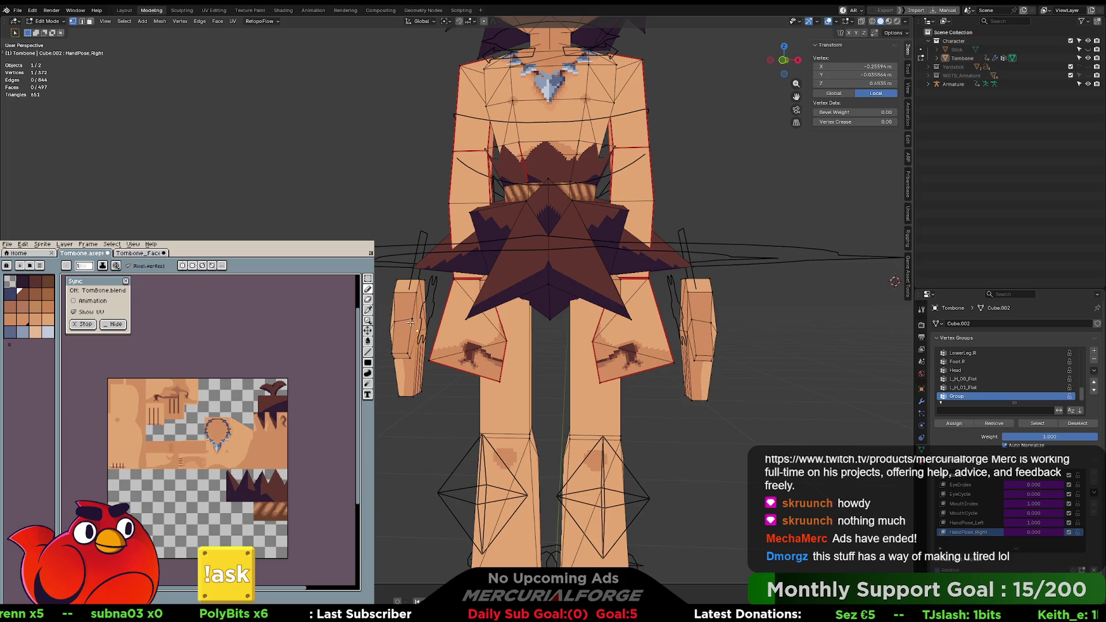
pyautogui.hotkey('ctrl', 'l')
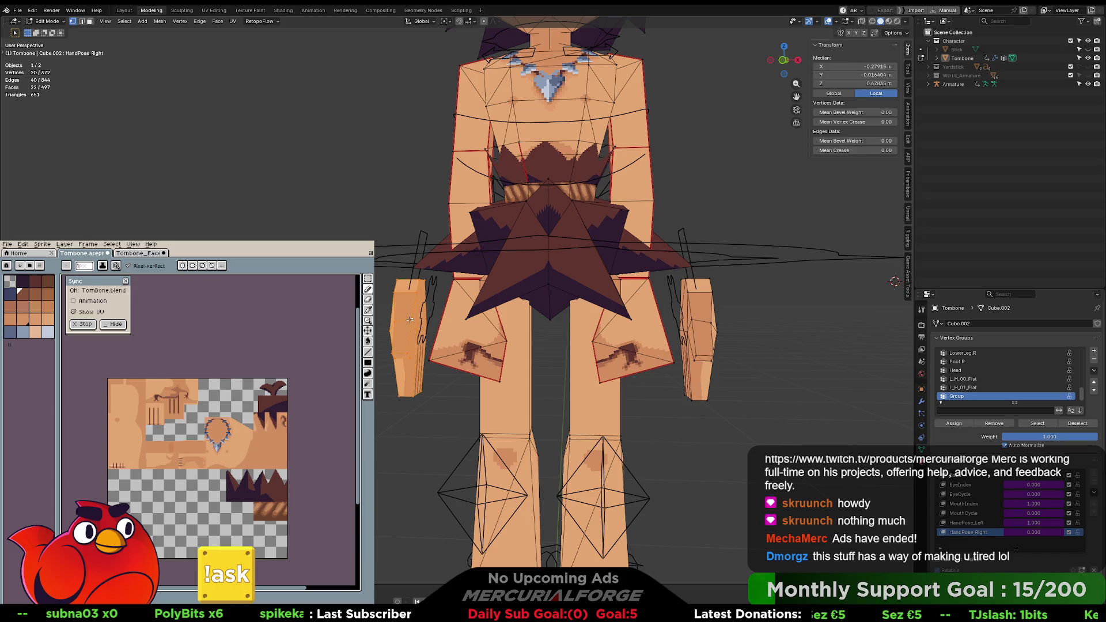
pyautogui.hotkey('ctrl', 'g')
pyautogui.click(409, 319)
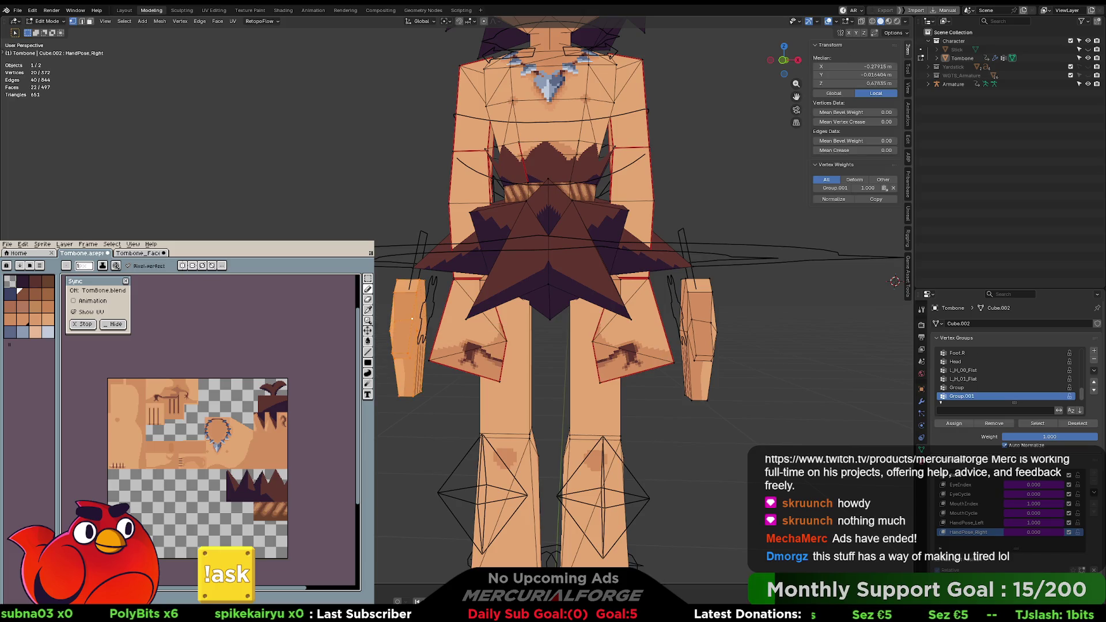
pyautogui.press('Tab')
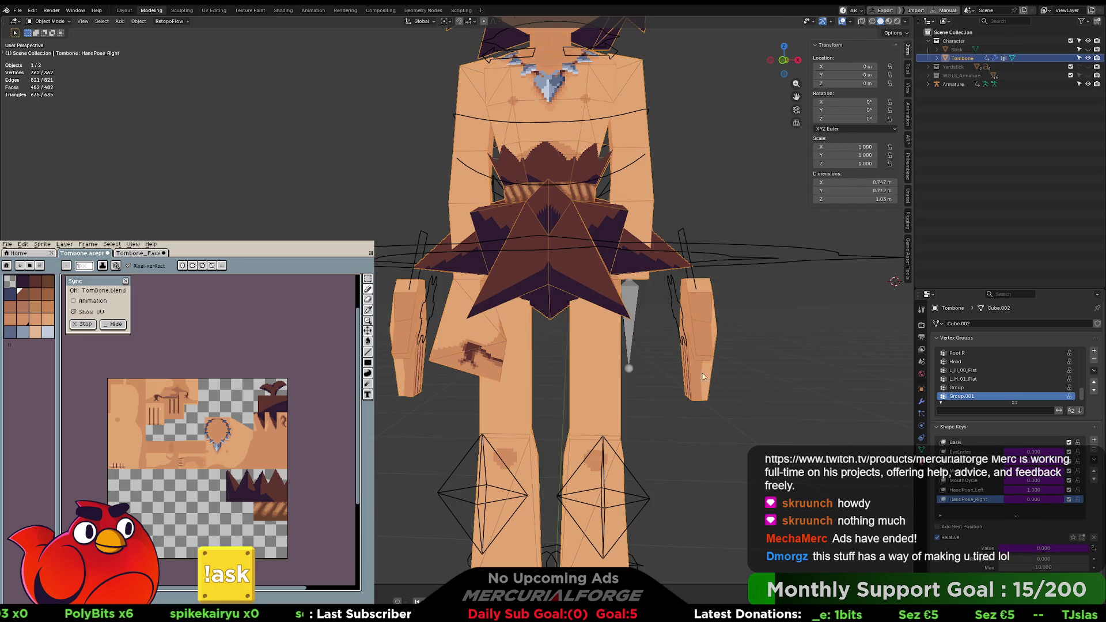
# Step: Rename vertex groups Group and Group.001 to R_H_00_Fist and R_H_01_Flat
pyautogui.click(967, 387)
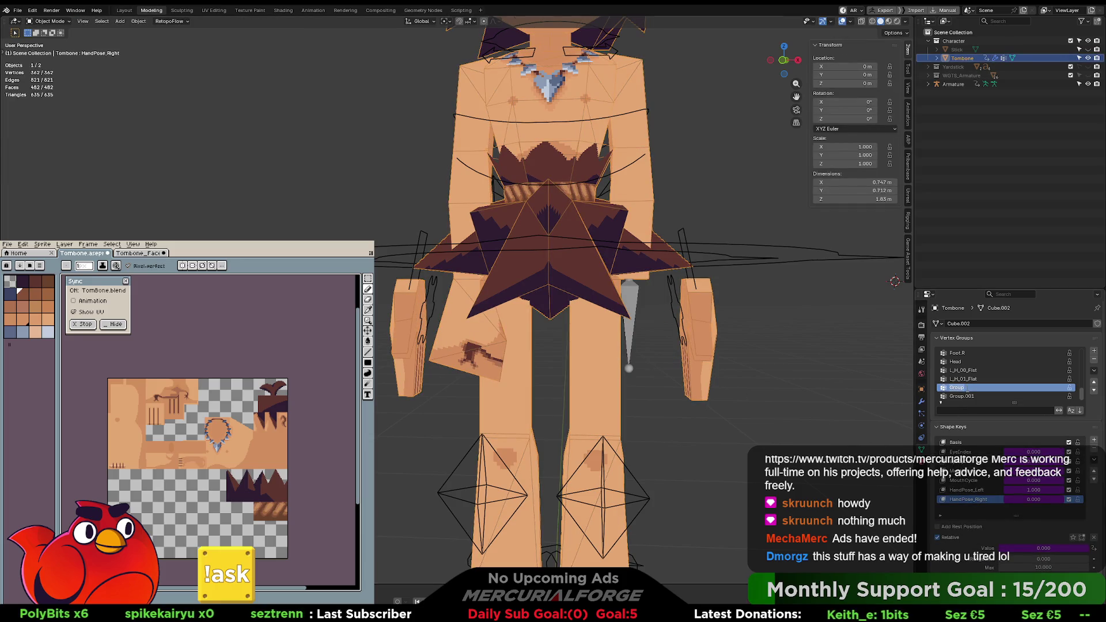
pyautogui.doubleClick(957, 387)
pyautogui.write('R_H')
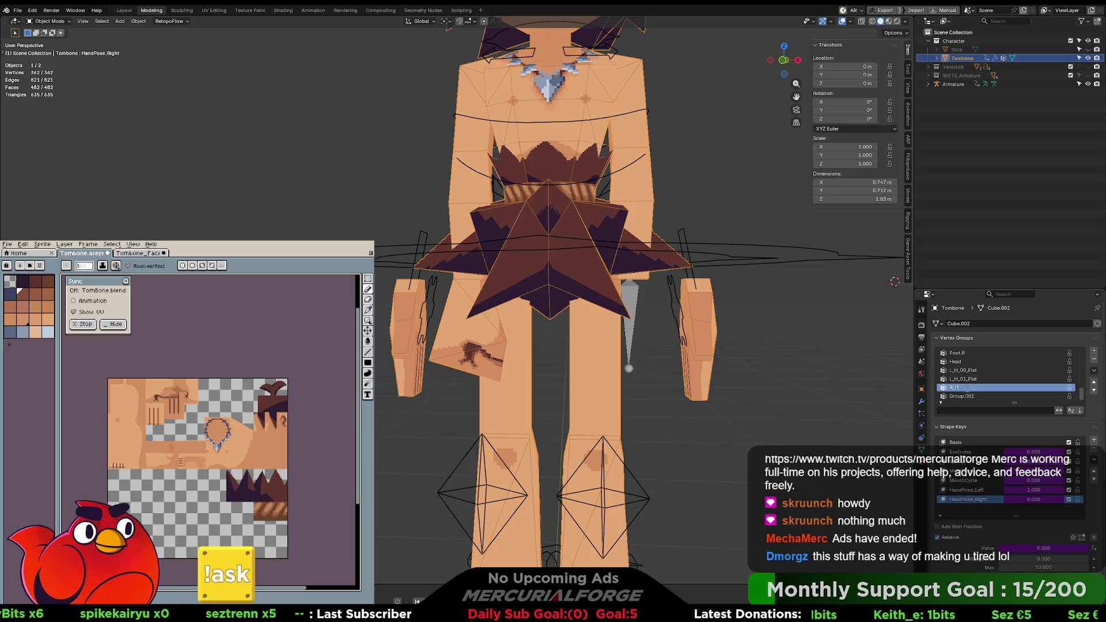
pyautogui.write('_00')
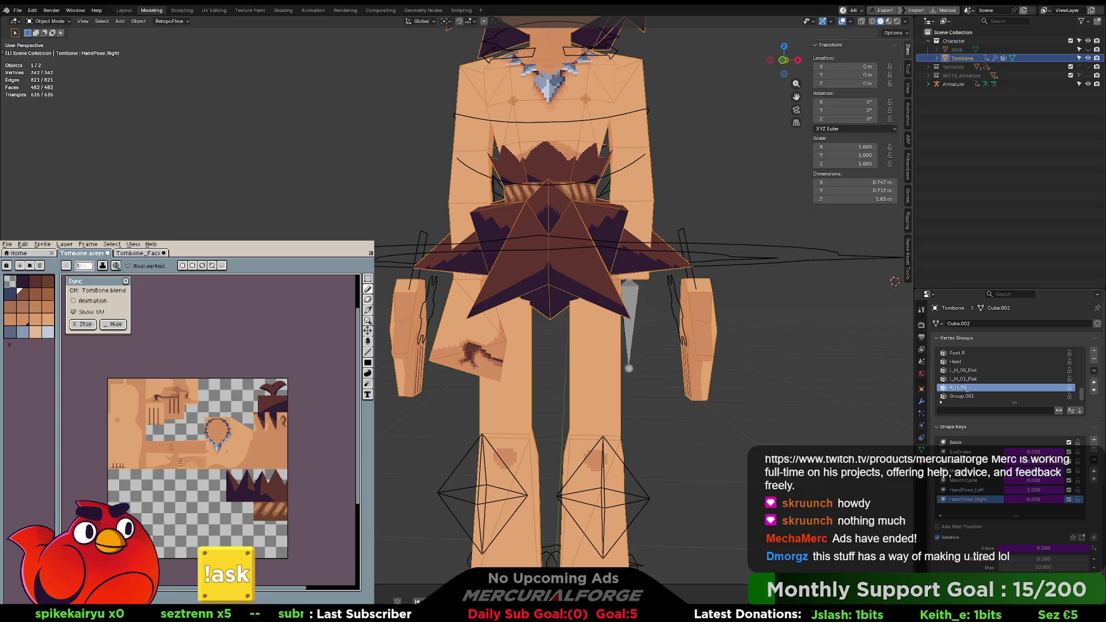
pyautogui.write('_Fist')
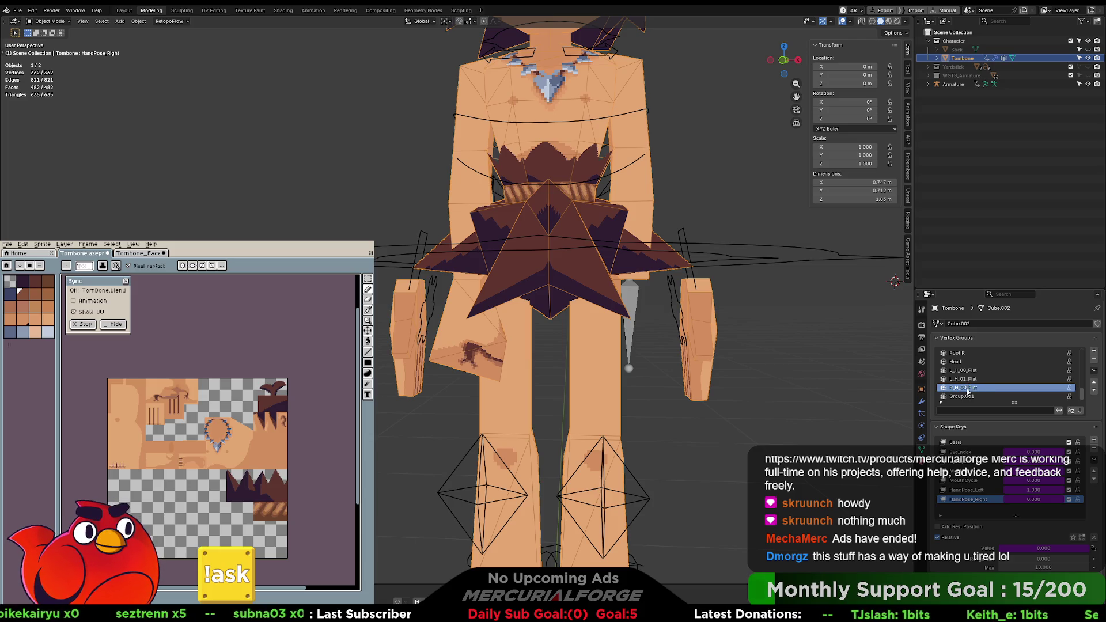
pyautogui.doubleClick(963, 396)
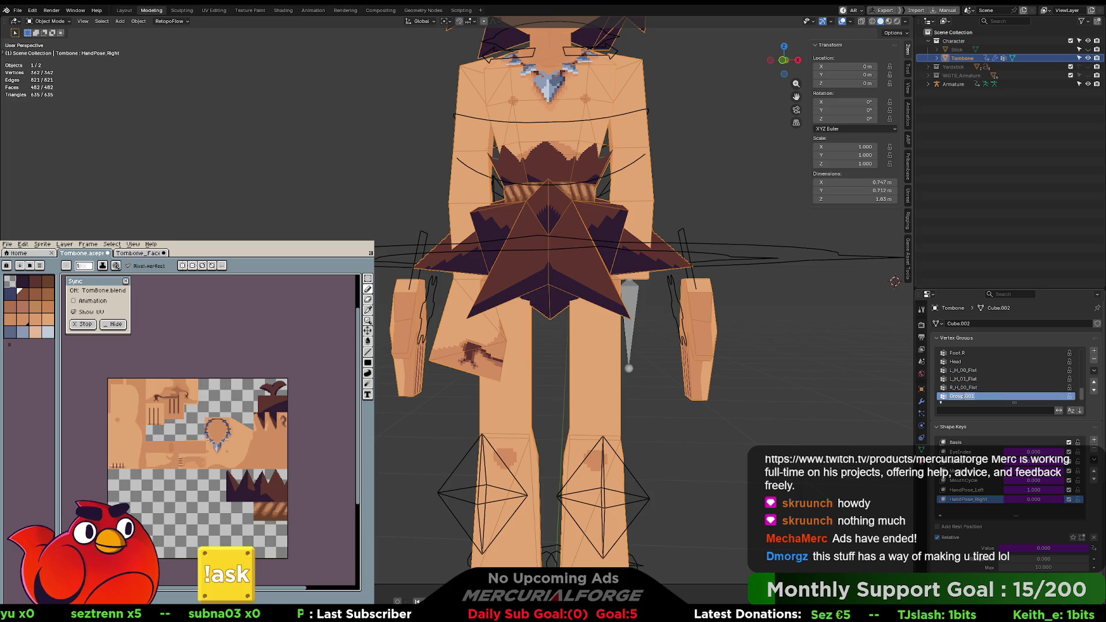
pyautogui.write('R_H')
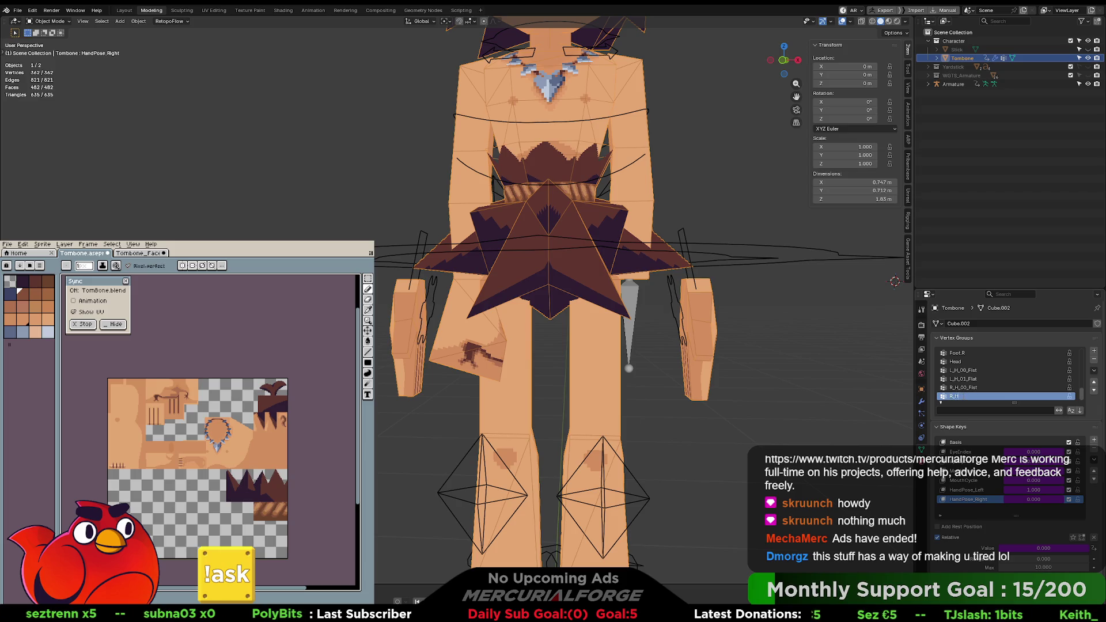
pyautogui.write('_01_Flat')
pyautogui.press('Return')
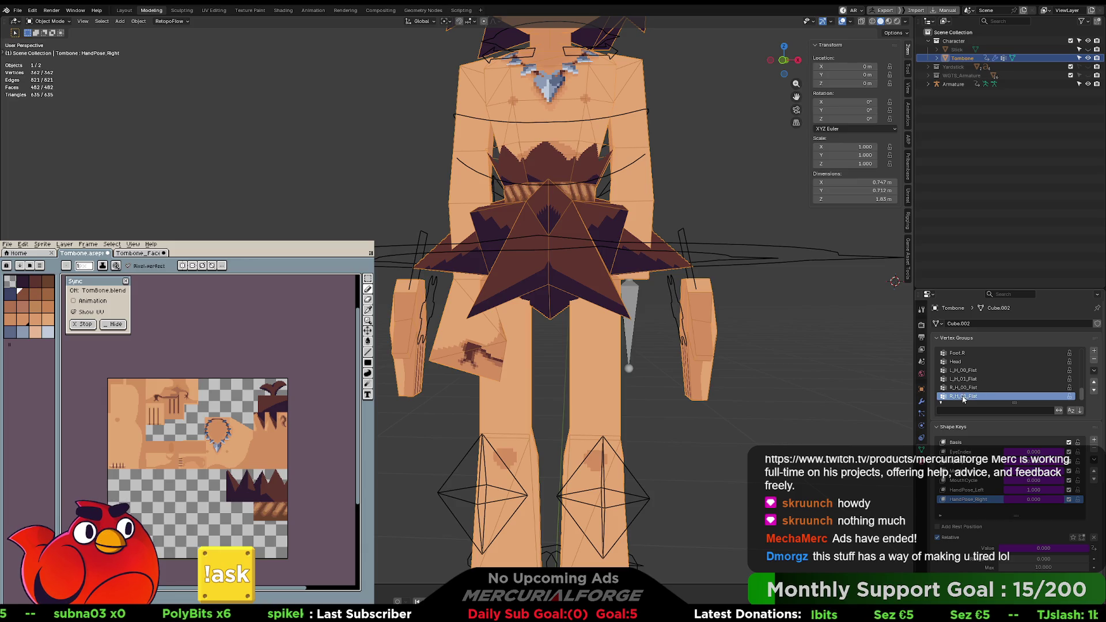
pyautogui.click(810, 386)
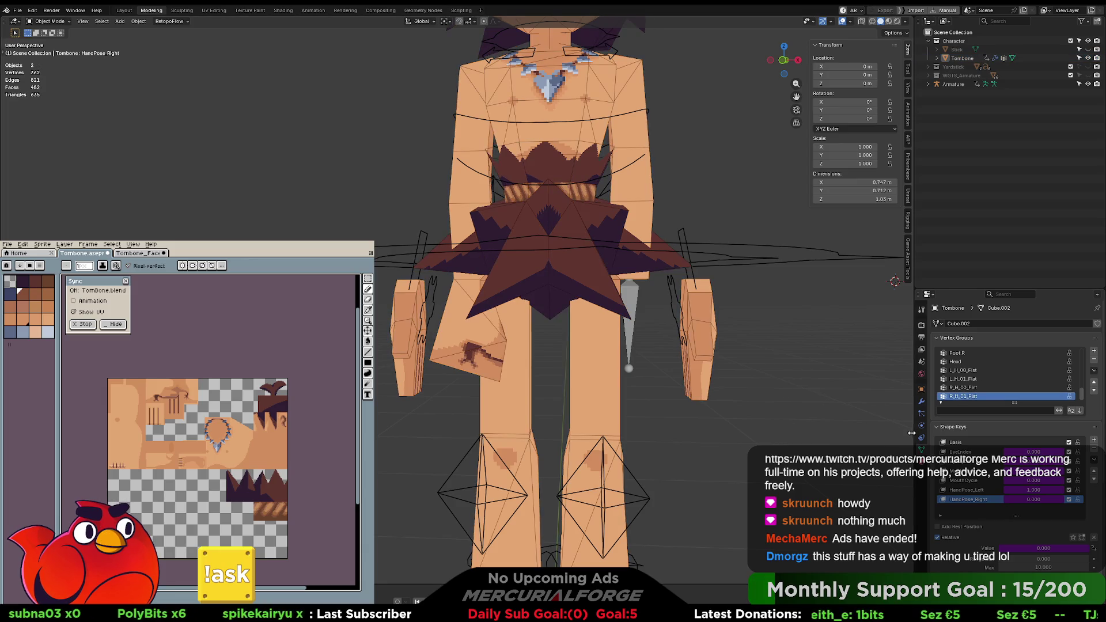
# Step: Set the third mask's vertex group to R_H_00_Fist and the fourth mask's to R_H_01_Fist
pyautogui.click(921, 402)
pyautogui.scroll(-2, 990, 472)
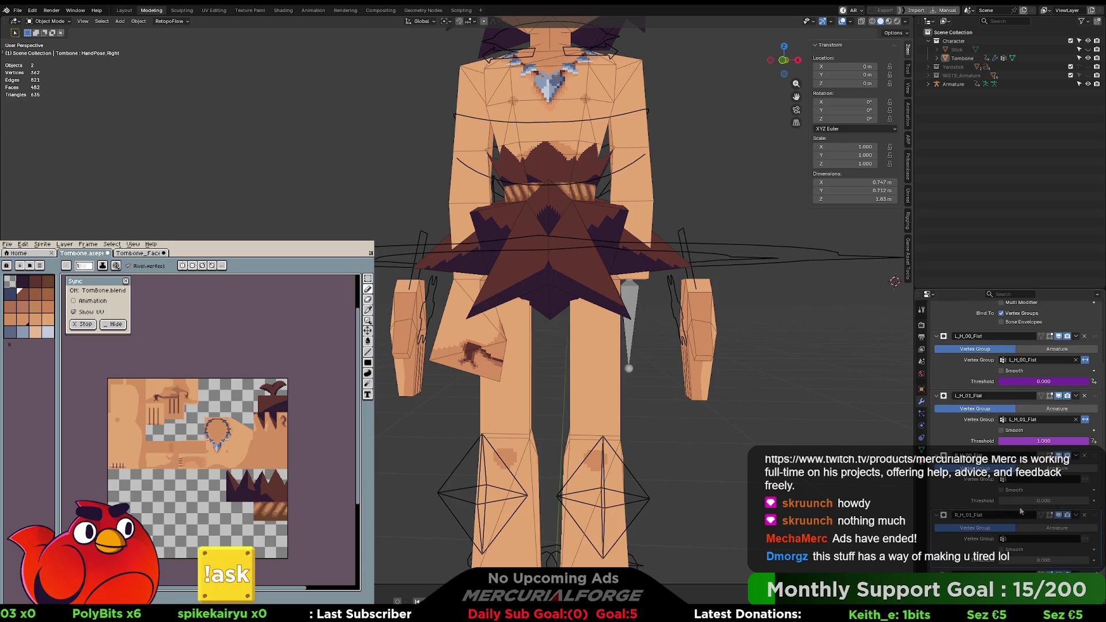
pyautogui.click(1033, 479)
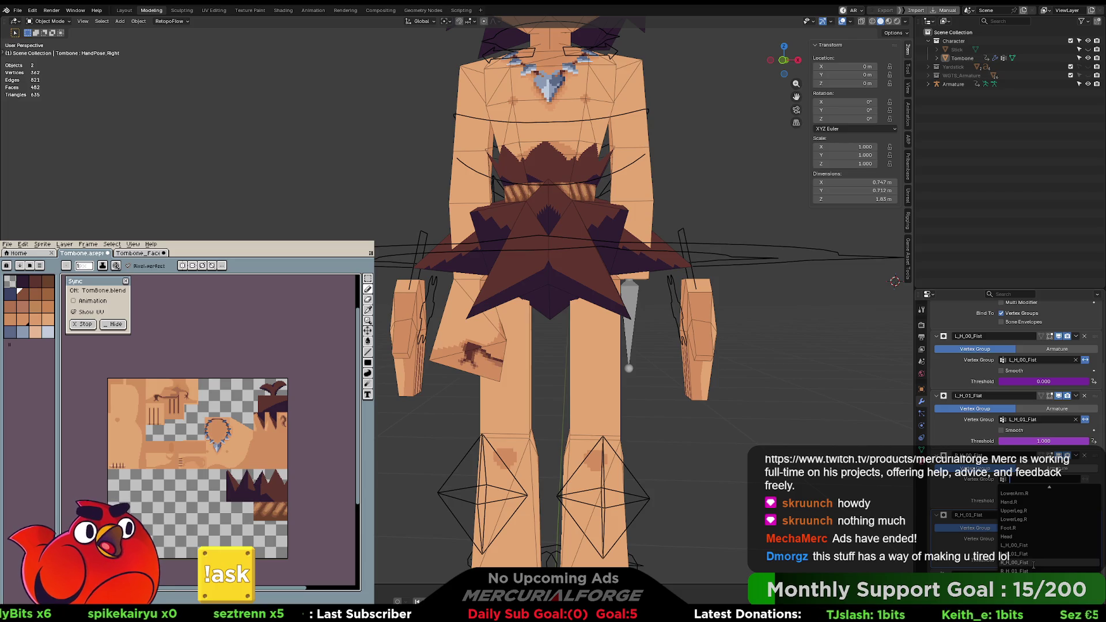
pyautogui.click(1033, 563)
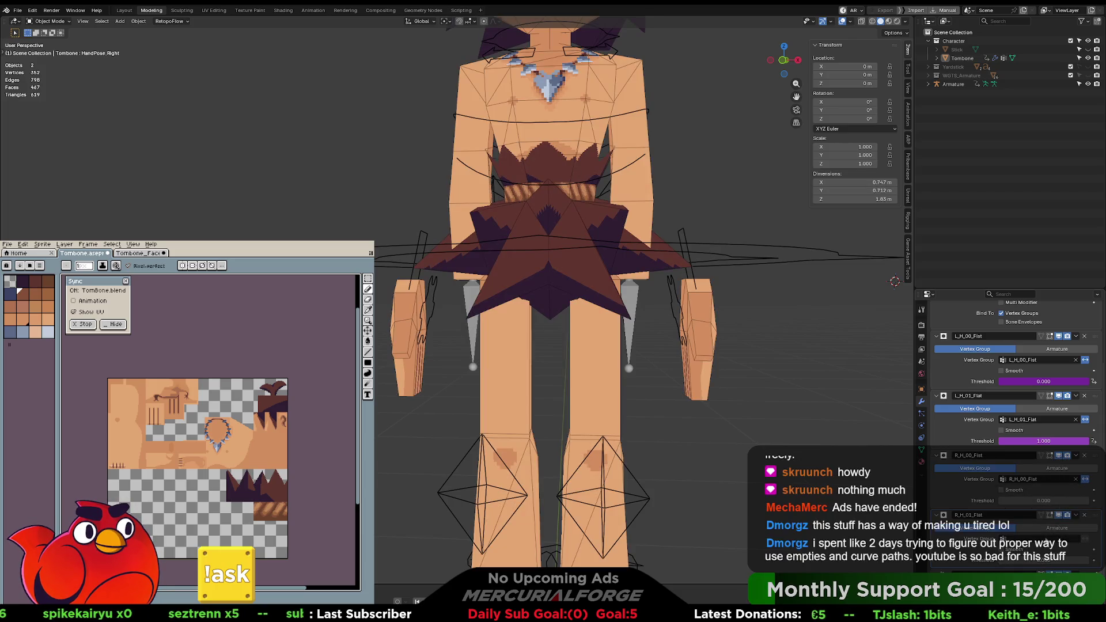
pyautogui.click(1042, 538)
pyautogui.scroll(-5, 1042, 513)
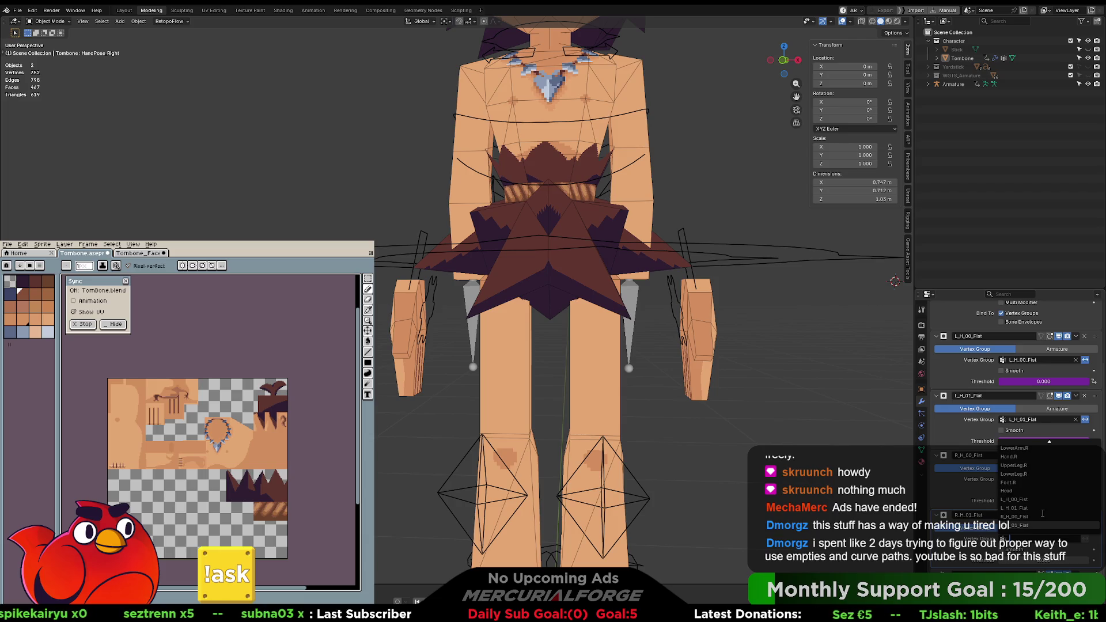
pyautogui.click(1027, 526)
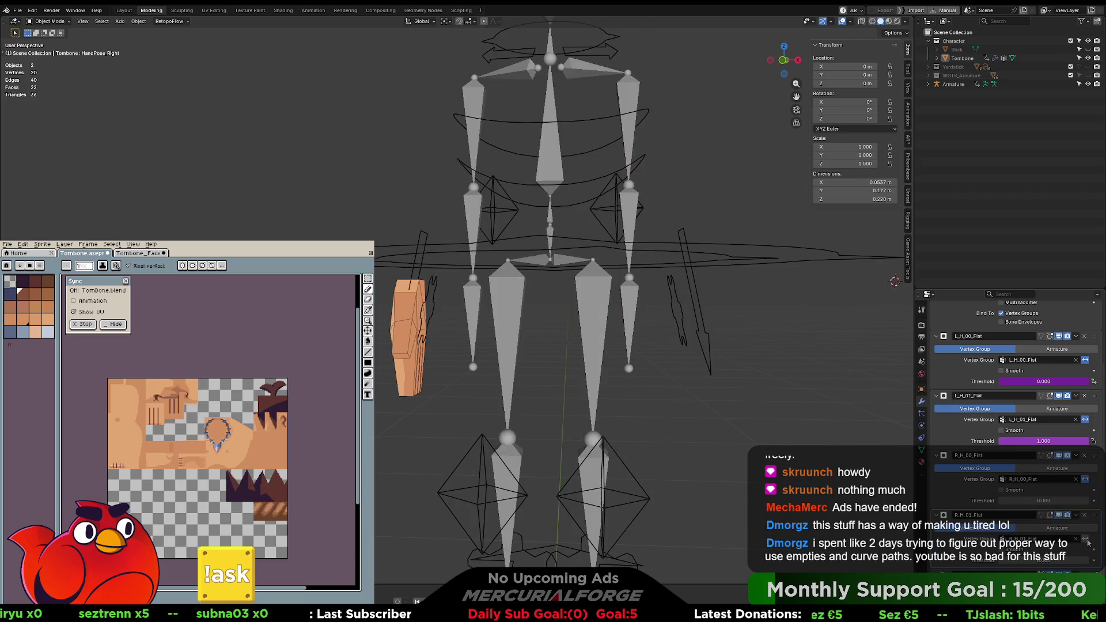
# Step: Set the R_H_00_Fist mask threshold to 1, then select the armature
pyautogui.click(1031, 500)
pyautogui.write('1')
pyautogui.press('Return')
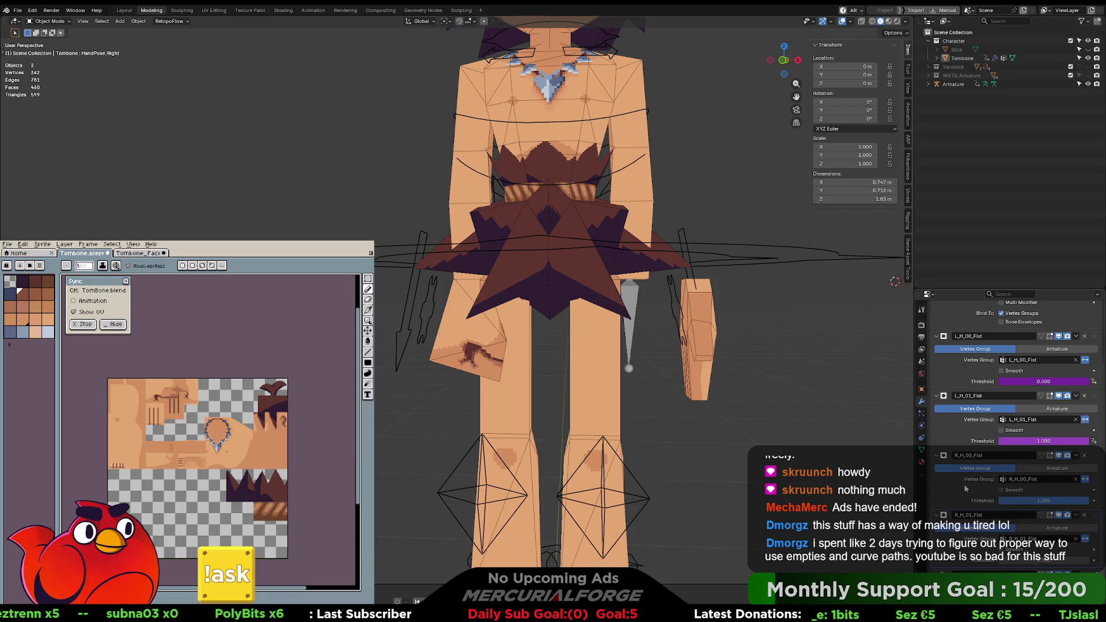
pyautogui.click(432, 309)
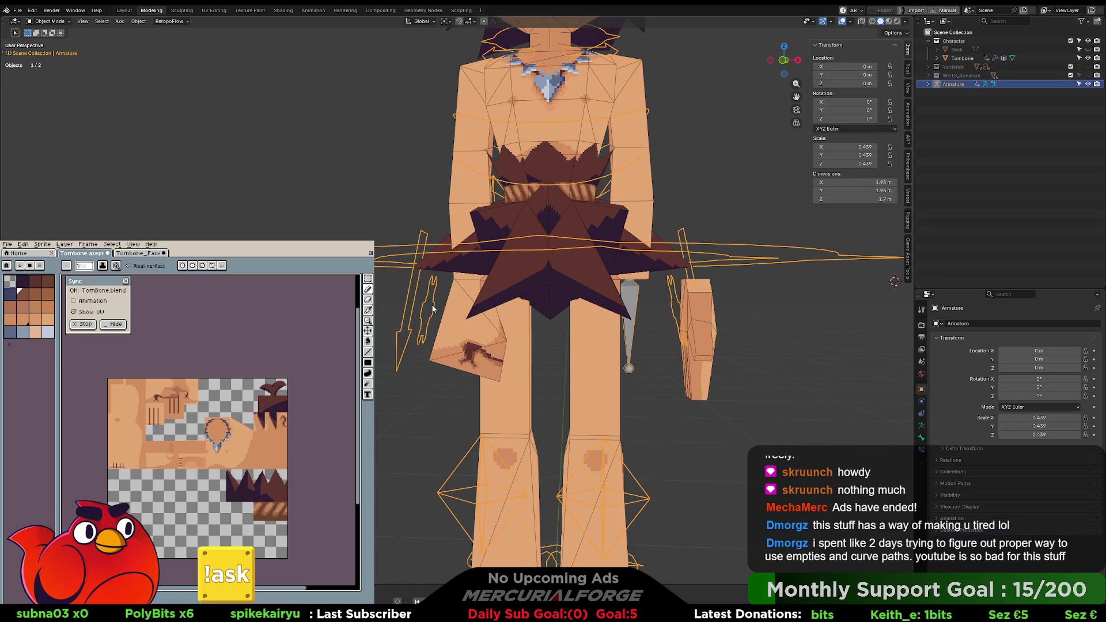
# Step: In Pose Mode, select the CTRL_HAND_R bone and inspect its HandPose_Right property options
pyautogui.hotkey('ctrl', 'Tab')
pyautogui.click(433, 313)
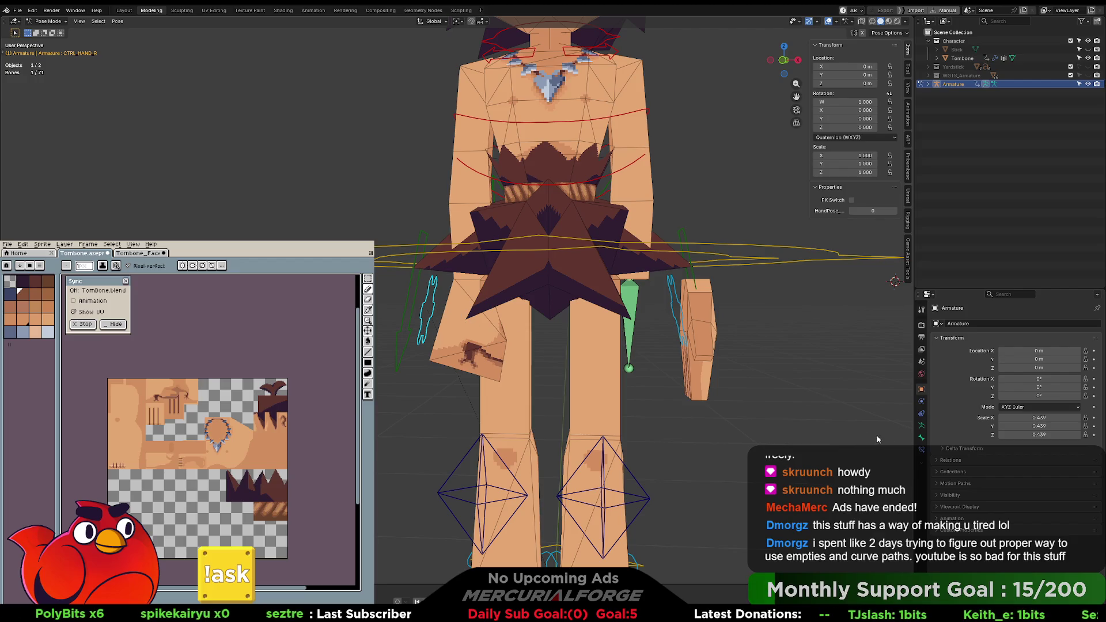
pyautogui.click(921, 438)
pyautogui.scroll(-5, 970, 518)
pyautogui.scroll(-4, 970, 531)
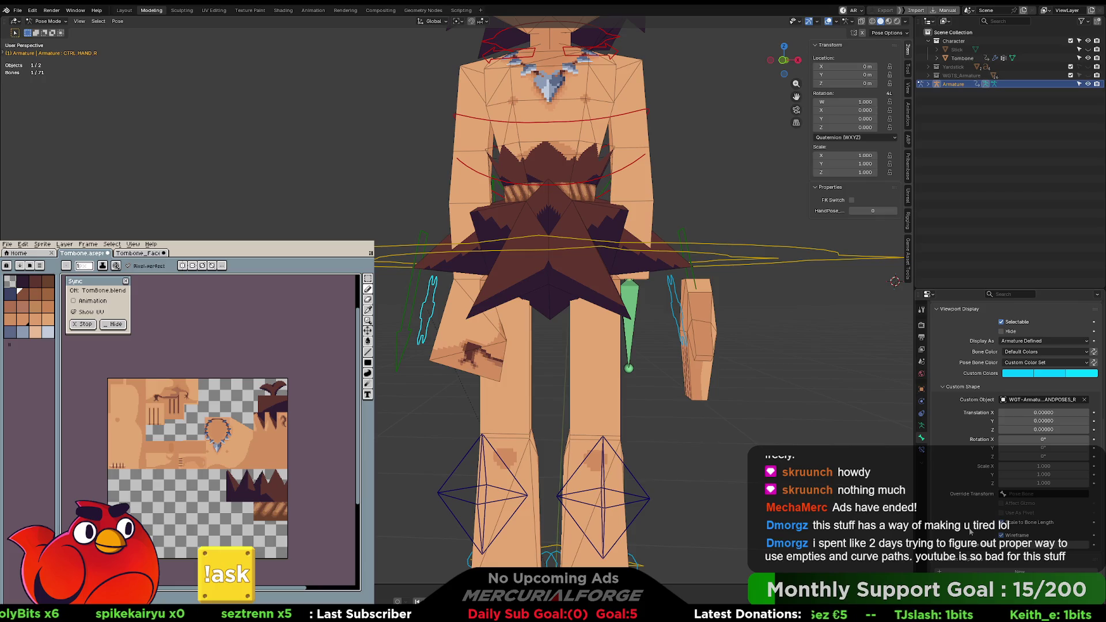
pyautogui.rightClick(985, 483)
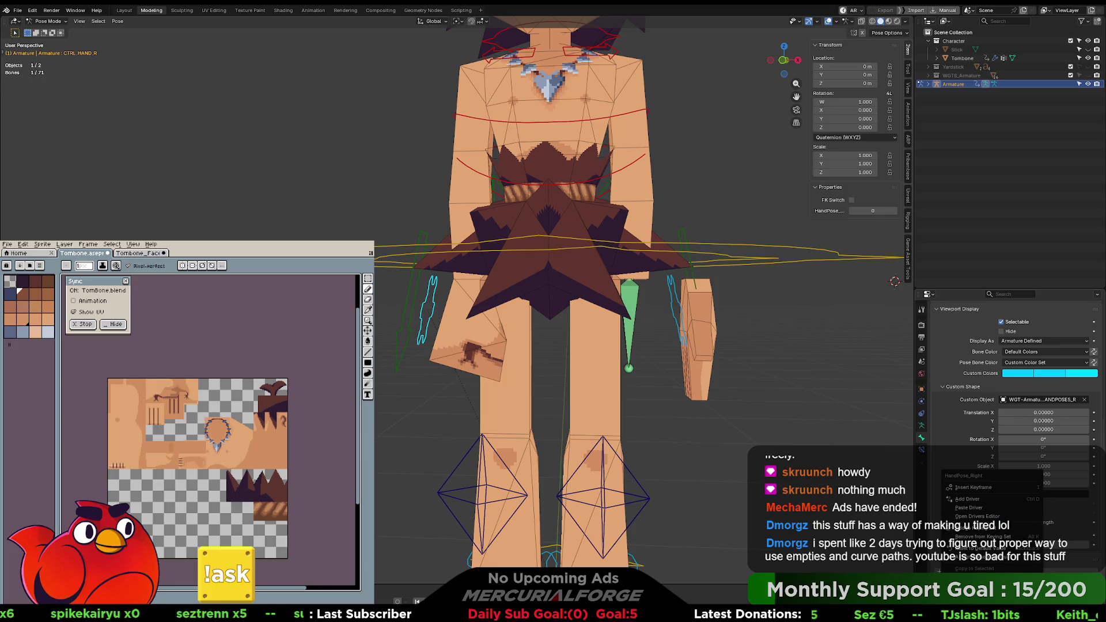
pyautogui.press('Tab')
pyautogui.click(603, 372)
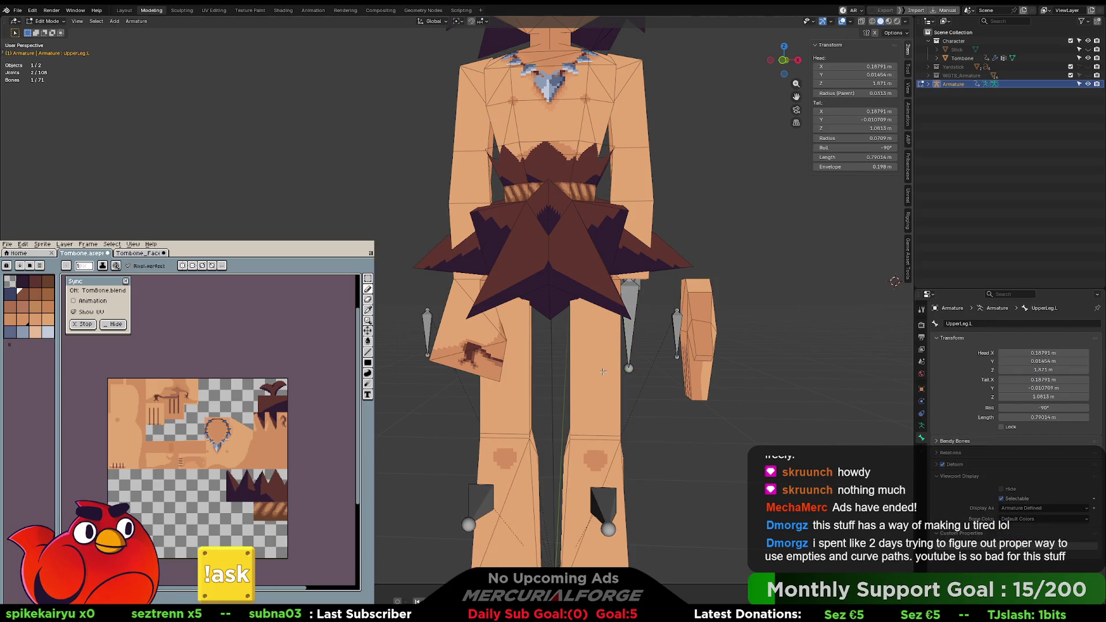
# Step: Back in Object Mode on Tombone, begin retyping the R_H_00_Fist mask threshold in the modifier stack
pyautogui.press('Tab')
pyautogui.click(575, 371)
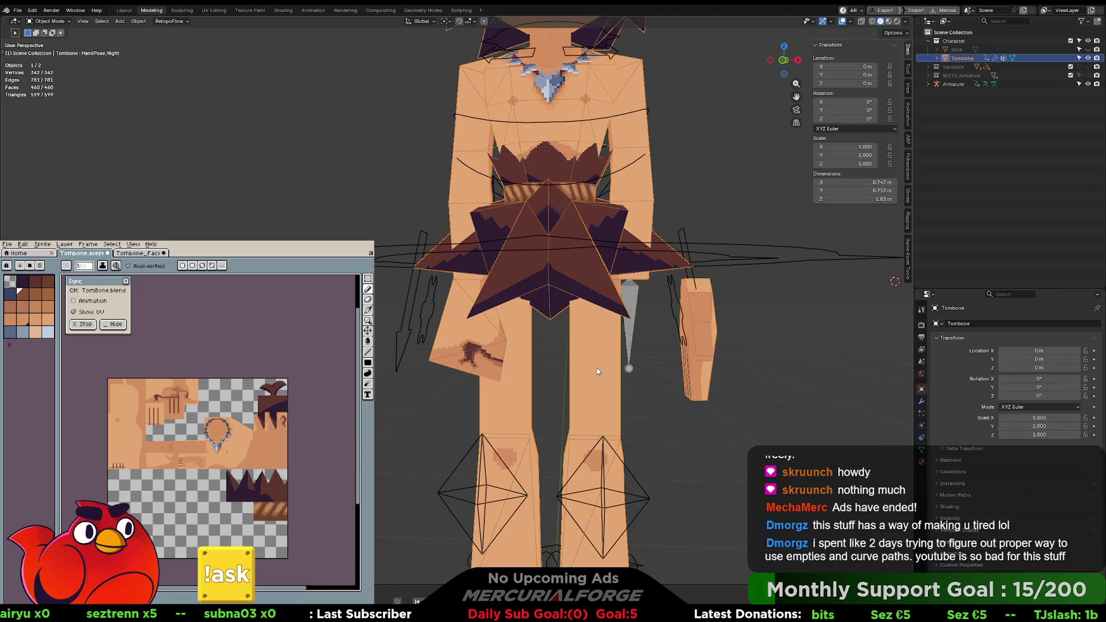
pyautogui.click(922, 450)
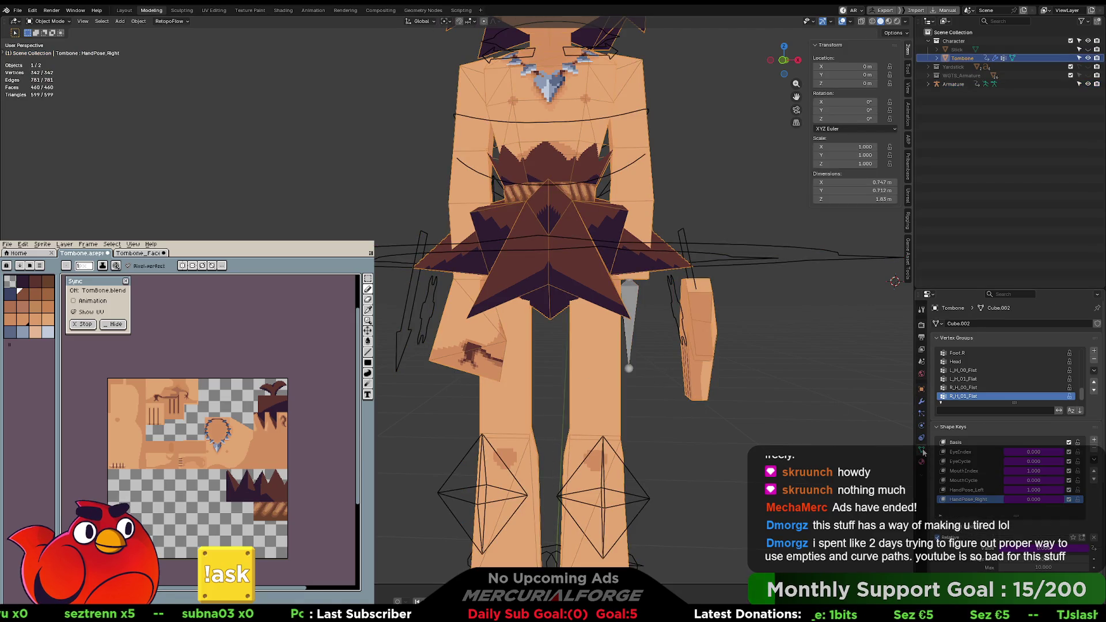
pyautogui.click(921, 401)
pyautogui.scroll(-3, 971, 473)
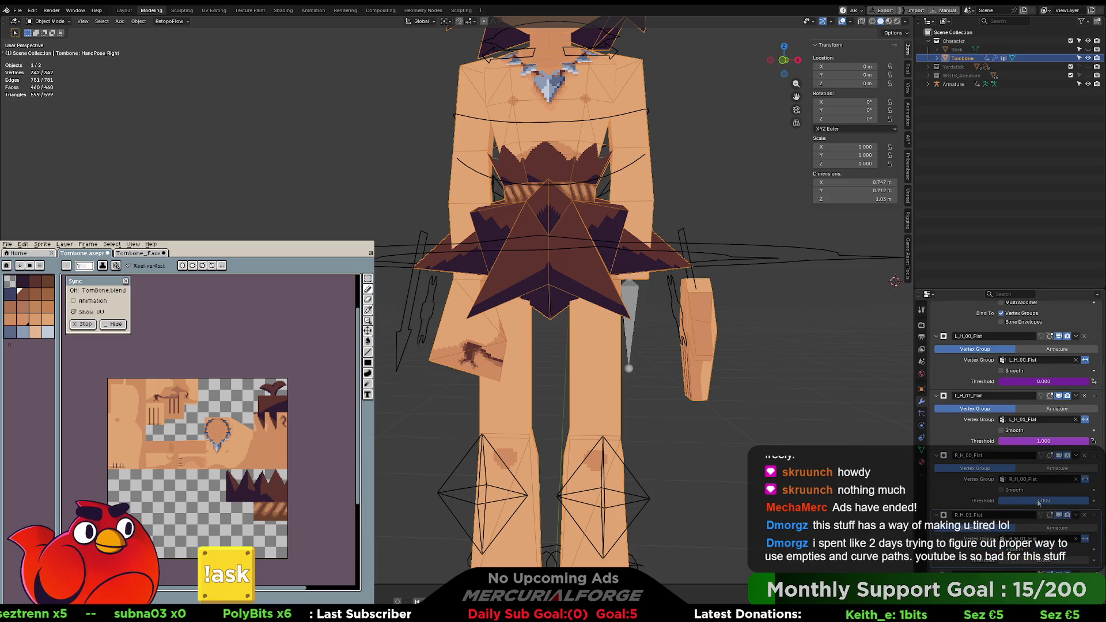
pyautogui.rightClick(1036, 499)
pyautogui.press('Escape')
pyautogui.doubleClick(1047, 500)
pyautogui.write('0.0')
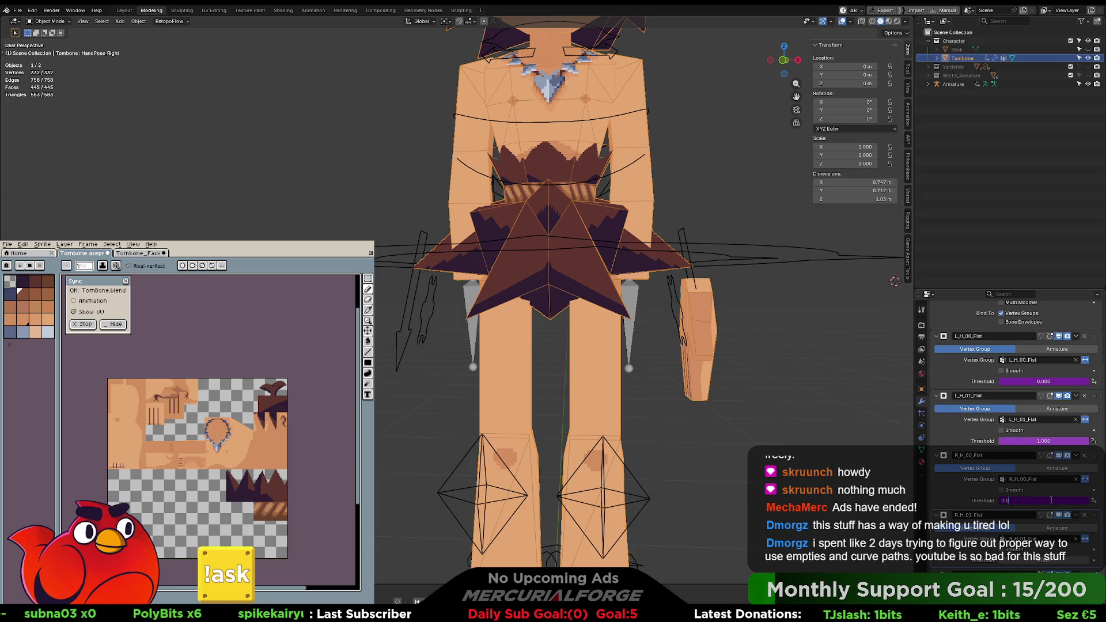
pyautogui.press('BackSpace')
pyautogui.press('BackSpace')
pyautogui.press('BackSpace')
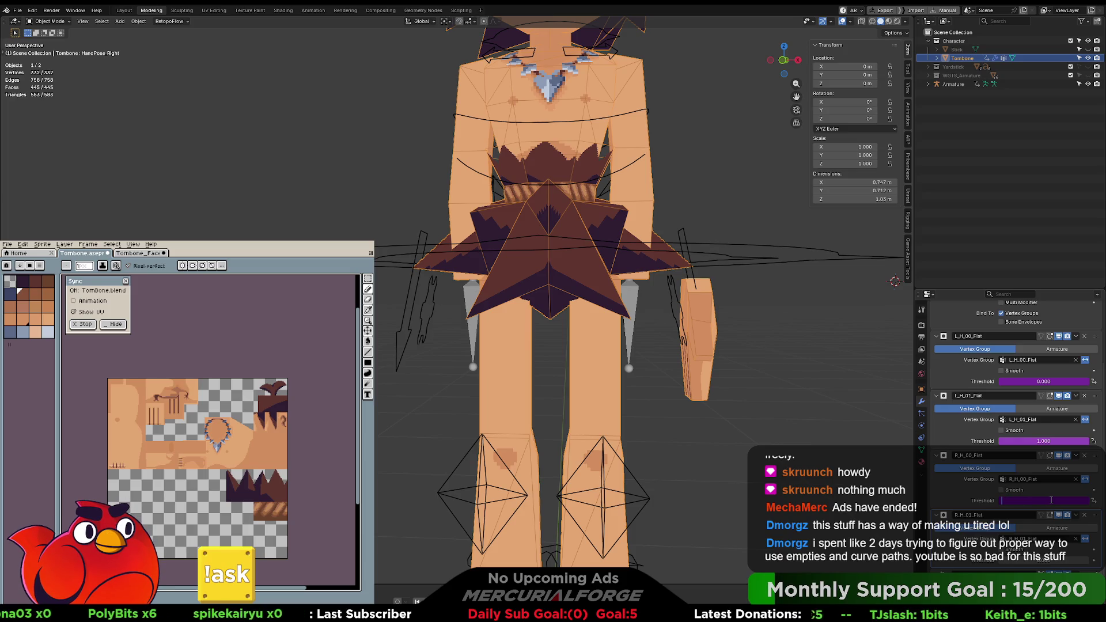
# Step: Set the R_H_00_Fist threshold to 0 and give it a scripted-expression driver HandPose_Right == 0
pyautogui.press('Return')
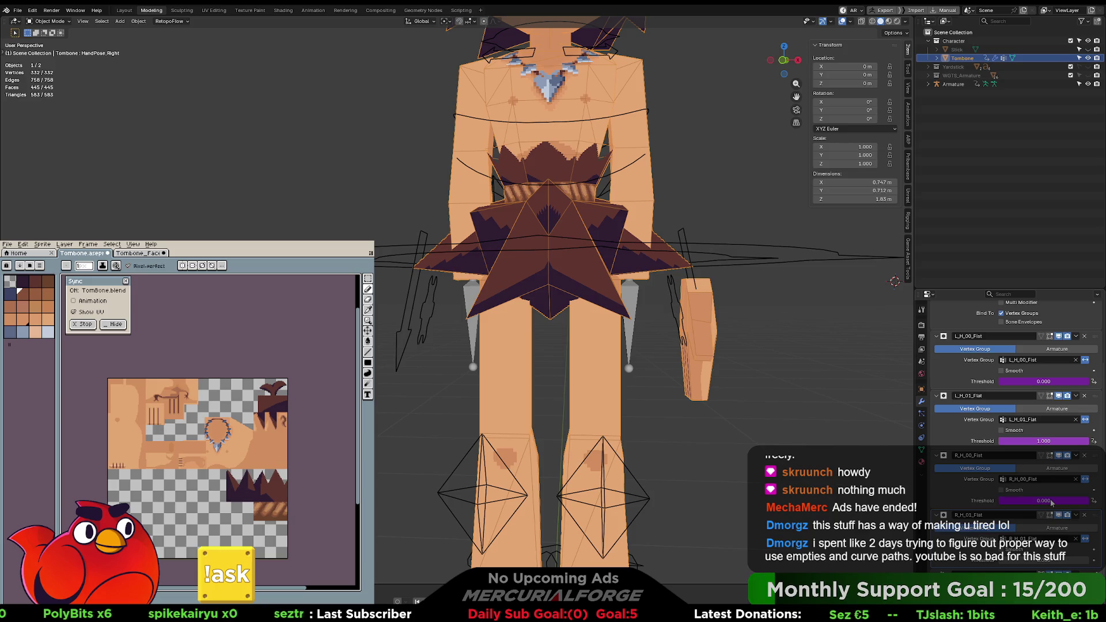
pyautogui.click(1051, 501)
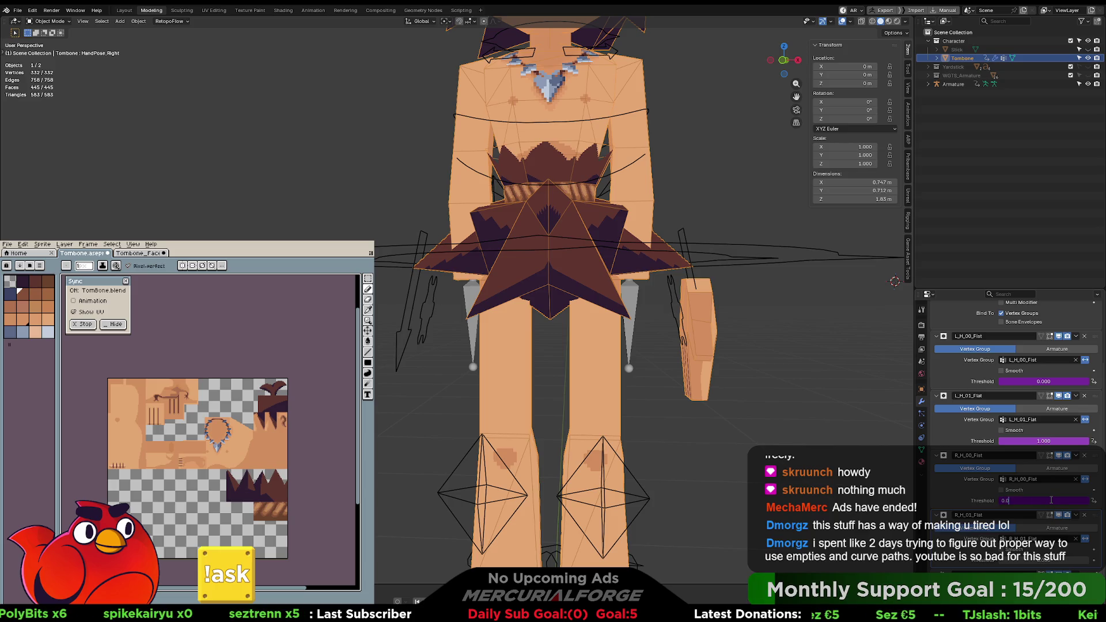
pyautogui.press('Return')
pyautogui.rightClick(1047, 503)
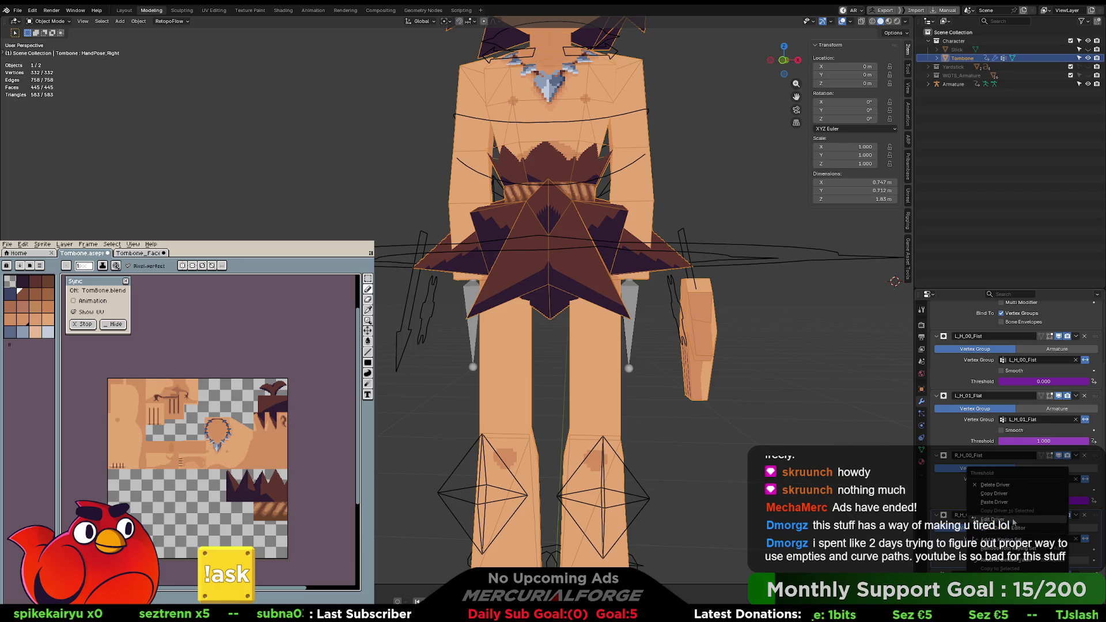
pyautogui.click(1017, 519)
pyautogui.click(986, 472)
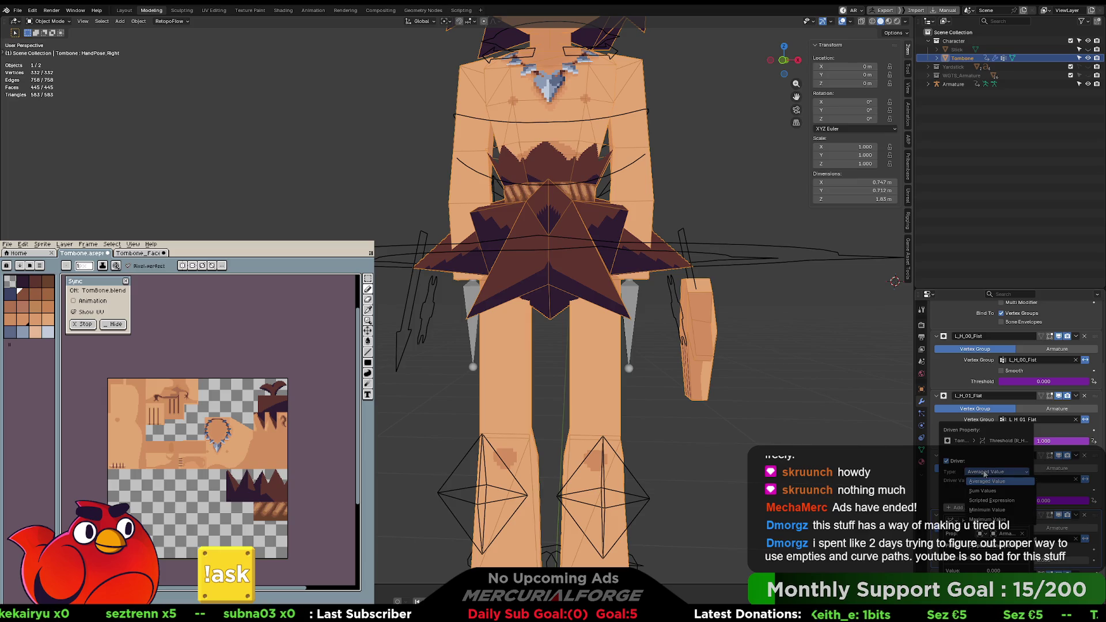
pyautogui.click(992, 505)
pyautogui.click(999, 482)
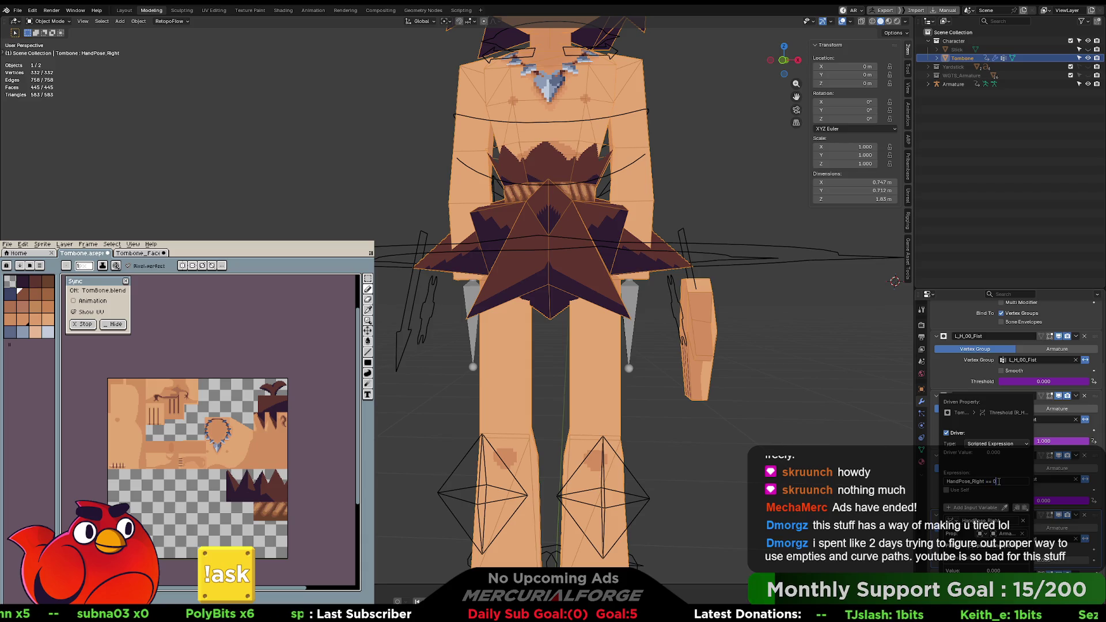
pyautogui.press('Return')
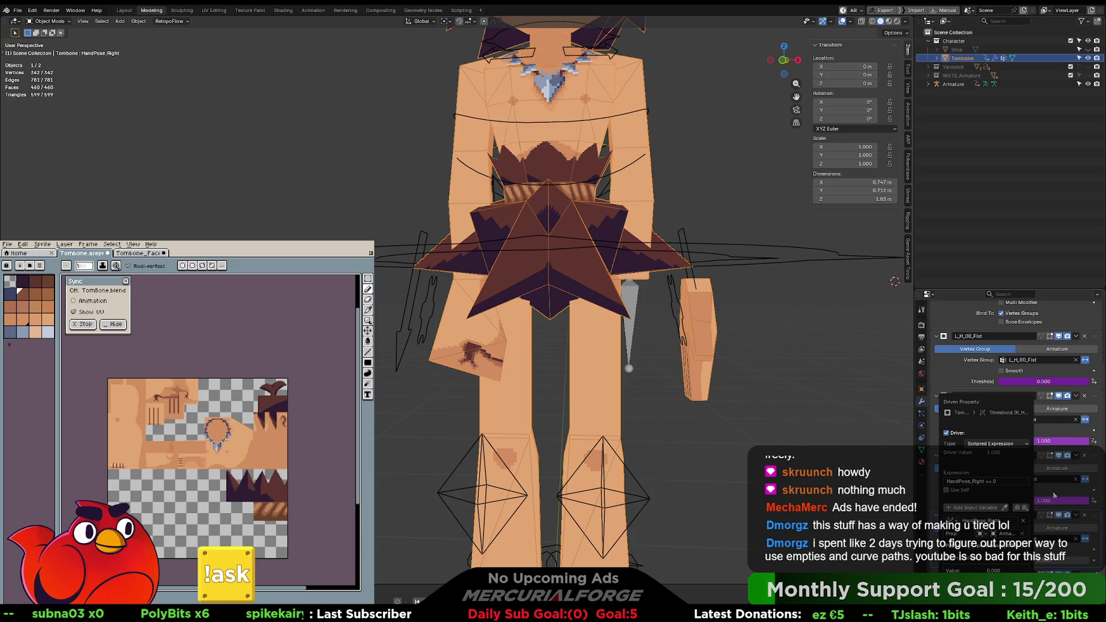
# Step: Copy the threshold driver and paste it onto the next right-hand mask's threshold
pyautogui.rightClick(1052, 499)
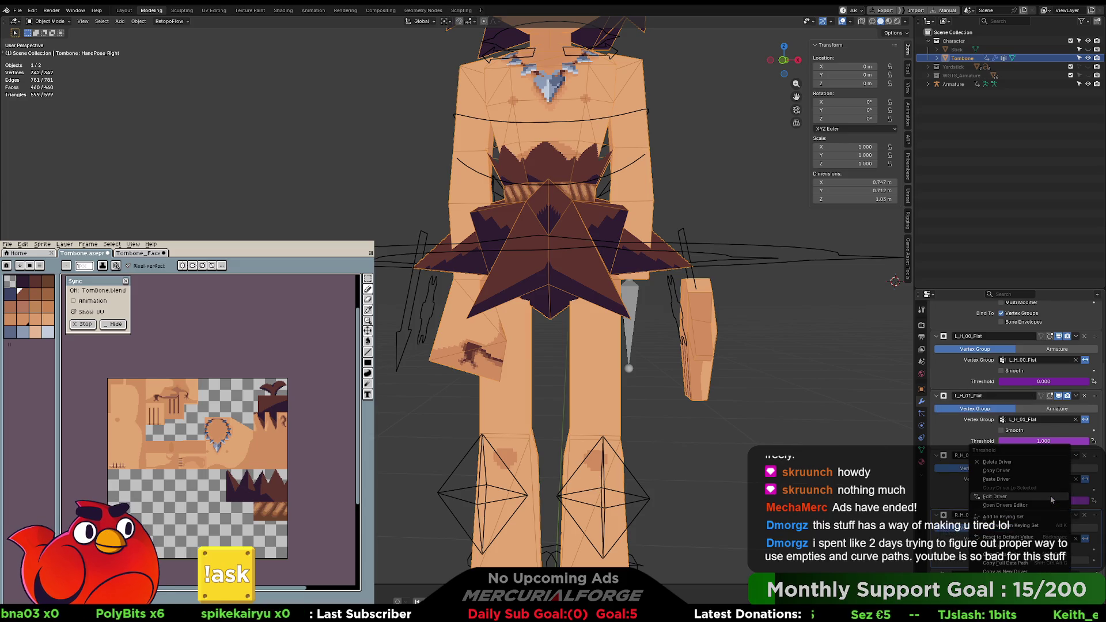
pyautogui.click(1013, 470)
pyautogui.rightClick(1034, 562)
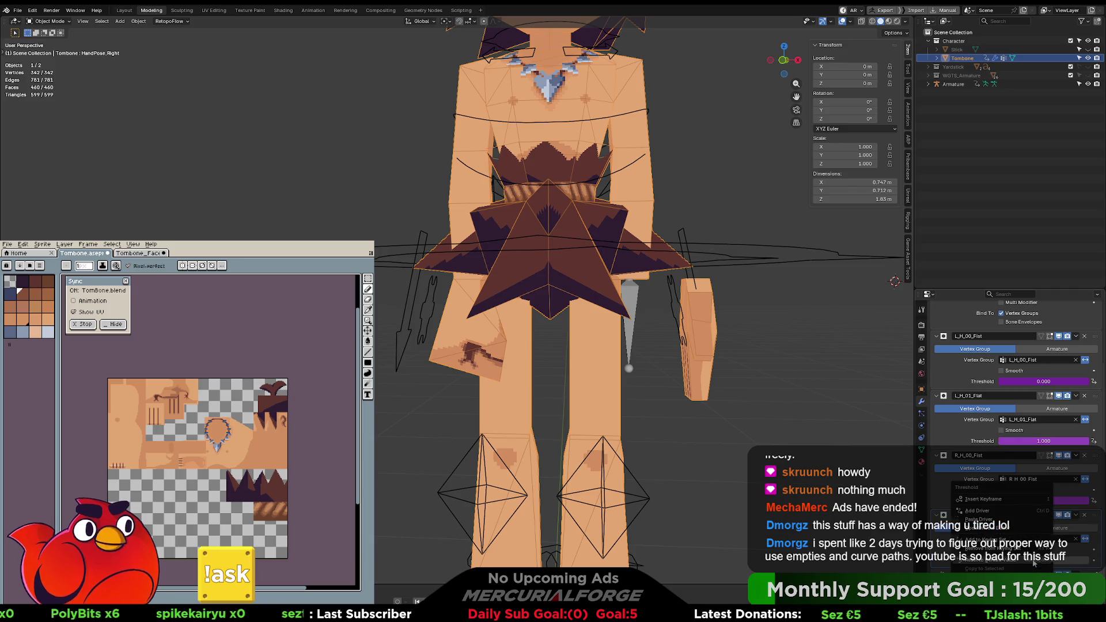
pyautogui.click(1030, 523)
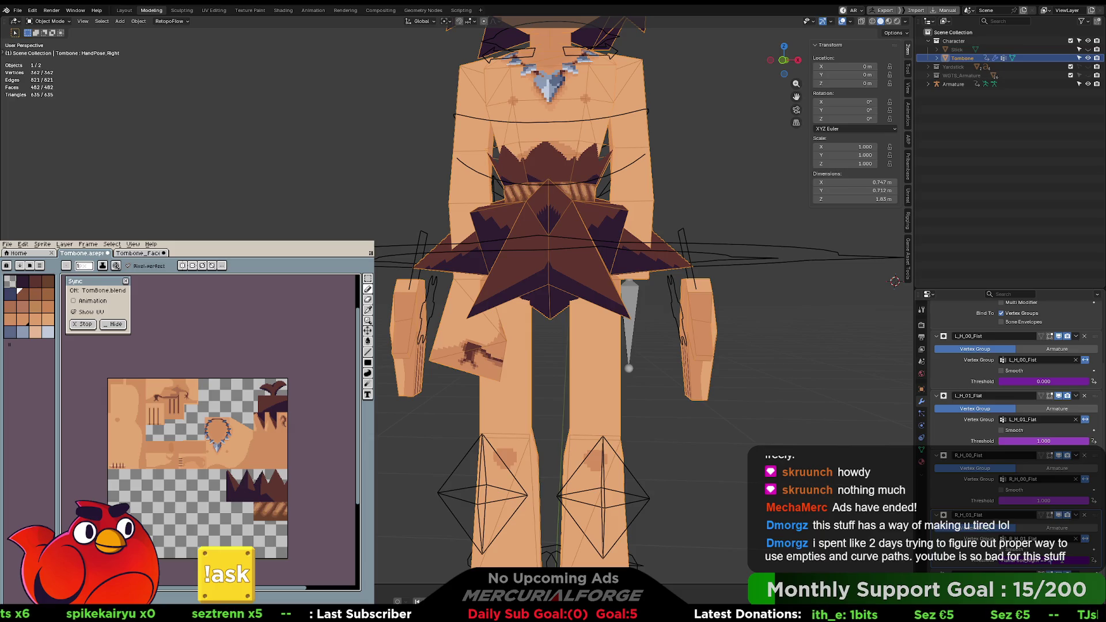
pyautogui.click(764, 378)
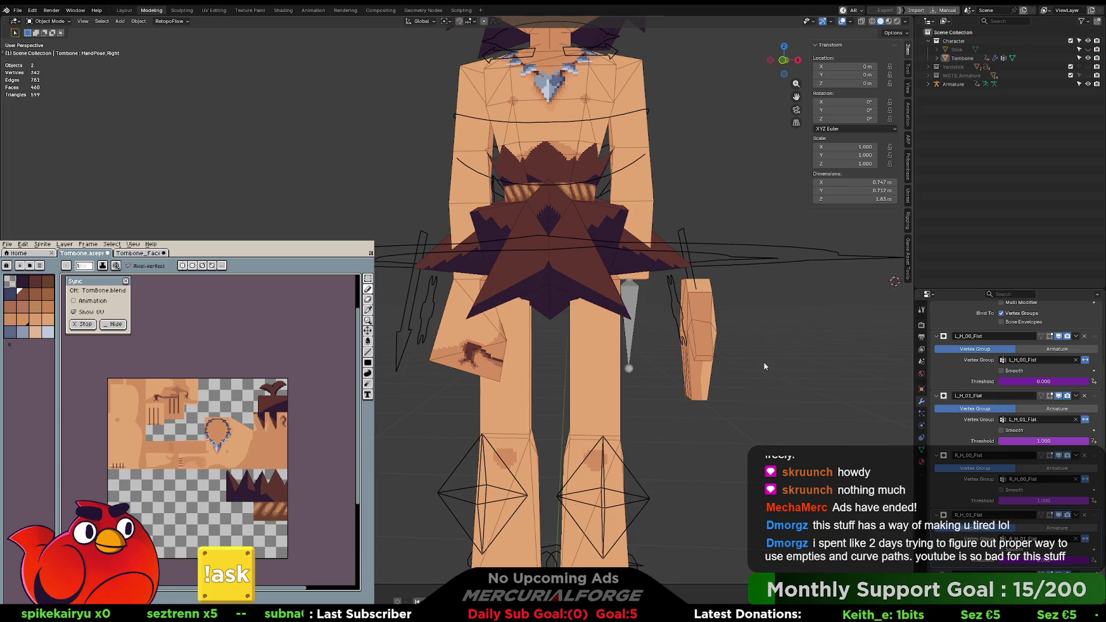
# Step: Return the mesh to Object Mode, then put the armature into Pose Mode
pyautogui.hotkey('ctrl', 'Tab')
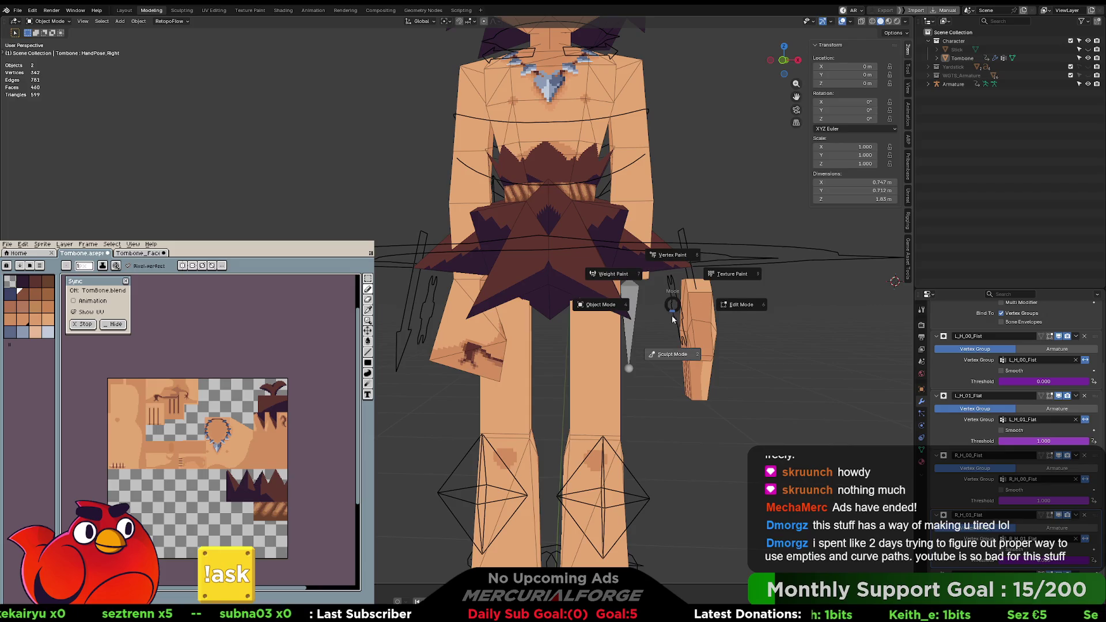
pyautogui.click(671, 282)
pyautogui.hotkey('ctrl', 'Tab')
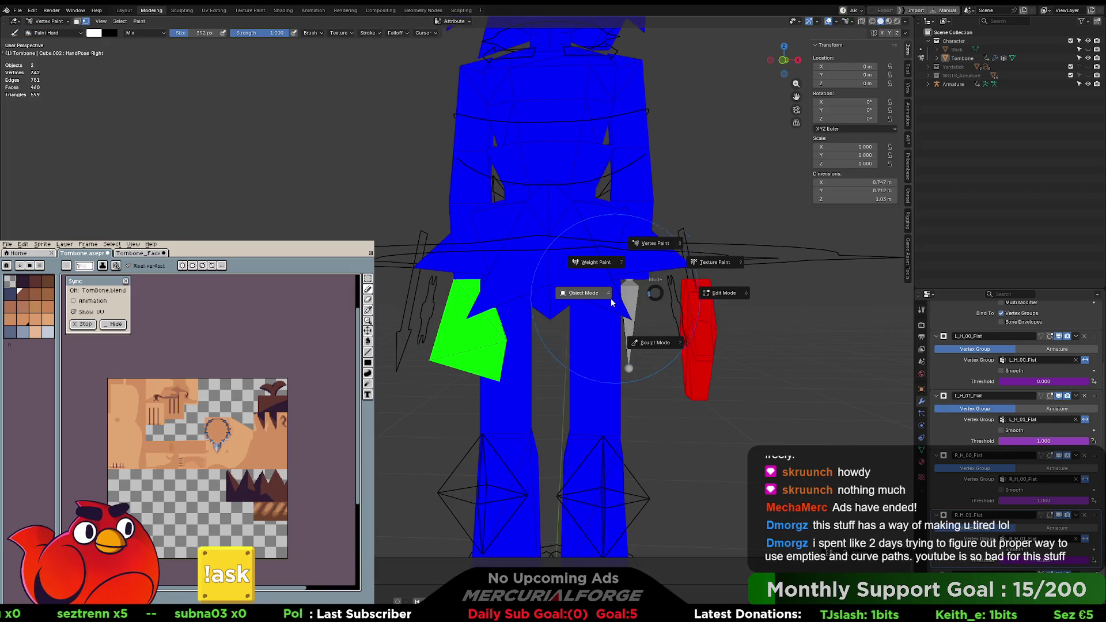
pyautogui.click(615, 301)
pyautogui.click(672, 293)
pyautogui.hotkey('ctrl', 'Tab')
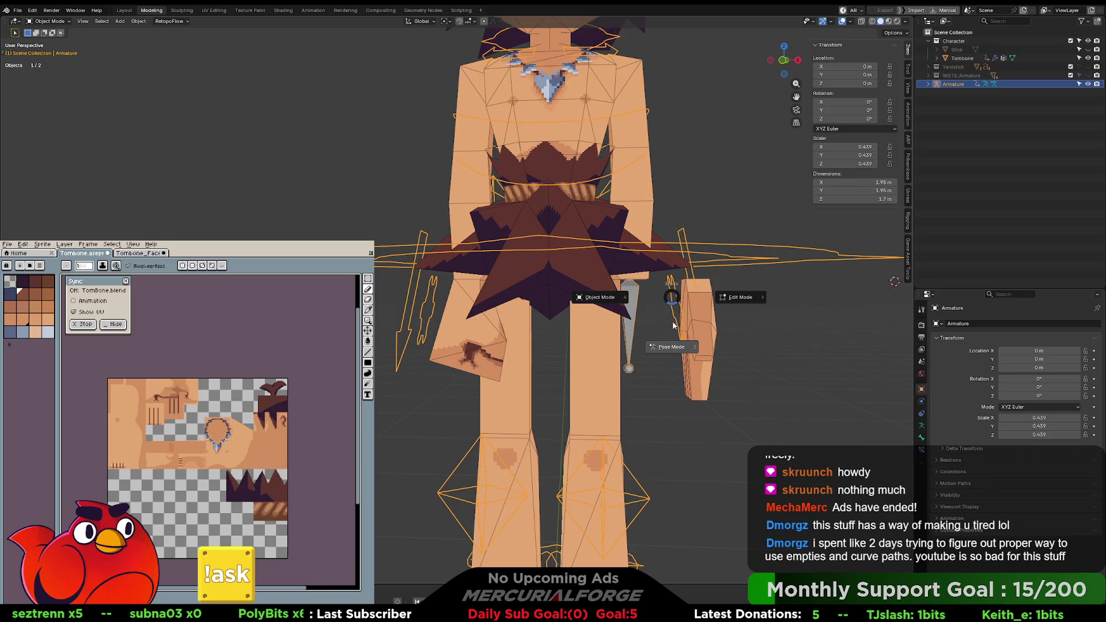
pyautogui.click(671, 342)
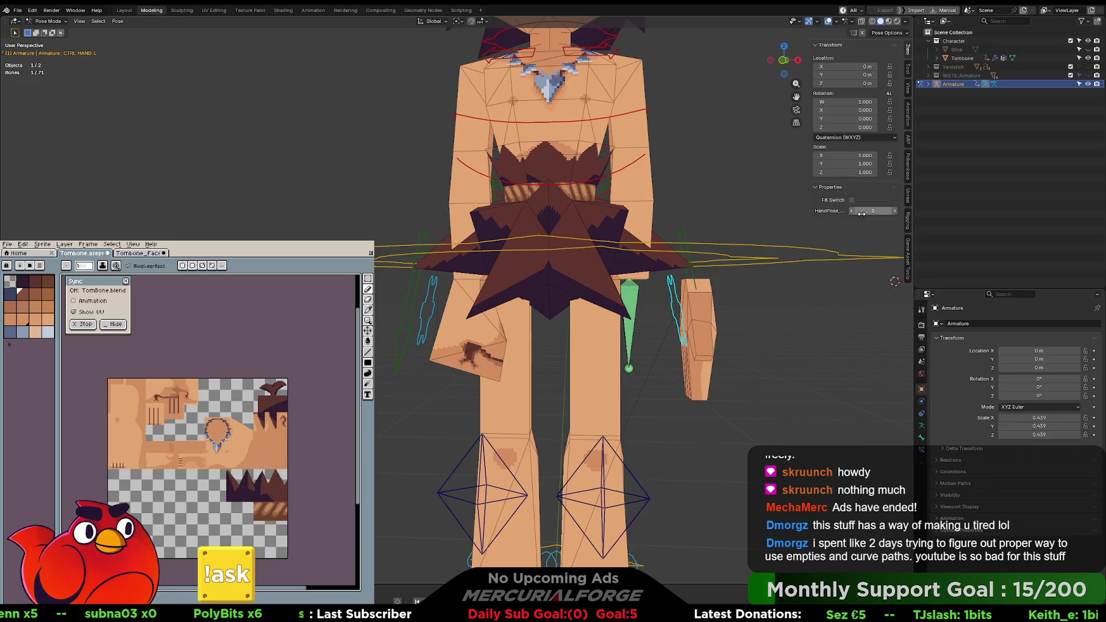
# Step: Try different left-hand HandPose values, ending back at 0
pyautogui.moveTo(861, 213); pyautogui.dragTo(852, 214)
pyautogui.click(892, 209)
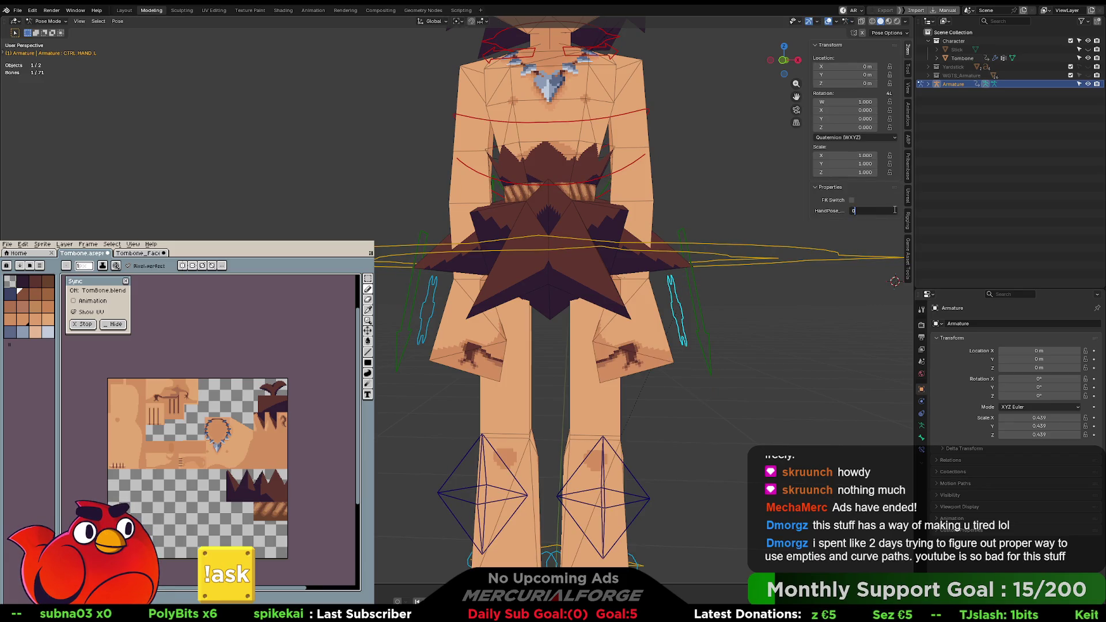
pyautogui.hotkey('ctrl', 'a')
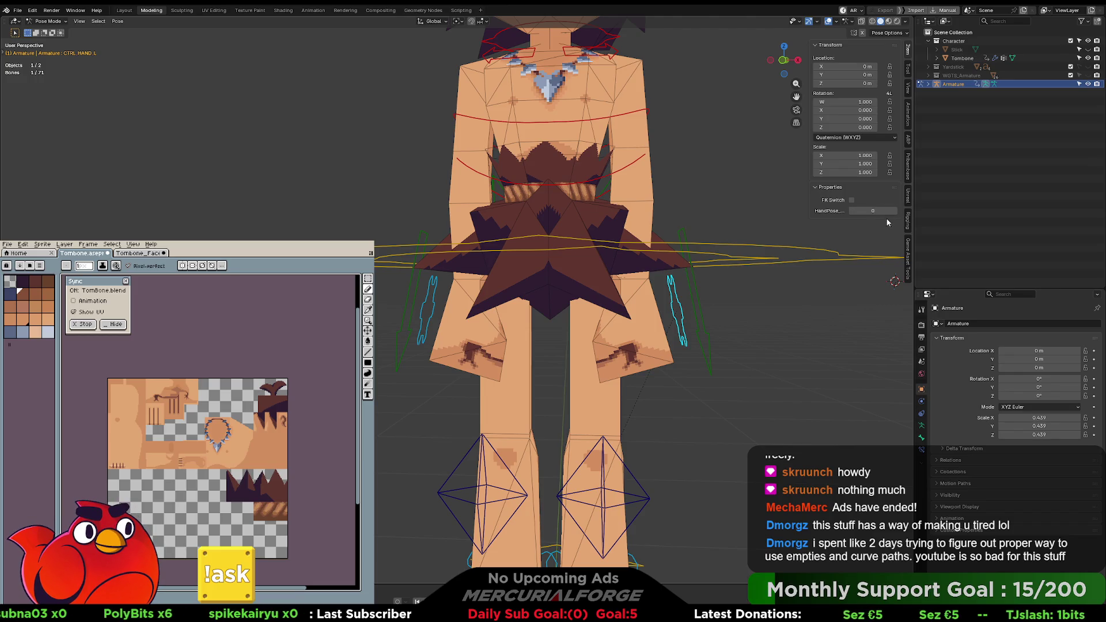
pyautogui.click(892, 210)
pyautogui.click(852, 211)
# Step: Set the right hand control's HandPose to 1, check the left hand controls, and exit Pose Mode
pyautogui.click(432, 310)
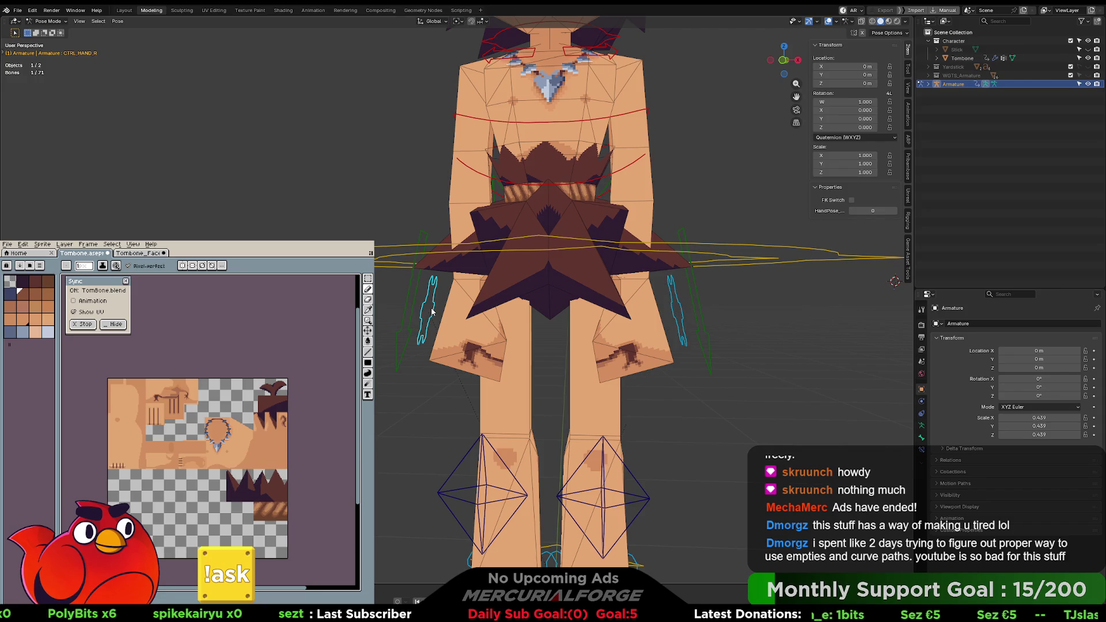
pyautogui.click(894, 211)
pyautogui.hotkey('ctrl', 'z')
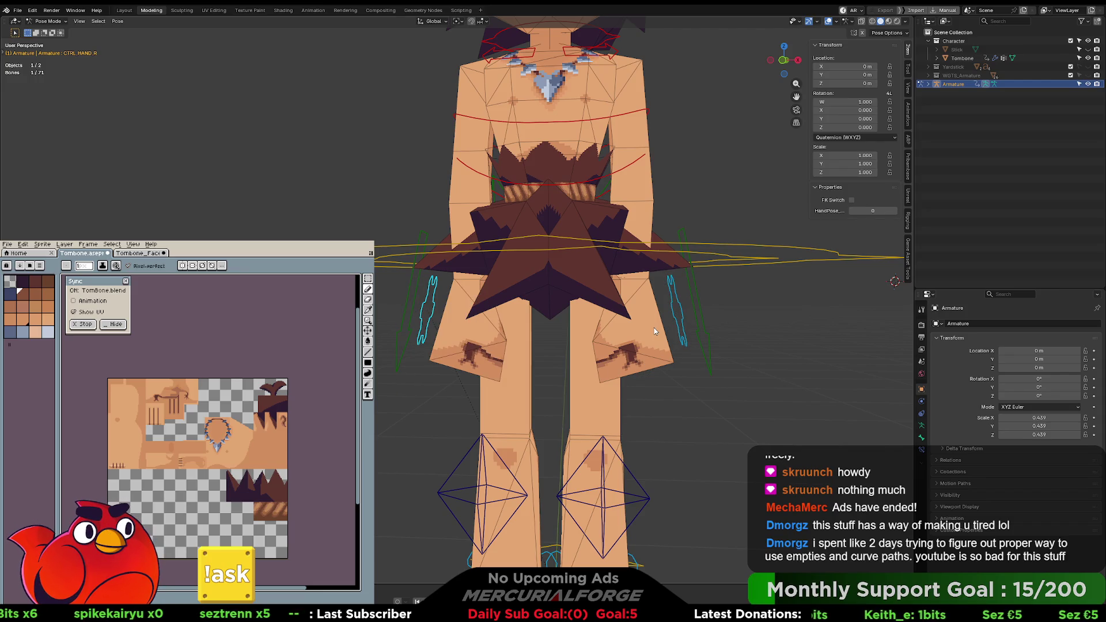
pyautogui.click(894, 211)
pyautogui.click(684, 315)
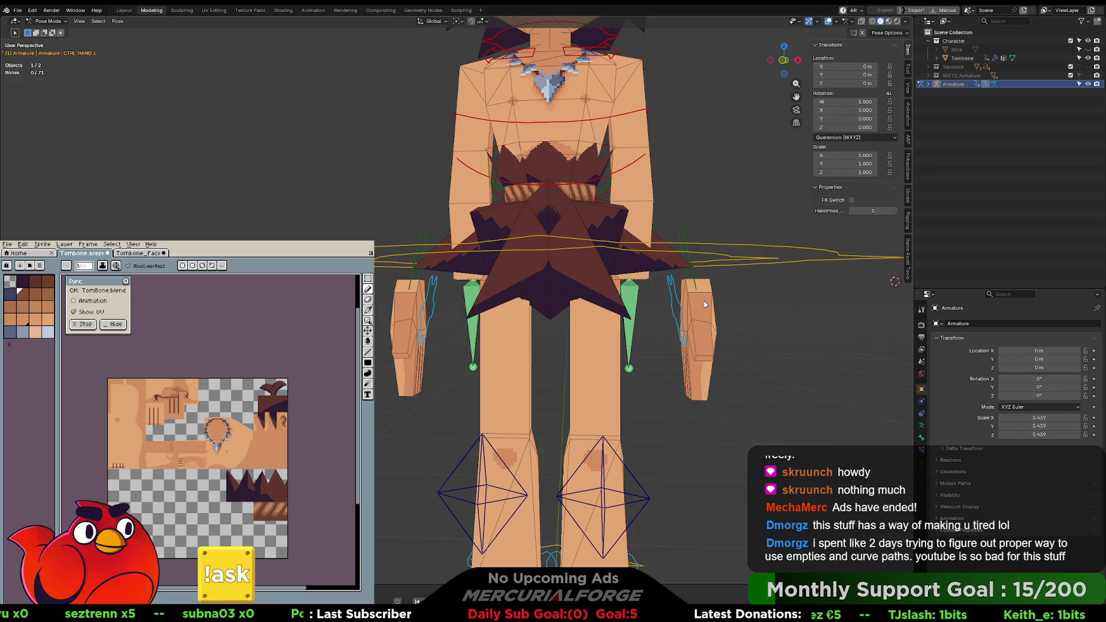
pyautogui.click(712, 305)
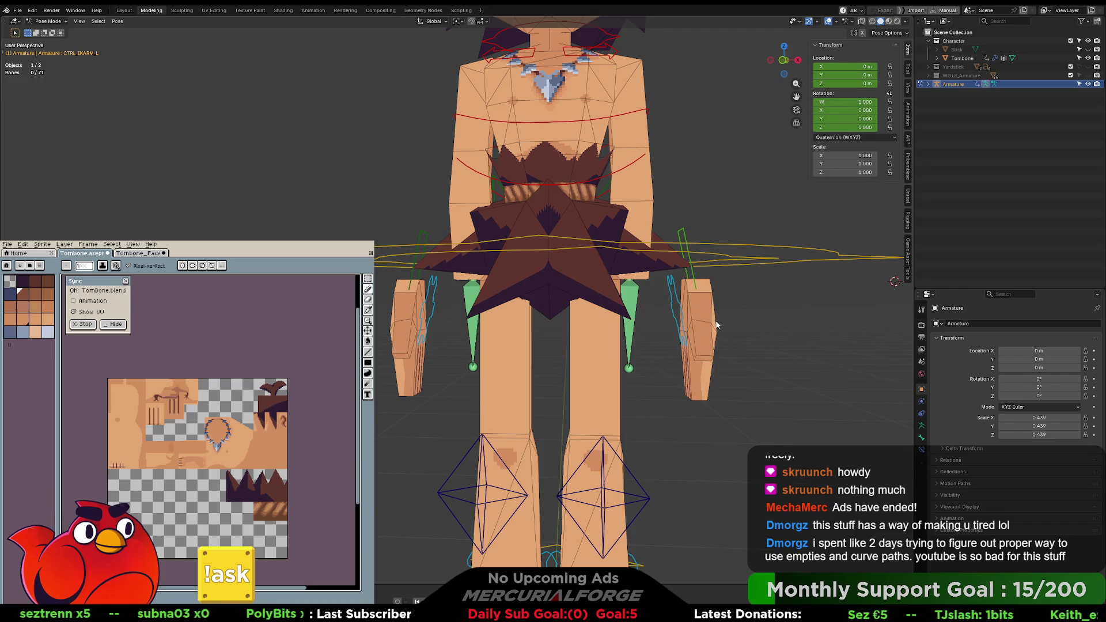
pyautogui.hotkey('ctrl', 'Tab')
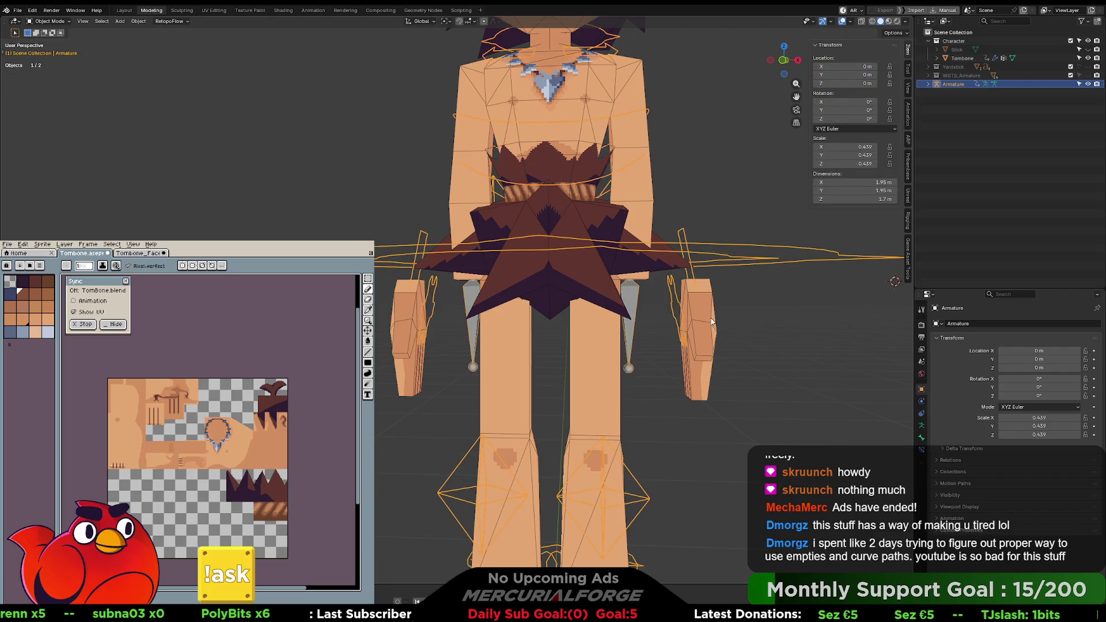
# Step: Select the Tombone hand pieces in Edit Mode and slide them inward along X
pyautogui.click(714, 317)
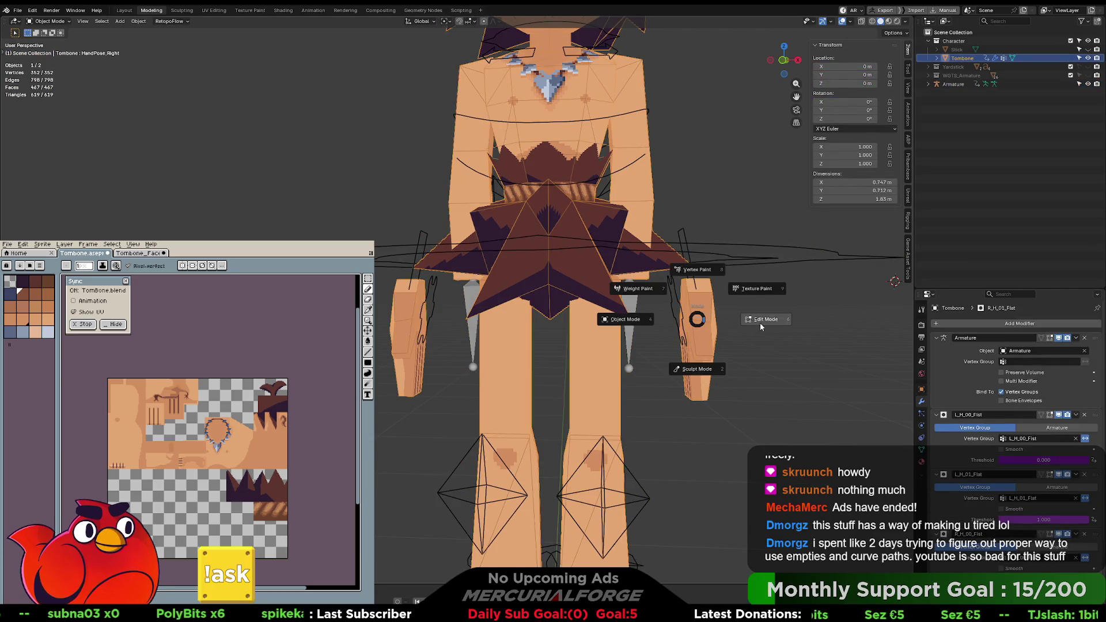
pyautogui.press('Tab')
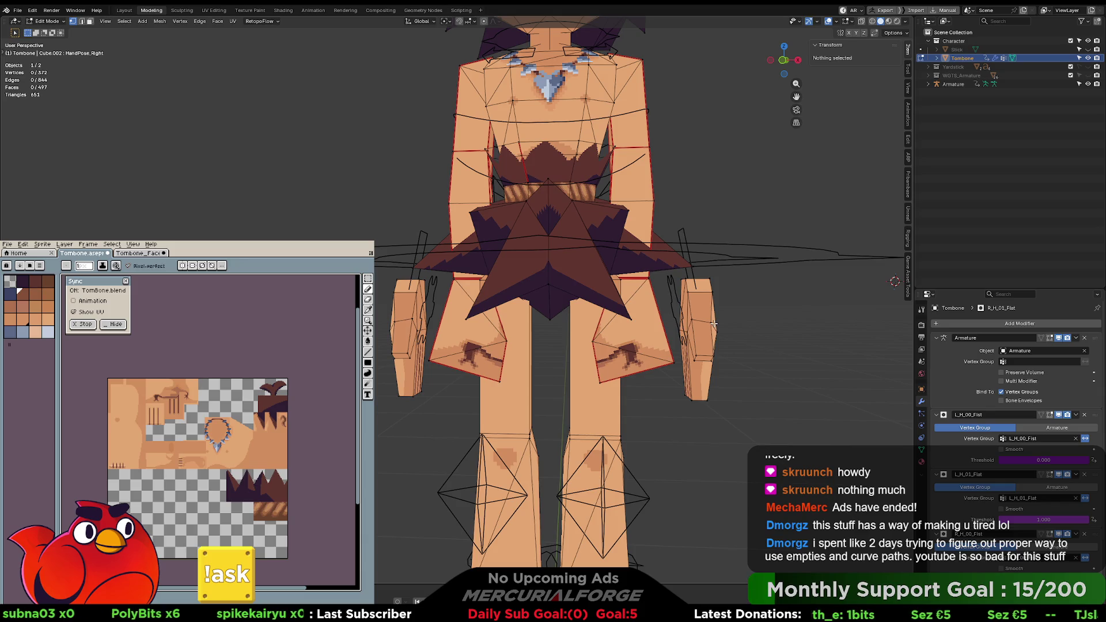
pyautogui.press('l')
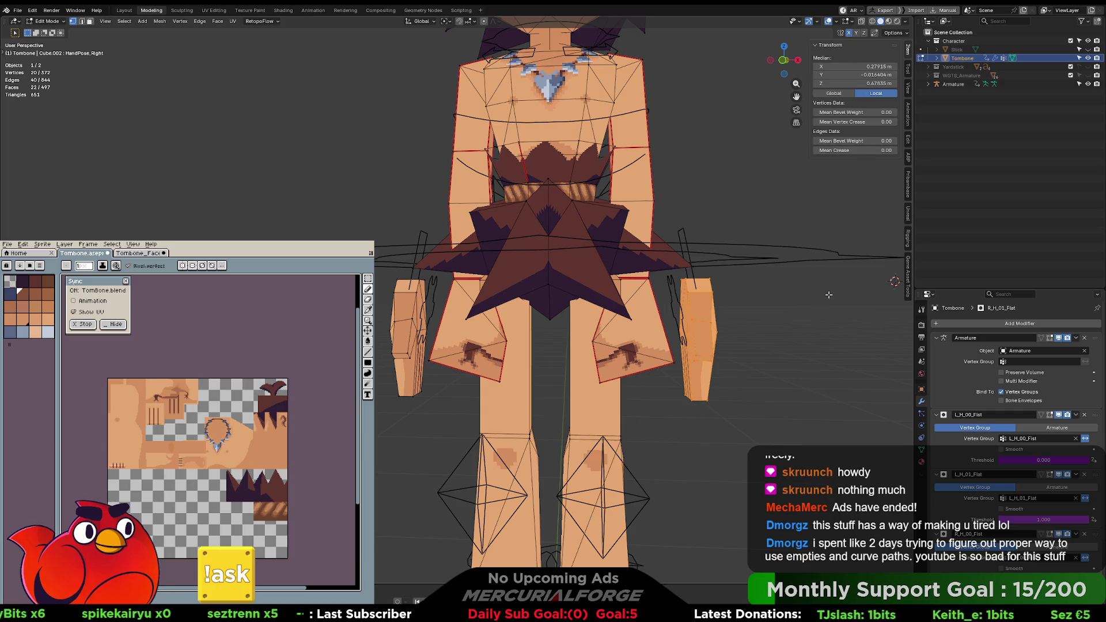
pyautogui.press('g')
pyautogui.press('x')
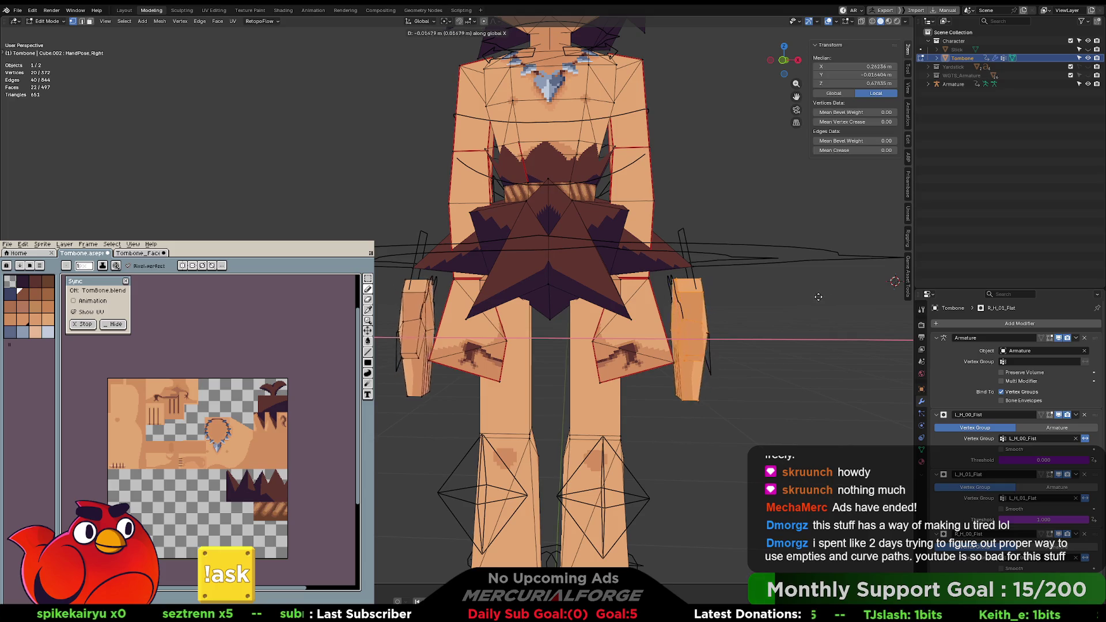
pyautogui.click(763, 298)
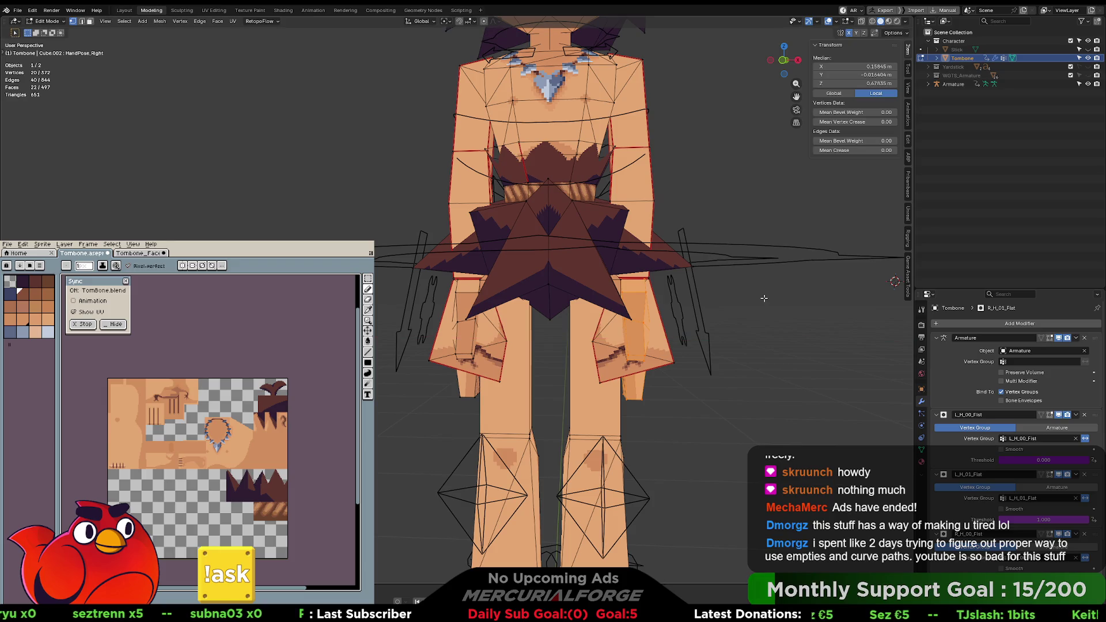
pyautogui.press('Tab')
# Step: Shift the hand pieces slightly along Y and hide overlays to judge the placement
pyautogui.moveTo(763, 298)
pyautogui.mouseDown(button='middle')
pyautogui.moveTo(665, 297)
pyautogui.moveTo(681, 302)
pyautogui.mouseUp(button='middle')
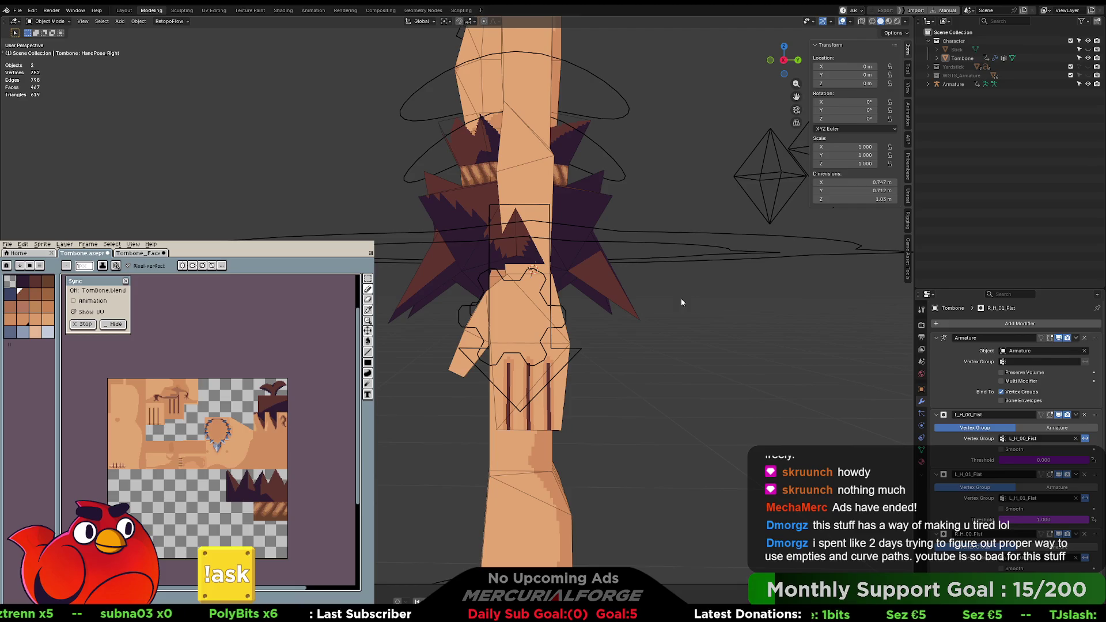
pyautogui.press('Tab')
pyautogui.press('g')
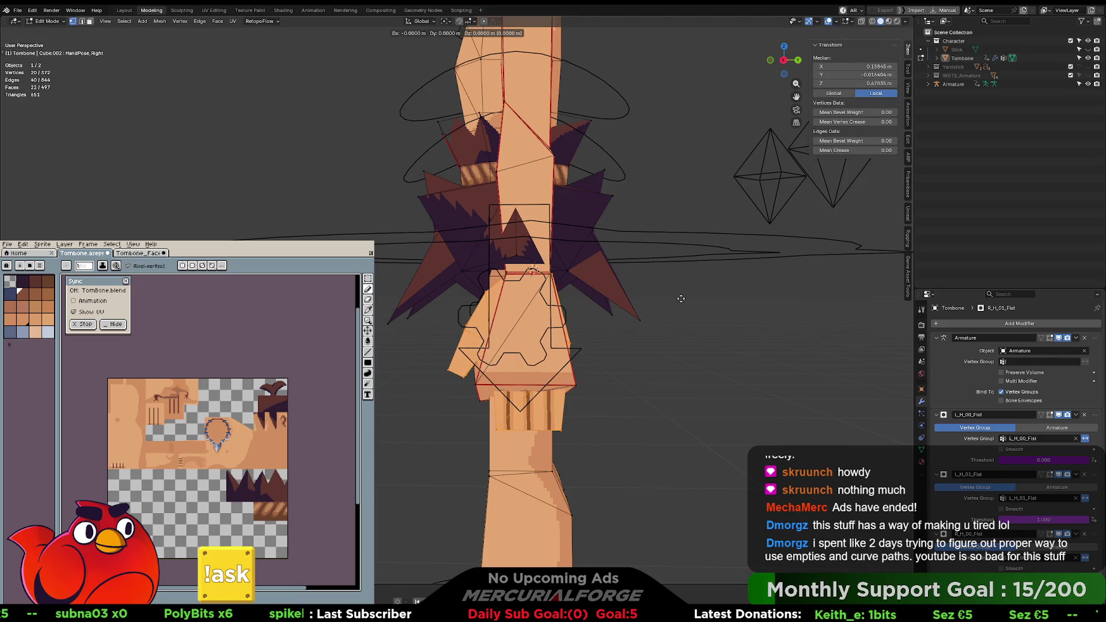
pyautogui.press('y')
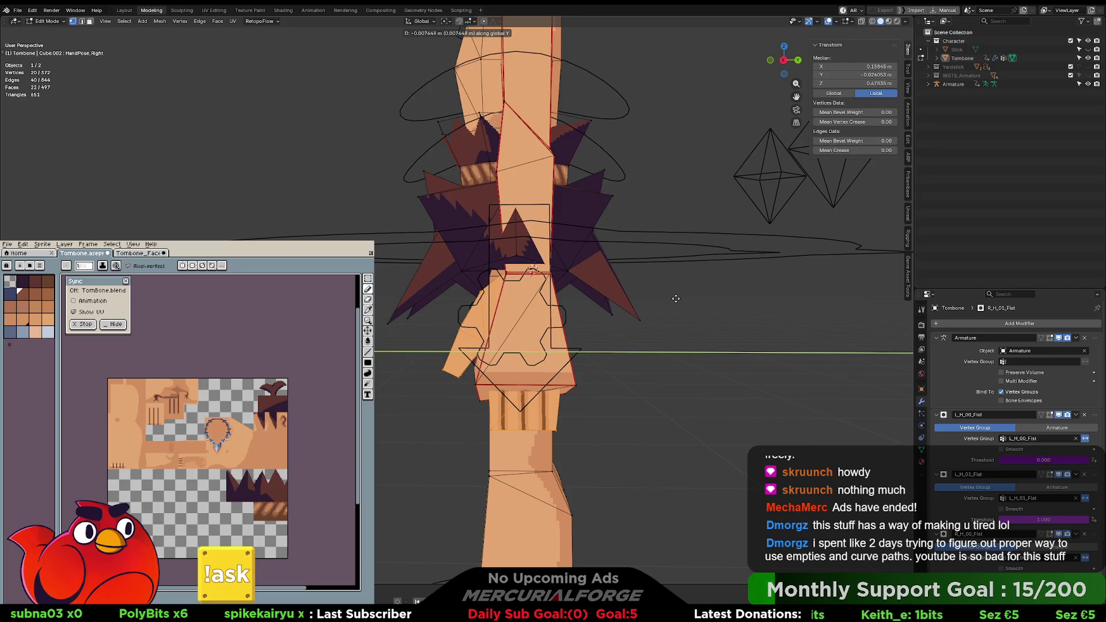
pyautogui.click(675, 298)
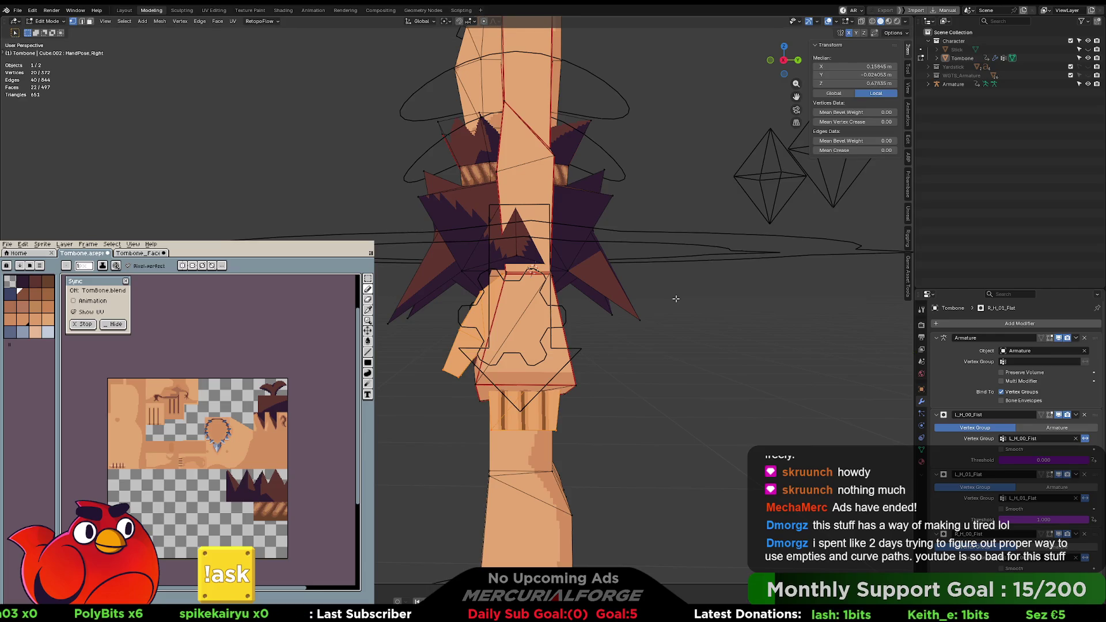
pyautogui.hotkey('shift', 'alt', 'z')
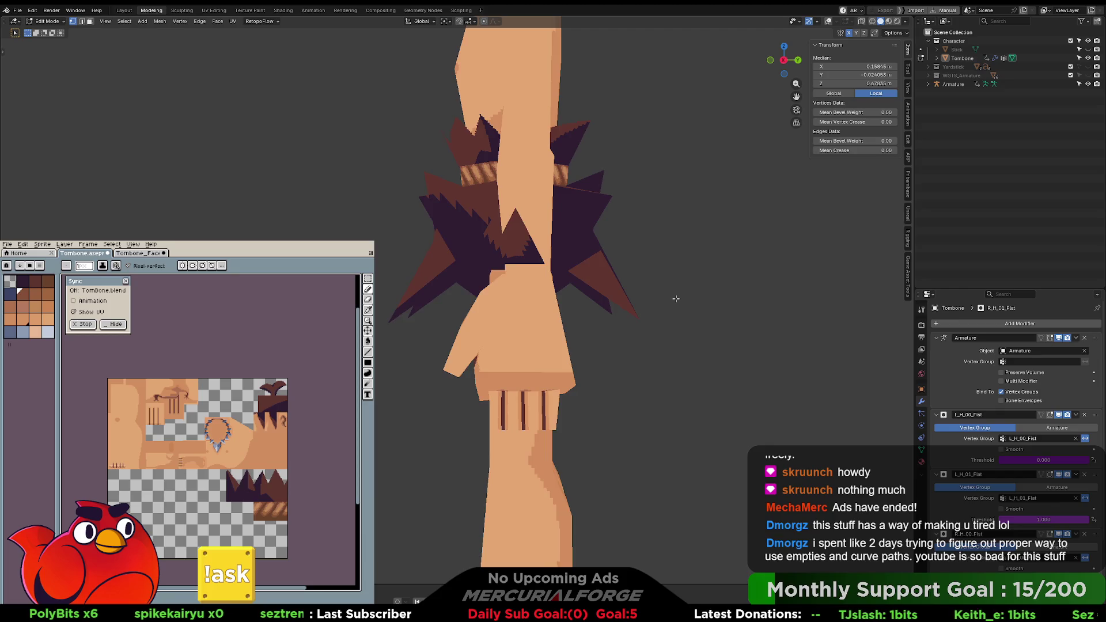
pyautogui.press('Tab')
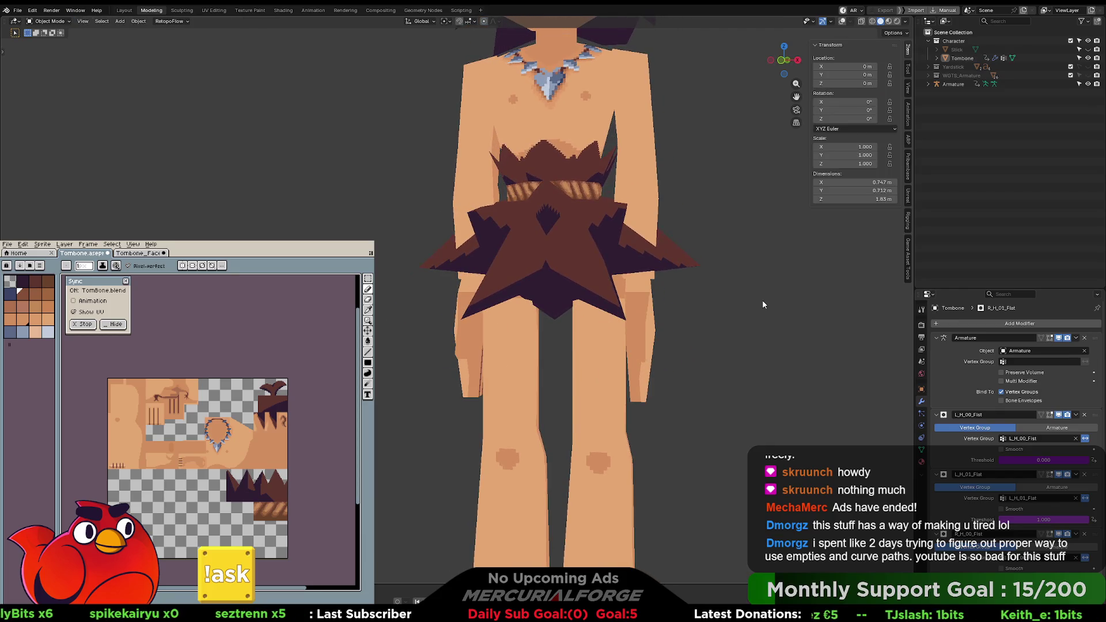
# Step: Orbit to side and back views of the tucked hands, restore overlays, and select the armature
pyautogui.moveTo(761, 304); pyautogui.dragTo(398, 306, button='middle')
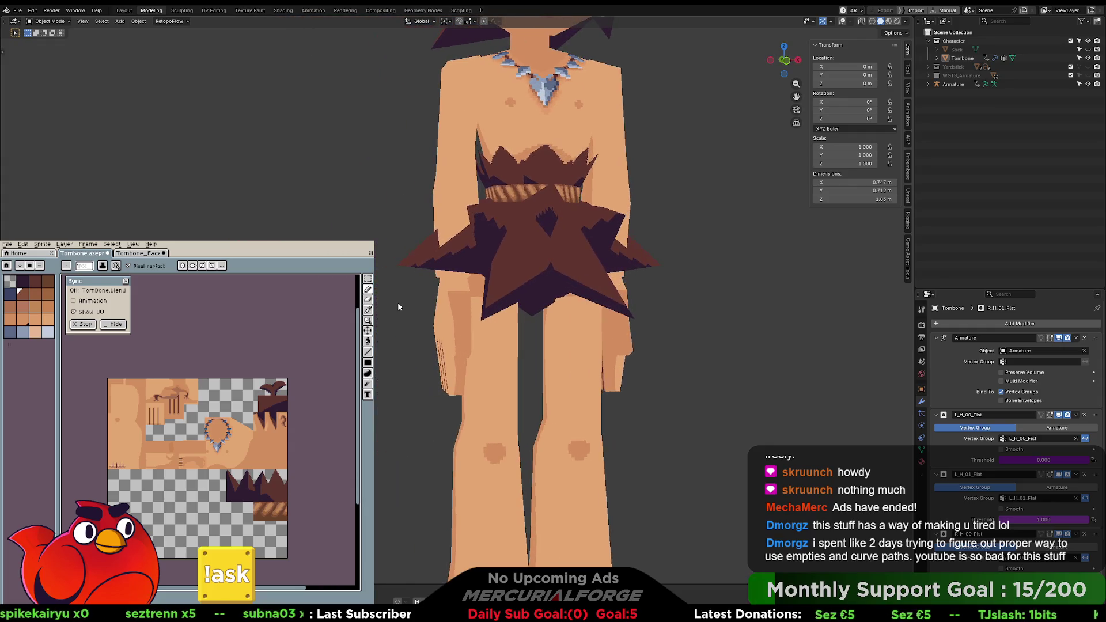
pyautogui.scroll(-5, 576, 225)
pyautogui.moveTo(637, 219)
pyautogui.mouseDown(button='middle')
pyautogui.moveTo(600, 269)
pyautogui.moveTo(489, 272)
pyautogui.moveTo(737, 274)
pyautogui.mouseUp(button='middle')
pyautogui.scroll(4, 517, 269)
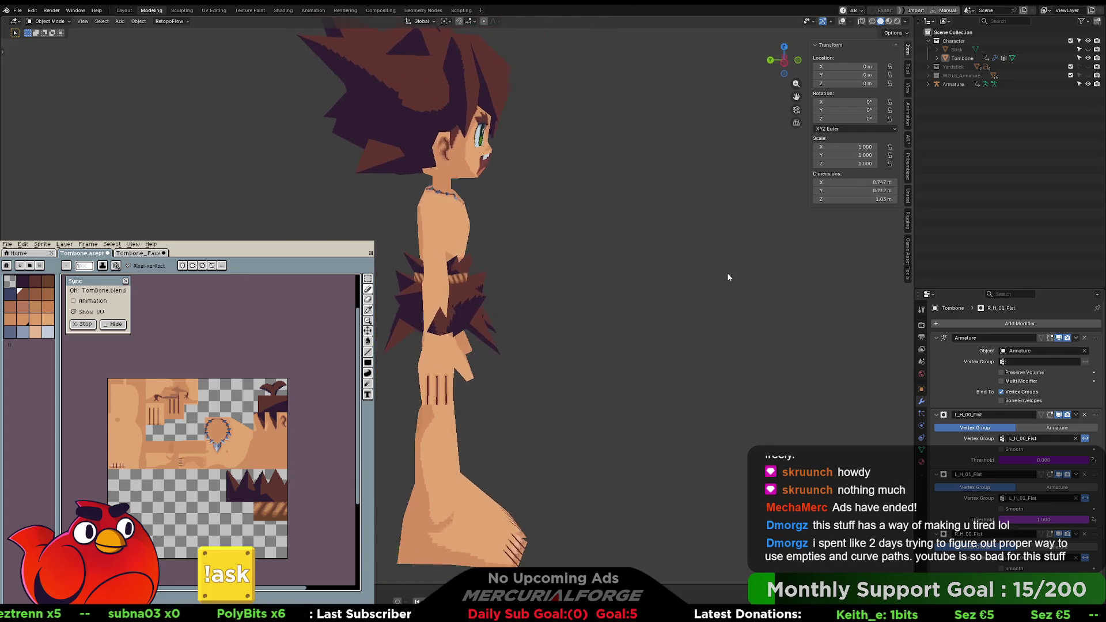
pyautogui.moveTo(661, 292)
pyautogui.mouseDown(button='middle')
pyautogui.moveTo(639, 313)
pyautogui.moveTo(693, 314)
pyautogui.moveTo(666, 300)
pyautogui.moveTo(651, 319)
pyautogui.moveTo(594, 316)
pyautogui.moveTo(636, 303)
pyautogui.moveTo(593, 391)
pyautogui.mouseUp(button='middle')
pyautogui.hotkey('shift', 'alt', 'z')
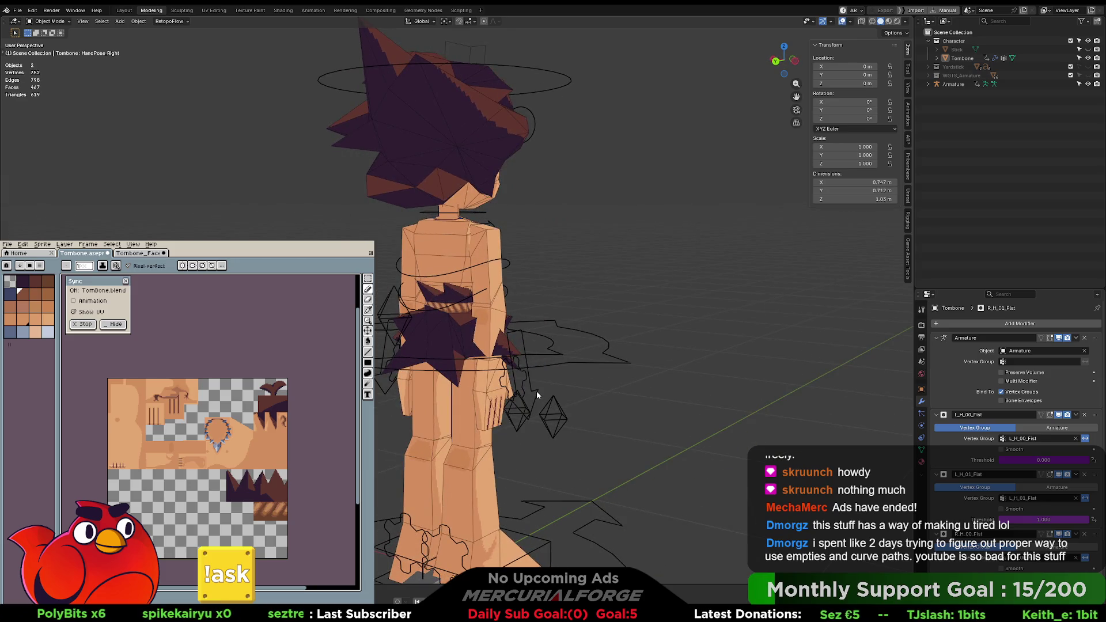
pyautogui.click(537, 392)
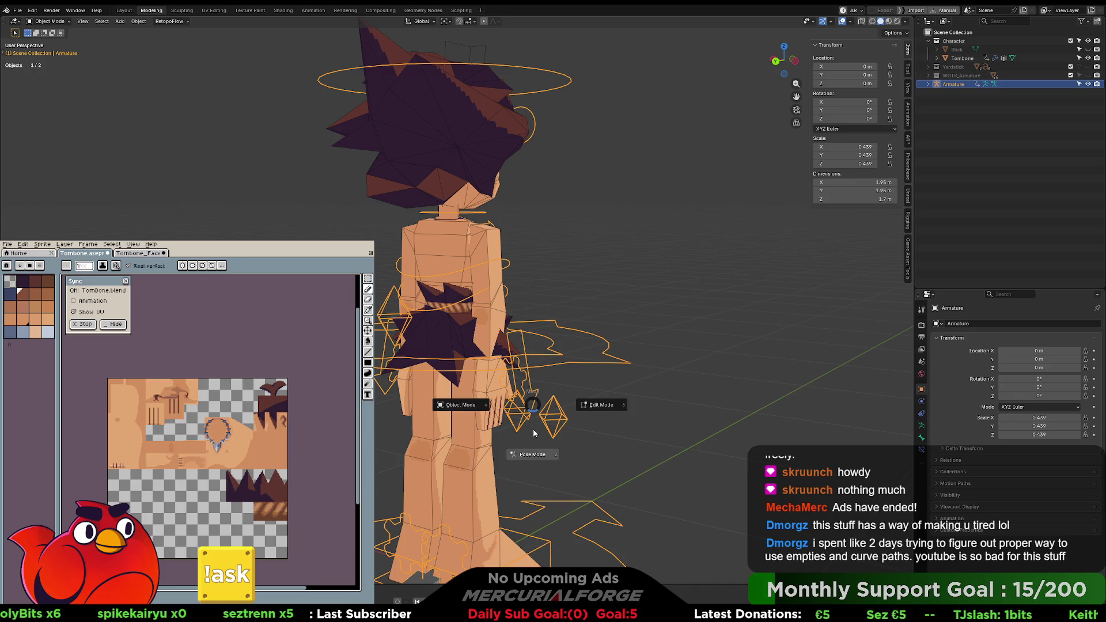
# Step: Test-raise the right arm IK control in Pose Mode, then reset it to rest
pyautogui.hotkey('ctrl', 'Tab')
pyautogui.click(533, 389)
pyautogui.press('g')
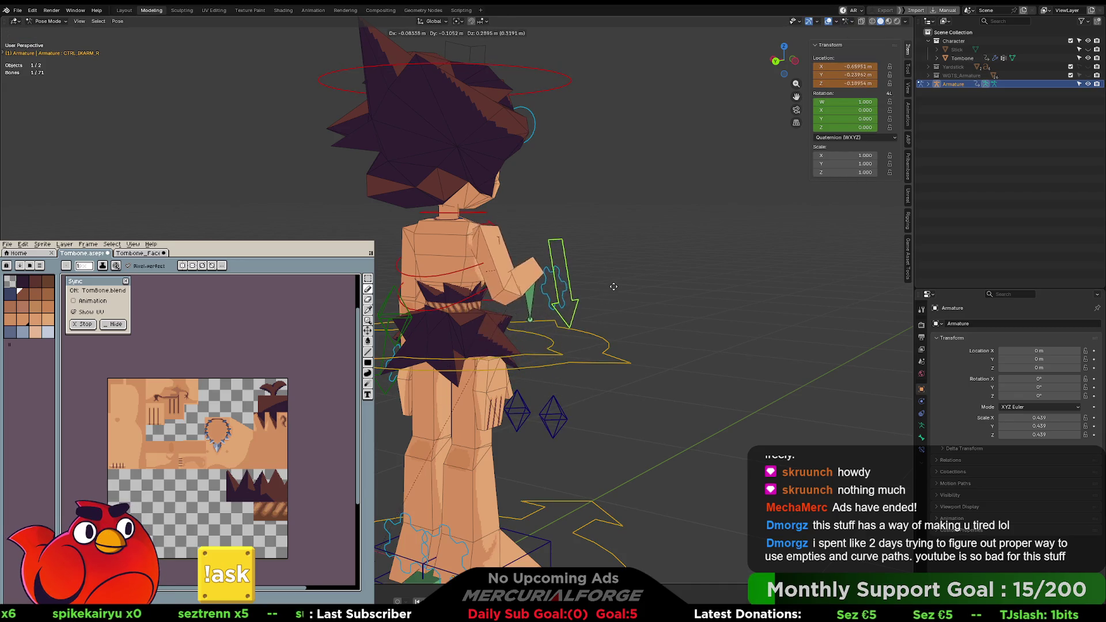
pyautogui.click(611, 265)
pyautogui.moveTo(611, 265)
pyautogui.mouseDown(button='middle')
pyautogui.moveTo(533, 272)
pyautogui.moveTo(545, 284)
pyautogui.mouseUp(button='middle')
pyautogui.hotkey('alt', 'g')
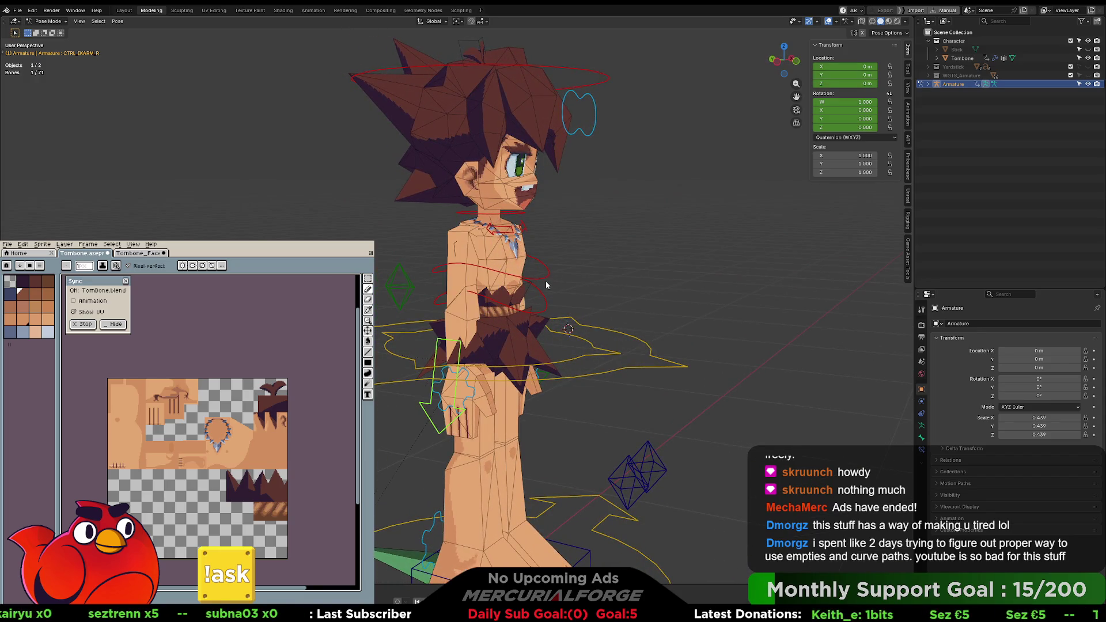
# Step: Return the armature to Object Mode and put the Tombone mesh into Edit Mode
pyautogui.press('Tab')
pyautogui.moveTo(583, 280); pyautogui.dragTo(549, 322, button='middle')
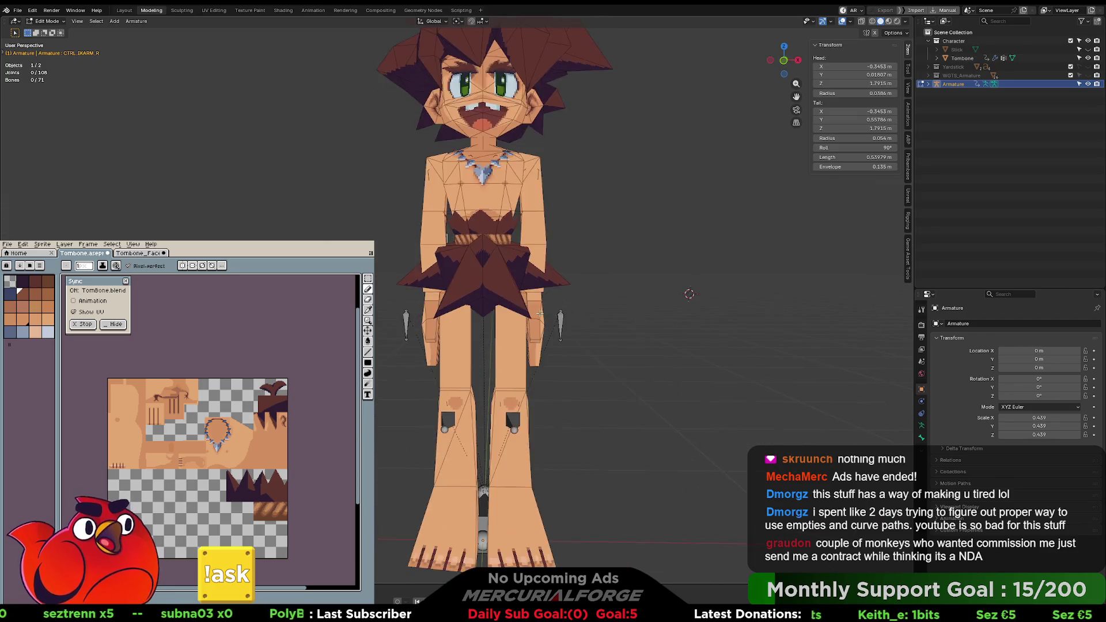
pyautogui.scroll(4, 549, 324)
pyautogui.scroll(3, 549, 323)
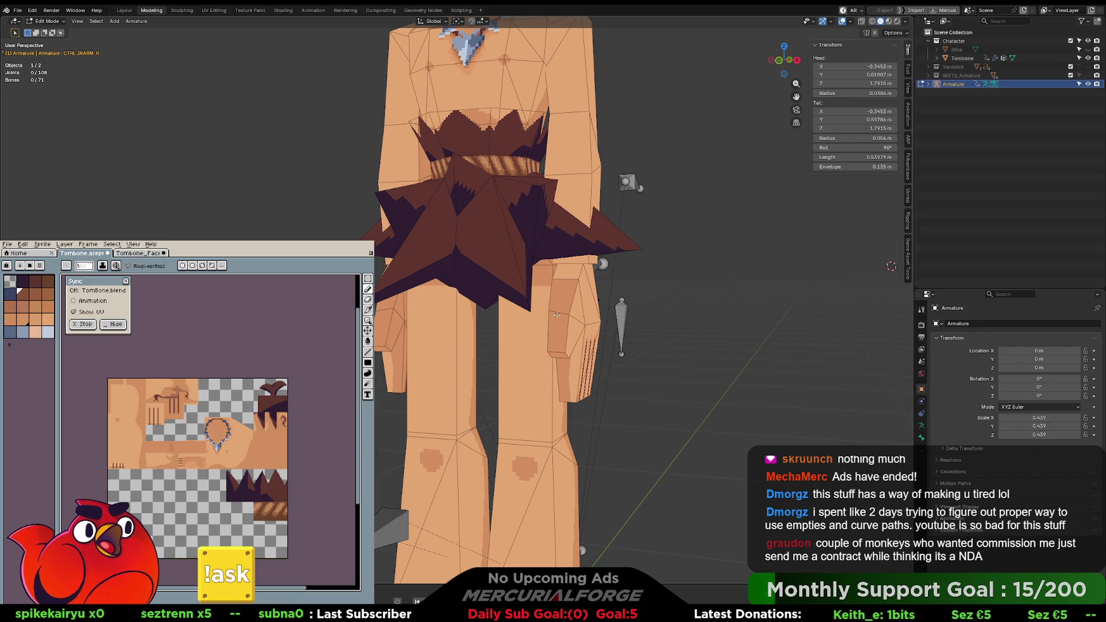
pyautogui.hotkey('ctrl', 'Tab')
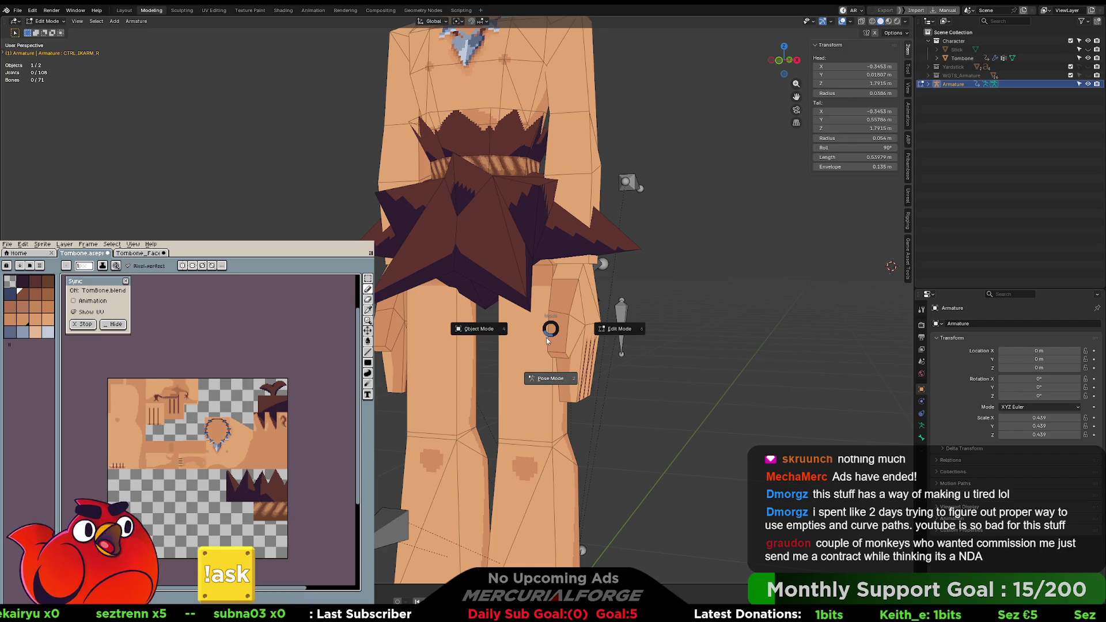
pyautogui.click(571, 321)
pyautogui.click(571, 321)
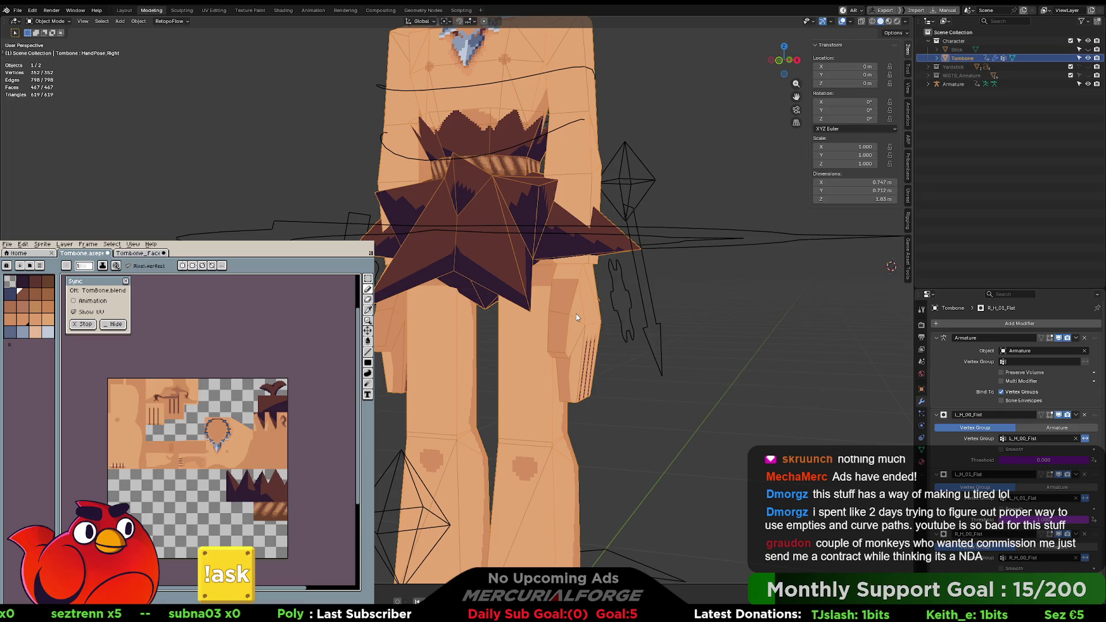
pyautogui.hotkey('ctrl', 'Tab')
pyautogui.click(630, 327)
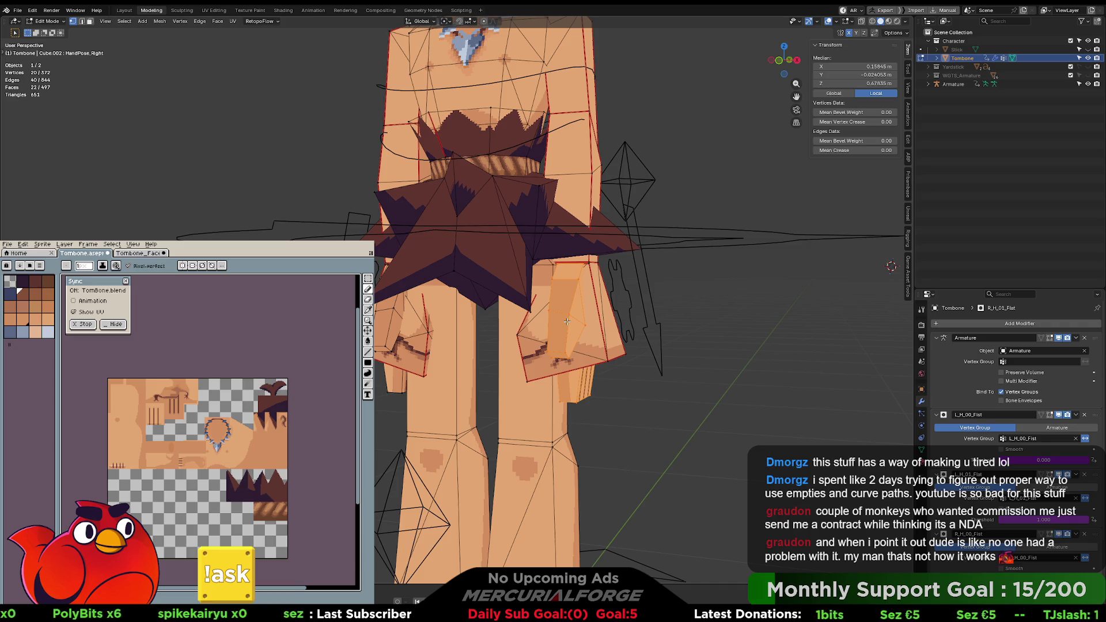
# Step: Select the whole hand piece and assign it to the Hand.L vertex group at weight 1.0
pyautogui.click(568, 315)
pyautogui.hotkey('ctrl', 'l')
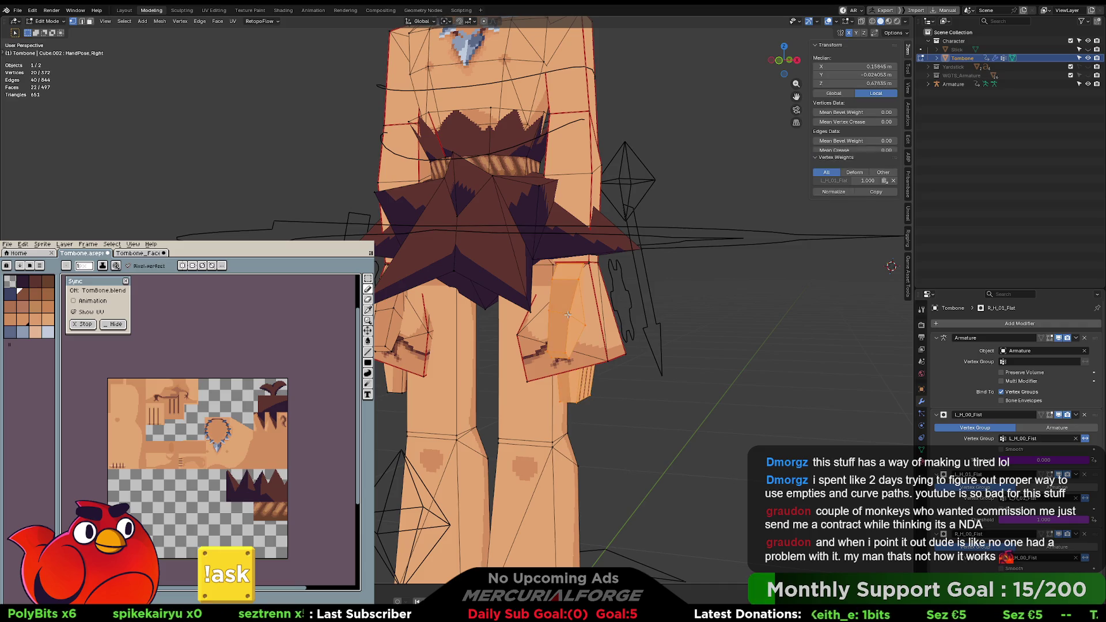
pyautogui.moveTo(568, 314); pyautogui.dragTo(667, 340, button='middle')
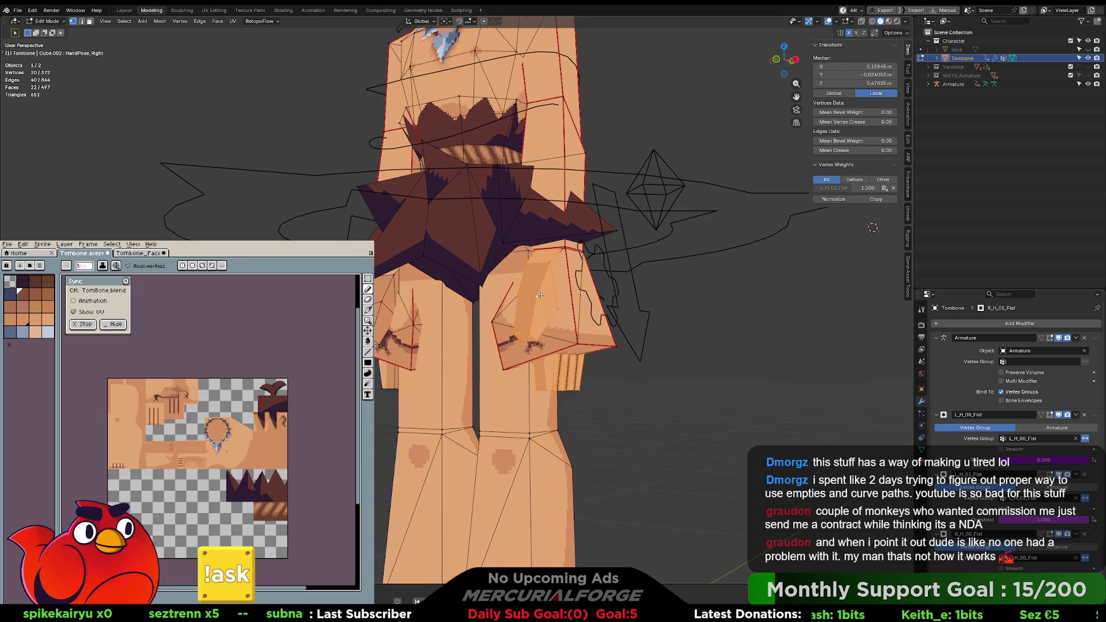
pyautogui.click(921, 450)
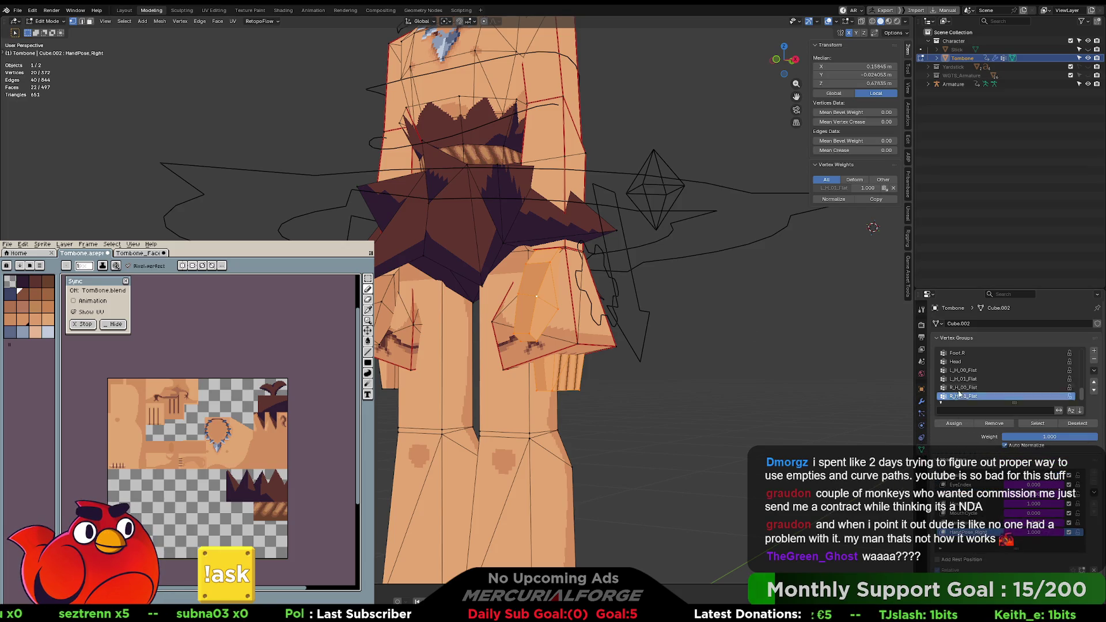
pyautogui.moveTo(1014, 403); pyautogui.dragTo(1008, 558)
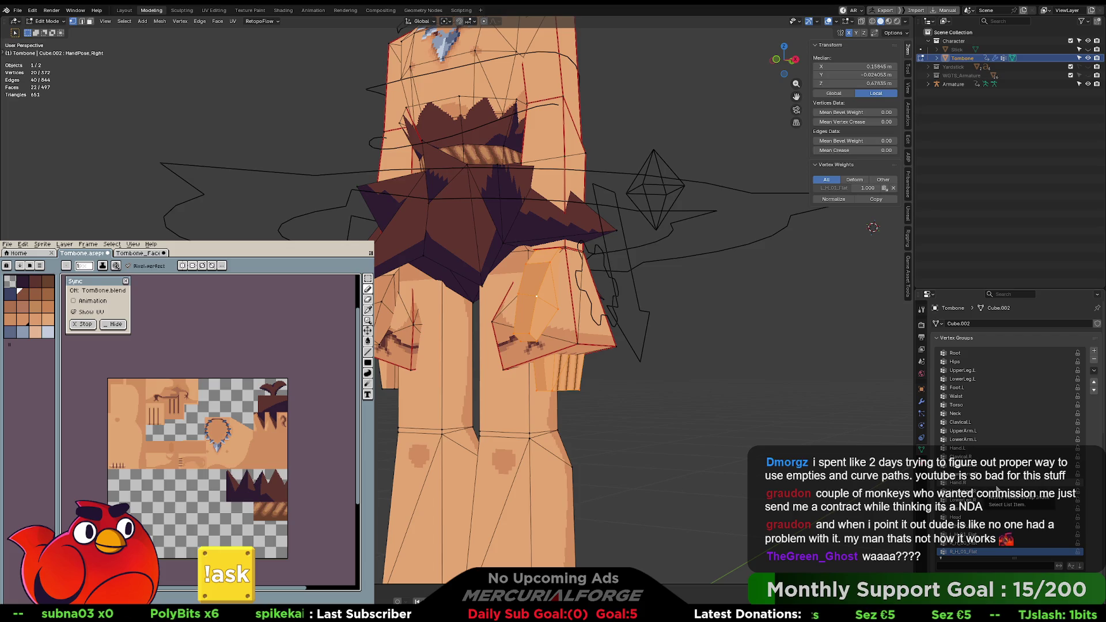
pyautogui.click(970, 448)
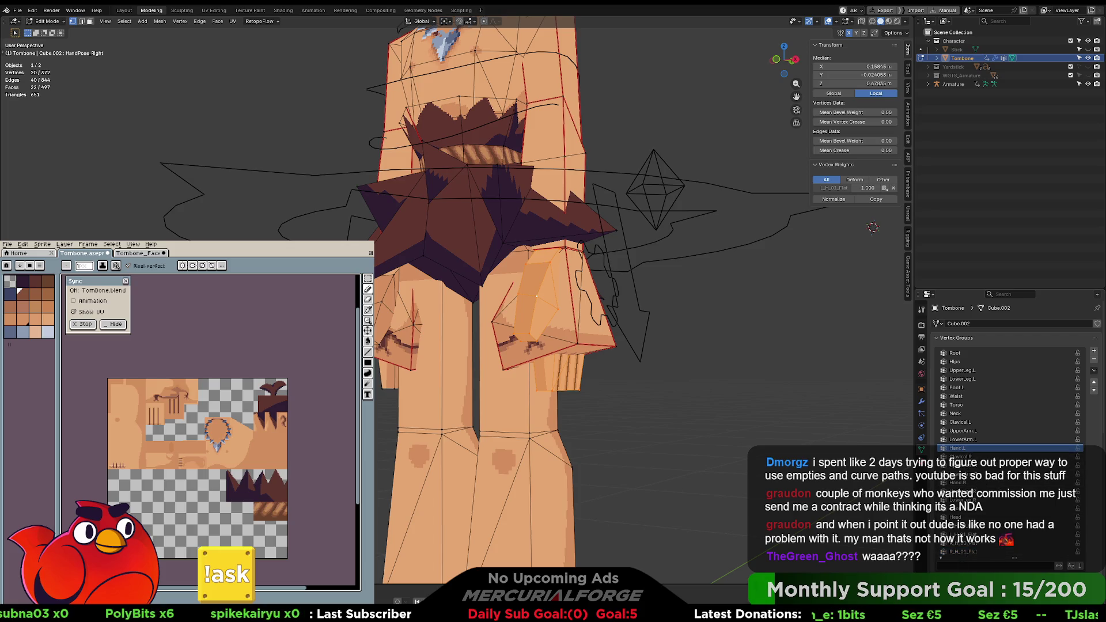
pyautogui.click(956, 579)
# Step: Select the mirrored hand piece with Hand.R active, then exit Edit Mode and reselect the armature
pyautogui.moveTo(683, 394); pyautogui.dragTo(625, 394, button='middle')
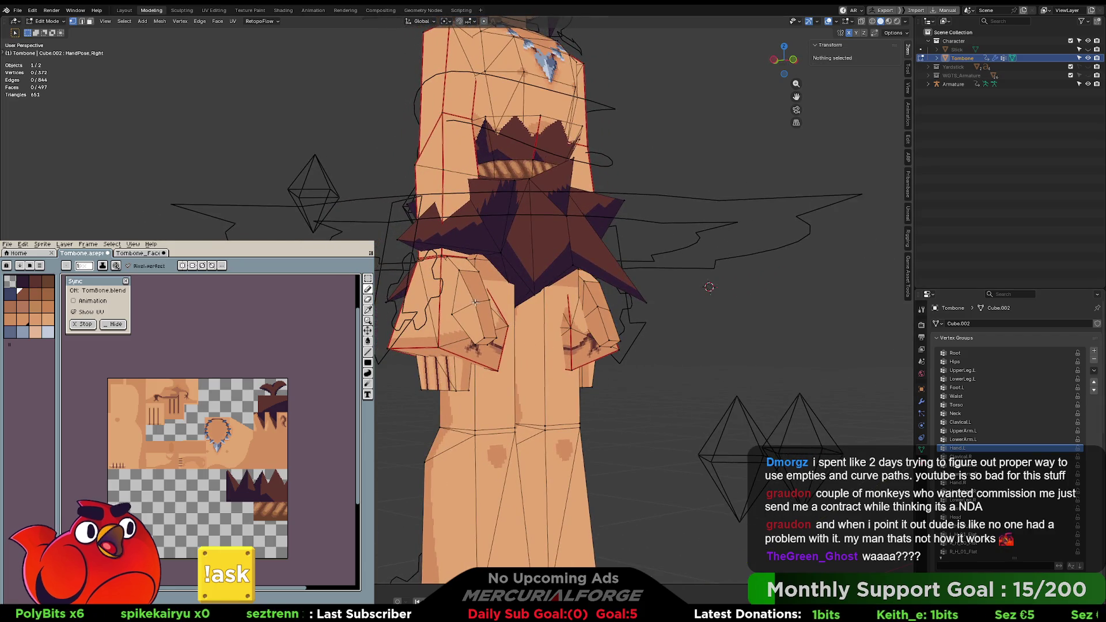
pyautogui.hotkey('ctrl', 'shift', 'm')
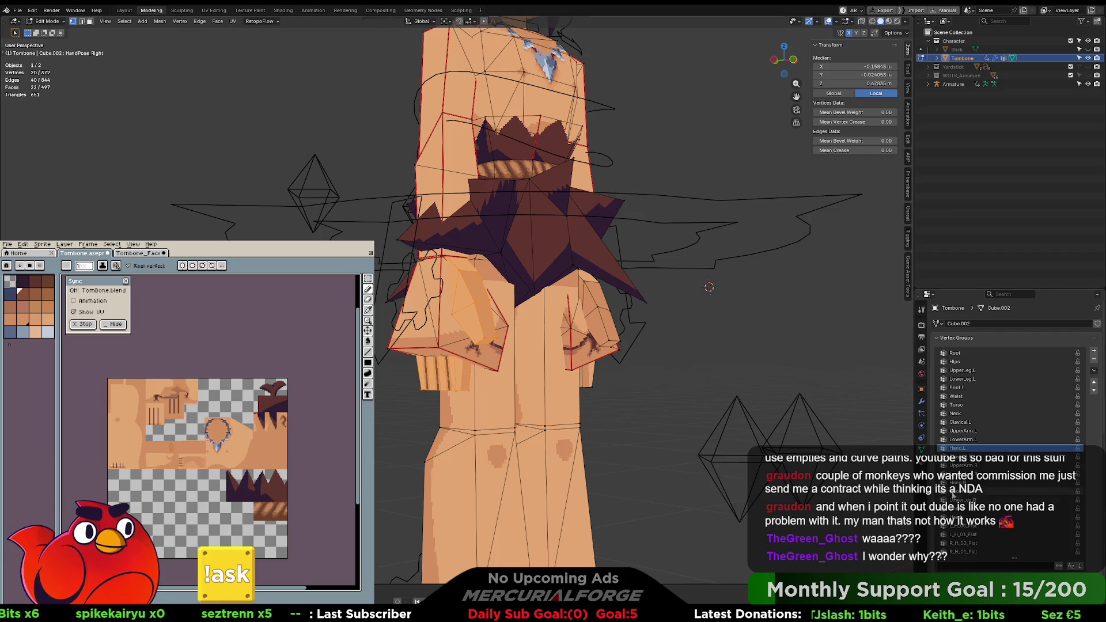
pyautogui.click(959, 482)
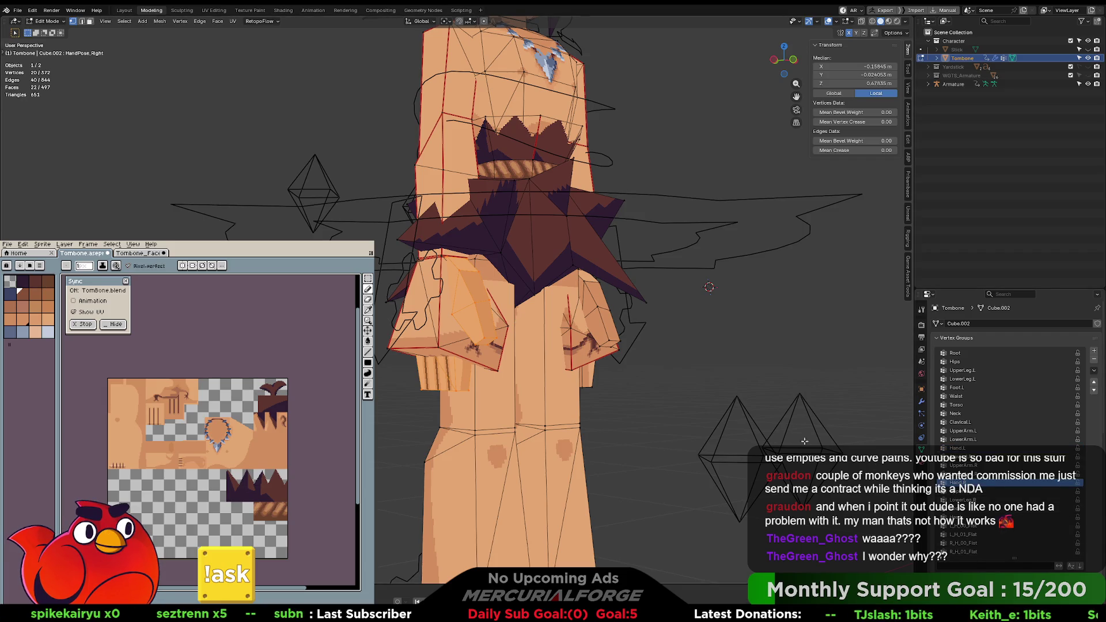
pyautogui.press('Tab')
pyautogui.click(754, 349)
pyautogui.moveTo(758, 348)
pyautogui.mouseDown(button='middle')
pyautogui.moveTo(741, 357)
pyautogui.moveTo(680, 349)
pyautogui.moveTo(611, 395)
pyautogui.moveTo(575, 395)
pyautogui.mouseUp(button='middle')
pyautogui.click(549, 395)
pyautogui.hotkey('ctrl', 'Tab')
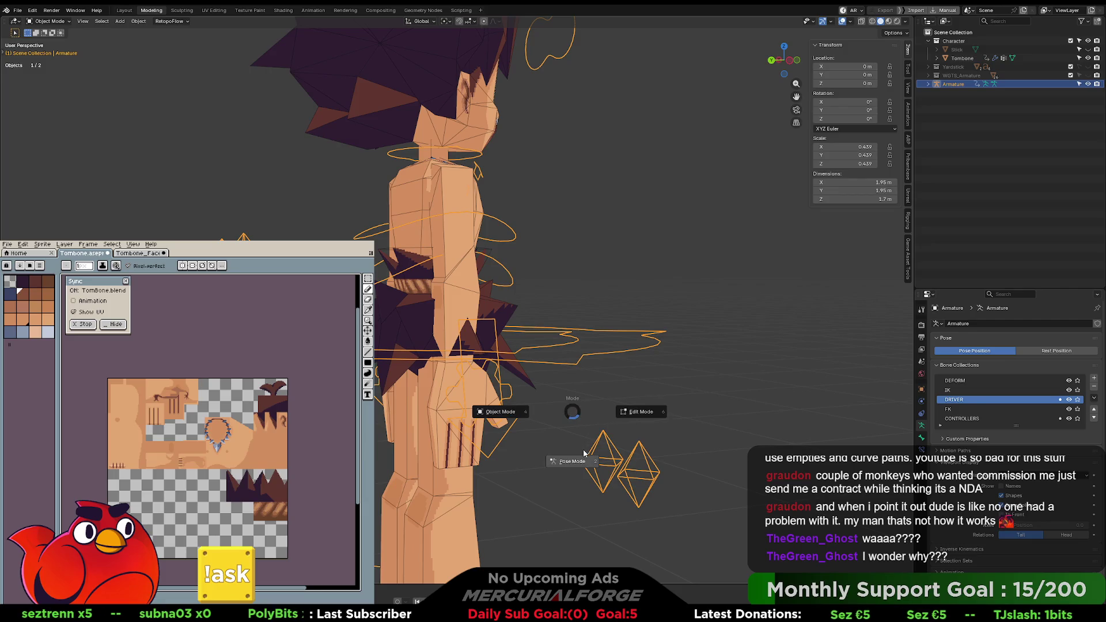
# Step: In Pose Mode, raise the right arm IK control and rotate the hand outward
pyautogui.click(583, 453)
pyautogui.click(502, 447)
pyautogui.press('g')
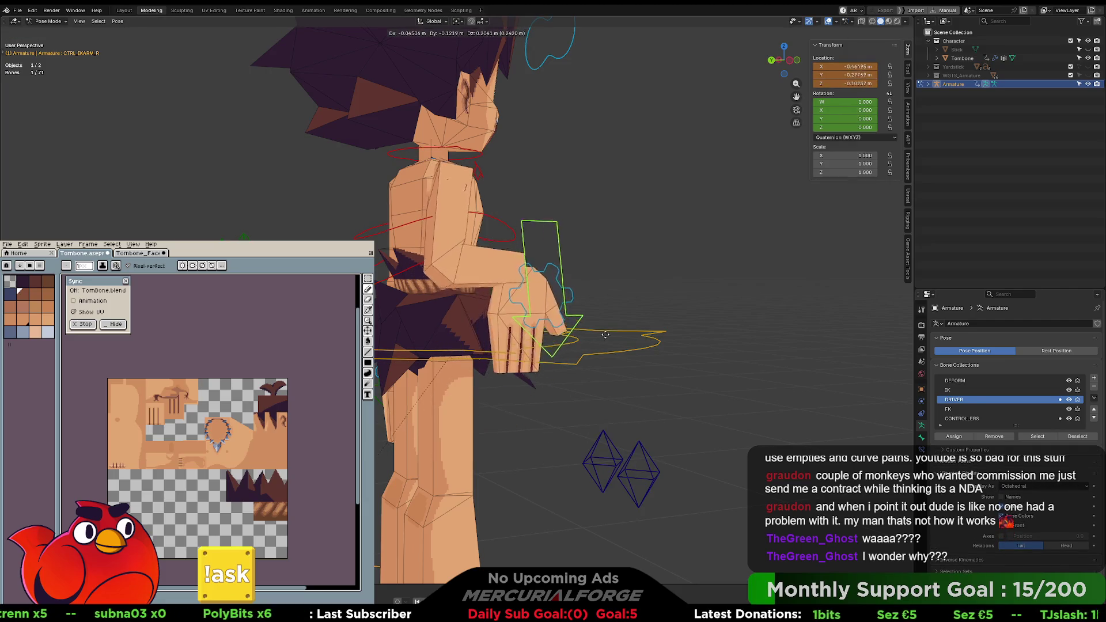
pyautogui.click(684, 275)
pyautogui.moveTo(744, 295); pyautogui.dragTo(679, 270, button='middle')
pyautogui.press('r')
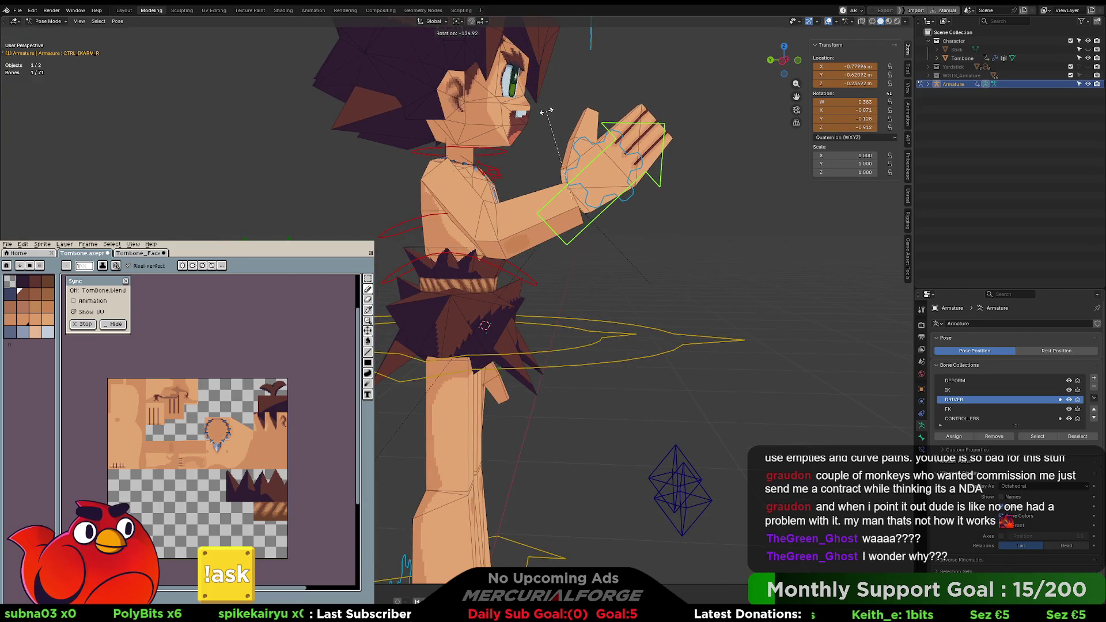
pyautogui.click(564, 113)
pyautogui.moveTo(610, 173); pyautogui.dragTo(552, 182, button='middle')
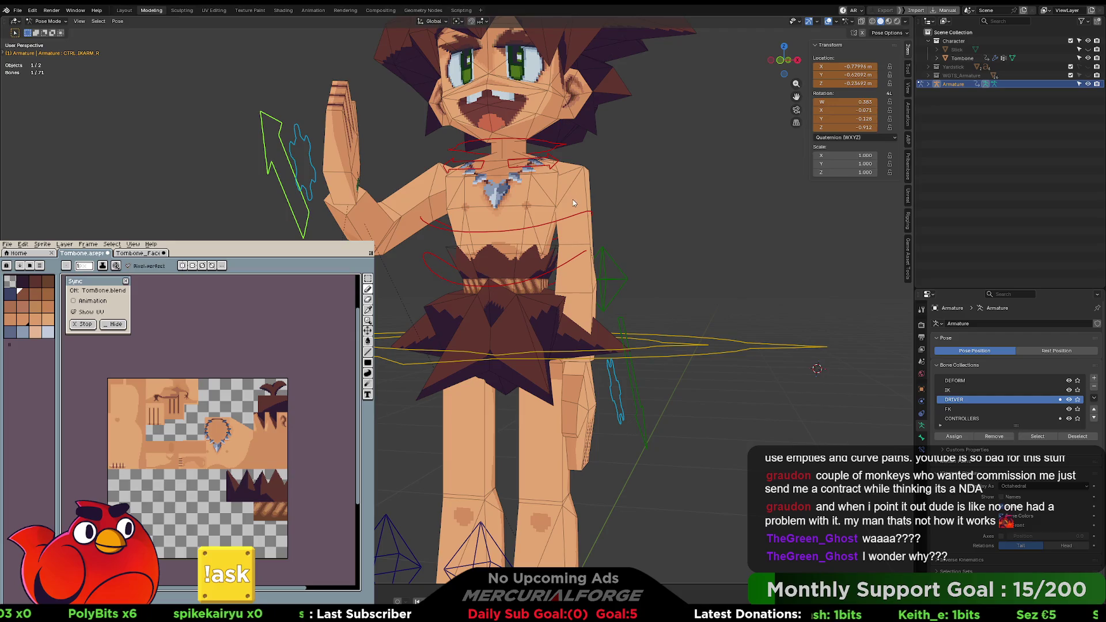
pyautogui.press('r')
pyautogui.press('r')
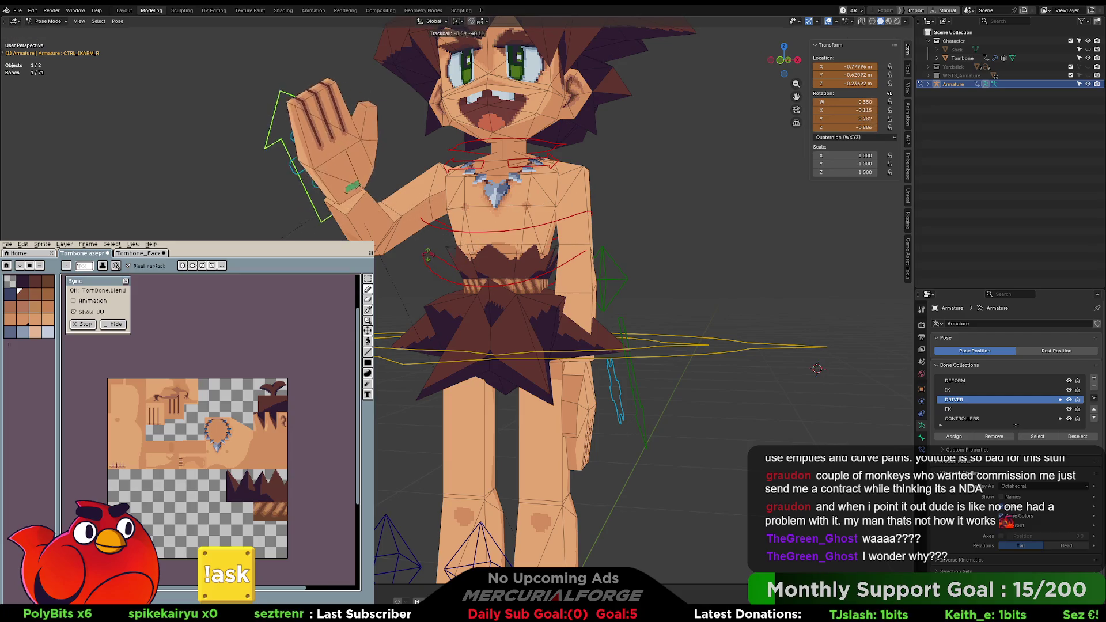
pyautogui.click(651, 193)
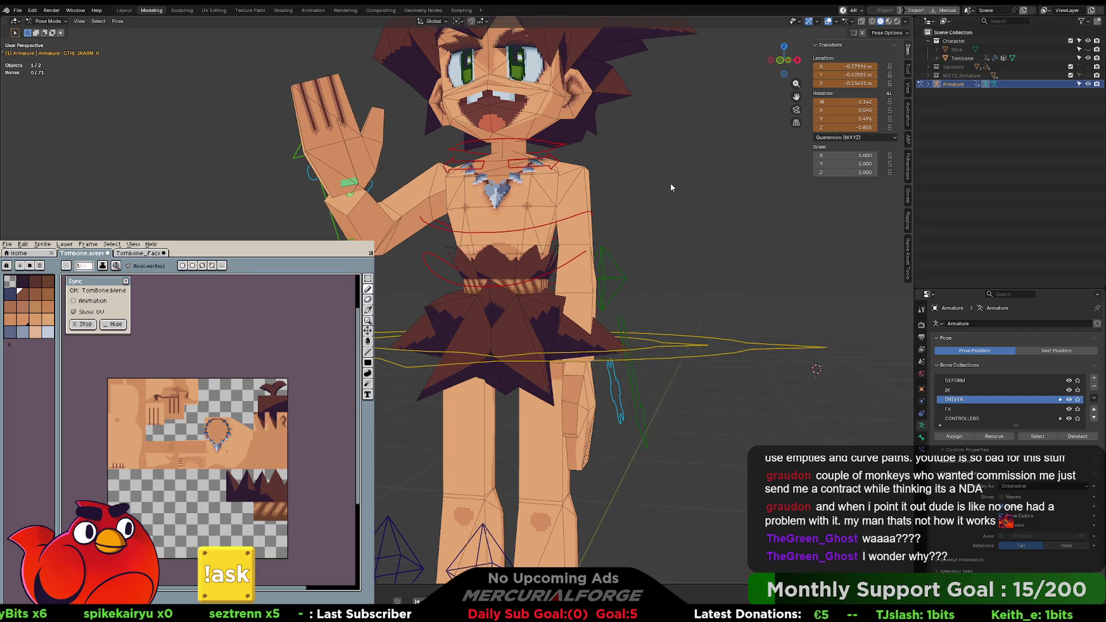
pyautogui.scroll(-5, 686, 191)
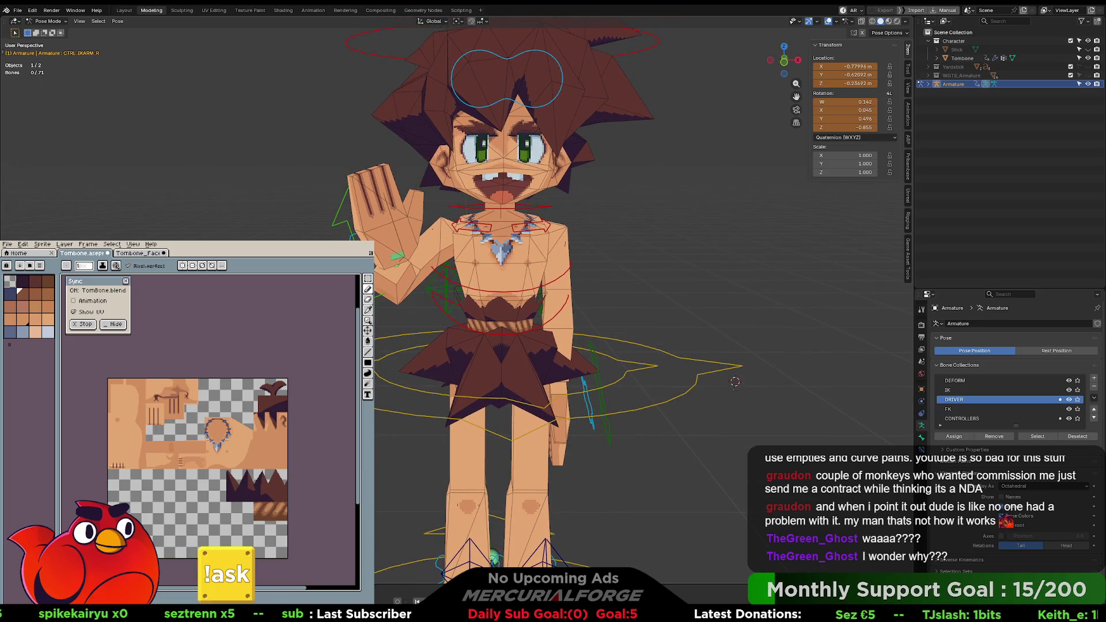
# Step: Move the right arm IK control further up overhead, adjusting it from the side
pyautogui.press('g')
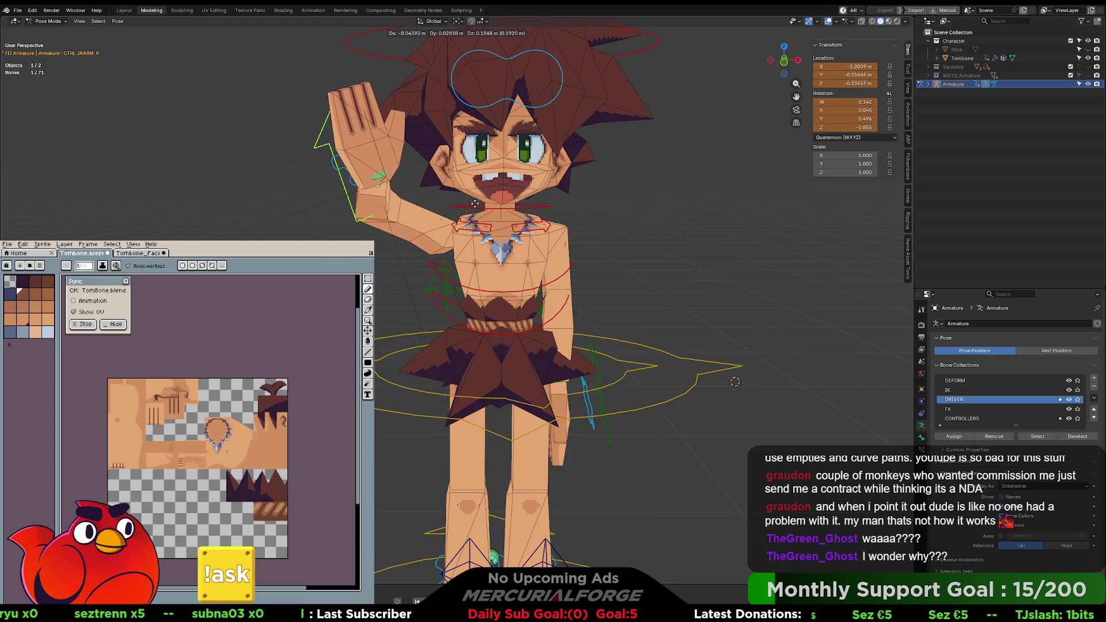
pyautogui.click(460, 167)
pyautogui.moveTo(460, 167); pyautogui.dragTo(473, 167, button='middle')
pyautogui.press('g')
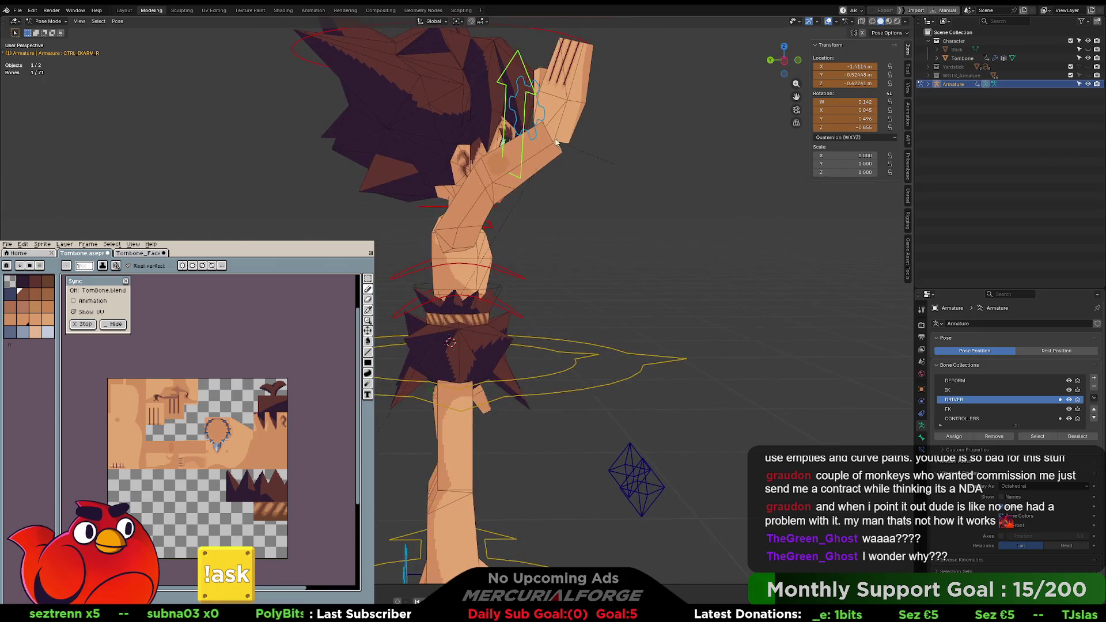
pyautogui.click(519, 87)
pyautogui.moveTo(515, 92)
pyautogui.mouseDown(button='middle')
pyautogui.moveTo(499, 108)
pyautogui.moveTo(570, 120)
pyautogui.mouseUp(button='middle')
pyautogui.scroll(-3, 570, 120)
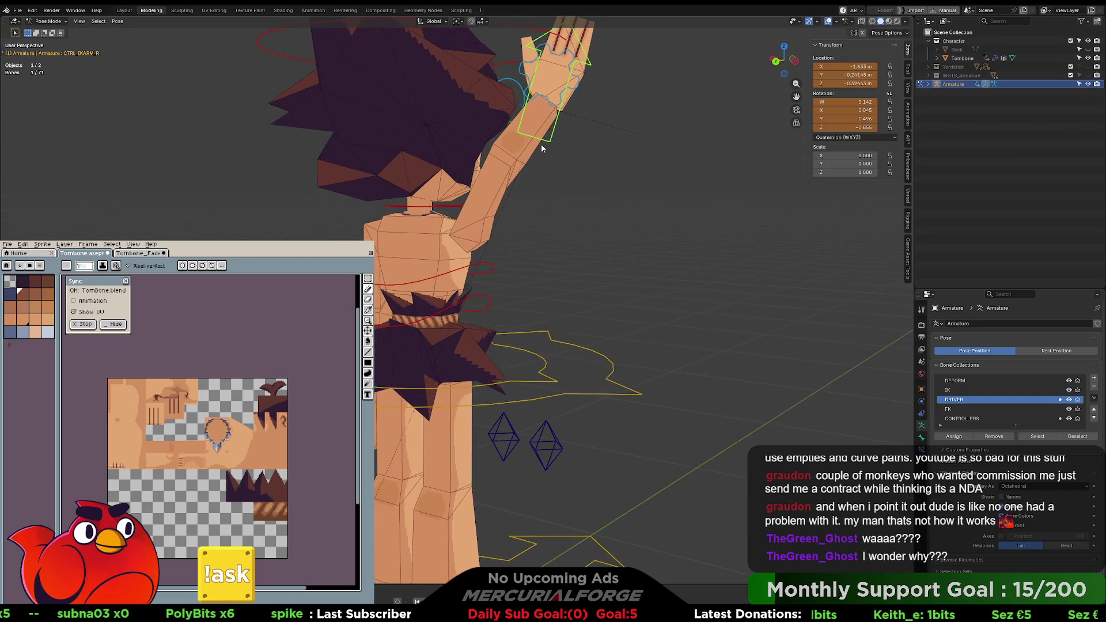
pyautogui.moveTo(541, 248); pyautogui.dragTo(524, 250, button='middle')
# Step: Move the right elbow pole target to reposition the elbow
pyautogui.click(406, 326)
pyautogui.press('g')
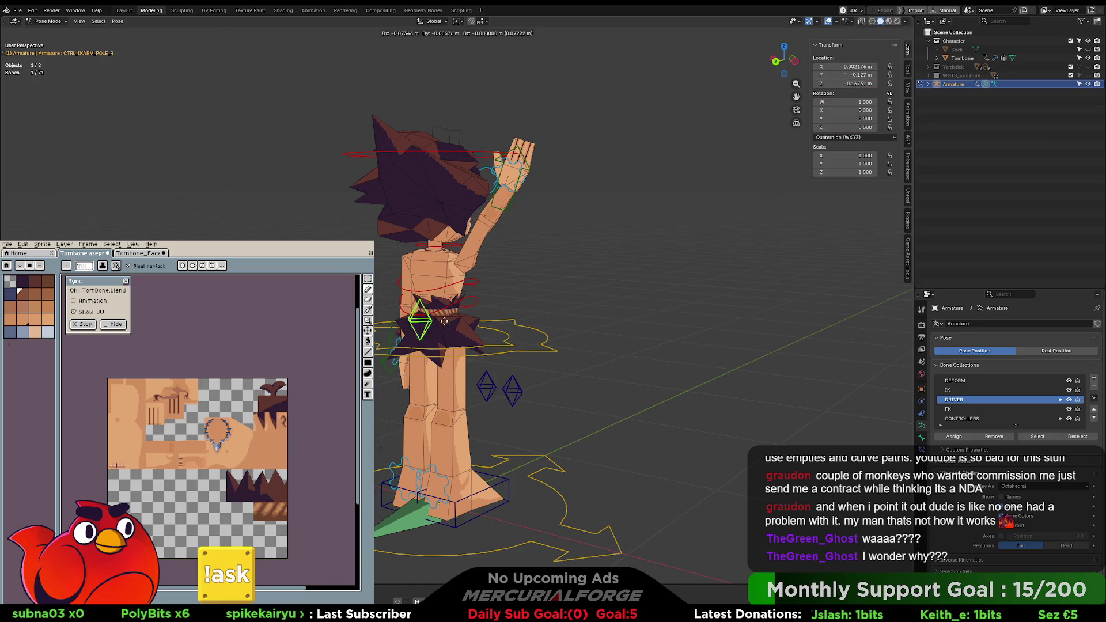
pyautogui.click(603, 303)
pyautogui.moveTo(658, 279); pyautogui.dragTo(499, 270, button='middle')
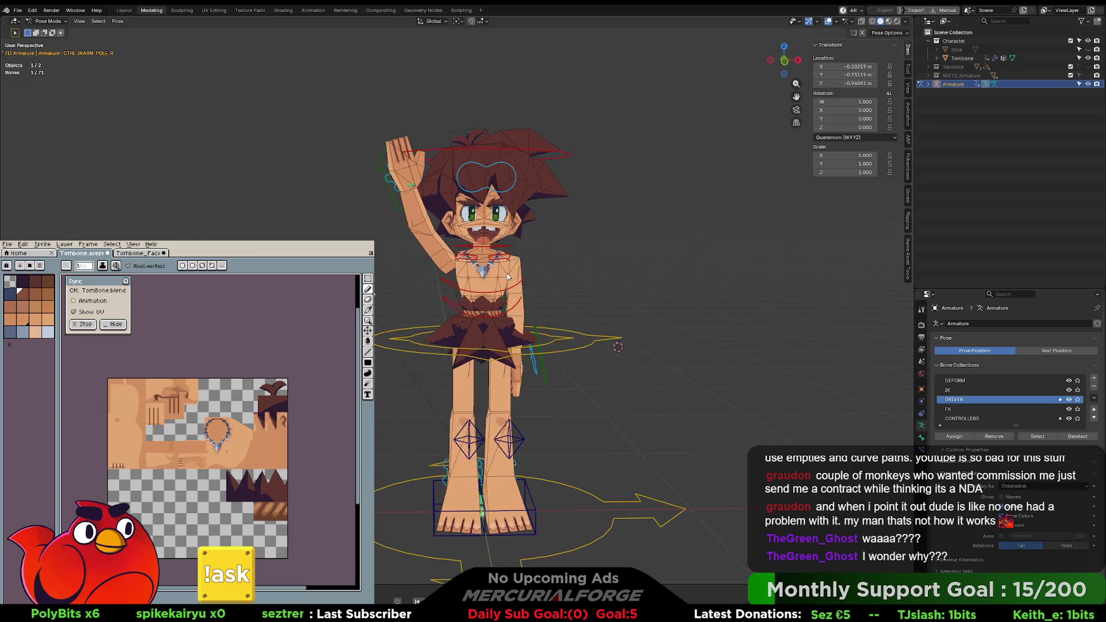
pyautogui.scroll(2, 505, 265)
pyautogui.moveTo(529, 257); pyautogui.dragTo(463, 275, button='middle')
# Step: Rotate the DRV_Clavical.R bone and shift the raised right hand control
pyautogui.click(492, 278)
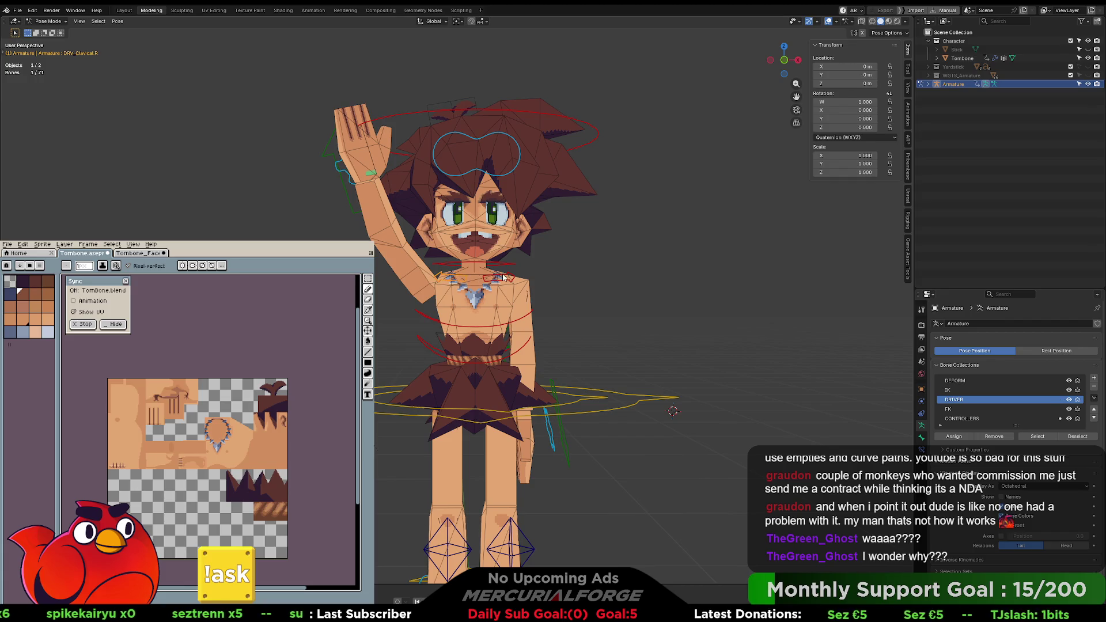
pyautogui.press('r')
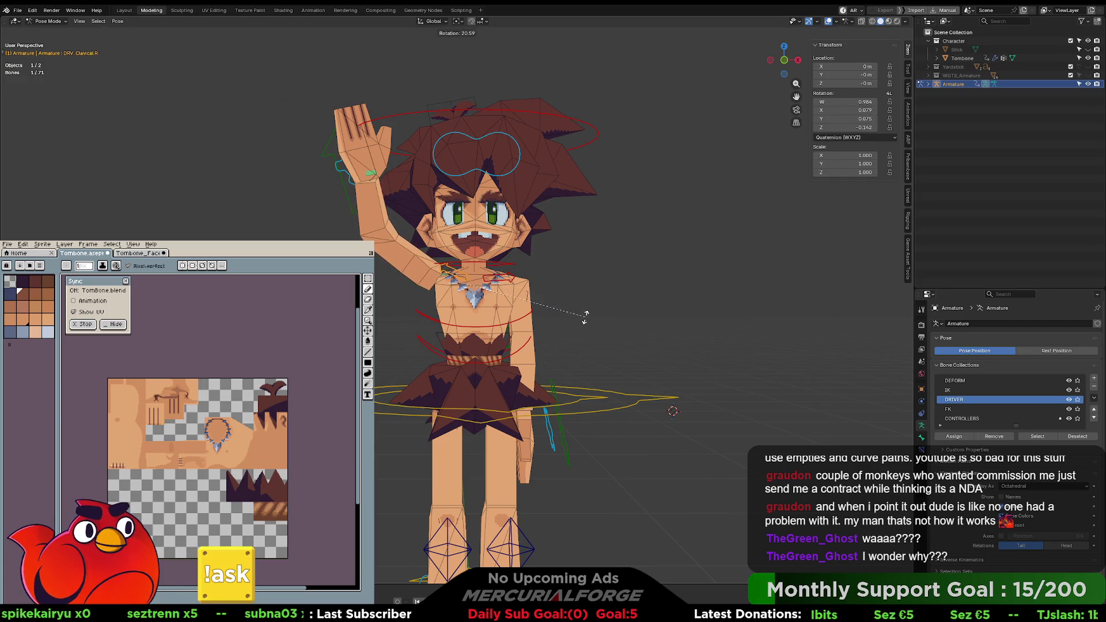
pyautogui.click(589, 311)
pyautogui.click(327, 155)
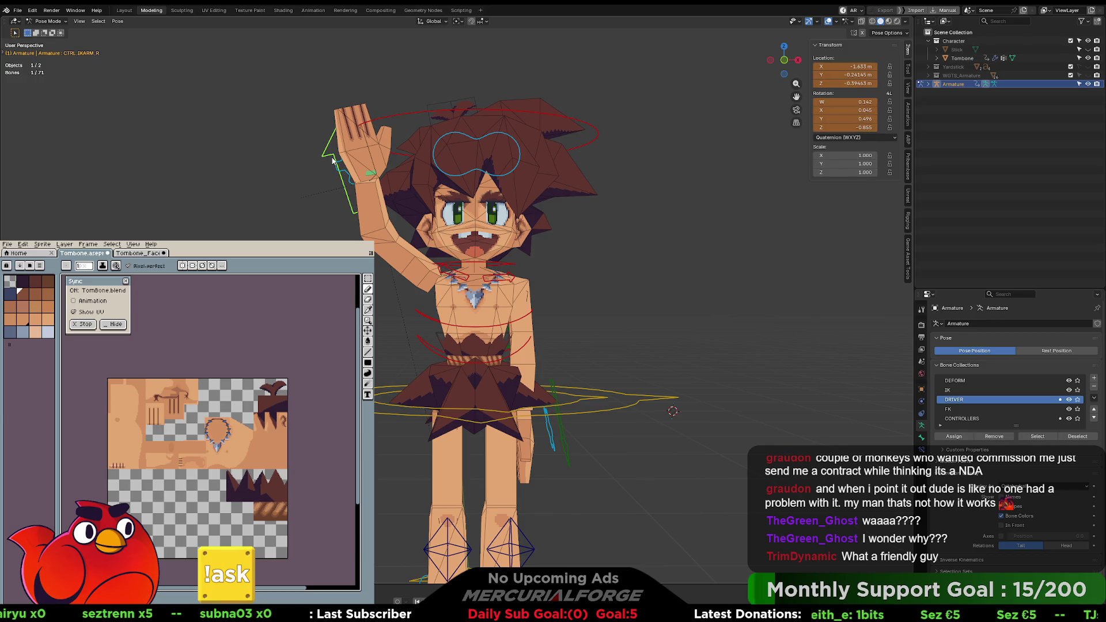
pyautogui.press('g')
pyautogui.click(336, 143)
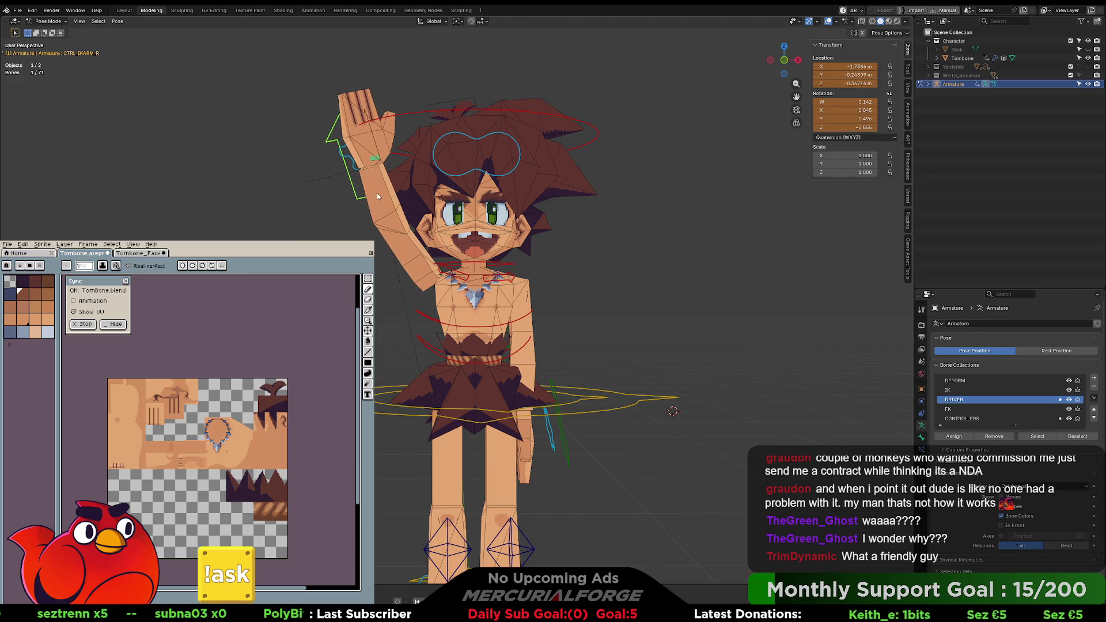
# Step: Rotate the right clavicle further and reposition the raised hand again
pyautogui.click(451, 279)
pyautogui.press('r')
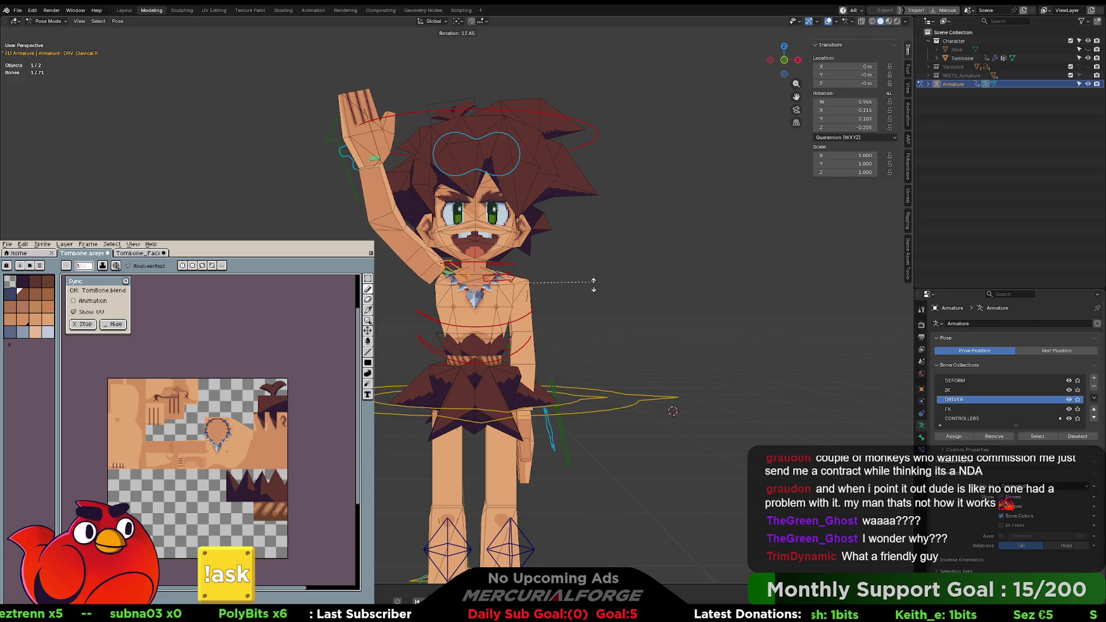
pyautogui.click(382, 147)
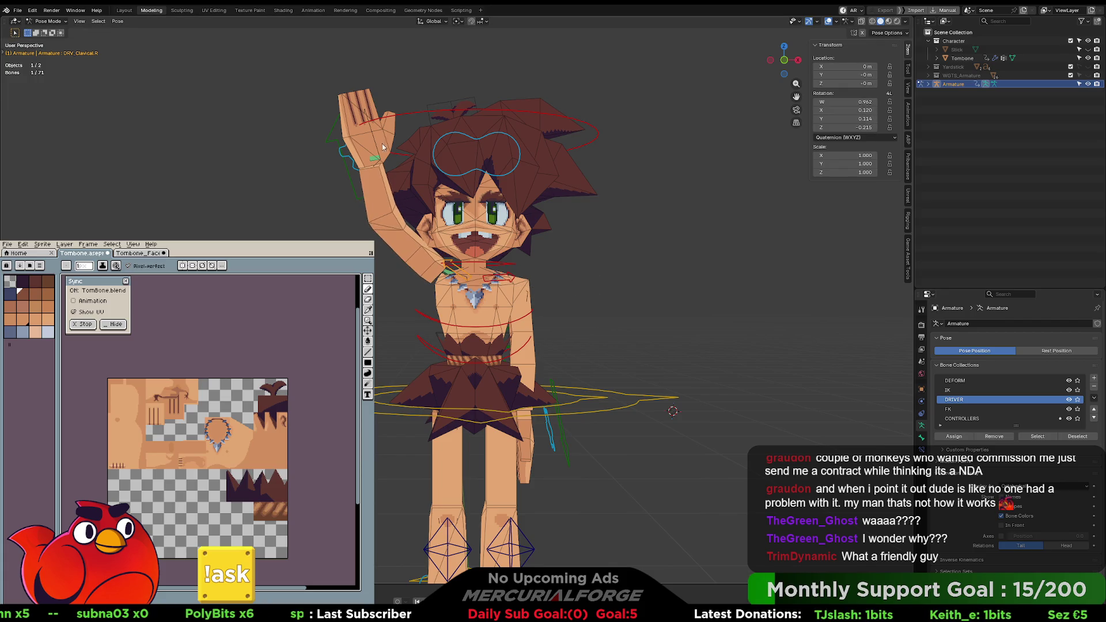
pyautogui.click(340, 163)
pyautogui.press('g')
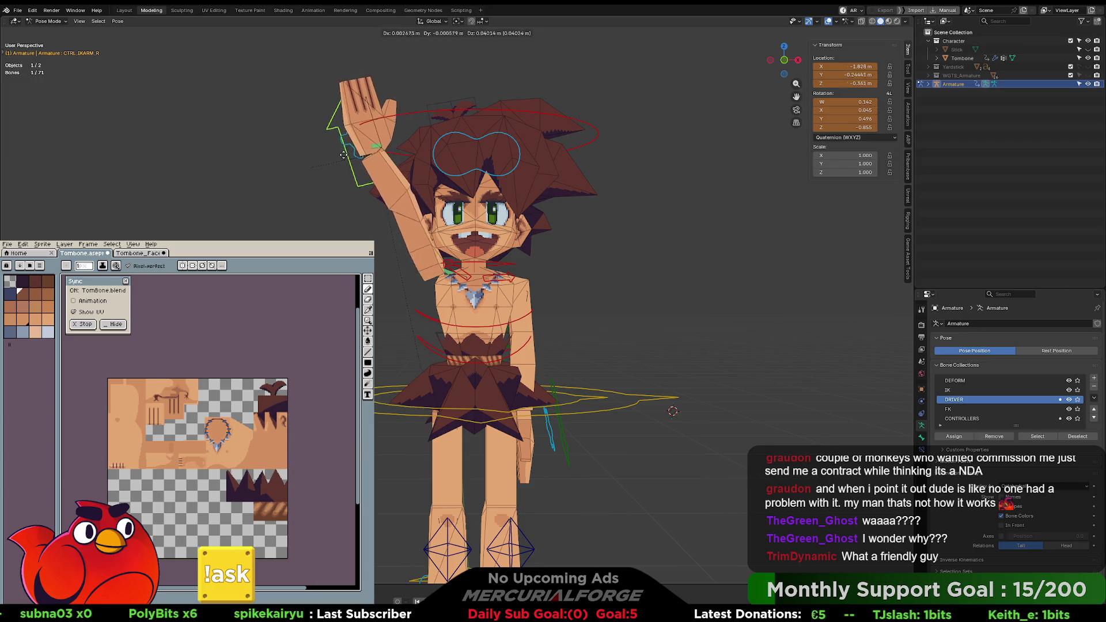
pyautogui.click(344, 161)
# Step: Rotate the right clavicle to lower the shoulder, then deselect all bones
pyautogui.moveTo(345, 161)
pyautogui.mouseDown(button='middle')
pyautogui.moveTo(362, 178)
pyautogui.moveTo(521, 171)
pyautogui.mouseUp(button='middle')
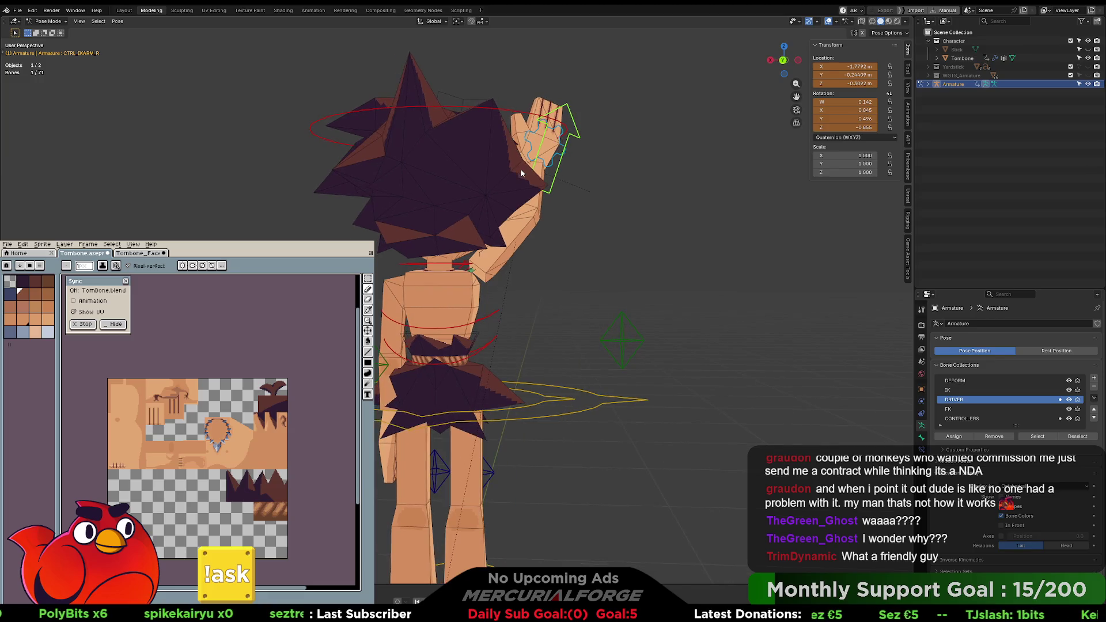
pyautogui.click(467, 269)
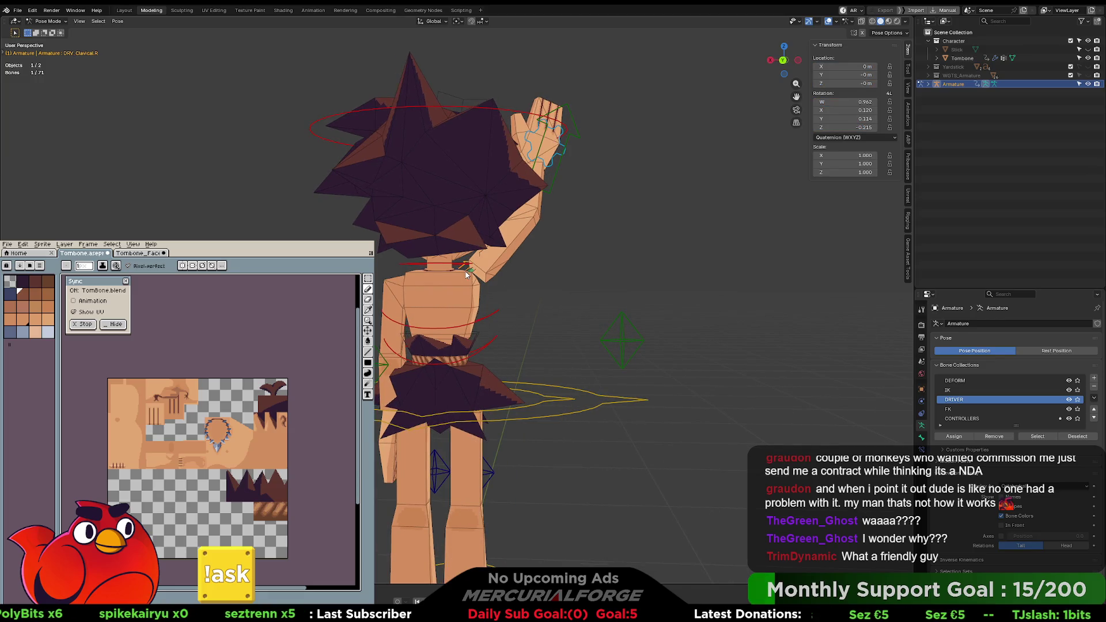
pyautogui.press('r')
pyautogui.click(467, 282)
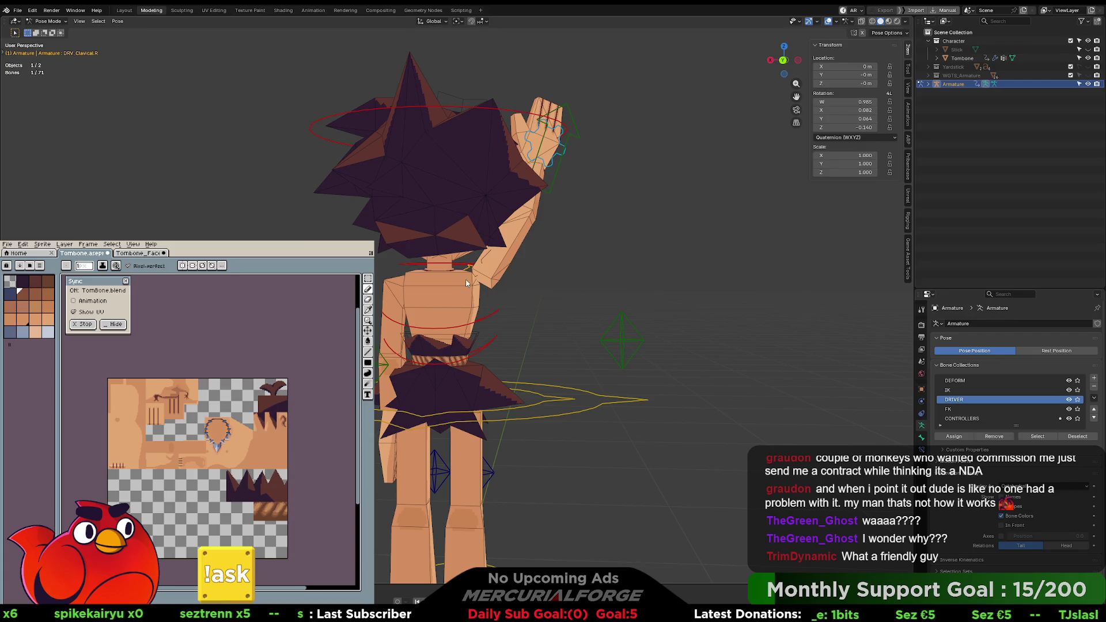
pyautogui.click(565, 280)
# Step: Hide overlays, snap to the front view, and switch shading from wireframe to Material Preview
pyautogui.hotkey('shift', 'alt', 'z')
pyautogui.scroll(-3, 661, 224)
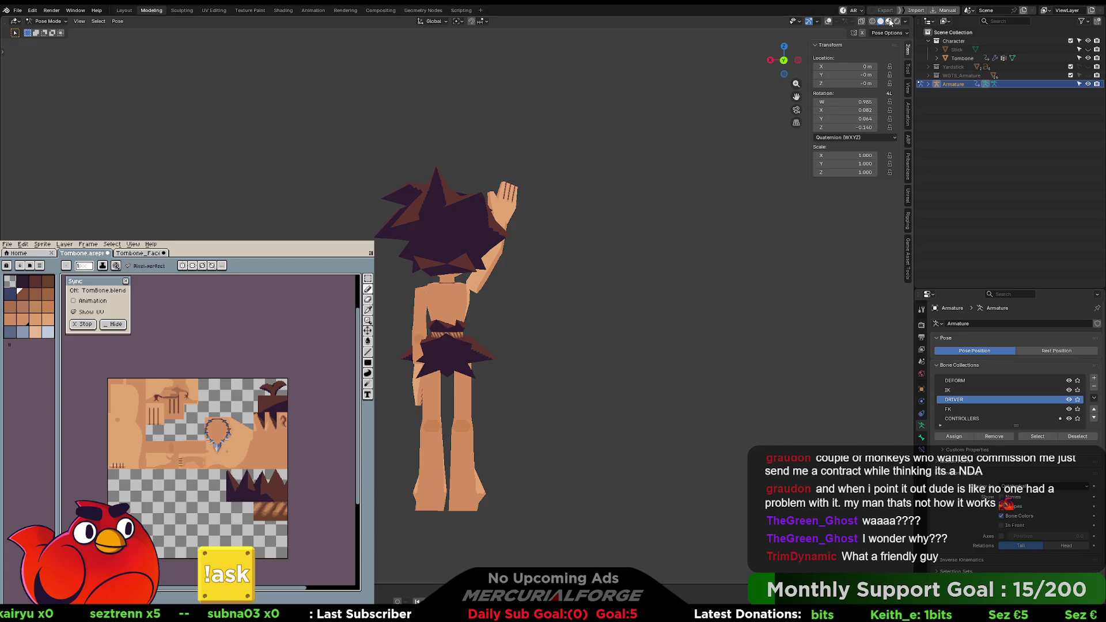
pyautogui.moveTo(550, 266)
pyautogui.mouseDown(button='middle')
pyautogui.moveTo(571, 285)
pyautogui.moveTo(759, 286)
pyautogui.mouseUp(button='middle')
pyautogui.scroll(2, 583, 292)
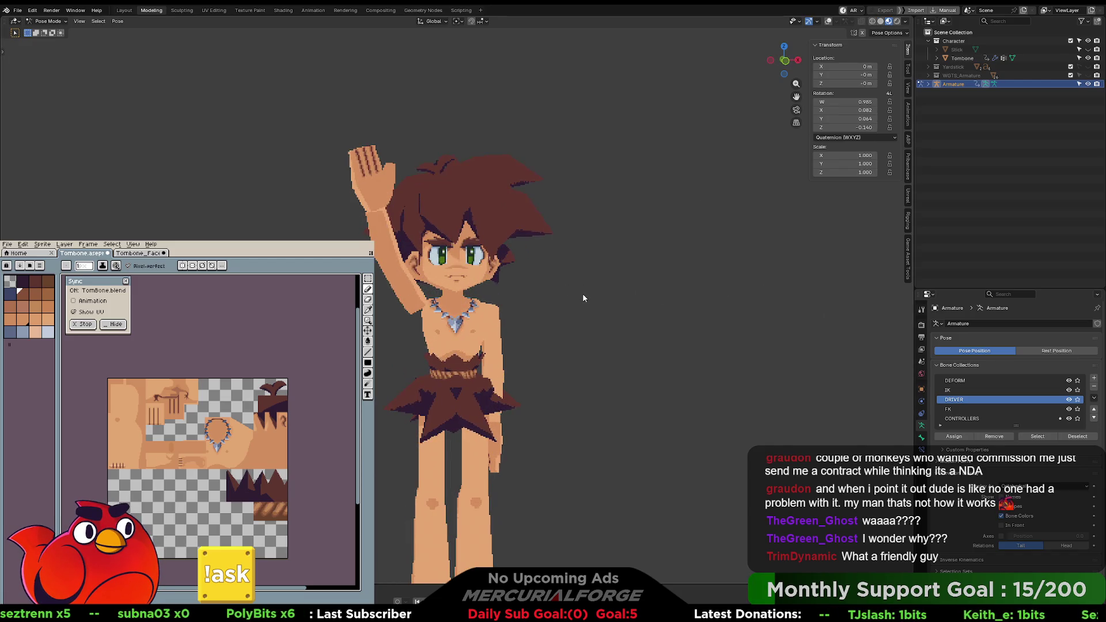
pyautogui.press('KP_1')
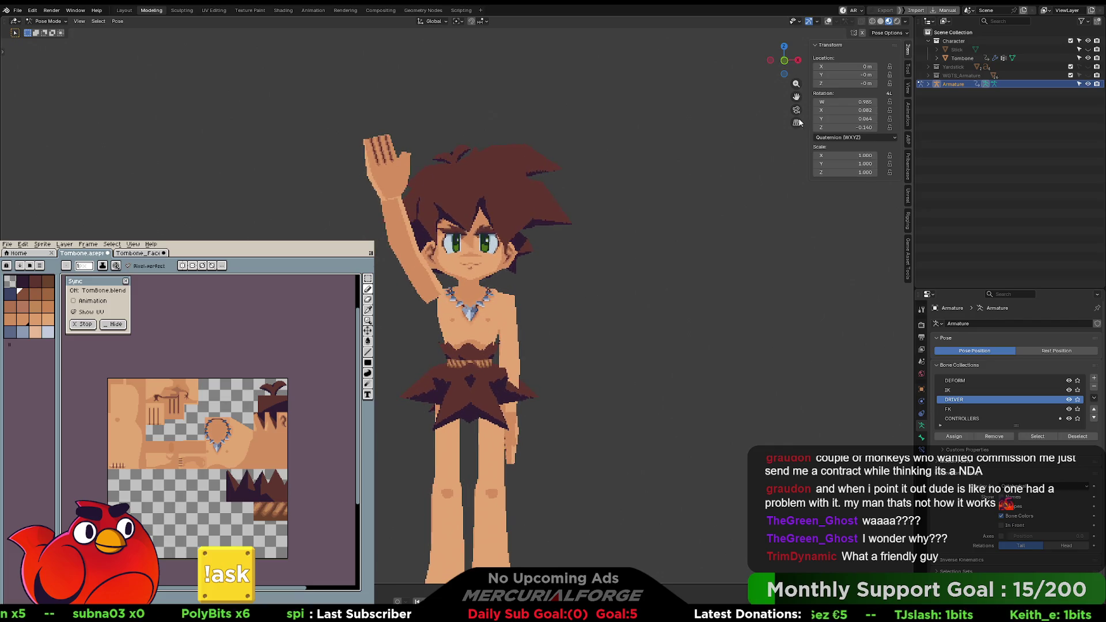
pyautogui.click(873, 22)
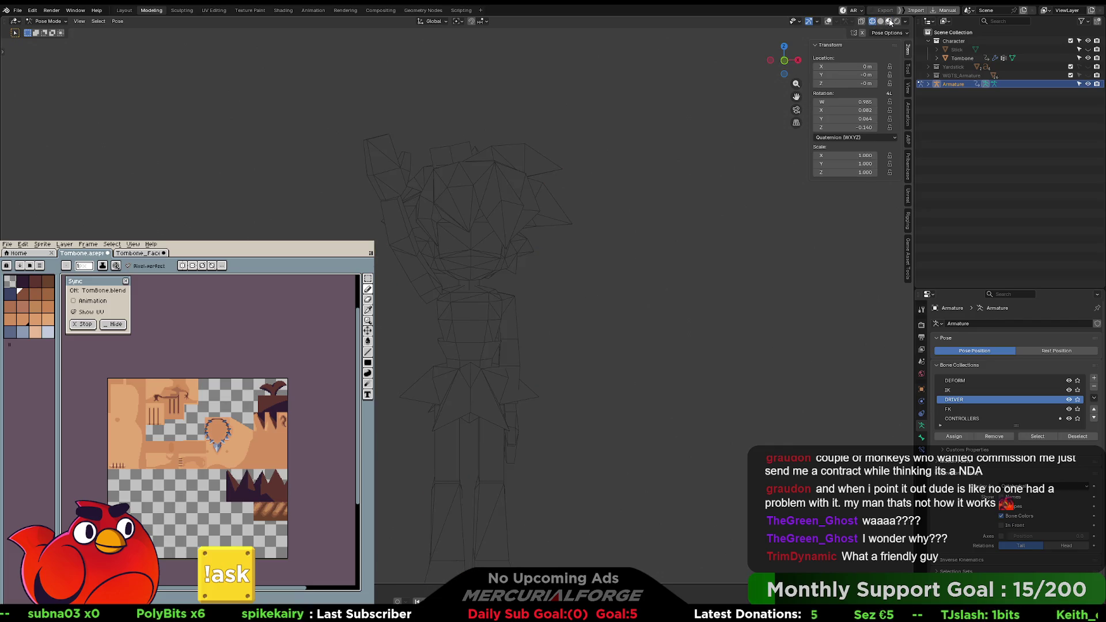
pyautogui.click(888, 22)
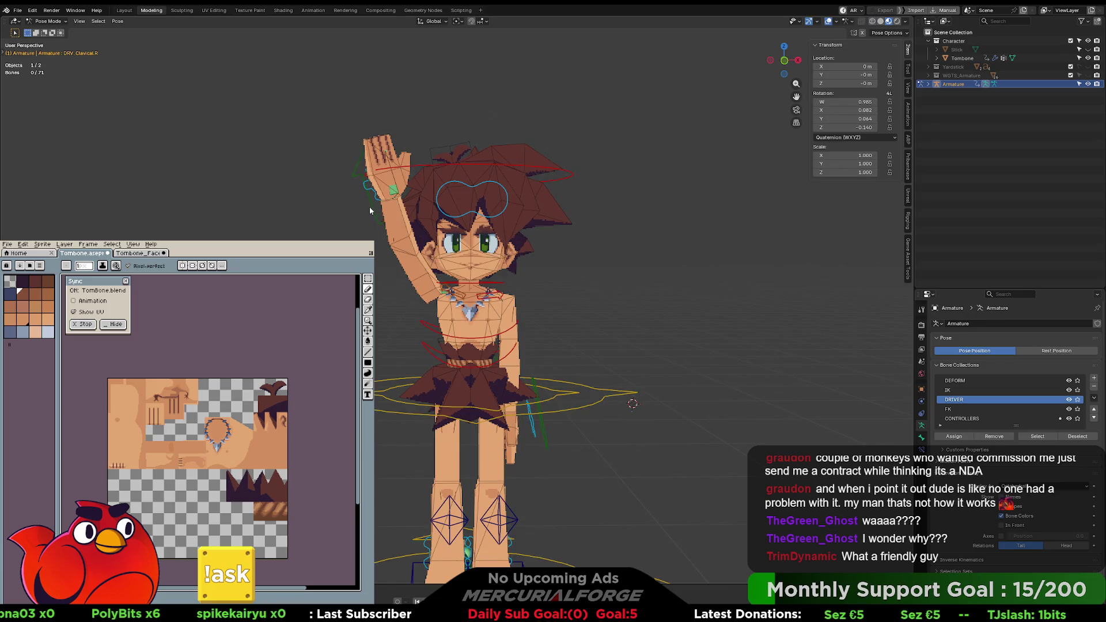
# Step: Reset the right hand controller's location and rotation
pyautogui.click(372, 209)
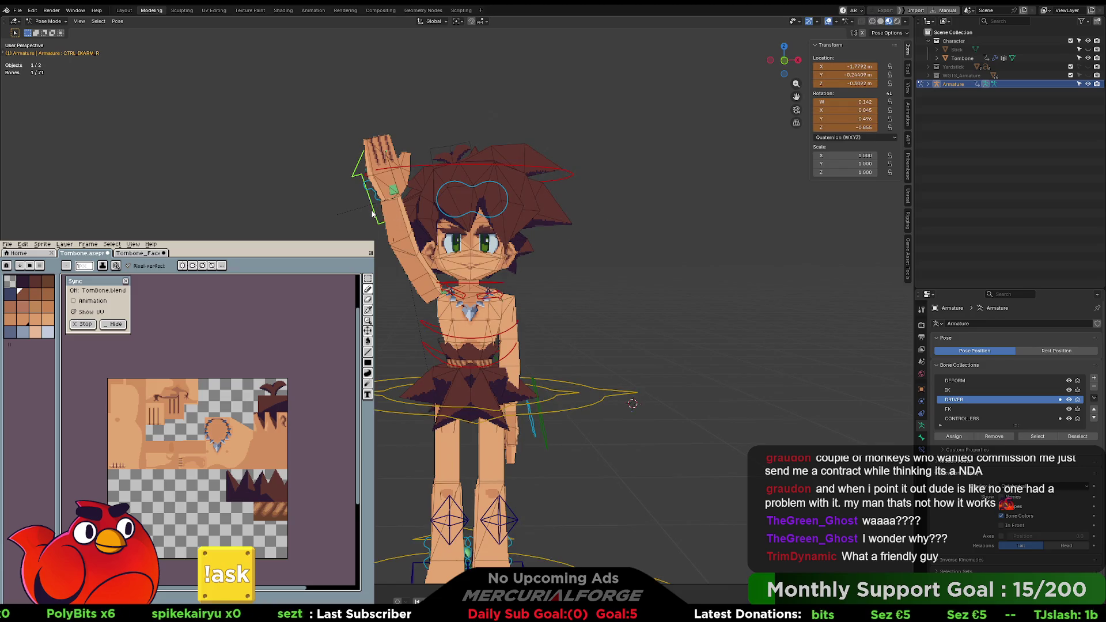
pyautogui.hotkey('alt', 'g')
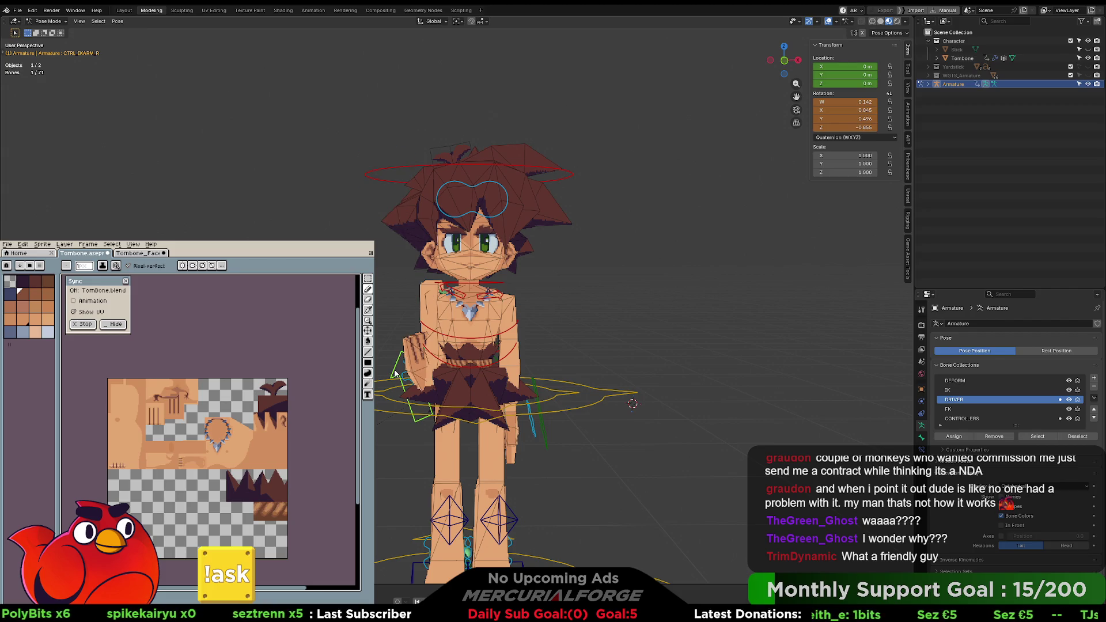
pyautogui.hotkey('alt', 'r')
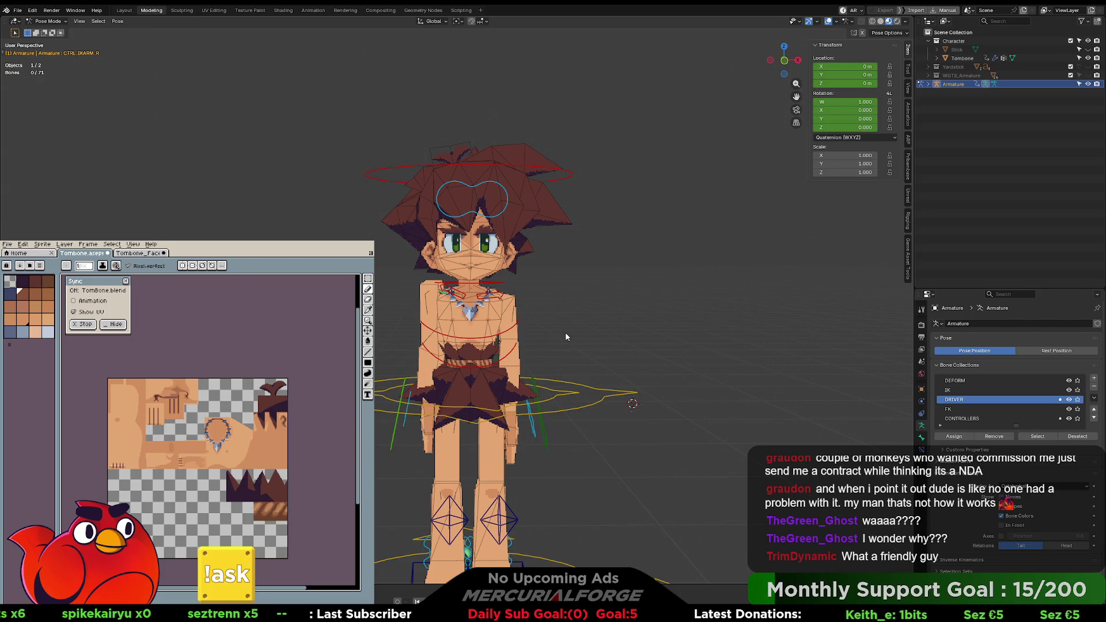
pyautogui.keyDown('shift'); pyautogui.moveTo(566, 337); pyautogui.dragTo(576, 265, button='middle'); pyautogui.keyUp('shift')
pyautogui.moveTo(505, 353)
pyautogui.mouseDown(button='middle')
pyautogui.moveTo(535, 317)
pyautogui.moveTo(647, 331)
pyautogui.moveTo(466, 354)
pyautogui.mouseUp(button='middle')
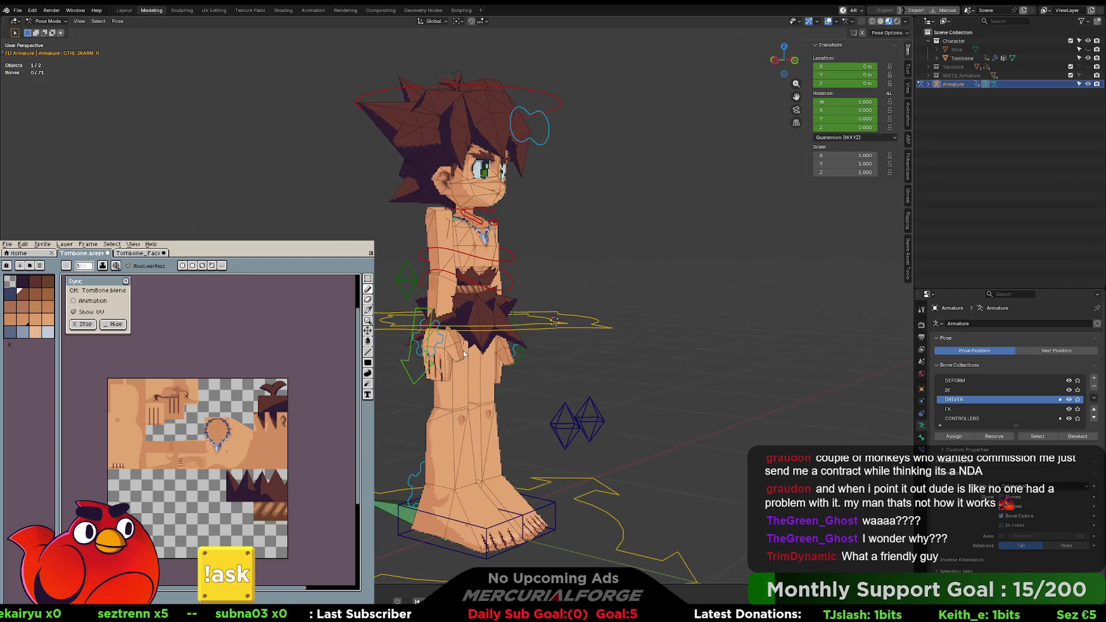
# Step: Clear the DRV_Clavical.R rotation and deselect all bones
pyautogui.click(406, 372)
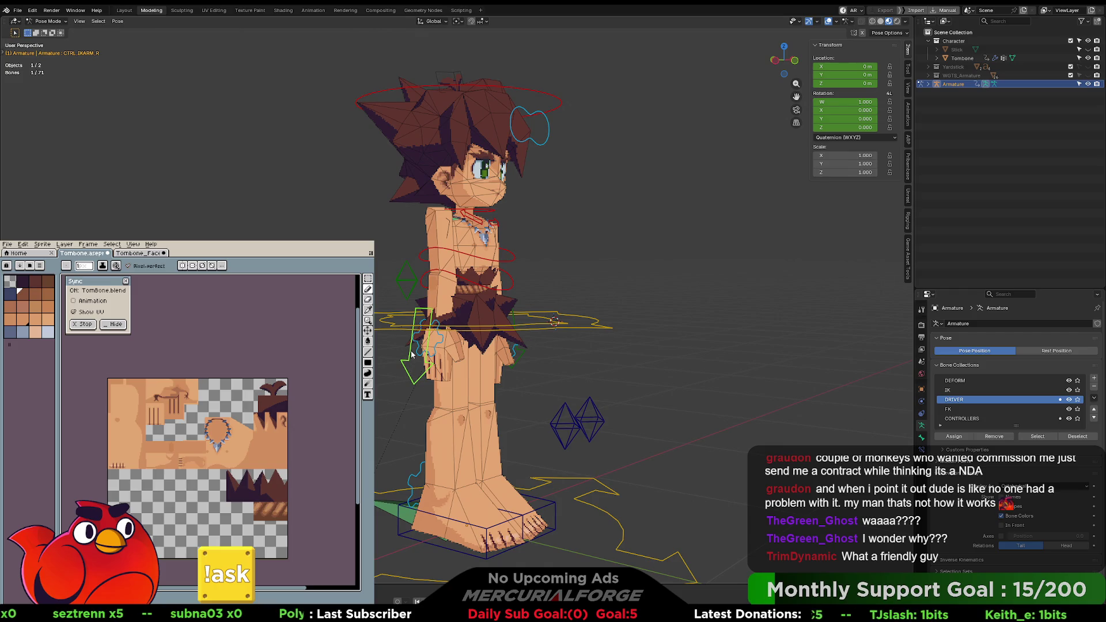
pyautogui.click(521, 353)
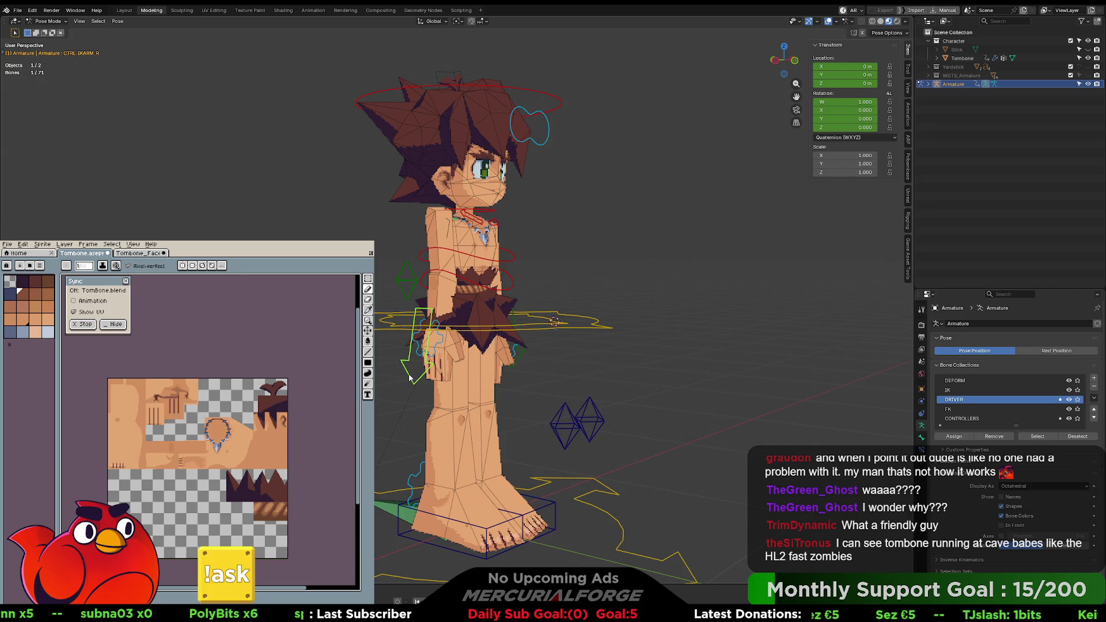
pyautogui.moveTo(409, 377)
pyautogui.mouseDown(button='middle')
pyautogui.moveTo(490, 299)
pyautogui.moveTo(419, 241)
pyautogui.mouseUp(button='middle')
pyautogui.click(478, 210)
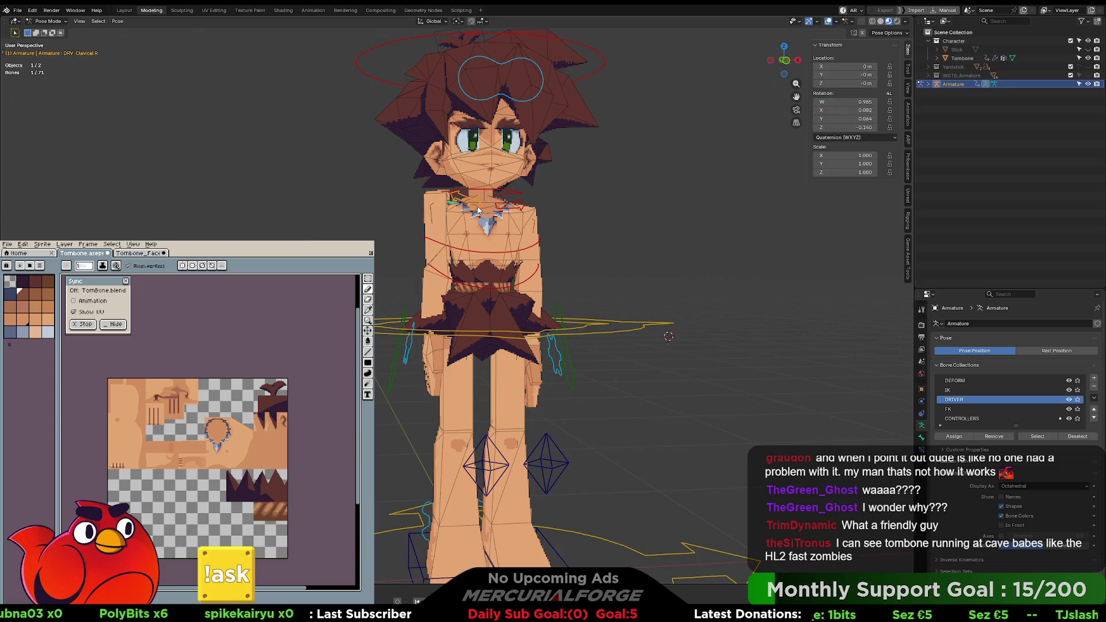
pyautogui.hotkey('alt', 'r')
pyautogui.hotkey('alt', 'a')
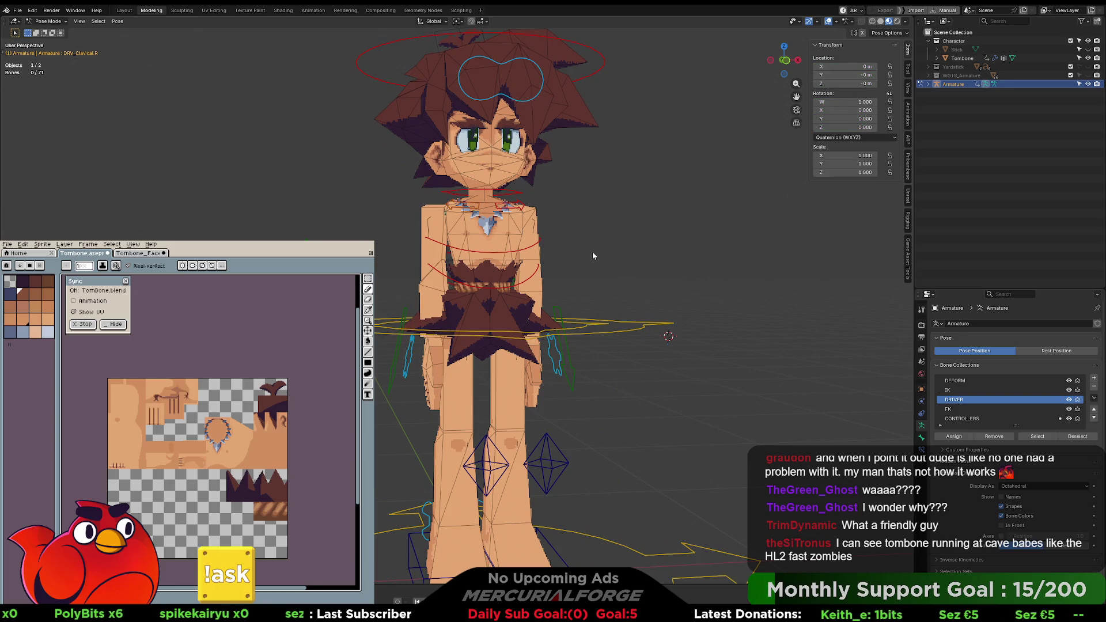
# Step: Lock the location and rotation channels of CTRL_HAND_L and CTRL_HAND_R
pyautogui.click(558, 362)
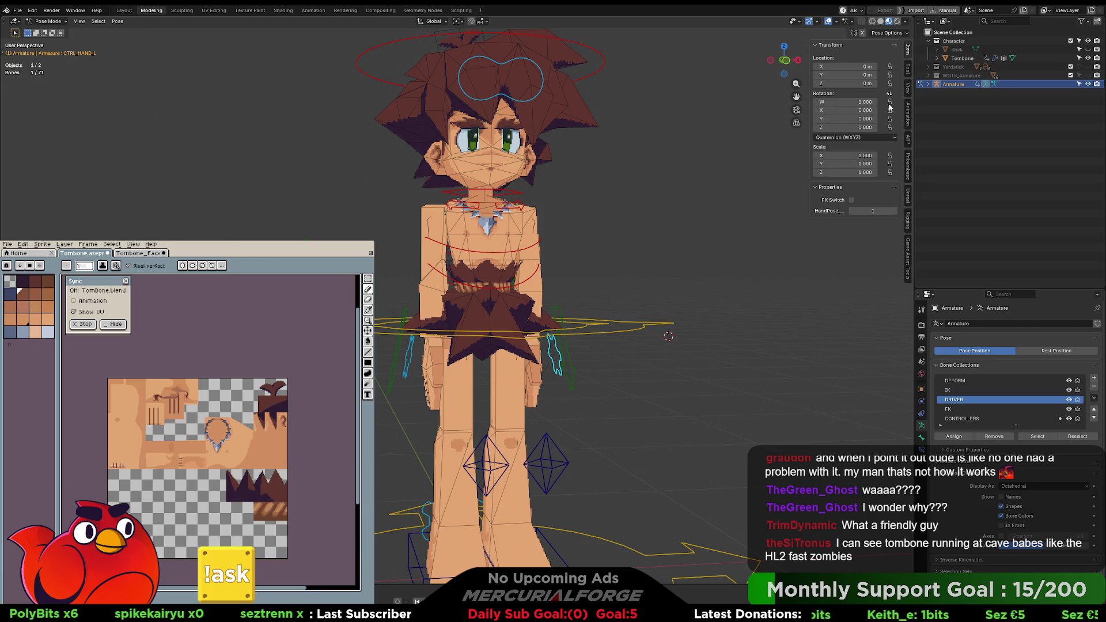
pyautogui.moveTo(889, 66); pyautogui.dragTo(890, 173)
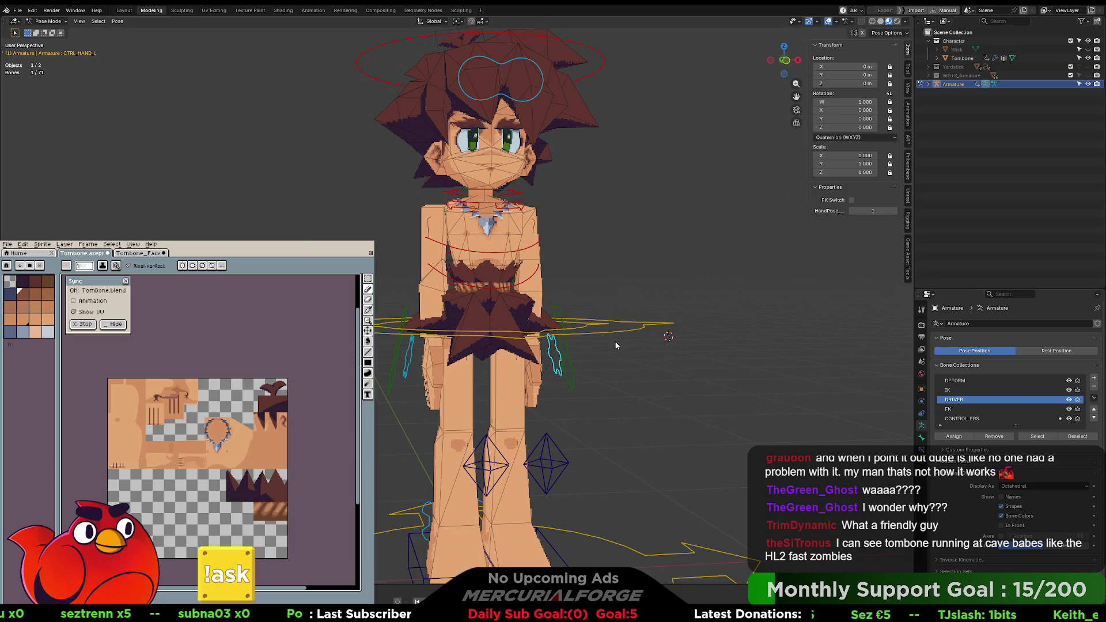
pyautogui.hotkey('ctrl', 'shift', 'm')
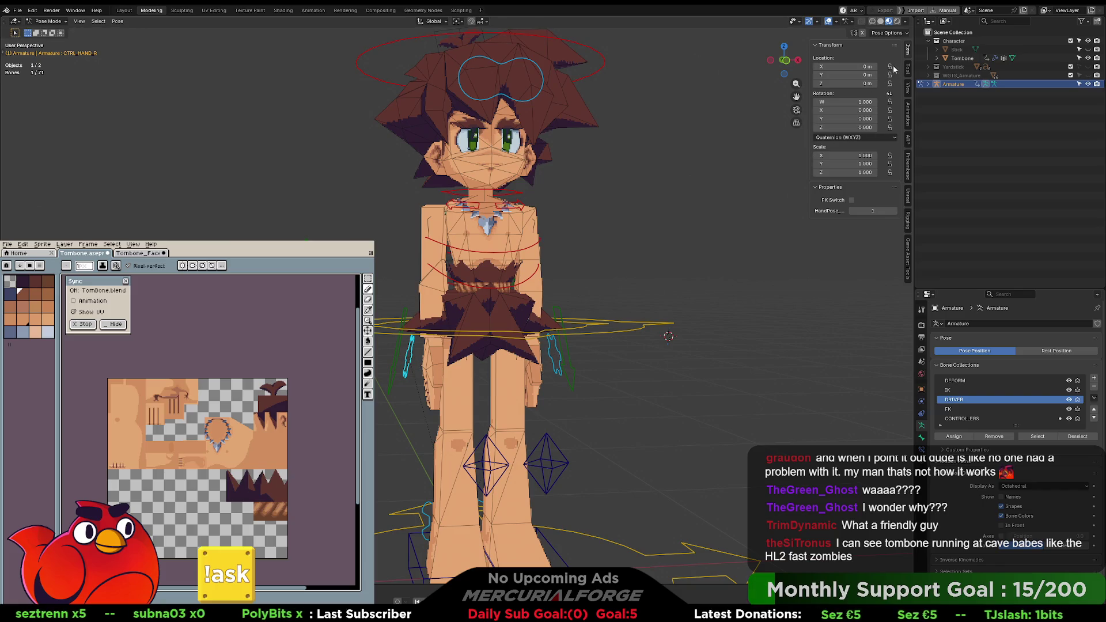
pyautogui.moveTo(889, 66); pyautogui.dragTo(890, 173)
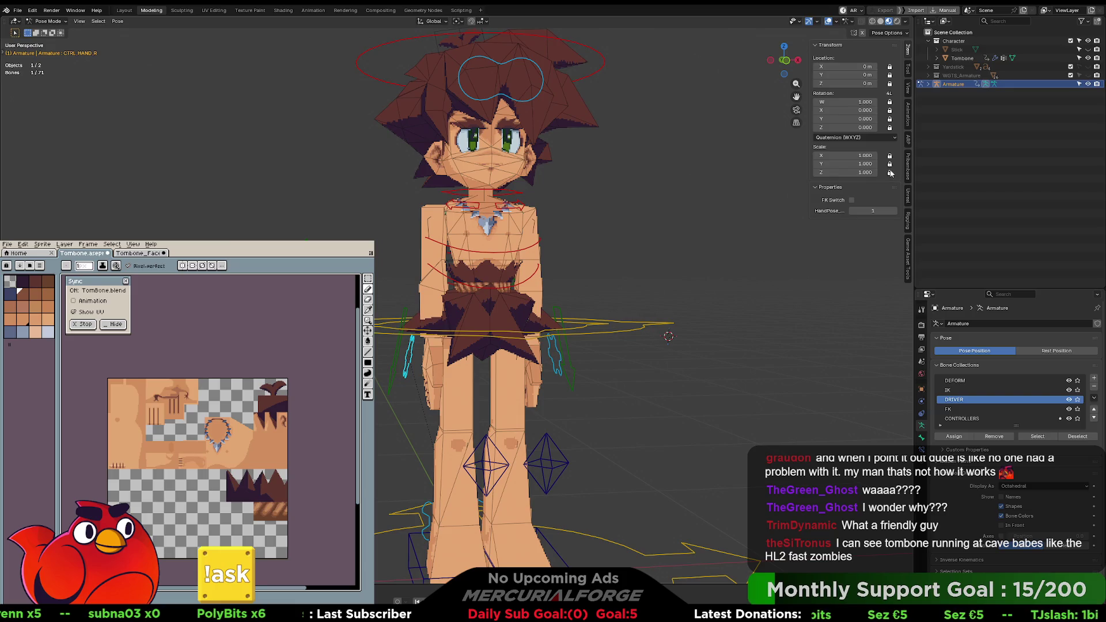
# Step: Lock every transform channel of CTRL_FEET_R, then deselect and return to the front view
pyautogui.moveTo(600, 308)
pyautogui.mouseDown(button='middle')
pyautogui.moveTo(478, 341)
pyautogui.moveTo(533, 351)
pyautogui.moveTo(402, 399)
pyautogui.mouseUp(button='middle')
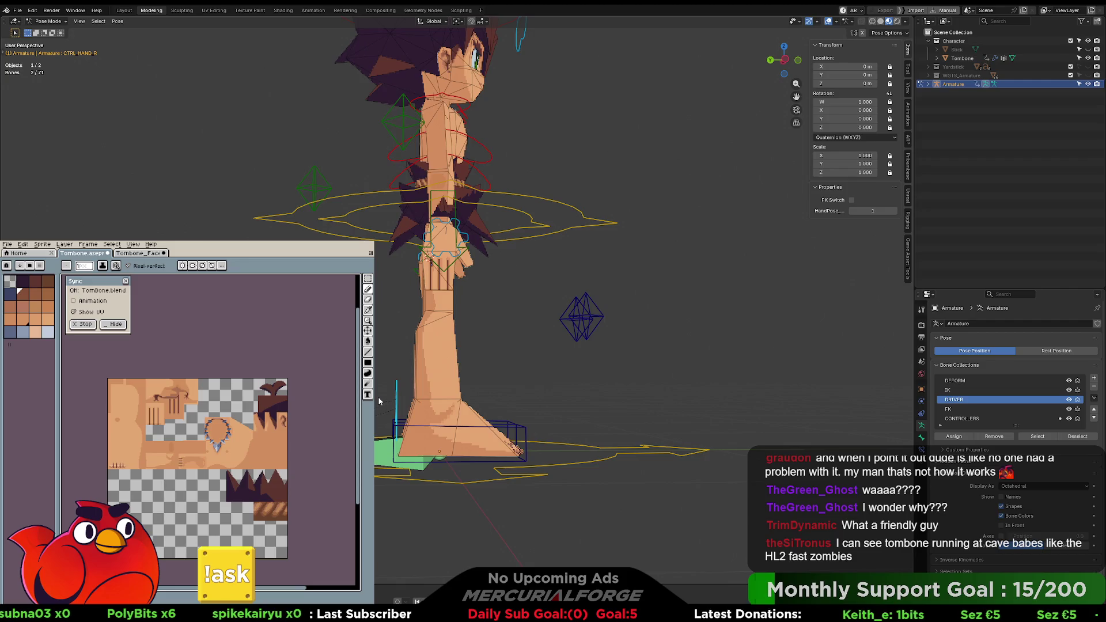
pyautogui.moveTo(444, 242); pyautogui.dragTo(518, 247, button='middle')
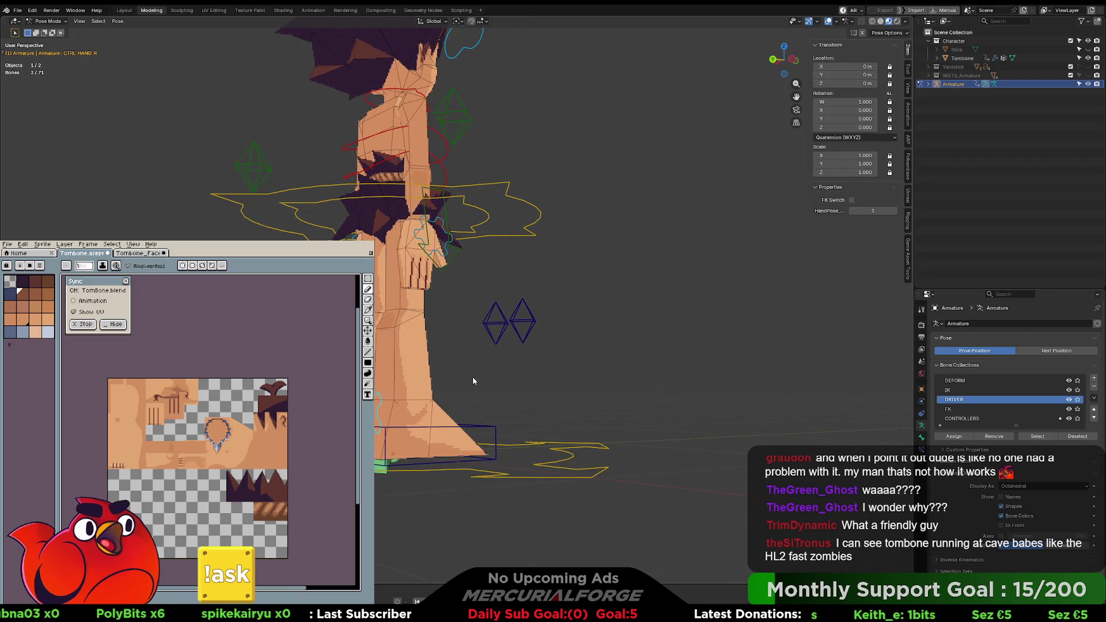
pyautogui.click(572, 352)
pyautogui.moveTo(572, 352); pyautogui.dragTo(610, 345, button='middle')
pyautogui.click(379, 387)
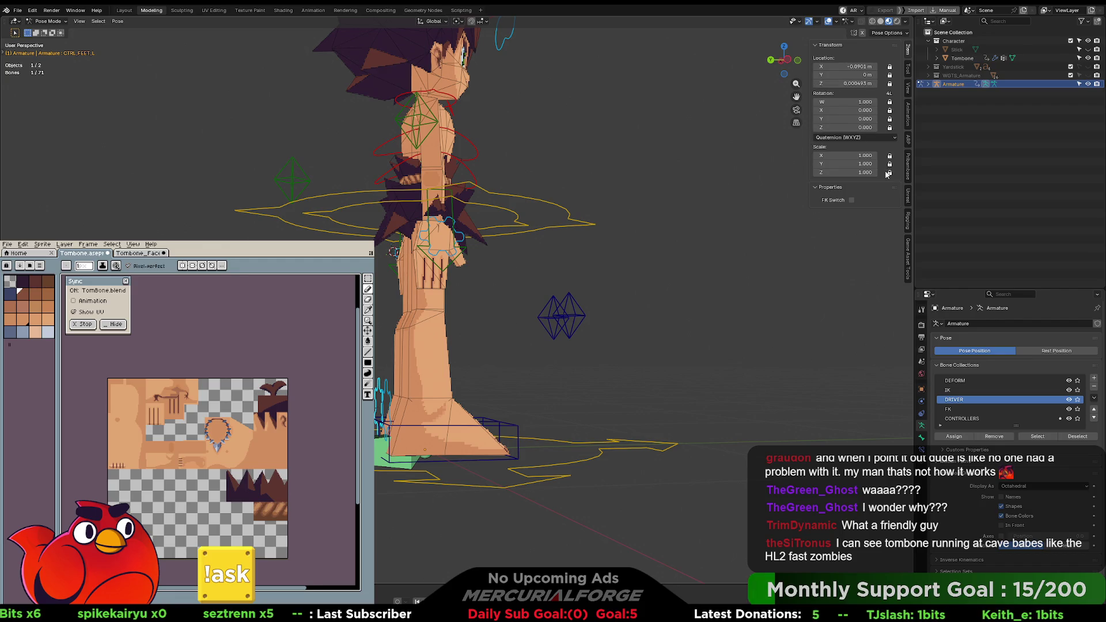
pyautogui.click(384, 397)
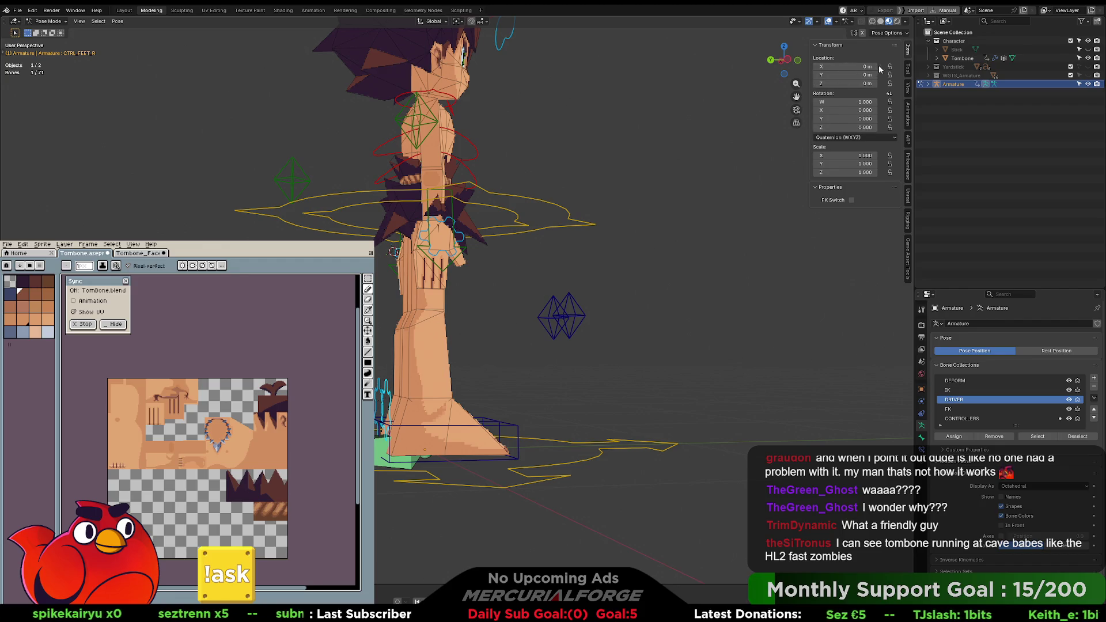
pyautogui.moveTo(889, 66); pyautogui.dragTo(889, 172)
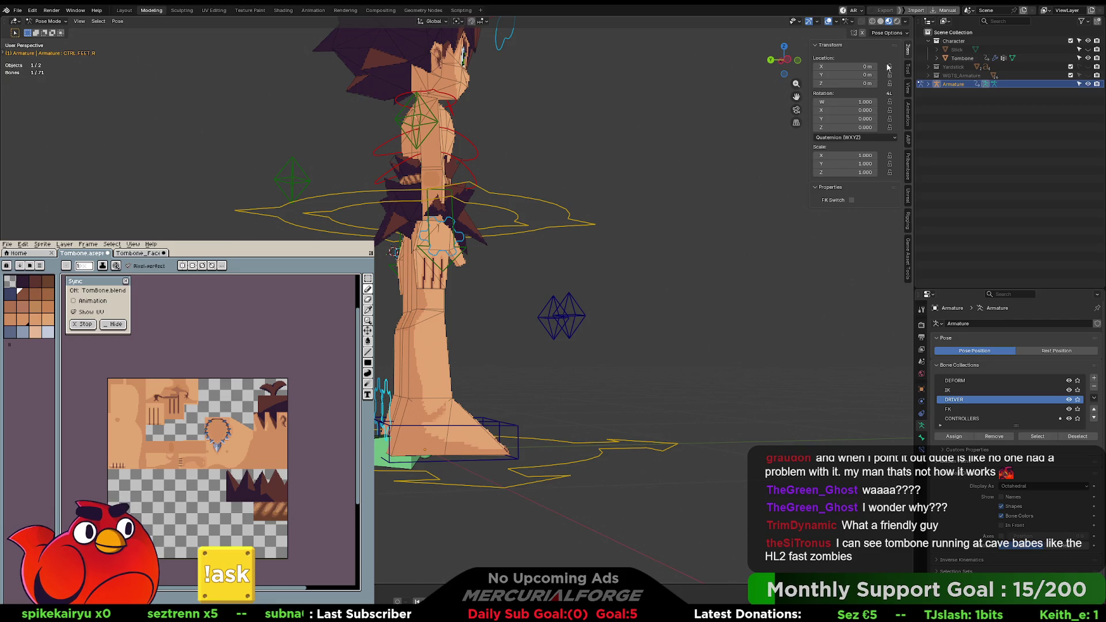
pyautogui.click(558, 249)
pyautogui.press('KP_1')
pyautogui.scroll(3, 542, 344)
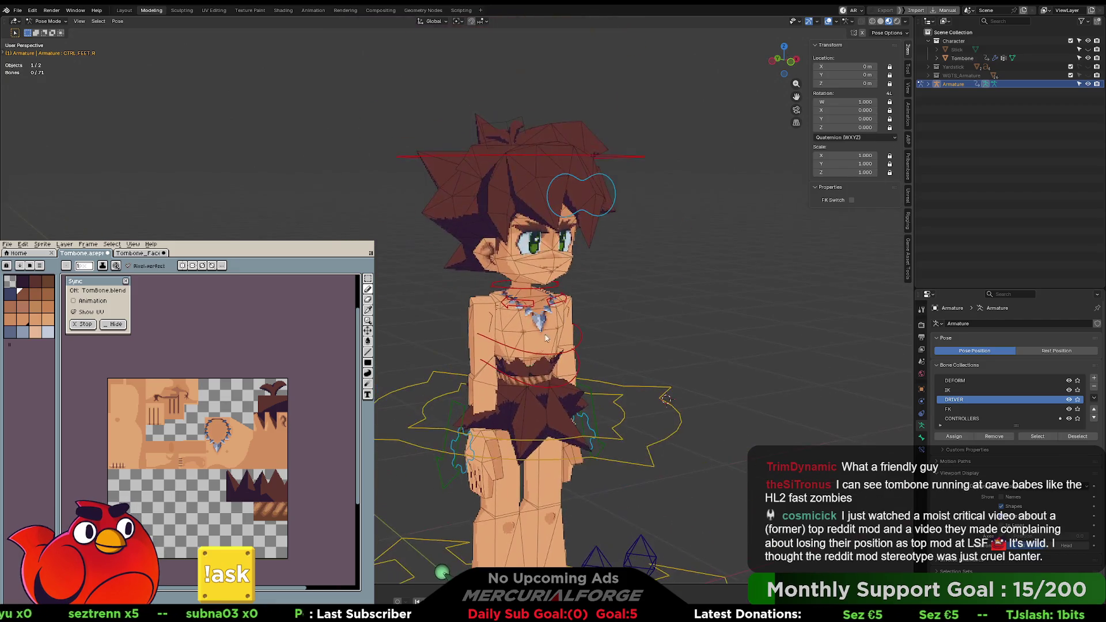
# Step: Lock all transform channels of the CTRL_FACE bone
pyautogui.click(615, 203)
pyautogui.moveTo(889, 68); pyautogui.dragTo(889, 173)
pyautogui.click(717, 258)
pyautogui.moveTo(718, 258)
pyautogui.mouseDown(button='middle')
pyautogui.moveTo(686, 283)
pyautogui.moveTo(642, 236)
pyautogui.moveTo(653, 205)
pyautogui.moveTo(639, 230)
pyautogui.moveTo(541, 233)
pyautogui.moveTo(678, 227)
pyautogui.moveTo(622, 243)
pyautogui.moveTo(713, 247)
pyautogui.moveTo(581, 256)
pyautogui.moveTo(555, 280)
pyautogui.moveTo(694, 275)
pyautogui.moveTo(610, 323)
pyautogui.moveTo(516, 419)
pyautogui.mouseUp(button='middle')
# Step: Zero the right arm IK pole's location and hide the DRIVER, IK and DEFORM collections
pyautogui.click(564, 222)
pyautogui.hotkey('alt', 'g')
pyautogui.click(610, 230)
pyautogui.click(516, 418)
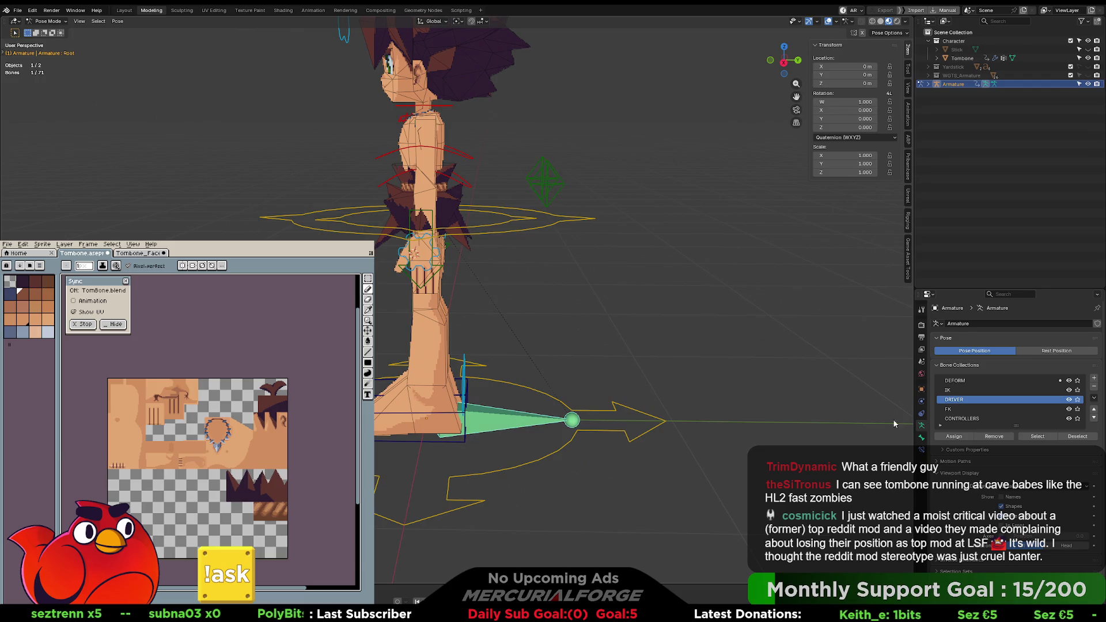
pyautogui.moveTo(1069, 400); pyautogui.dragTo(1070, 380)
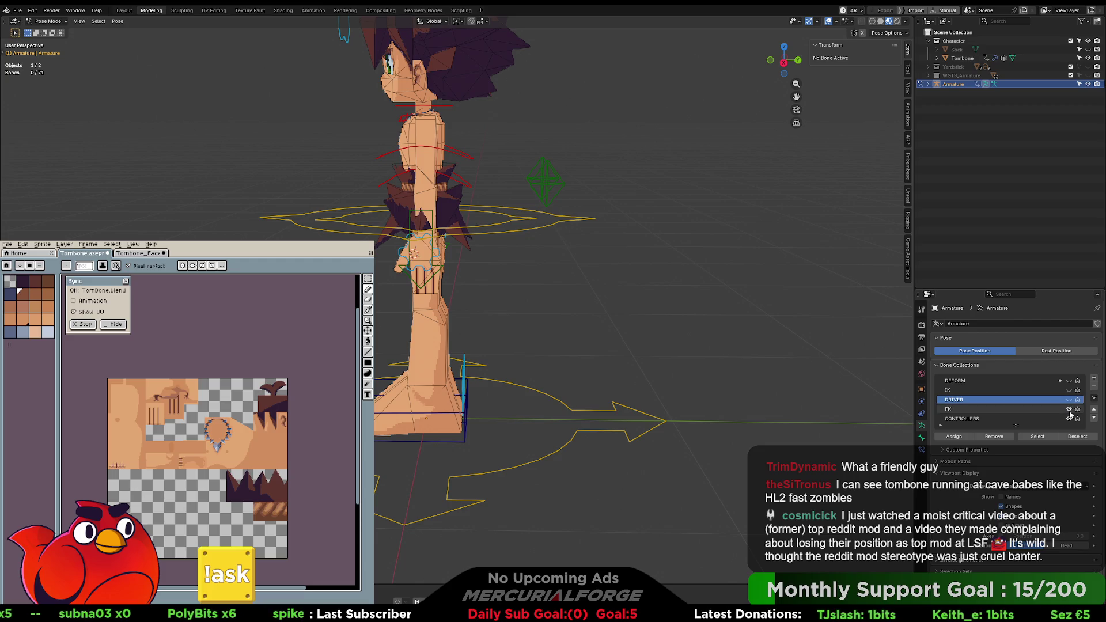
# Step: Set HandPose to 0 on CTRL_HAND_L and CTRL_HAND_R to open both hands
pyautogui.moveTo(665, 366)
pyautogui.mouseDown(button='middle')
pyautogui.moveTo(680, 359)
pyautogui.moveTo(653, 364)
pyautogui.moveTo(686, 366)
pyautogui.moveTo(614, 334)
pyautogui.moveTo(616, 311)
pyautogui.mouseUp(button='middle')
pyautogui.click(594, 318)
pyautogui.moveTo(852, 212); pyautogui.dragTo(832, 216)
pyautogui.click(520, 274)
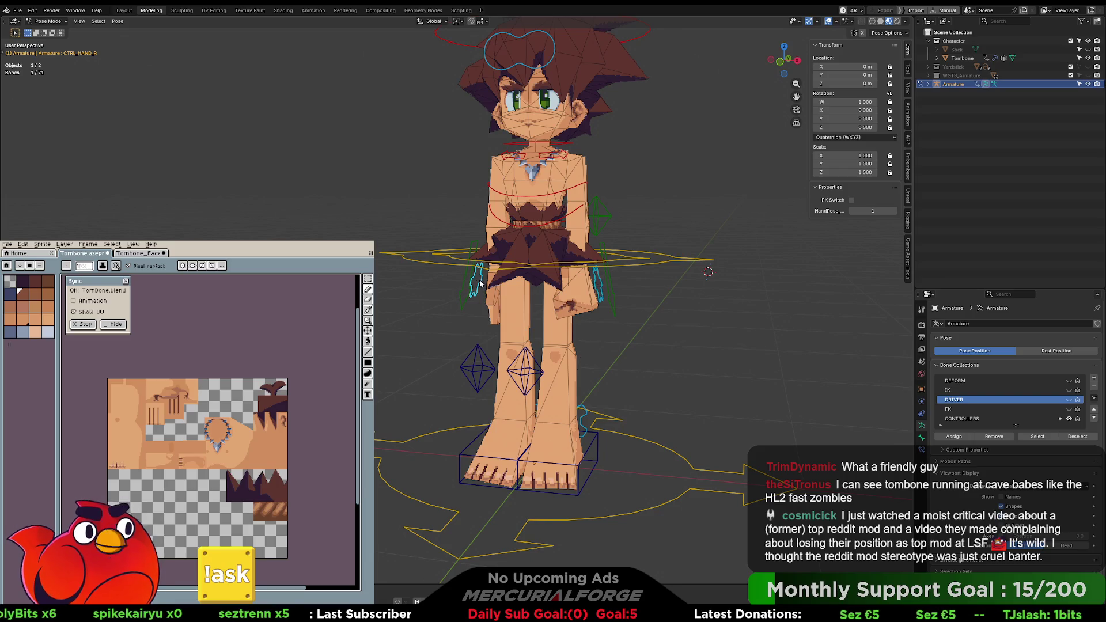
pyautogui.click(852, 211)
pyautogui.click(681, 376)
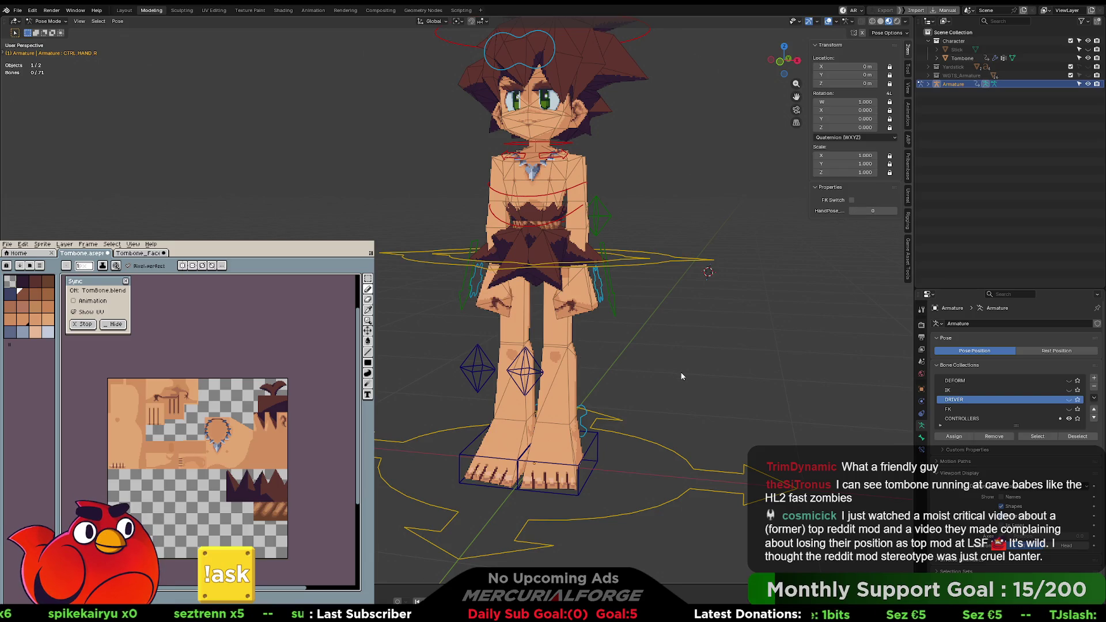
pyautogui.moveTo(725, 337)
pyautogui.mouseDown(button='middle')
pyautogui.moveTo(676, 343)
pyautogui.moveTo(695, 333)
pyautogui.moveTo(697, 358)
pyautogui.mouseUp(button='middle')
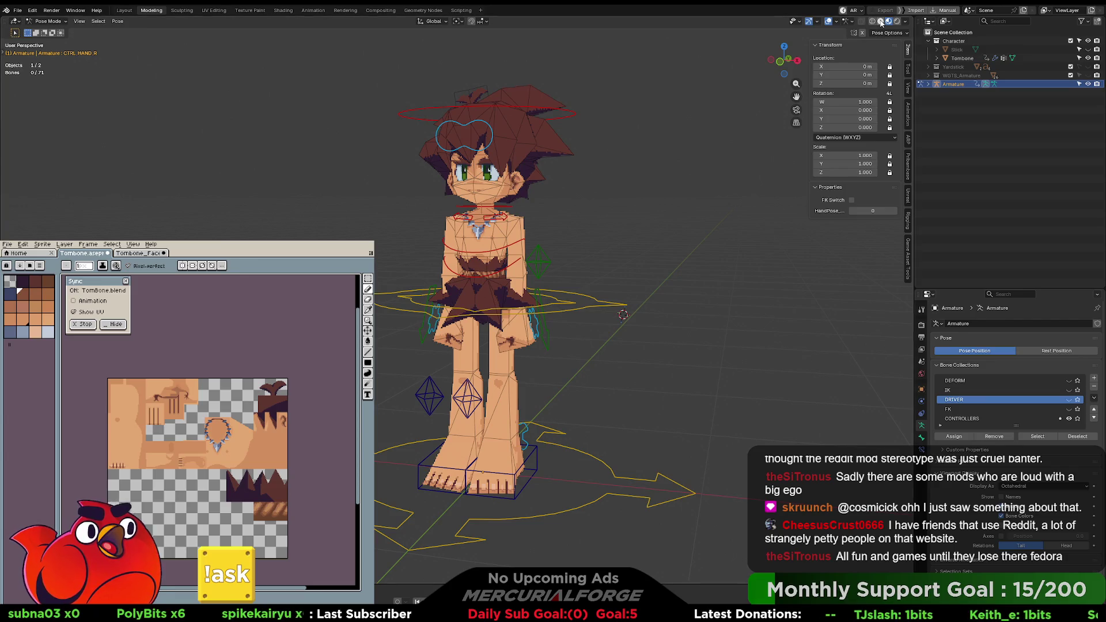
# Step: Recentre the character in the viewport and switch to the Animation workspace tab
pyautogui.moveTo(617, 291)
pyautogui.keyDown('shift'); pyautogui.mouseDown(button='middle')
pyautogui.moveTo(694, 302)
pyautogui.moveTo(588, 309)
pyautogui.moveTo(702, 304)
pyautogui.moveTo(644, 322)
pyautogui.moveTo(537, 326)
pyautogui.moveTo(733, 333)
pyautogui.moveTo(502, 336)
pyautogui.moveTo(540, 336)
pyautogui.moveTo(538, 313)
pyautogui.moveTo(711, 314)
pyautogui.moveTo(513, 313)
pyautogui.moveTo(540, 320)
pyautogui.moveTo(603, 302)
pyautogui.moveTo(624, 323)
pyautogui.moveTo(584, 318)
pyautogui.moveTo(610, 327)
pyautogui.moveTo(597, 322)
pyautogui.moveTo(593, 334)
pyautogui.mouseUp(button='middle'); pyautogui.keyUp('shift')
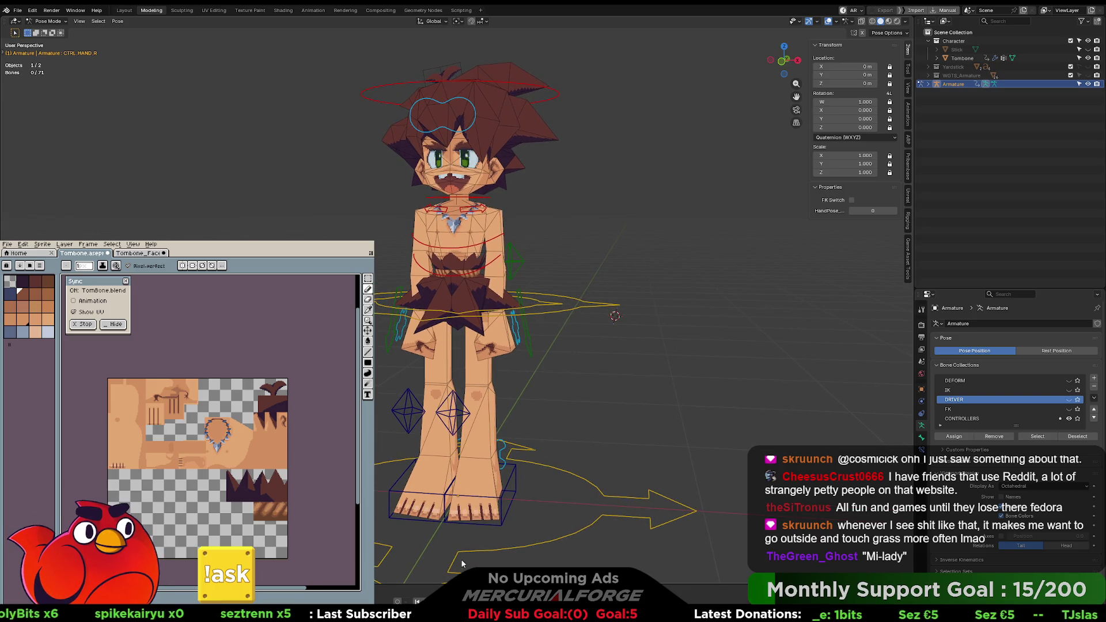
pyautogui.click(313, 11)
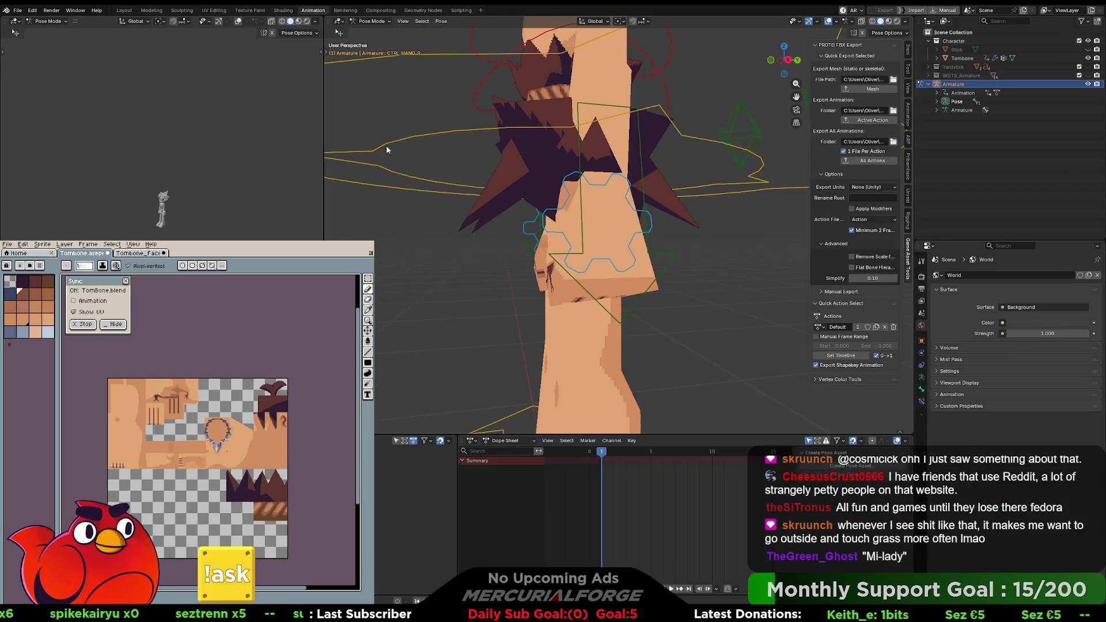
# Step: Select the CTRL_COG ring, show its Item transforms, and open keyframe options on Location
pyautogui.moveTo(604, 453)
pyautogui.mouseDown()
pyautogui.moveTo(591, 452)
pyautogui.moveTo(606, 459)
pyautogui.mouseUp()
pyautogui.scroll(-10, 567, 305)
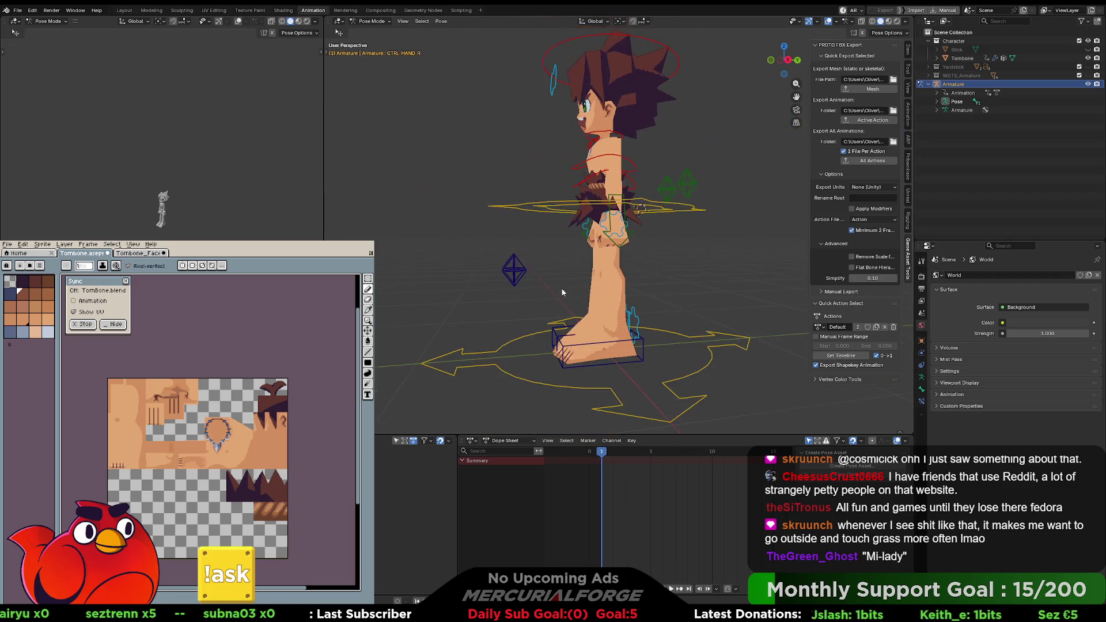
pyautogui.moveTo(572, 261); pyautogui.dragTo(601, 261, button='middle')
pyautogui.moveTo(620, 261)
pyautogui.keyDown('shift'); pyautogui.mouseDown(button='middle')
pyautogui.moveTo(617, 273)
pyautogui.moveTo(611, 259)
pyautogui.mouseUp(button='middle'); pyautogui.keyUp('shift')
pyautogui.click(640, 204)
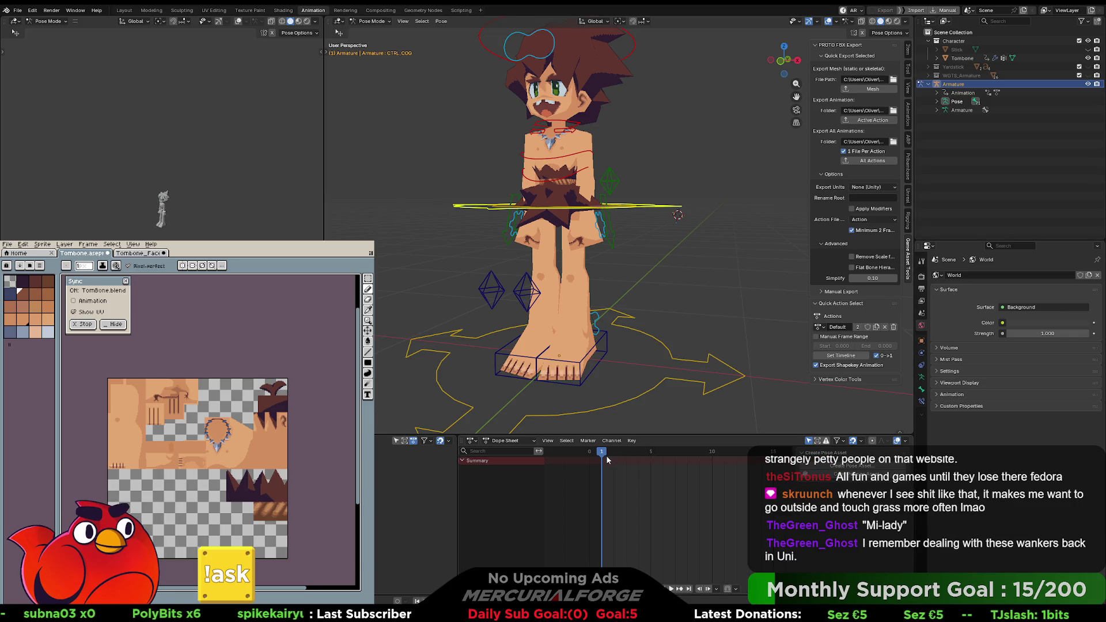
pyautogui.press('i')
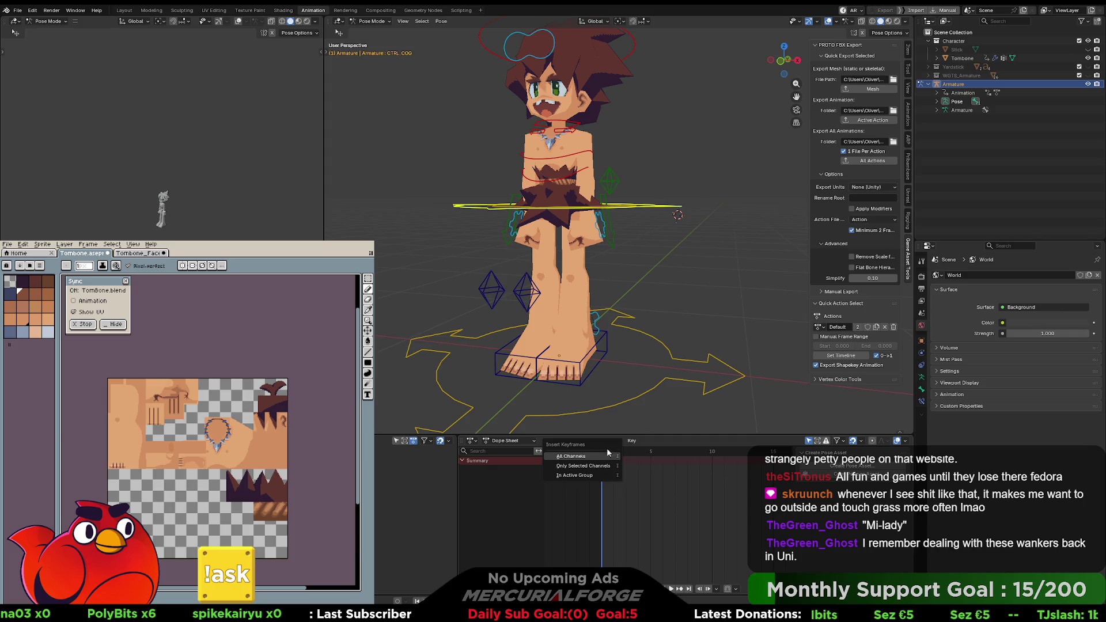
pyautogui.click(843, 151)
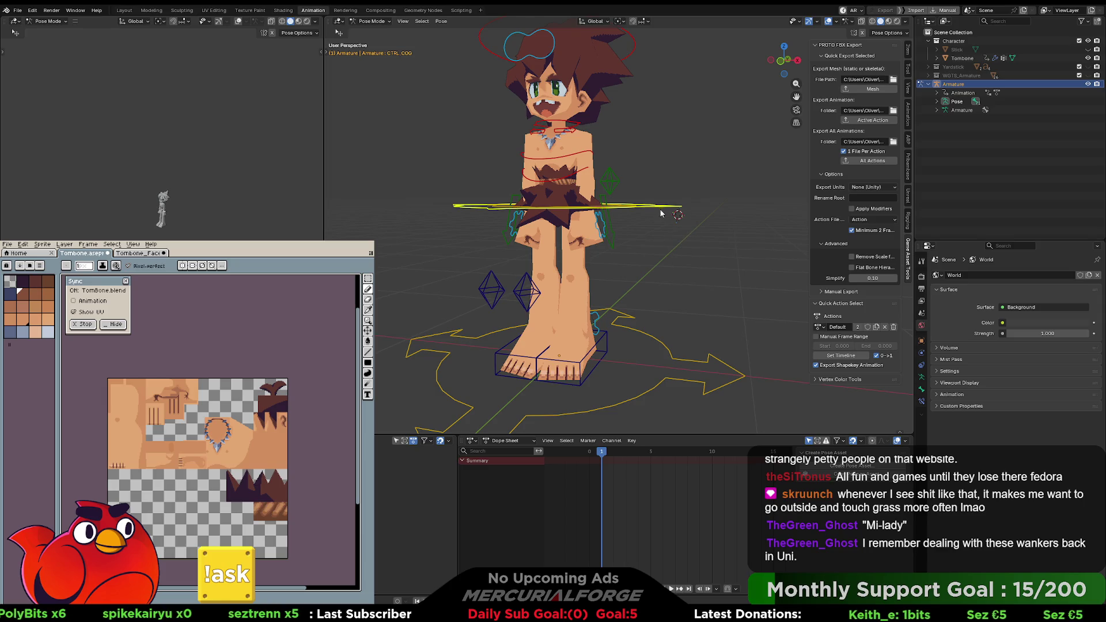
pyautogui.click(907, 51)
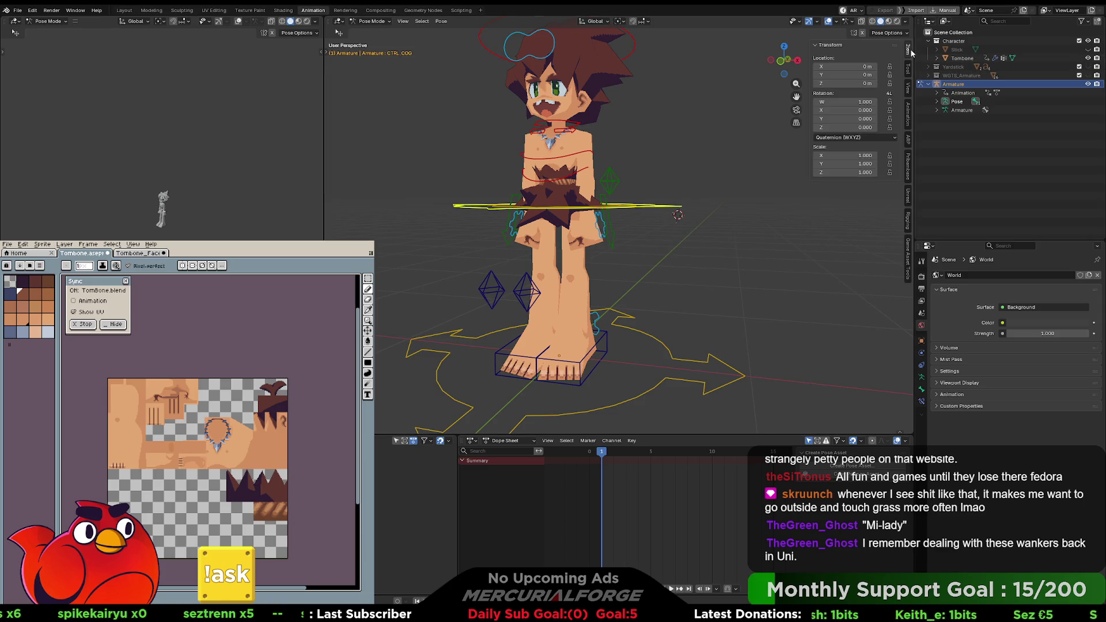
pyautogui.rightClick(847, 67)
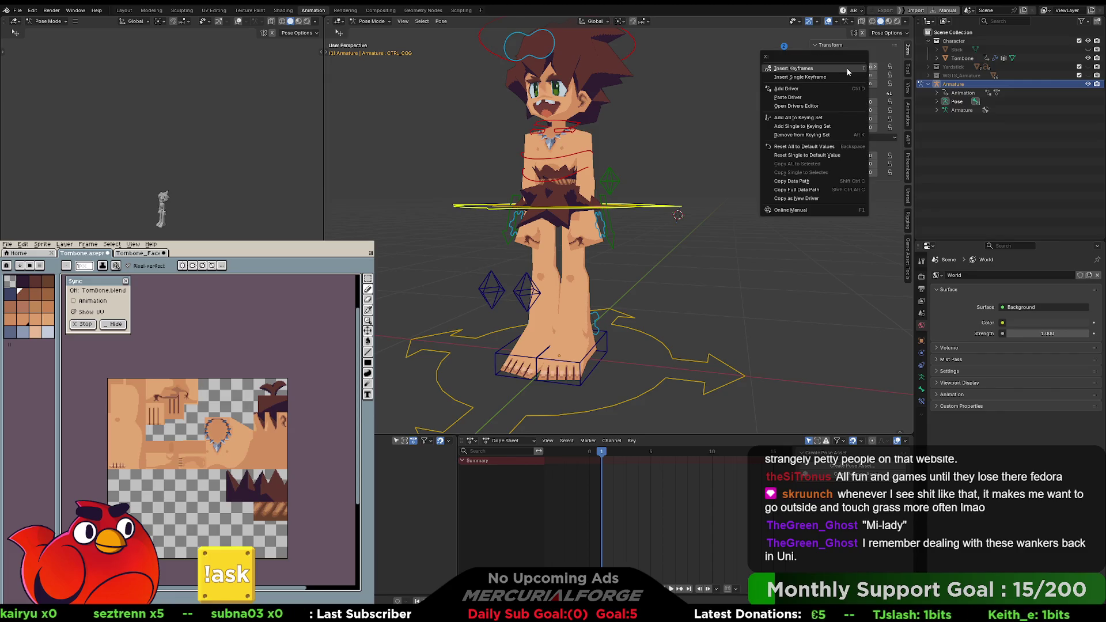
# Step: Key the COG location at frame 1, lower it along Z at frame 10 and key it there
pyautogui.click(847, 71)
pyautogui.click(698, 450)
pyautogui.moveTo(699, 450); pyautogui.dragTo(711, 451)
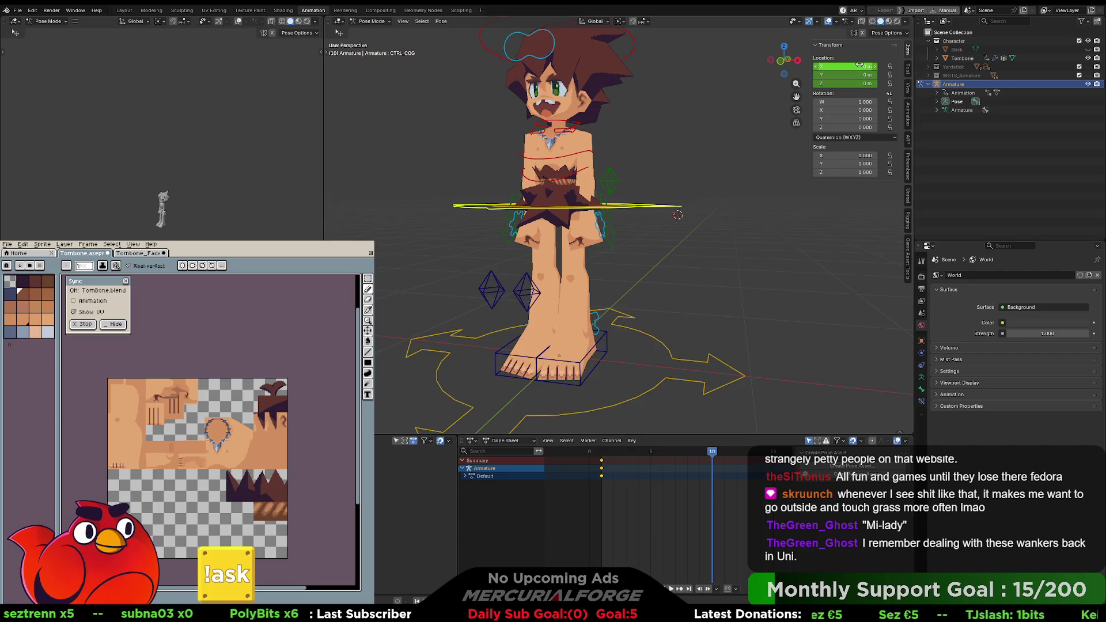
pyautogui.press('r')
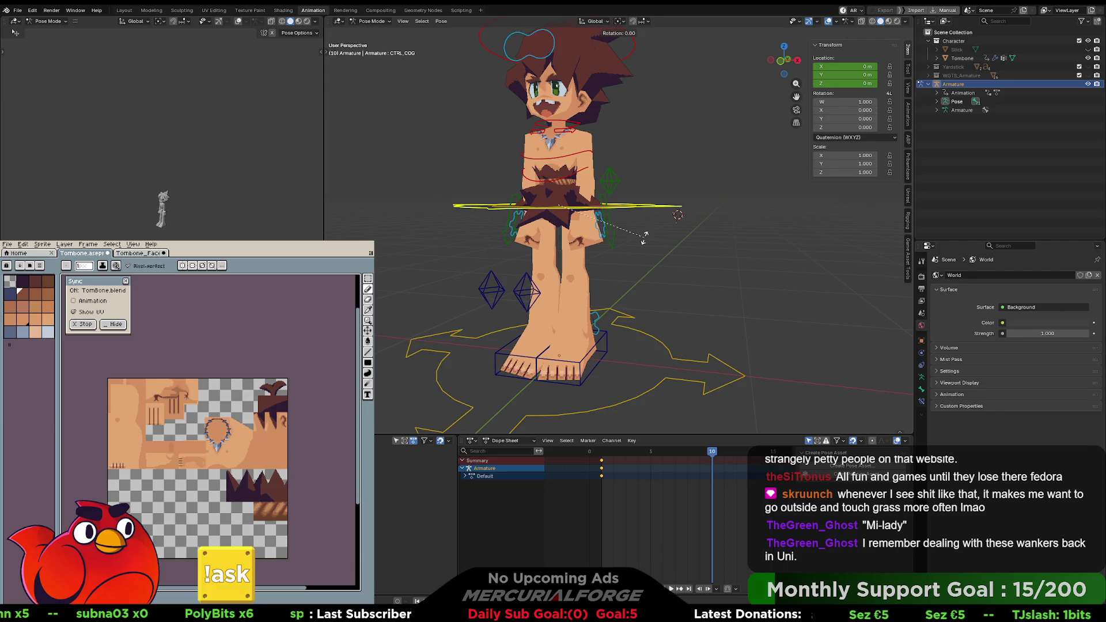
pyautogui.press('g')
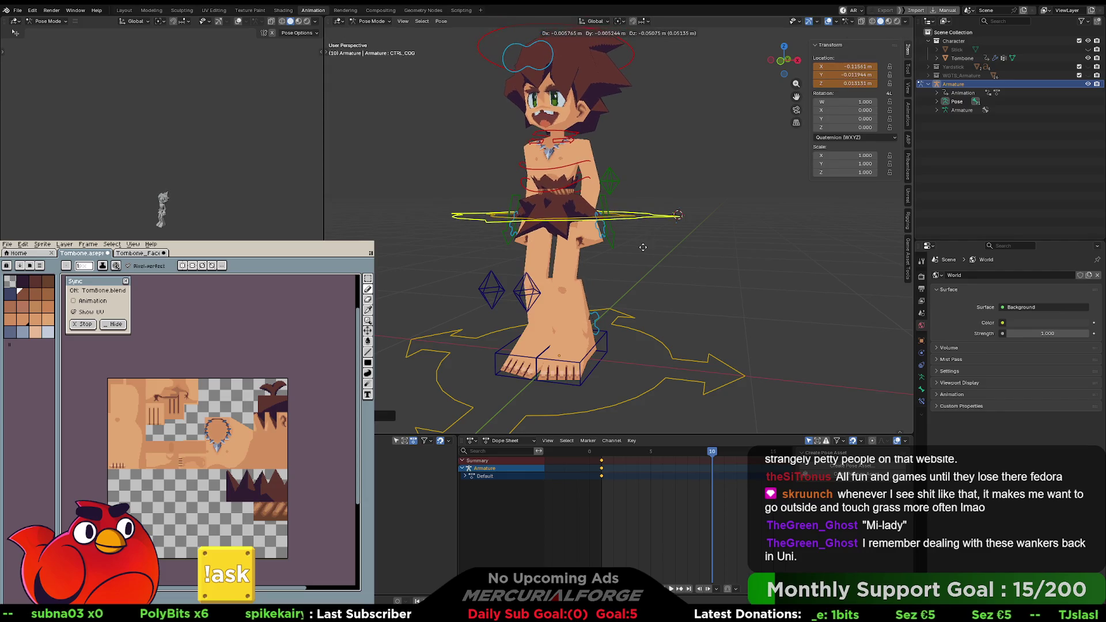
pyautogui.press('z')
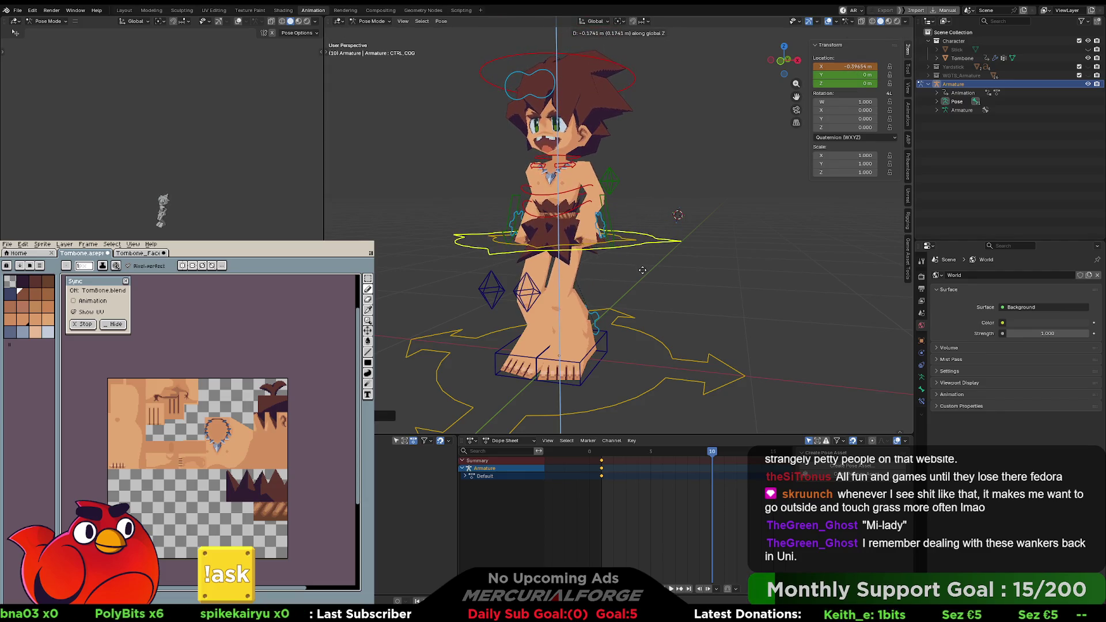
pyautogui.click(642, 270)
pyautogui.rightClick(835, 66)
pyautogui.click(836, 70)
# Step: Key the COG location at frame 20, preview frames 10–20, then clear its offset with Alt+G
pyautogui.scroll(-4, 720, 455)
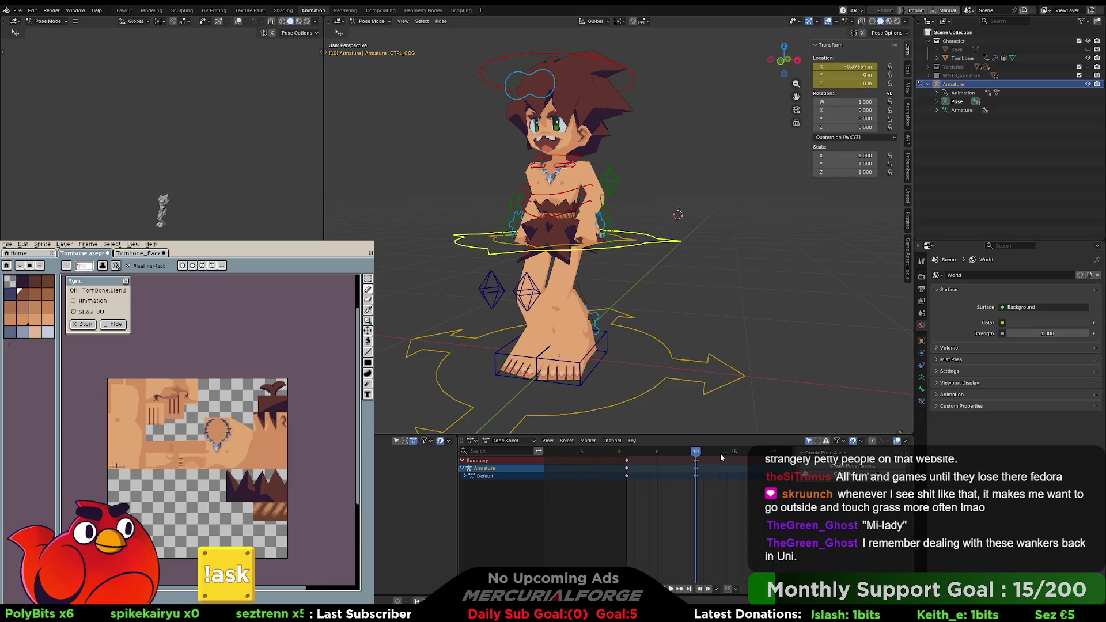
pyautogui.moveTo(685, 454); pyautogui.dragTo(750, 451)
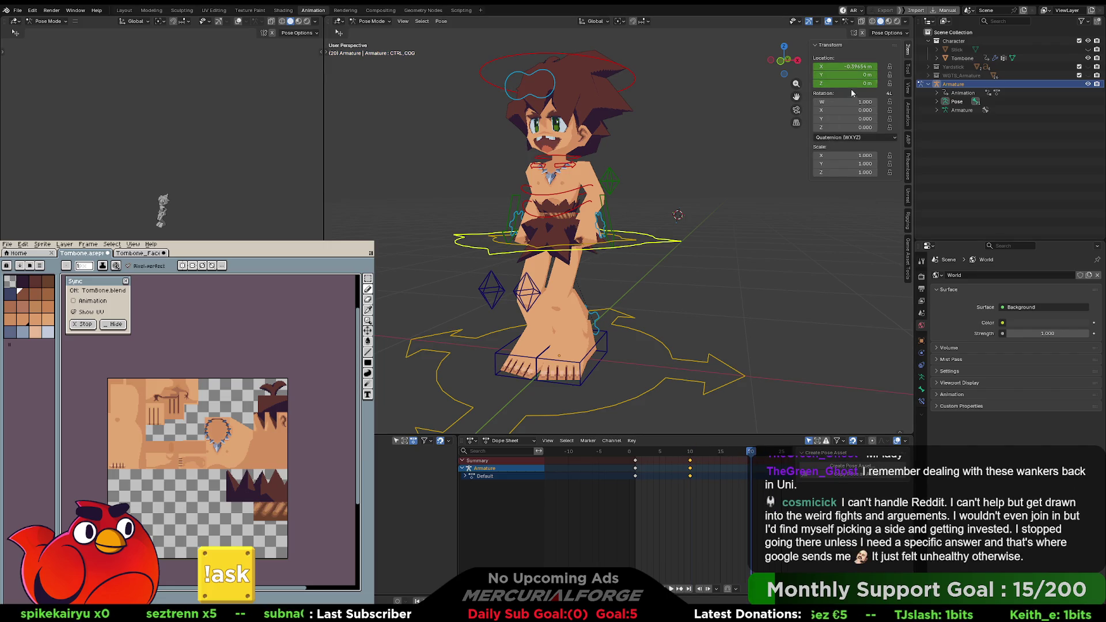
pyautogui.rightClick(851, 67)
pyautogui.click(818, 65)
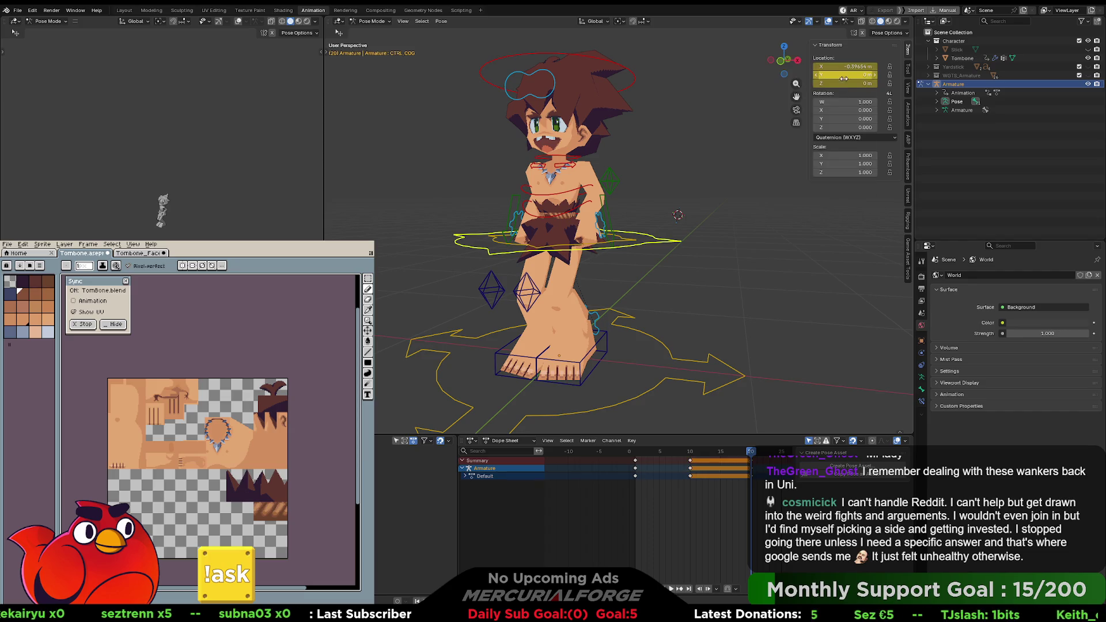
pyautogui.click(751, 270)
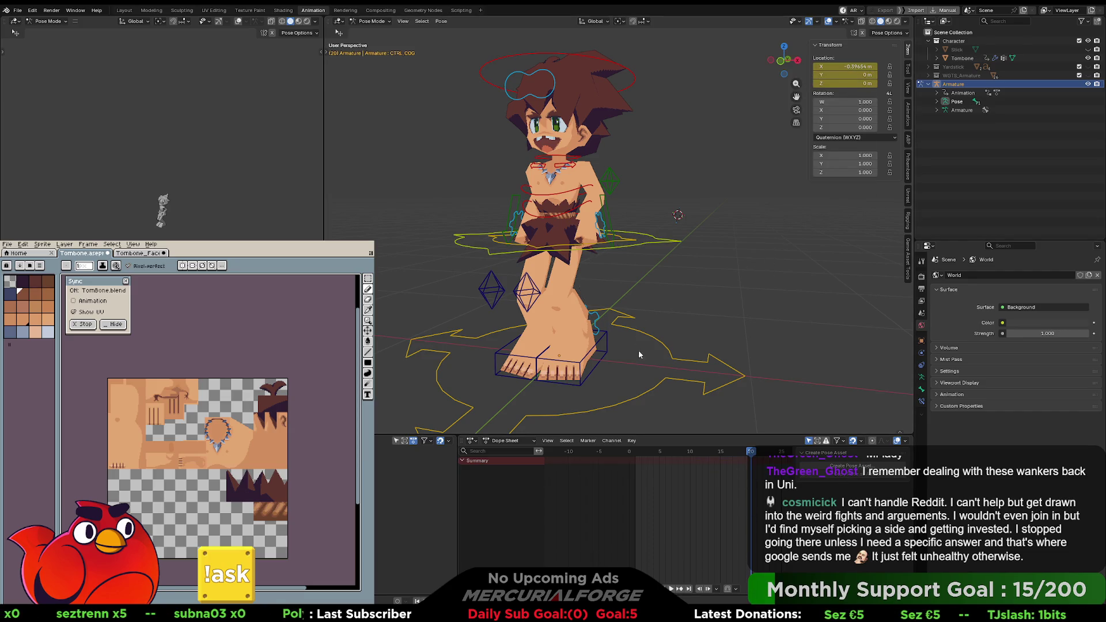
pyautogui.click(648, 244)
pyautogui.moveTo(750, 452)
pyautogui.mouseDown()
pyautogui.moveTo(690, 455)
pyautogui.moveTo(747, 454)
pyautogui.mouseUp()
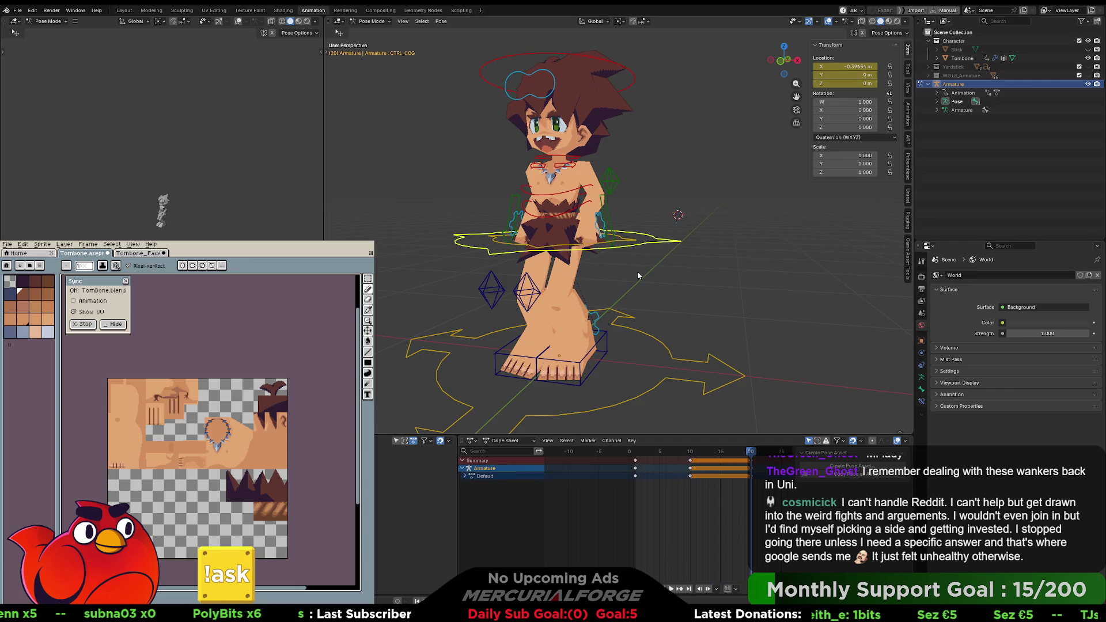
pyautogui.hotkey('alt', 'g')
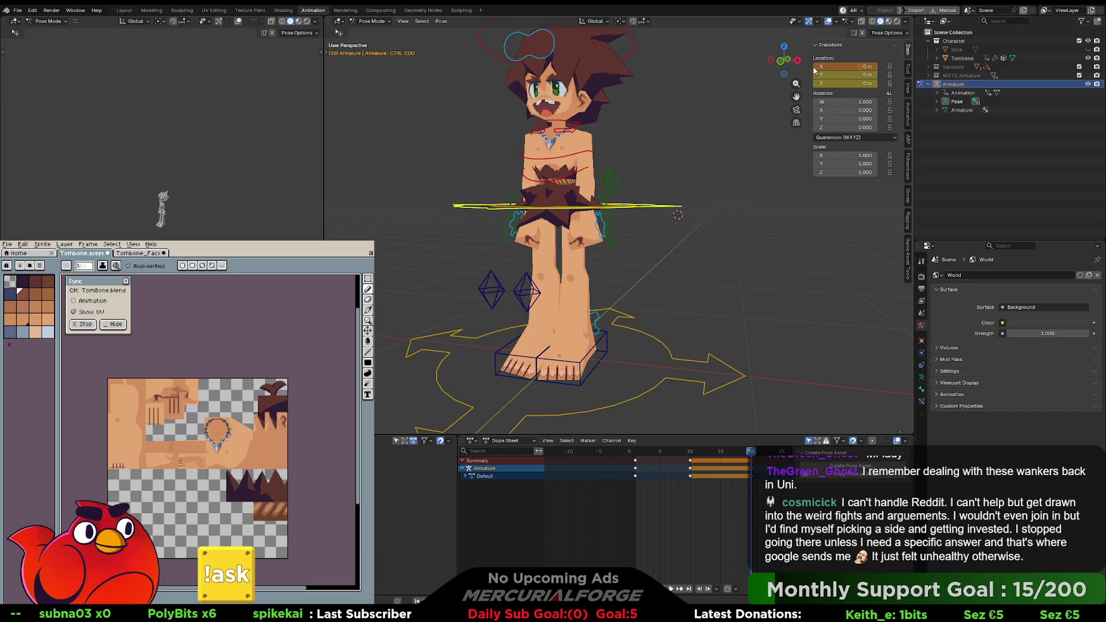
# Step: Insert a keyframe on the centre control's location
pyautogui.rightClick(842, 68)
pyautogui.click(842, 68)
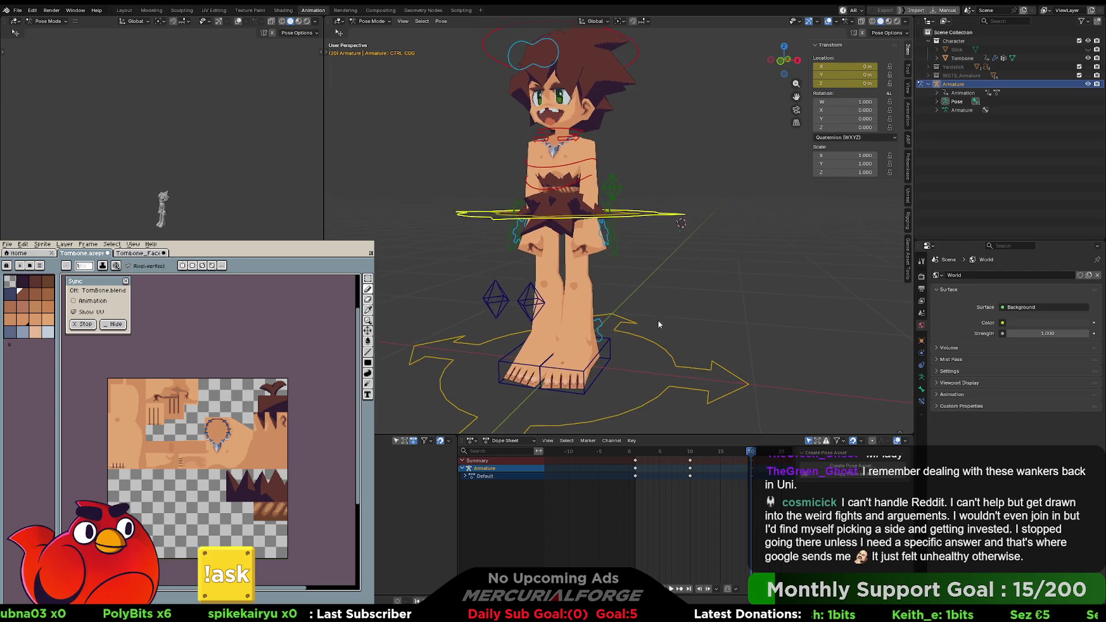
pyautogui.keyDown('shift'); pyautogui.moveTo(657, 321); pyautogui.dragTo(666, 346, button='middle'); pyautogui.keyUp('shift')
# Step: Select the left hand control and keyframe its HandPose at 0 near the start frame
pyautogui.click(611, 260)
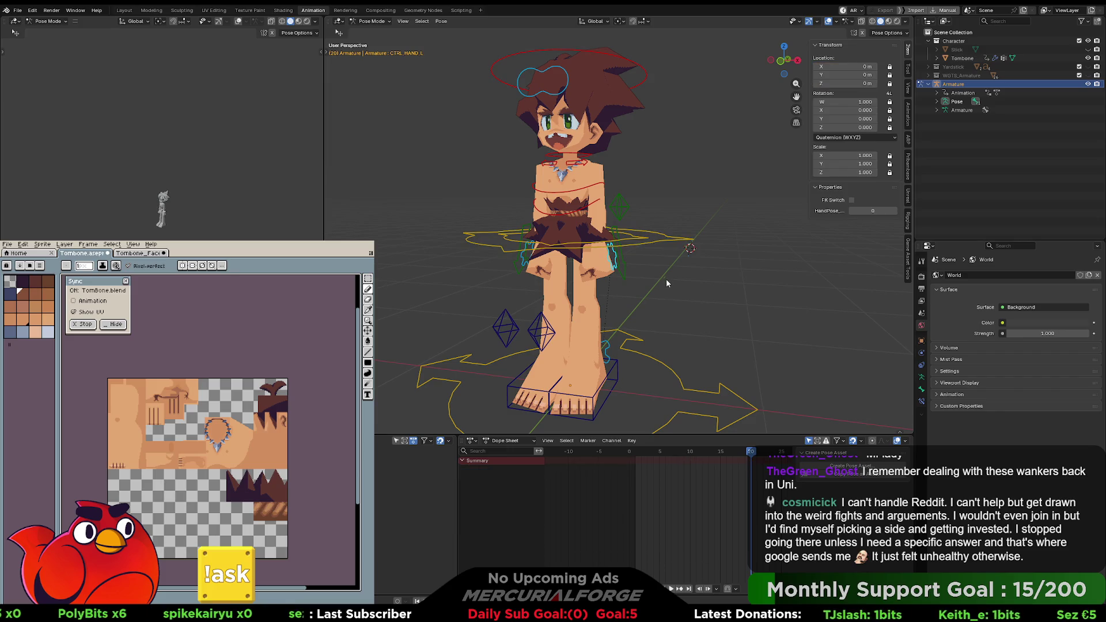
pyautogui.moveTo(749, 451); pyautogui.dragTo(635, 455)
pyautogui.click(655, 451)
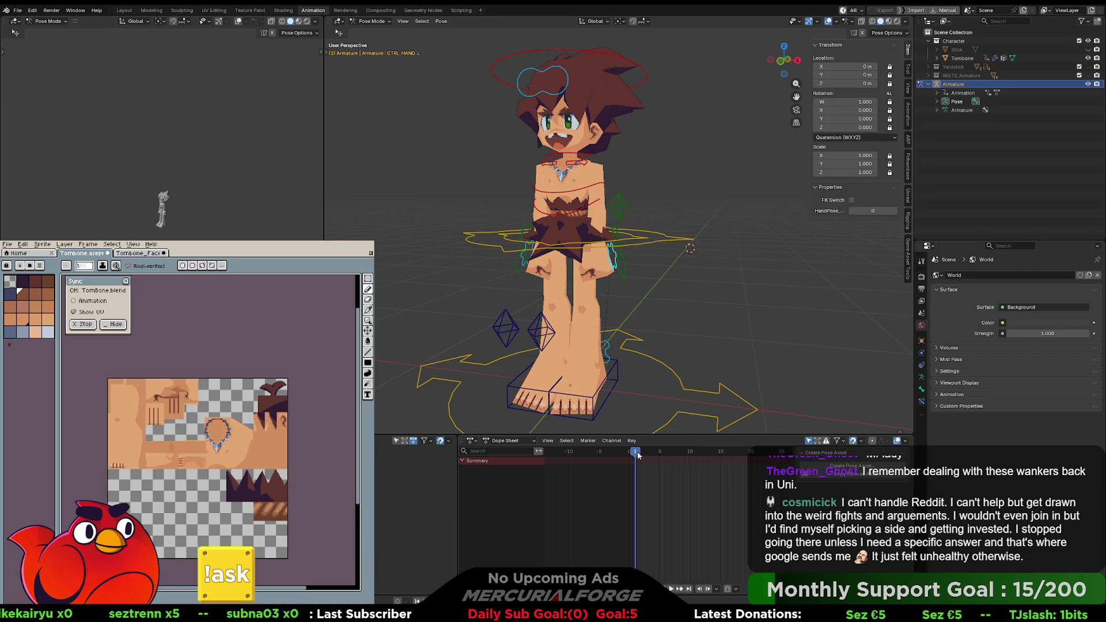
pyautogui.rightClick(873, 210)
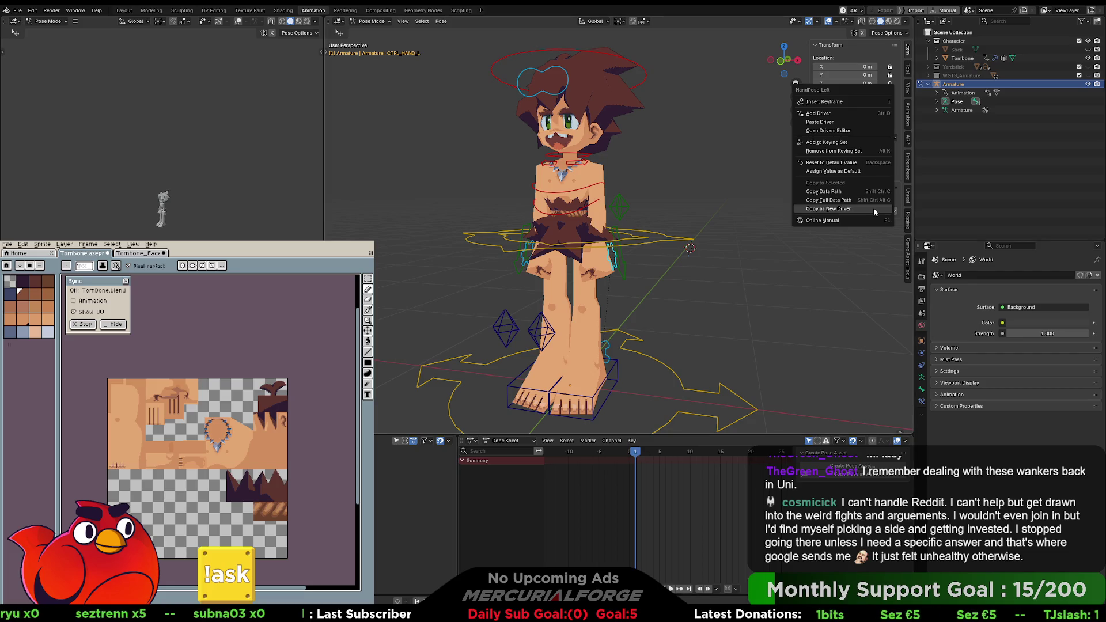
pyautogui.click(850, 104)
# Step: Set HandPose to 1 at frame 10
pyautogui.click(693, 455)
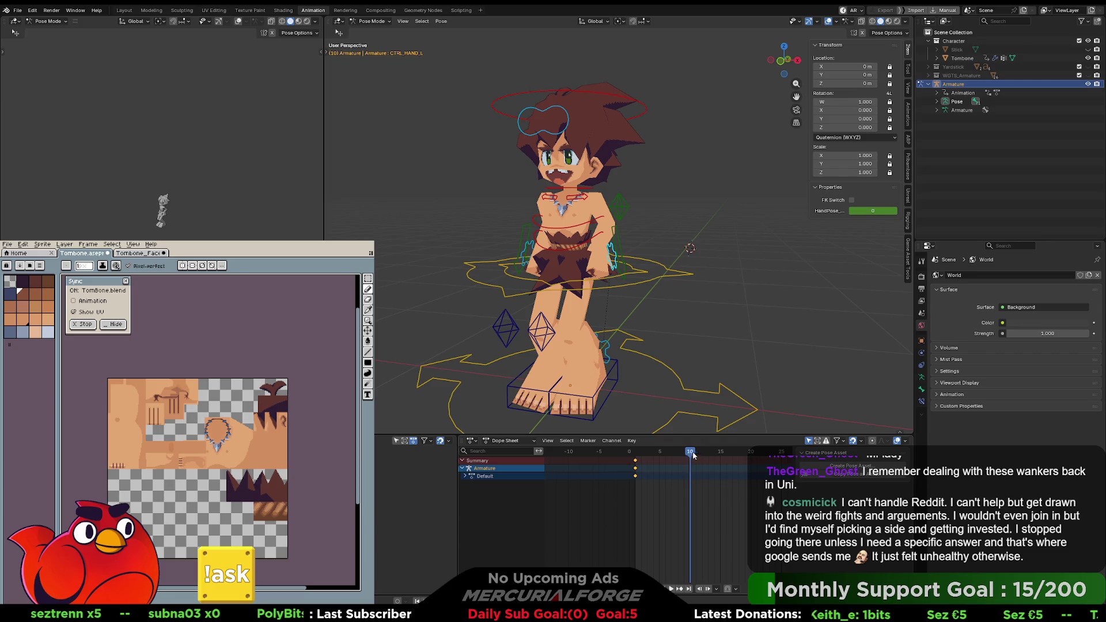
pyautogui.click(884, 210)
pyautogui.write('1')
pyautogui.press('Return')
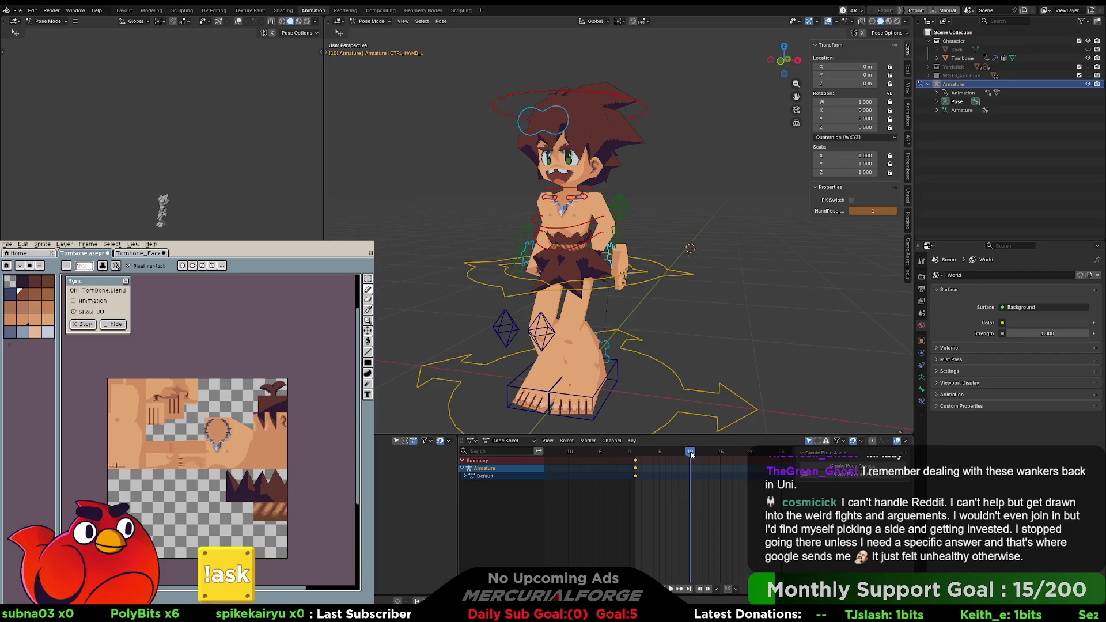
# Step: Toggle the armature's Edit Mode, then preview HandPose 1 on the hand up close
pyautogui.press('Tab')
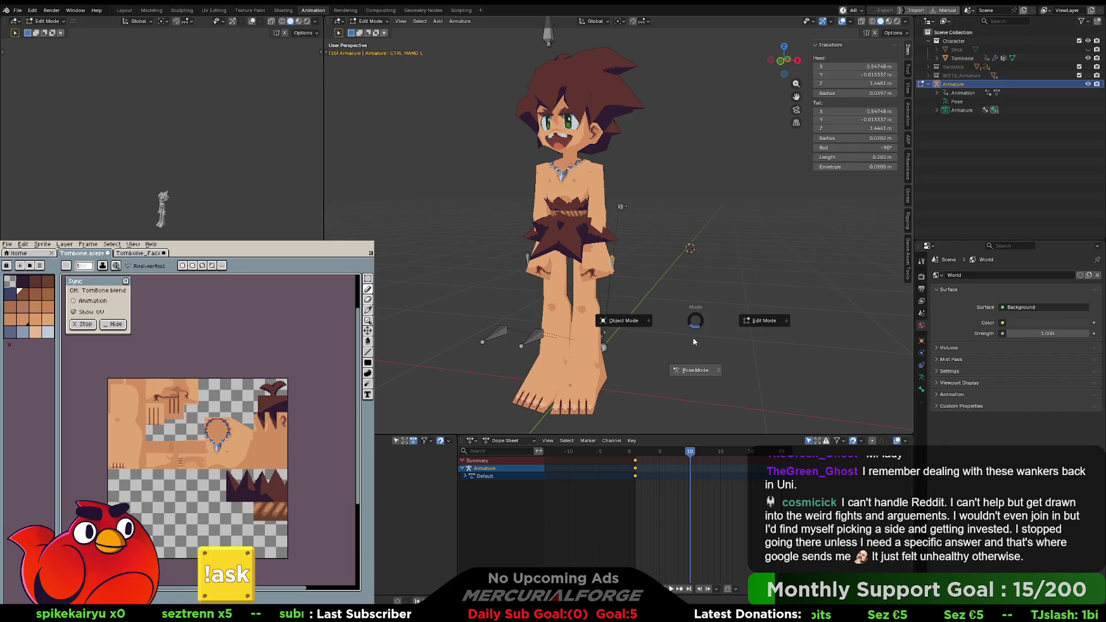
pyautogui.press('Tab')
pyautogui.scroll(3, 692, 345)
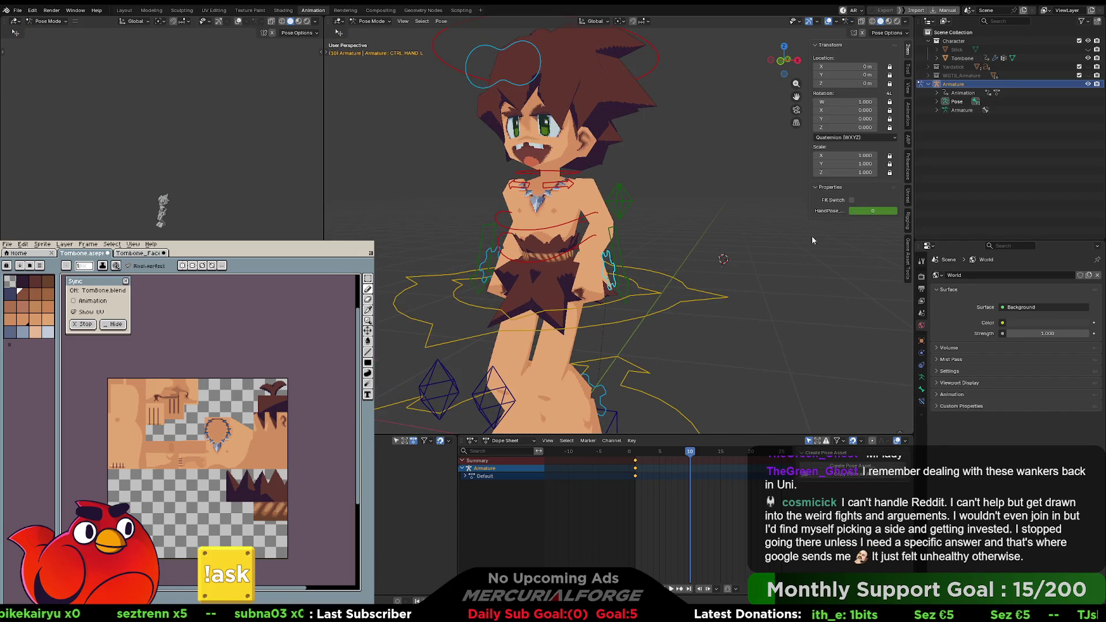
pyautogui.moveTo(872, 211); pyautogui.dragTo(887, 211)
pyautogui.scroll(3, 682, 324)
pyautogui.moveTo(682, 324)
pyautogui.mouseDown(button='middle')
pyautogui.moveTo(656, 335)
pyautogui.moveTo(682, 319)
pyautogui.moveTo(666, 320)
pyautogui.moveTo(682, 278)
pyautogui.mouseUp(button='middle')
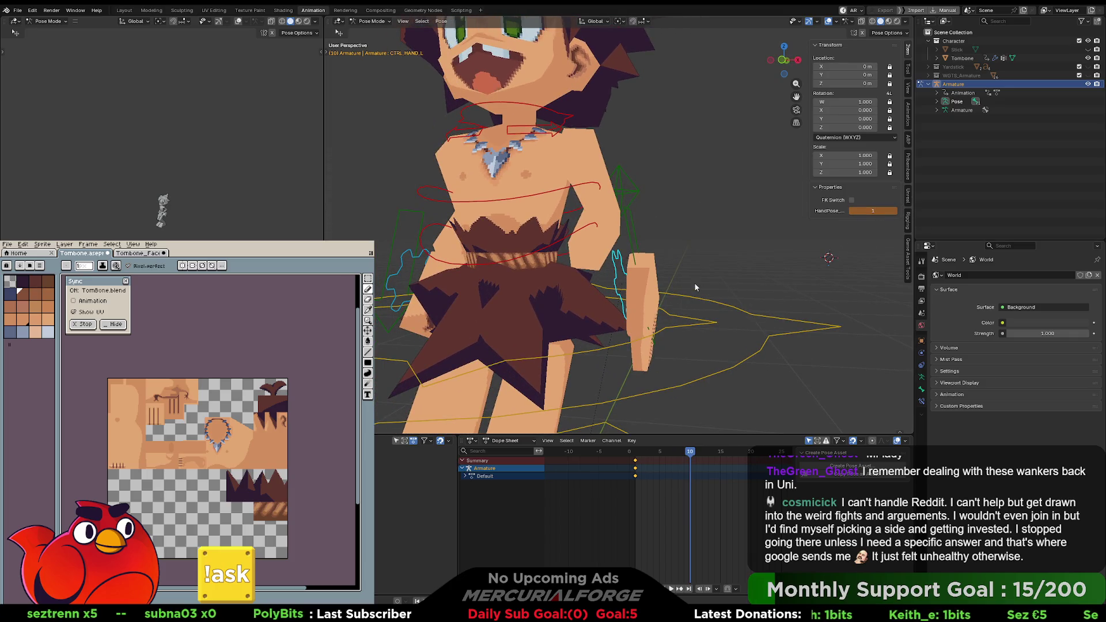
pyautogui.hotkey('ctrl', 'Tab')
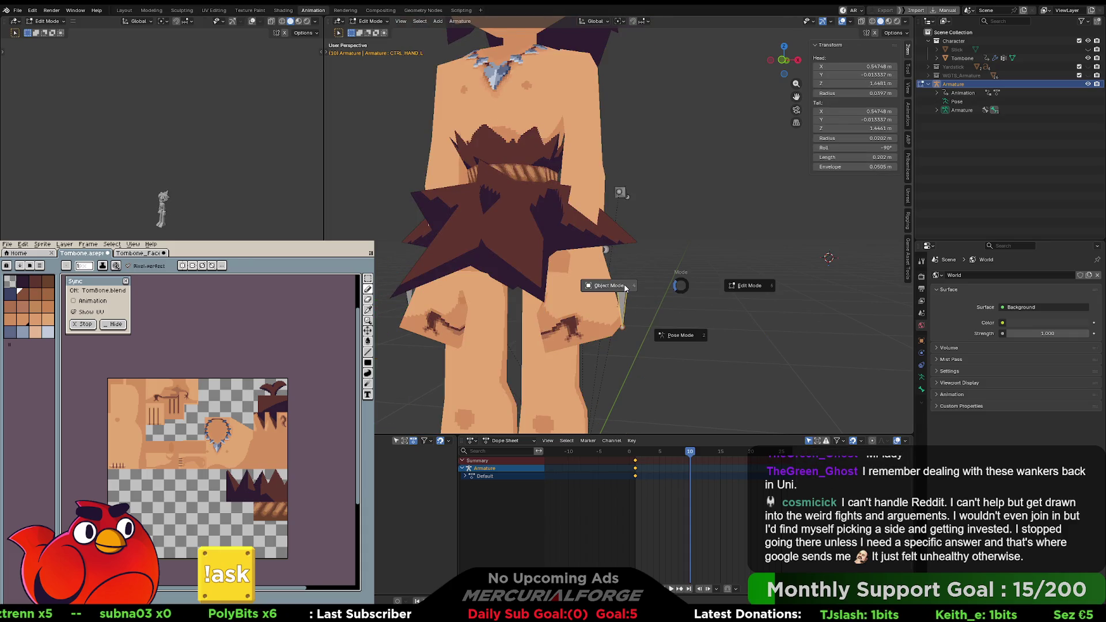
pyautogui.click(604, 290)
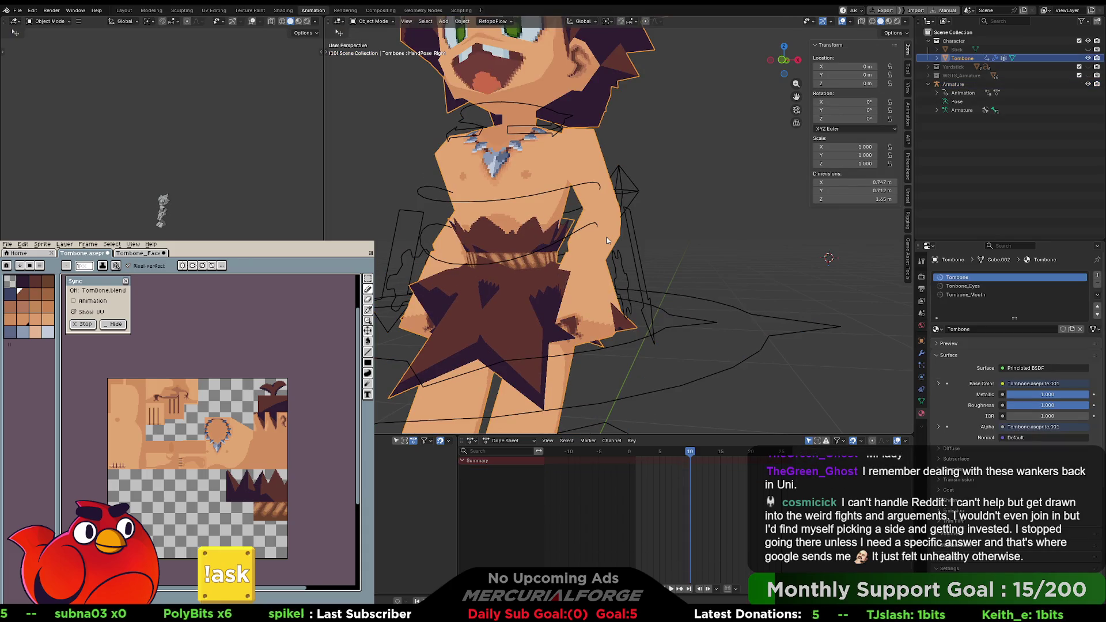
pyautogui.hotkey('ctrl', 'Tab')
pyautogui.click(700, 248)
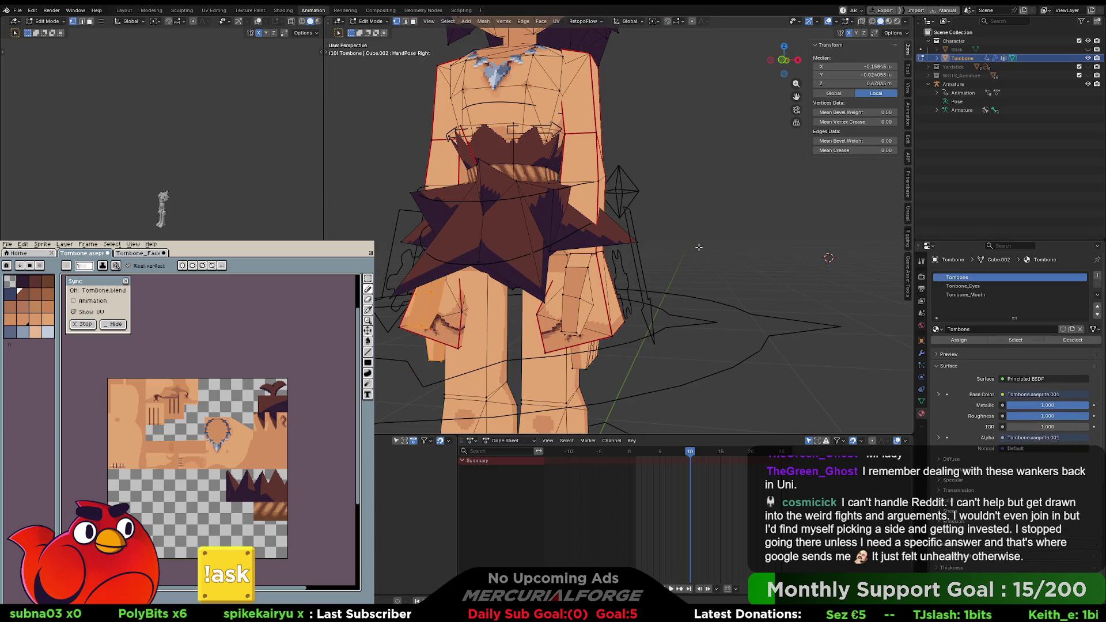
pyautogui.moveTo(668, 273)
pyautogui.mouseDown(button='middle')
pyautogui.moveTo(680, 282)
pyautogui.moveTo(714, 263)
pyautogui.moveTo(694, 262)
pyautogui.mouseUp(button='middle')
pyautogui.click(694, 262)
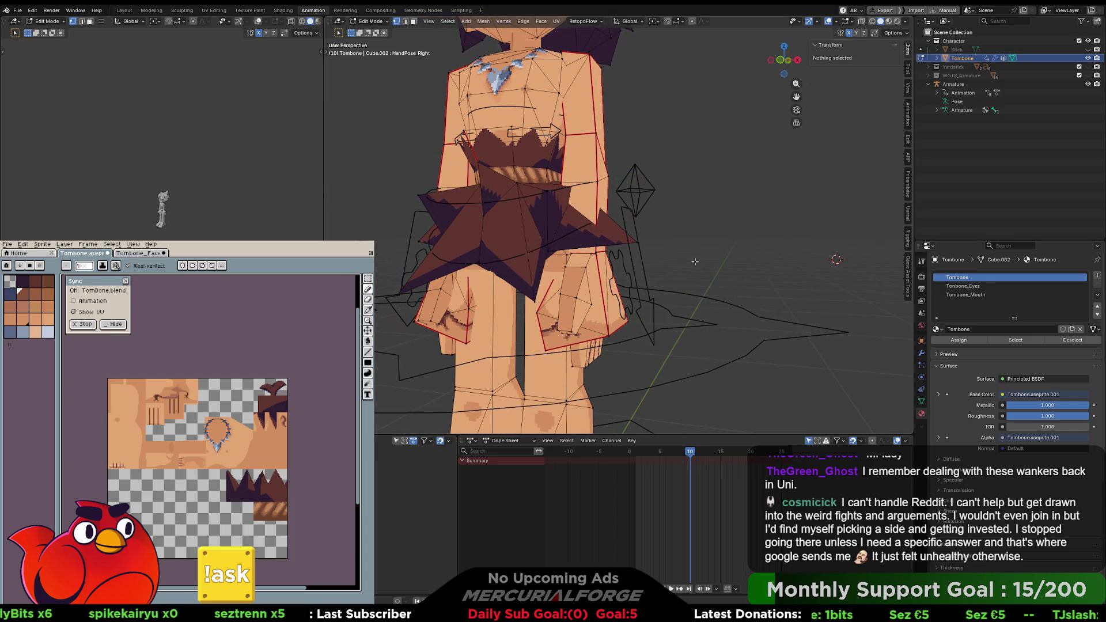
pyautogui.hotkey('ctrl', 'Tab')
pyautogui.click(621, 270)
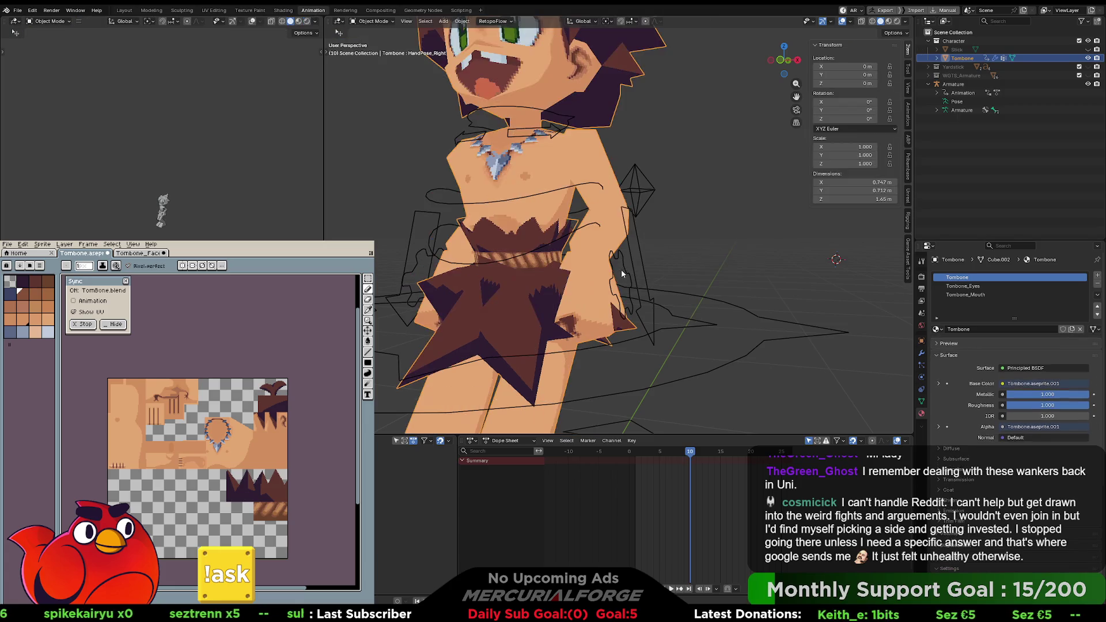
pyautogui.hotkey('ctrl', 'Tab')
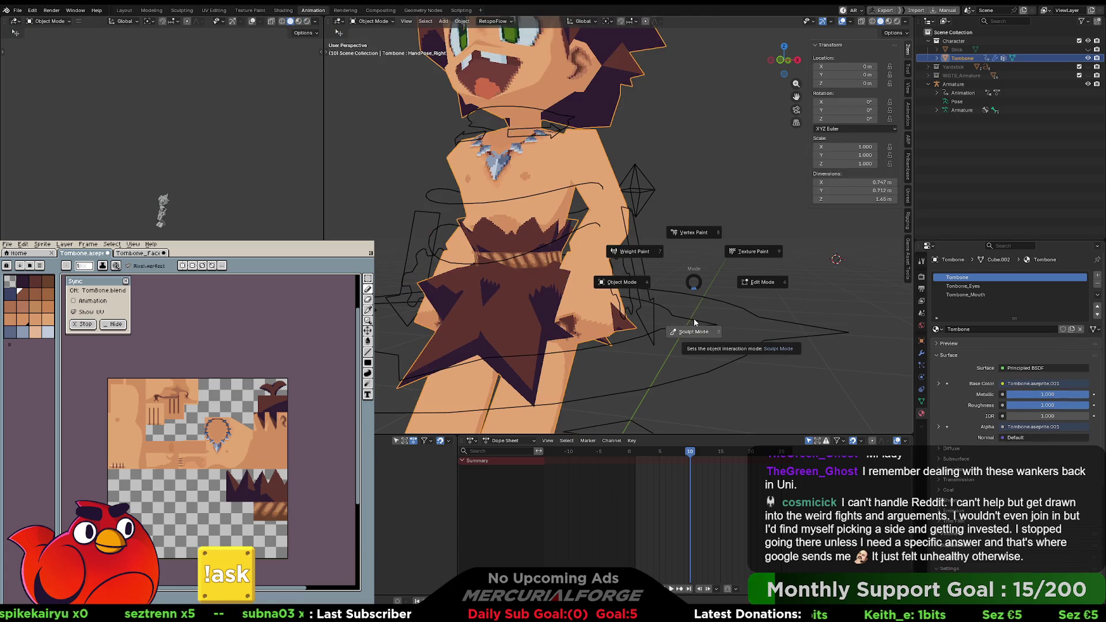
pyautogui.click(706, 328)
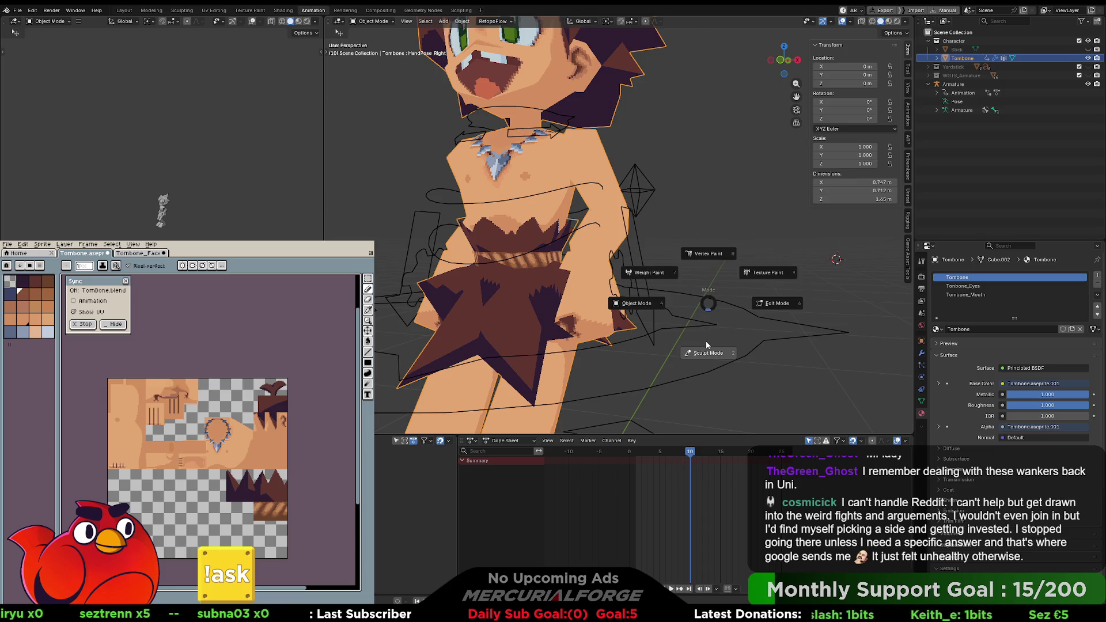
pyautogui.hotkey('ctrl', 'Tab')
pyautogui.click(645, 271)
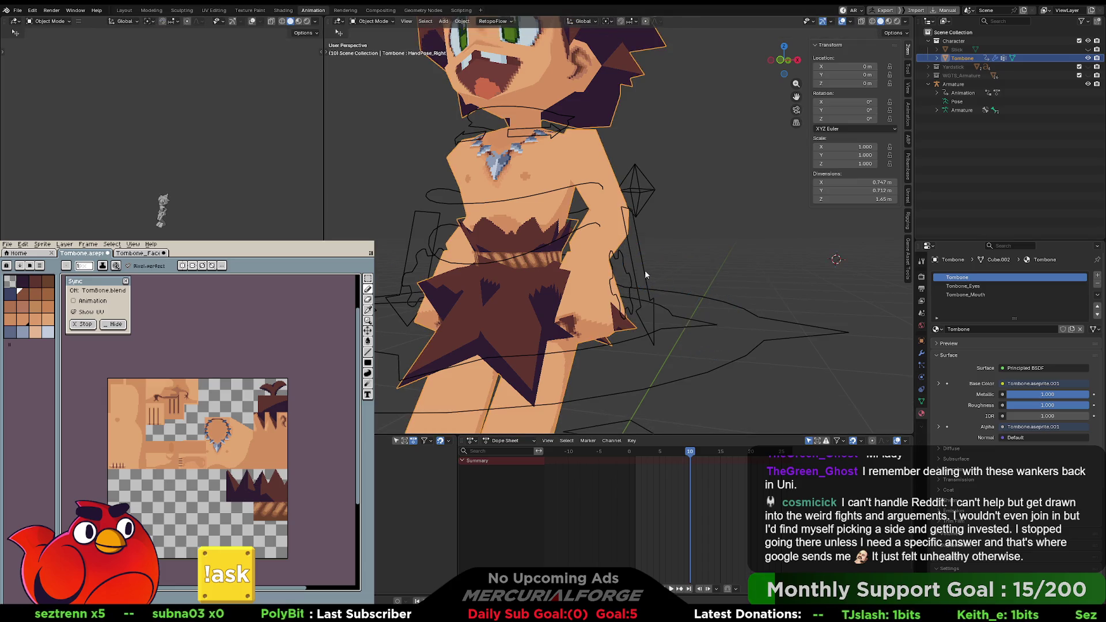
pyautogui.click(642, 264)
pyautogui.hotkey('ctrl', 'Tab')
pyautogui.click(671, 333)
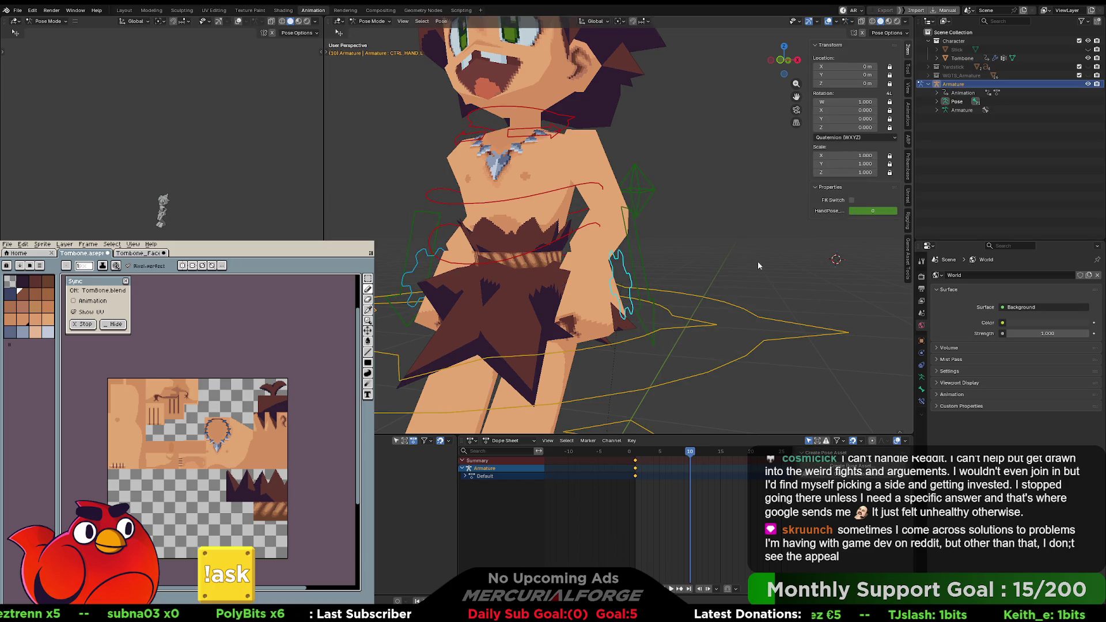
# Step: Keyframe HandPose at 1 on frame 10 and scrub around frame 6 to preview the transition
pyautogui.click(896, 214)
pyautogui.rightClick(893, 212)
pyautogui.click(876, 217)
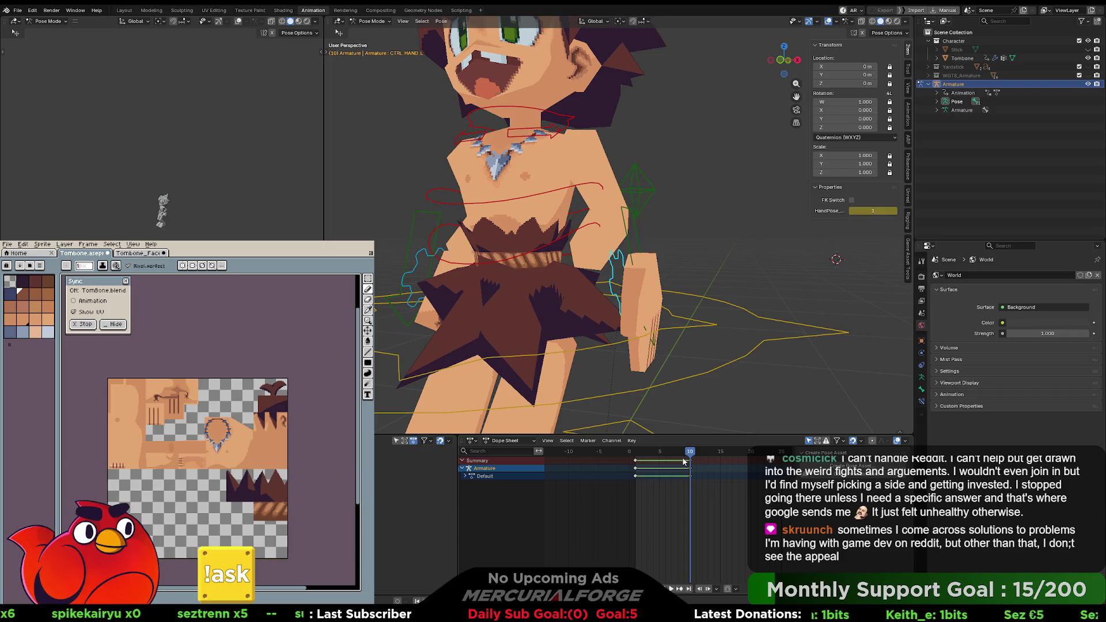
pyautogui.moveTo(684, 461)
pyautogui.mouseDown()
pyautogui.moveTo(646, 459)
pyautogui.moveTo(691, 456)
pyautogui.mouseUp()
# Step: Deselect the arm controls, switch to Object Mode and select the Tombone mesh
pyautogui.click(650, 277)
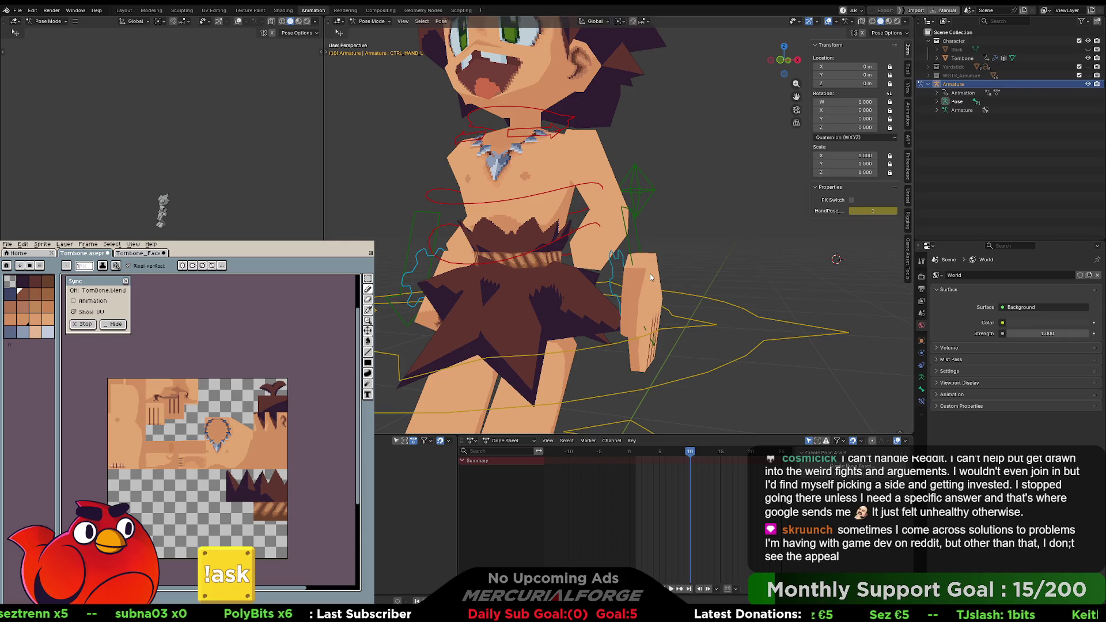
pyautogui.click(651, 277)
pyautogui.click(650, 275)
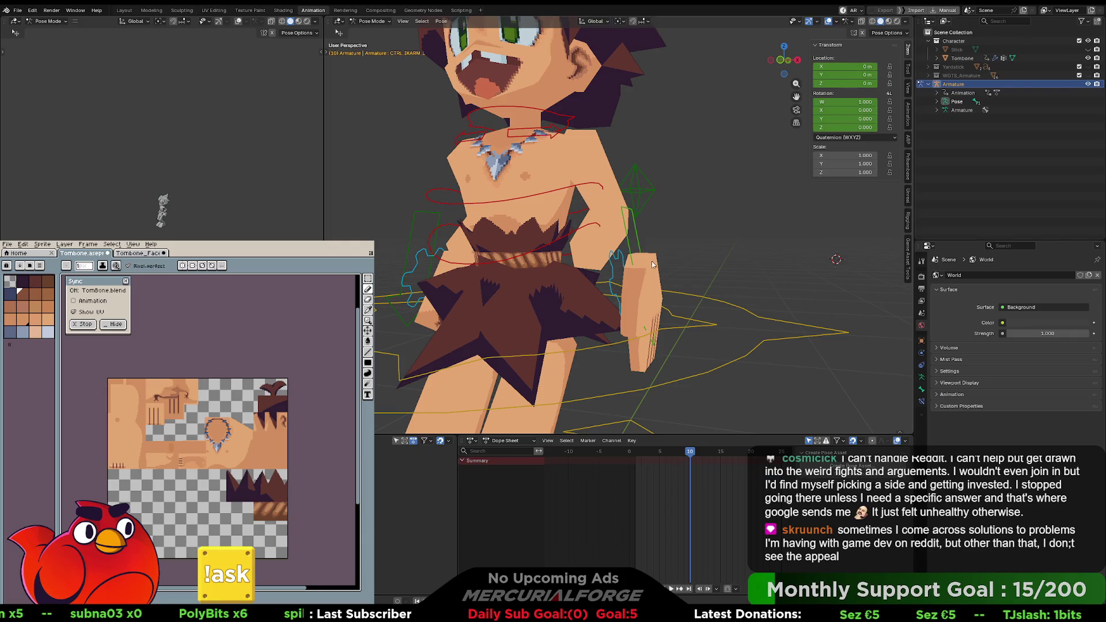
pyautogui.hotkey('ctrl', 'Tab')
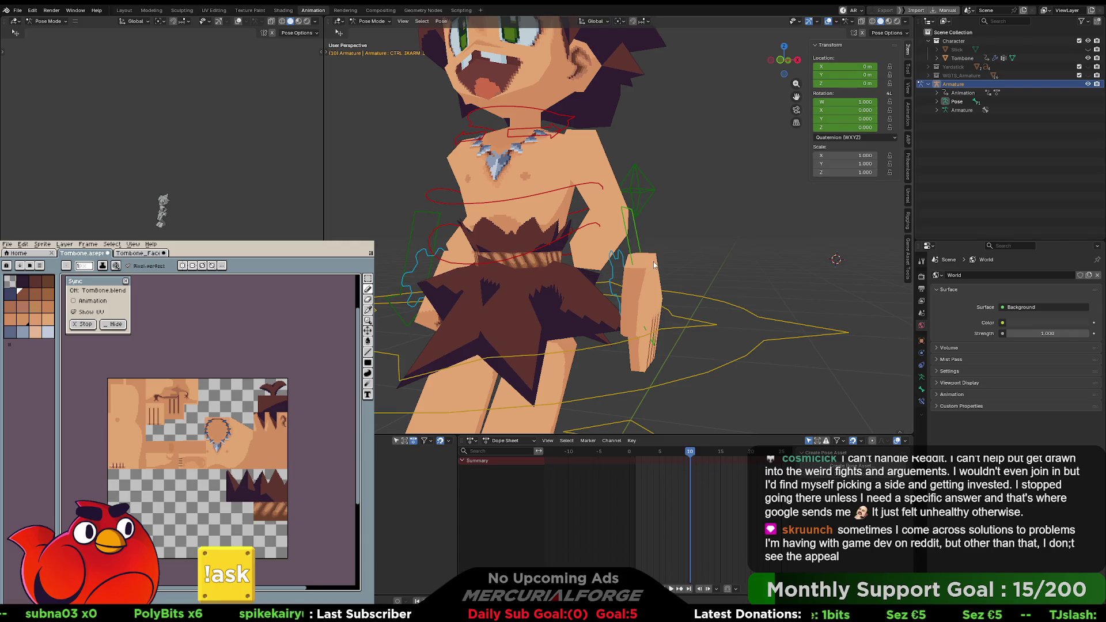
pyautogui.click(598, 279)
pyautogui.click(652, 265)
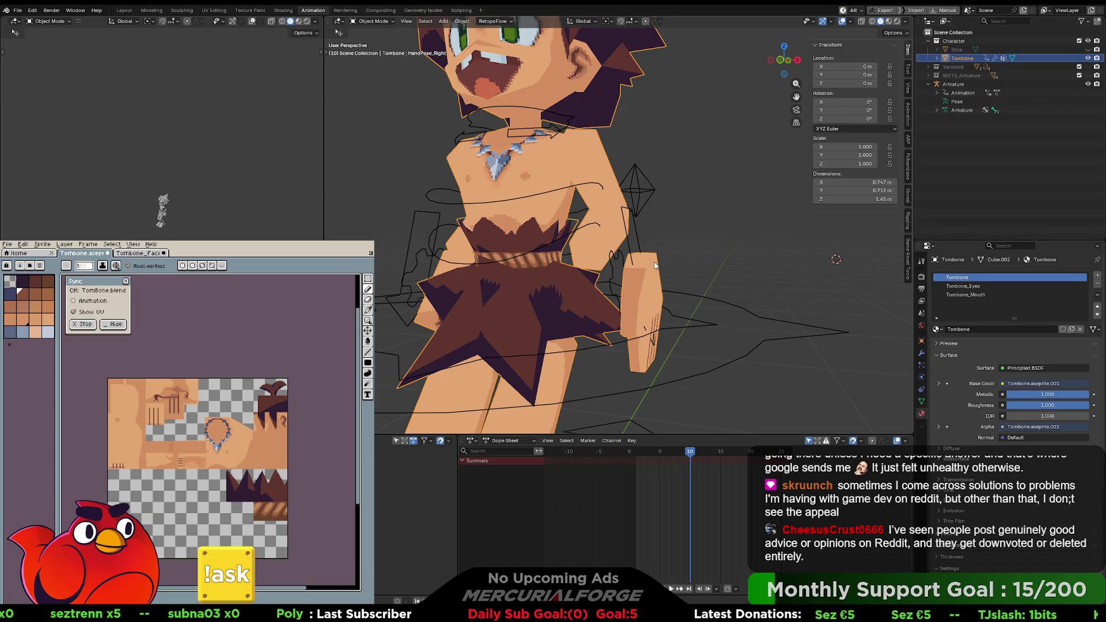
# Step: Inspect the Tombone mesh's rest shape in Edit Mode, then return to Object Mode
pyautogui.hotkey('ctrl', 'Tab')
pyautogui.click(704, 264)
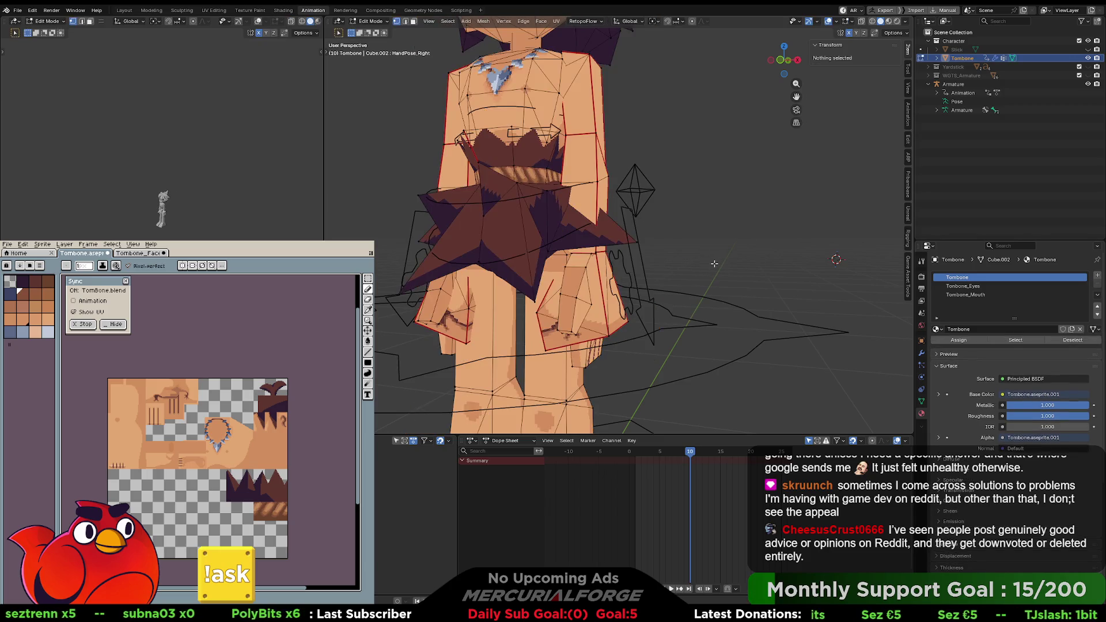
pyautogui.moveTo(640, 271)
pyautogui.mouseDown(button='middle')
pyautogui.moveTo(673, 274)
pyautogui.moveTo(606, 286)
pyautogui.moveTo(636, 287)
pyautogui.moveTo(637, 237)
pyautogui.mouseUp(button='middle')
pyautogui.press('Tab')
# Step: Pose the armature and drag CTRL_IKARM_L outward to test the mesh deformation
pyautogui.click(633, 235)
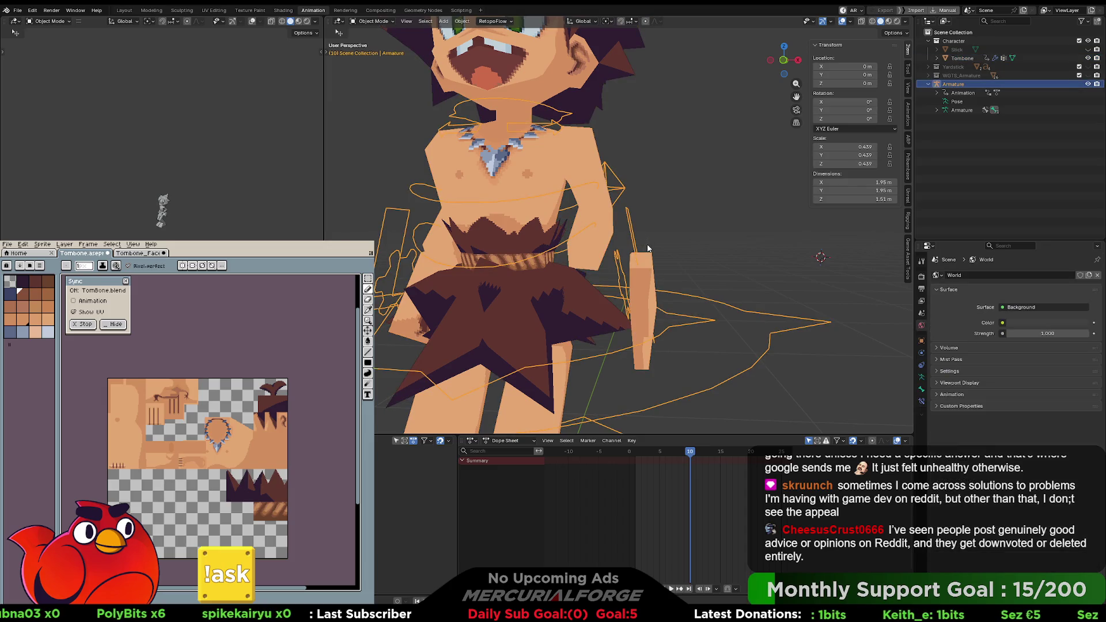
pyautogui.hotkey('ctrl', 'Tab')
pyautogui.click(642, 253)
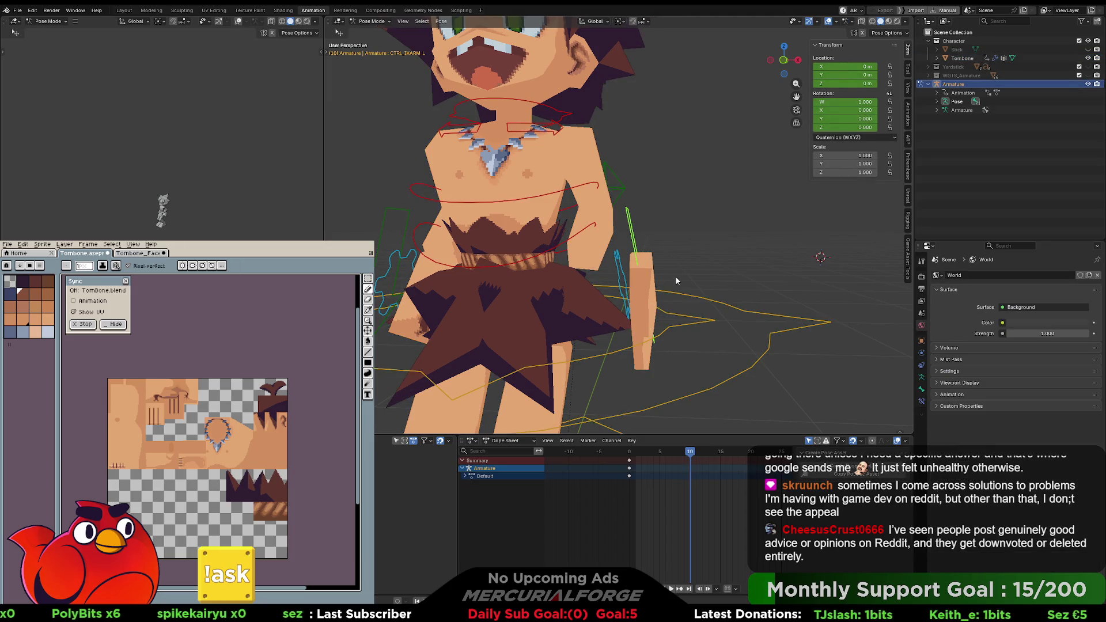
pyautogui.press('g')
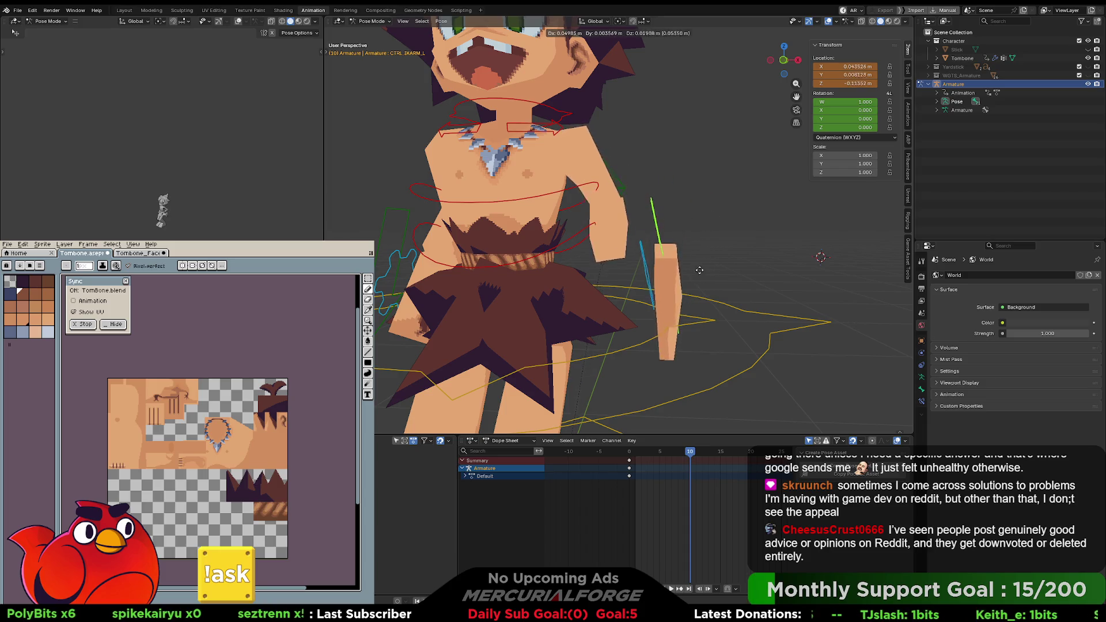
pyautogui.click(747, 254)
pyautogui.moveTo(746, 254)
pyautogui.mouseDown(button='middle')
pyautogui.moveTo(561, 261)
pyautogui.moveTo(735, 254)
pyautogui.mouseUp(button='middle')
pyautogui.hotkey('ctrl', 'Tab')
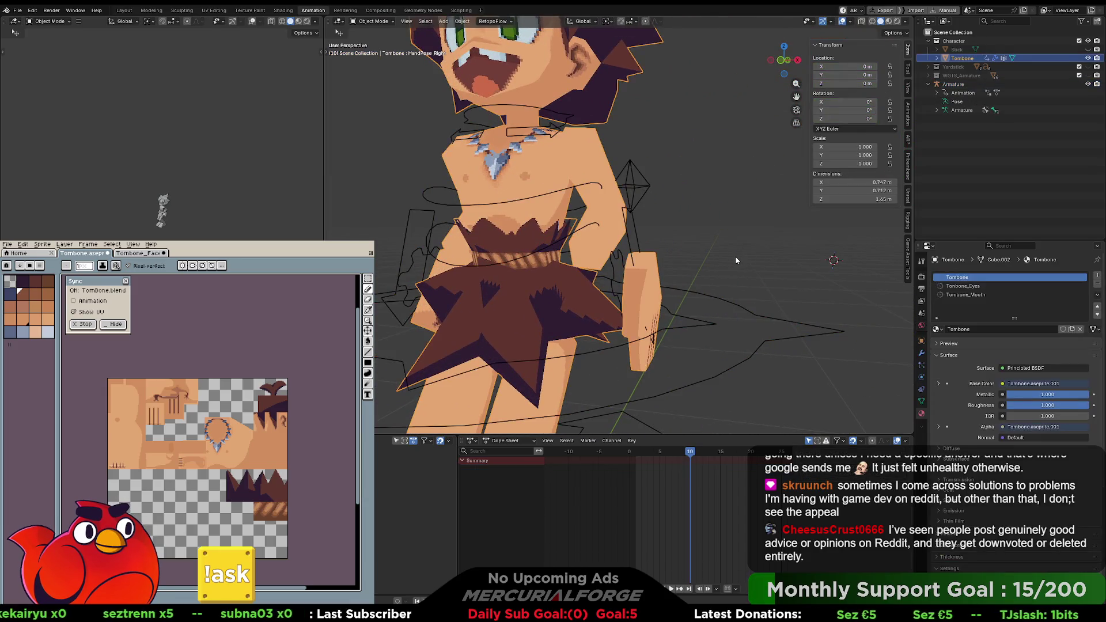
pyautogui.hotkey('ctrl', 'z')
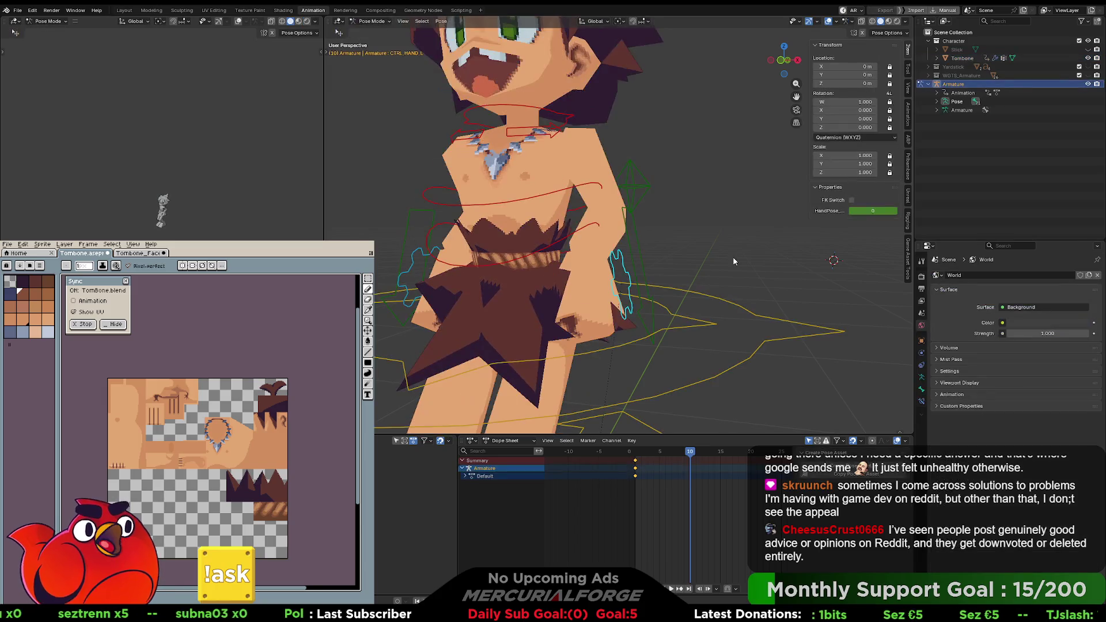
# Step: Select CTRL_COG and clear the pose back to rest
pyautogui.press('Up')
pyautogui.click(720, 283)
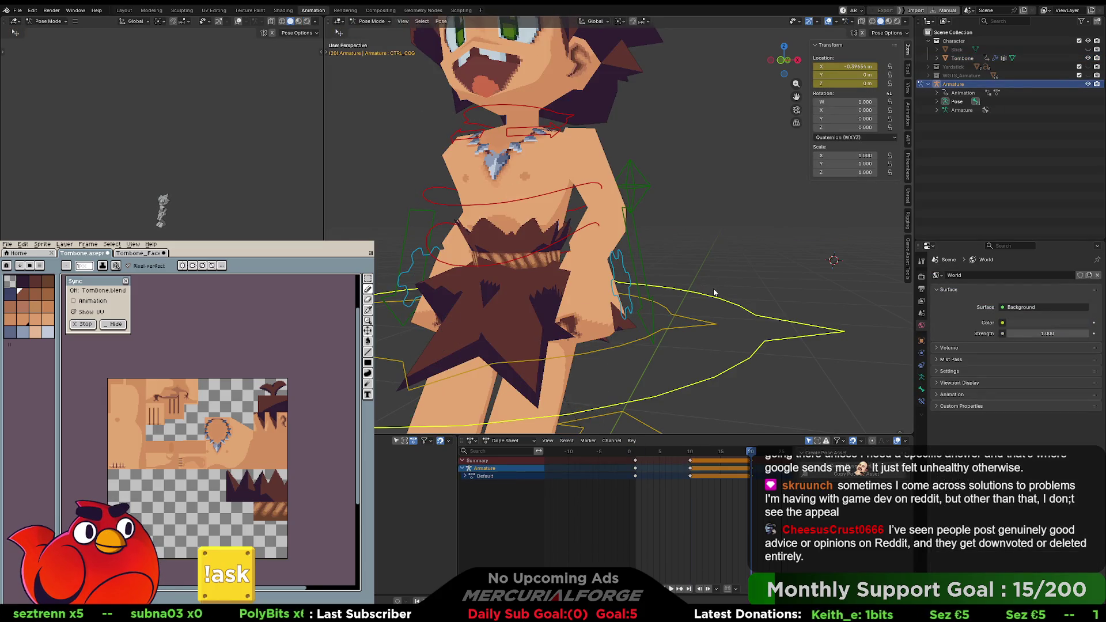
pyautogui.hotkey('ctrl', 'z')
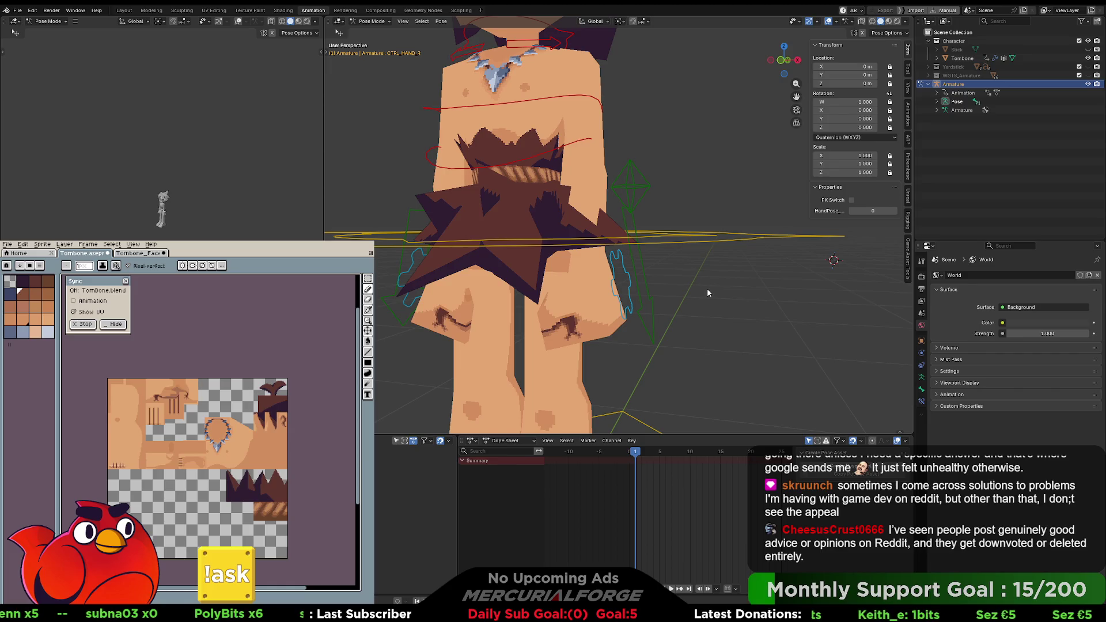
pyautogui.click(707, 293)
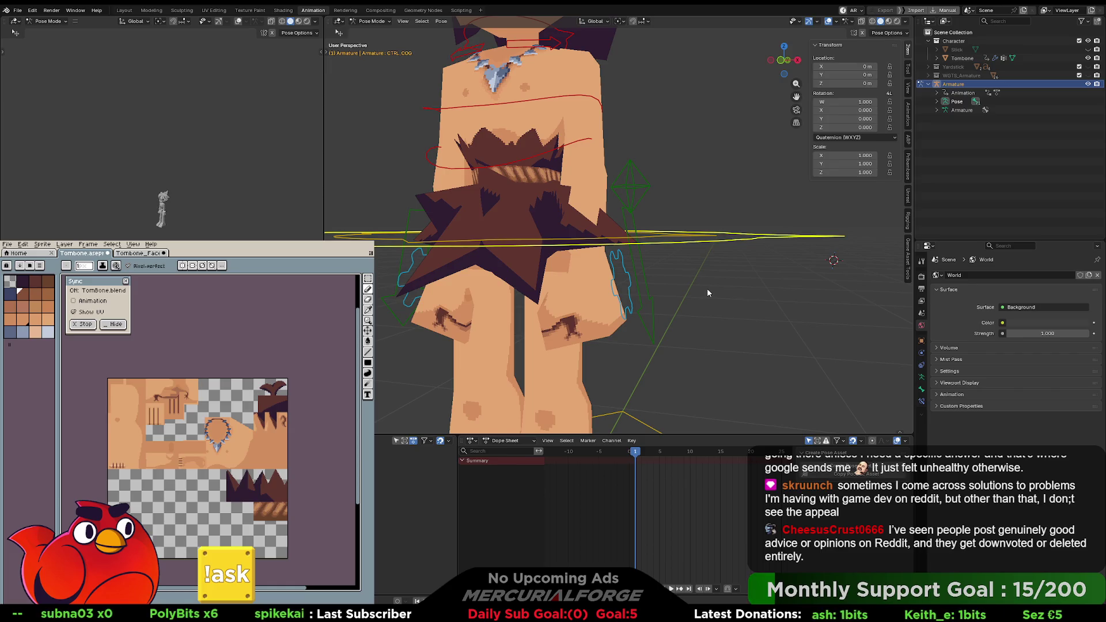
pyautogui.click(707, 292)
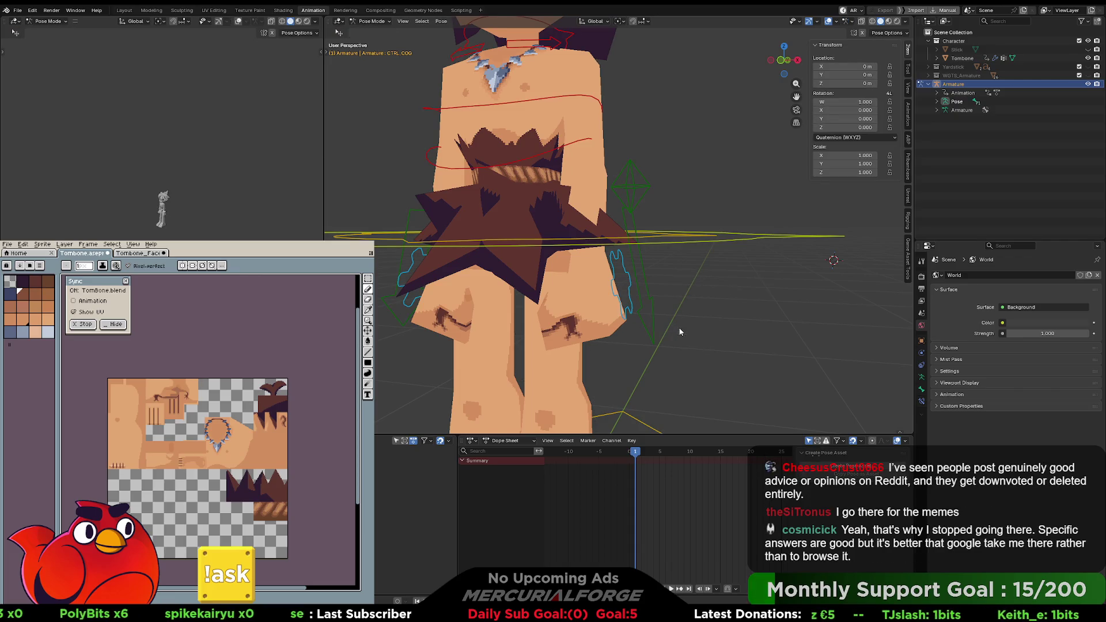
# Step: Set CTRL_HAND_L's HandPose to 1, check the hands, and switch to Object Mode
pyautogui.click(625, 272)
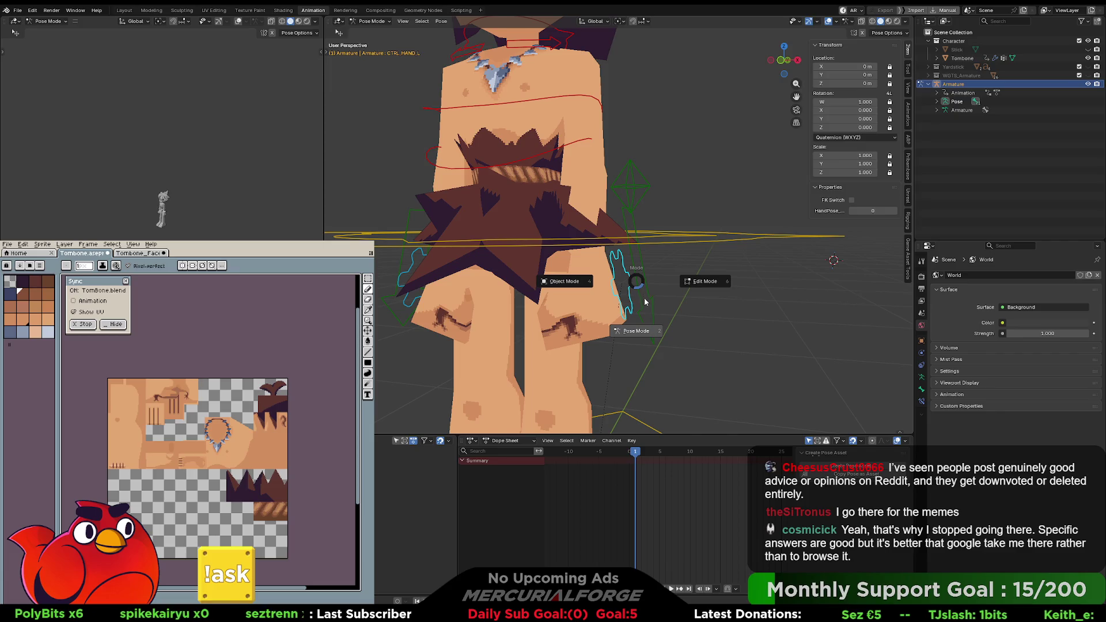
pyautogui.click(893, 211)
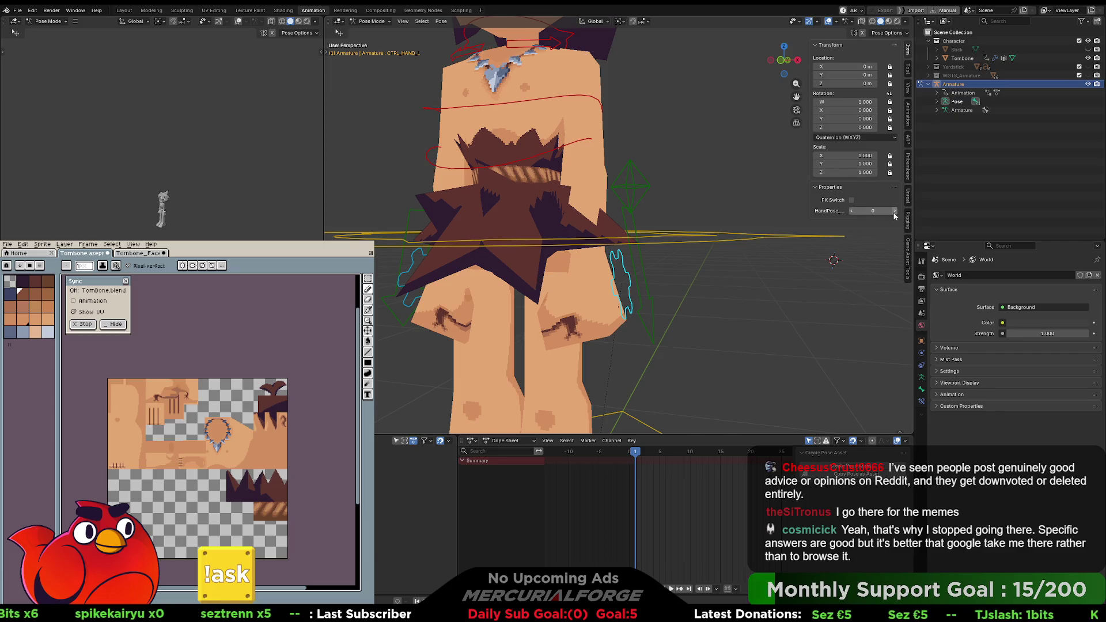
pyautogui.moveTo(696, 308)
pyautogui.mouseDown(button='middle')
pyautogui.moveTo(658, 307)
pyautogui.moveTo(672, 272)
pyautogui.moveTo(693, 263)
pyautogui.moveTo(664, 282)
pyautogui.mouseUp(button='middle')
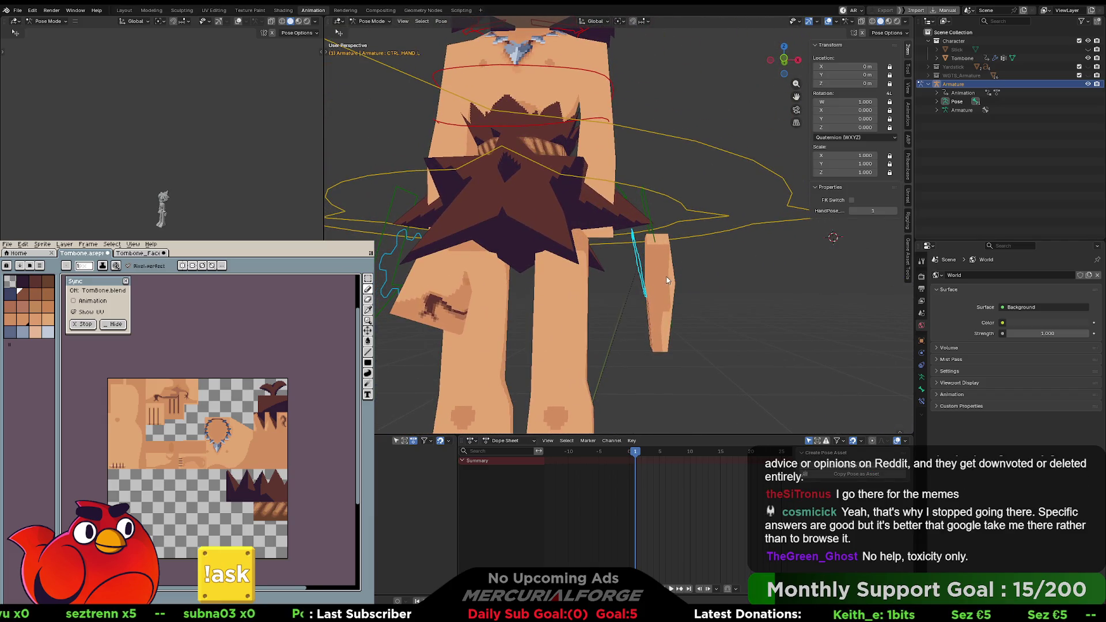
pyautogui.hotkey('ctrl', 'Tab')
pyautogui.click(597, 281)
# Step: Select Tombone, enter Edit Mode, and toggle out and back in to check the posed hand
pyautogui.click(662, 265)
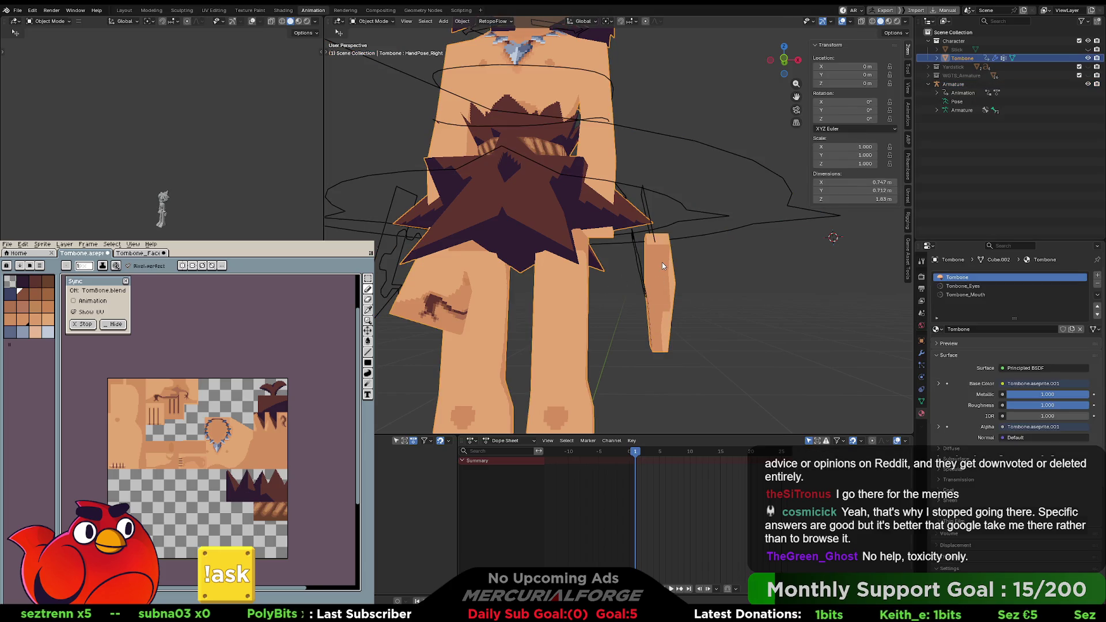
pyautogui.hotkey('ctrl', 'Tab')
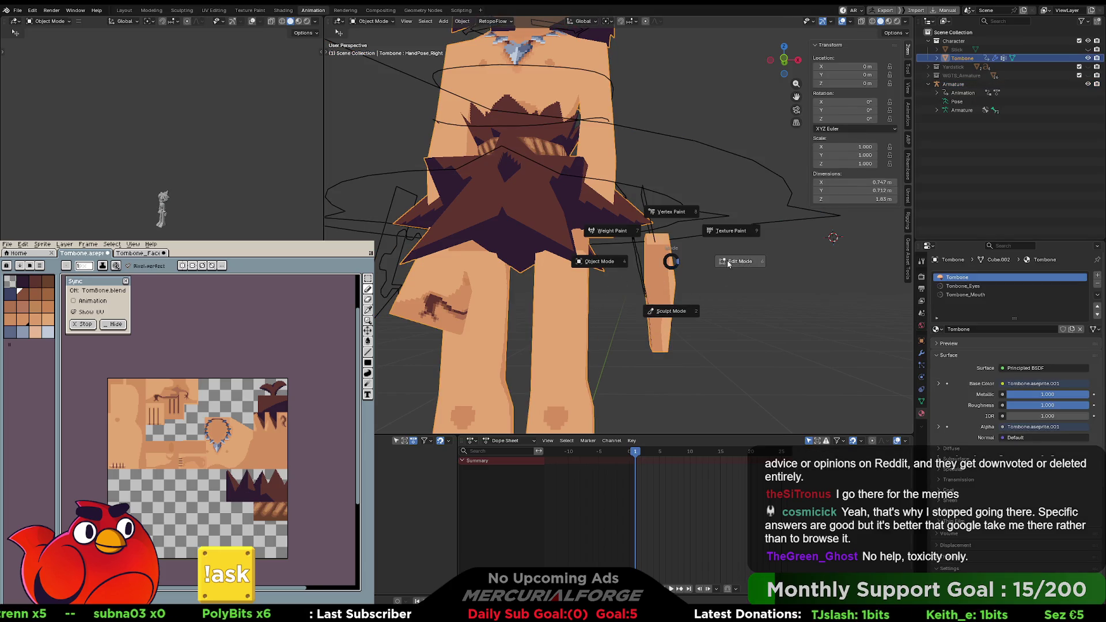
pyautogui.click(727, 263)
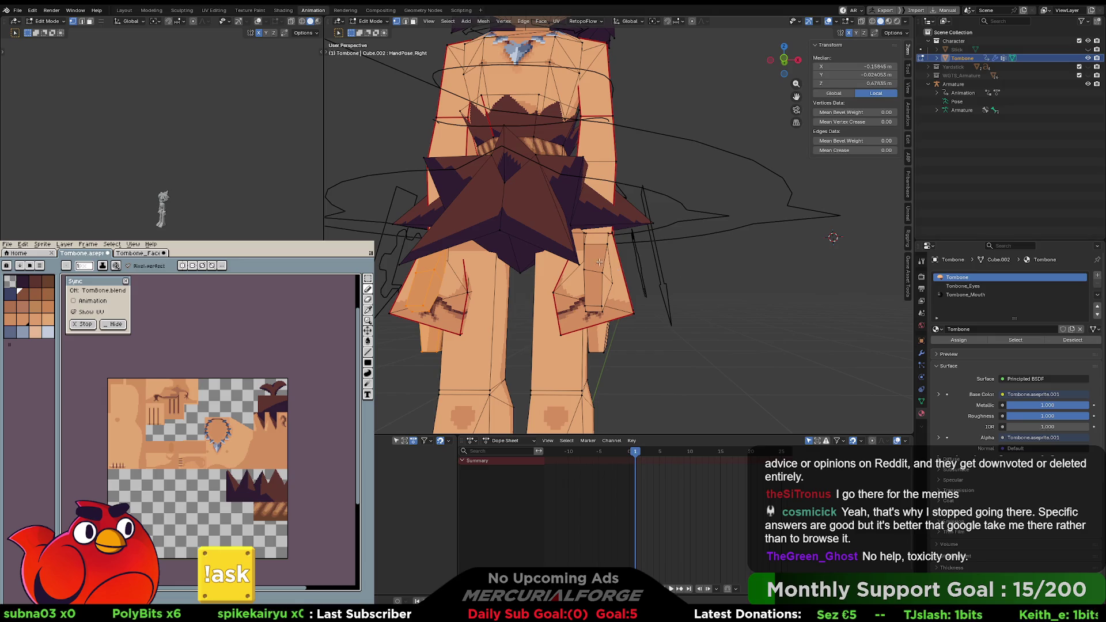
pyautogui.press('Tab')
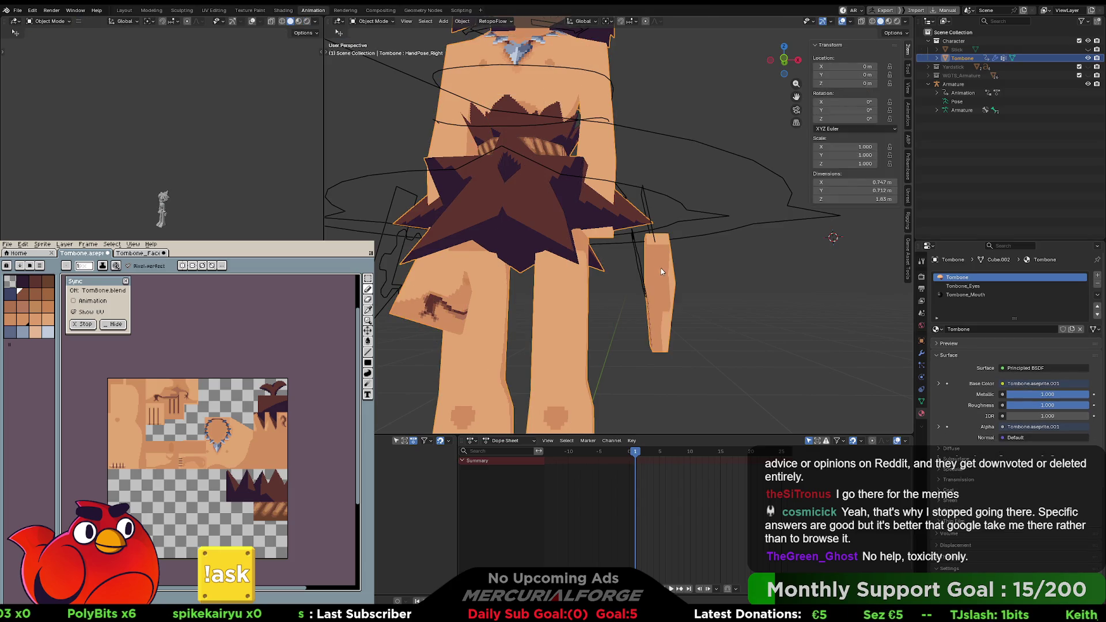
pyautogui.press('Tab')
pyautogui.moveTo(603, 274)
pyautogui.mouseDown(button='middle')
pyautogui.moveTo(574, 291)
pyautogui.moveTo(621, 259)
pyautogui.mouseUp(button='middle')
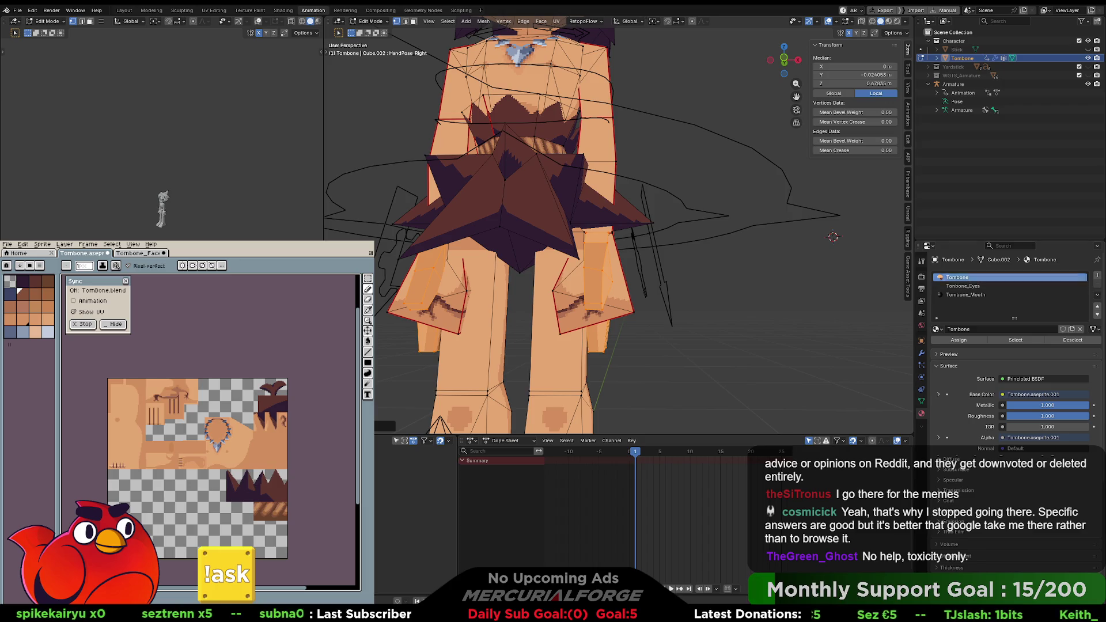
# Step: Deselect all vertices, apply All Transforms to the armature in Object Mode, then select Tombone
pyautogui.hotkey('alt', 'a')
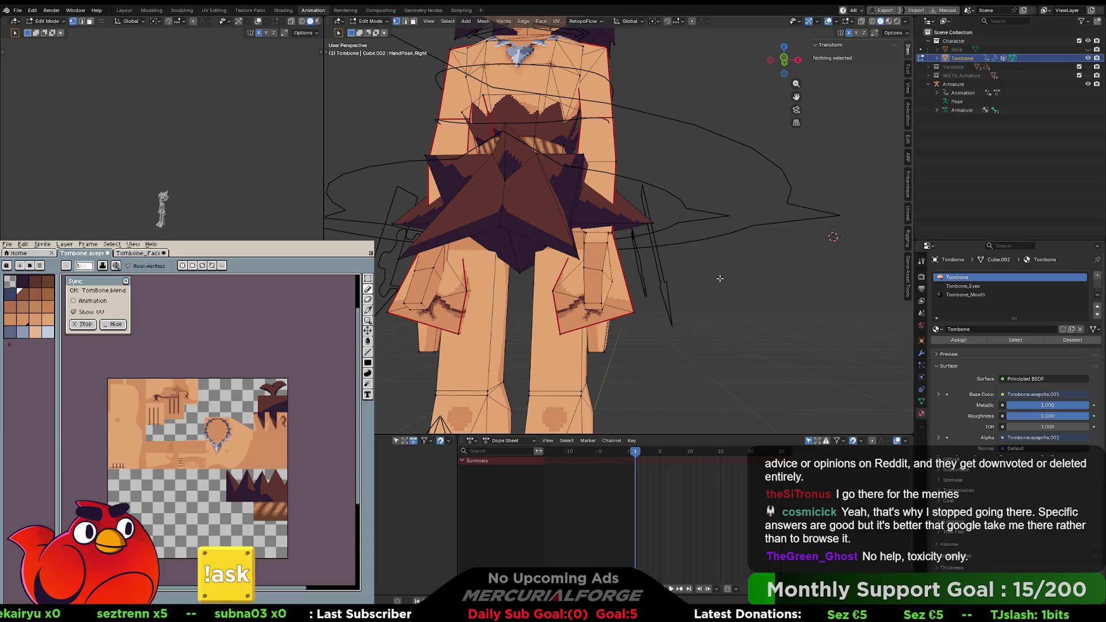
pyautogui.press('Tab')
pyautogui.click(701, 239)
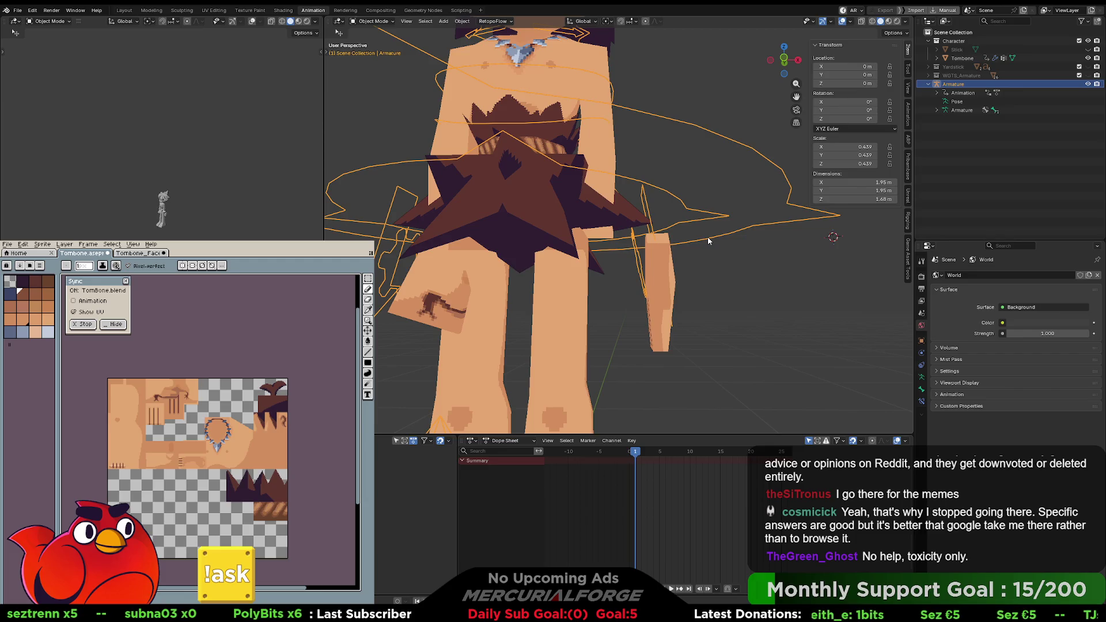
pyautogui.hotkey('ctrl', 'a')
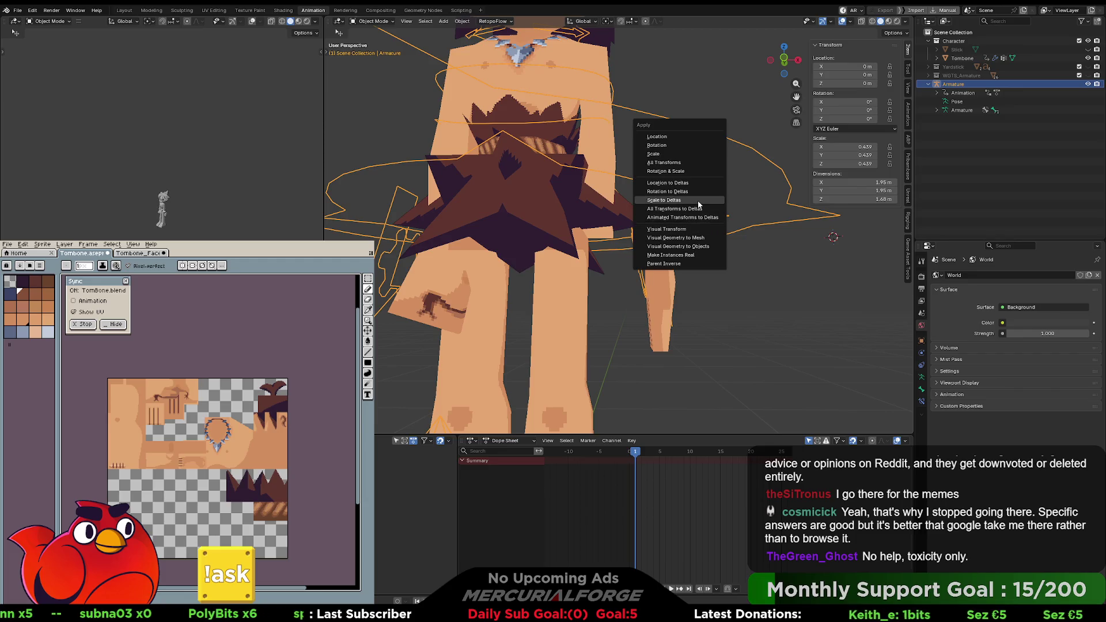
pyautogui.click(689, 163)
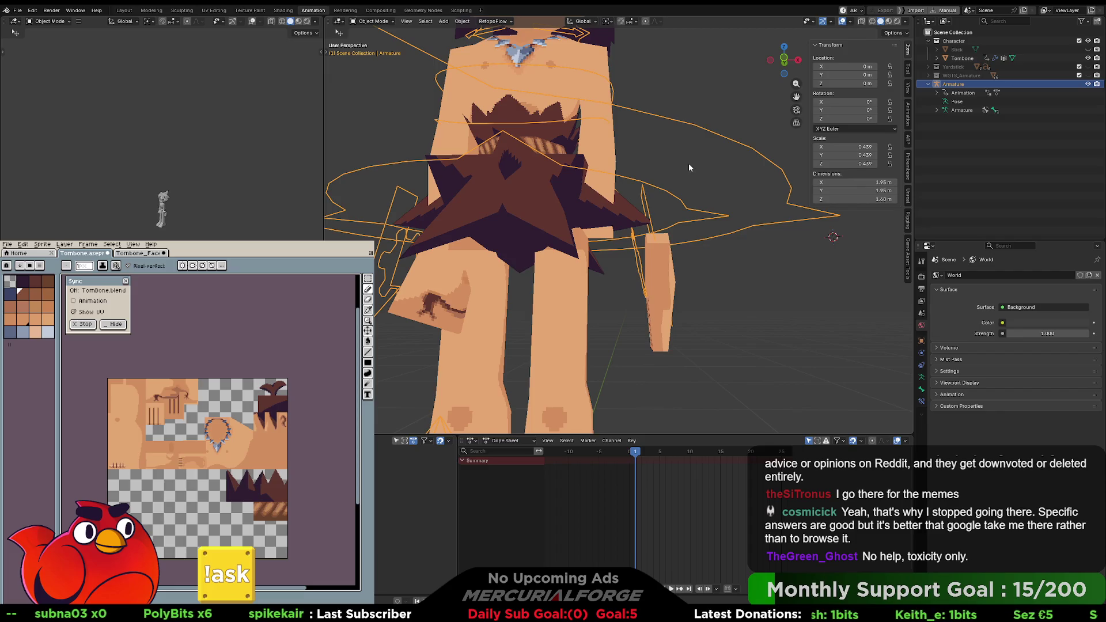
pyautogui.click(696, 280)
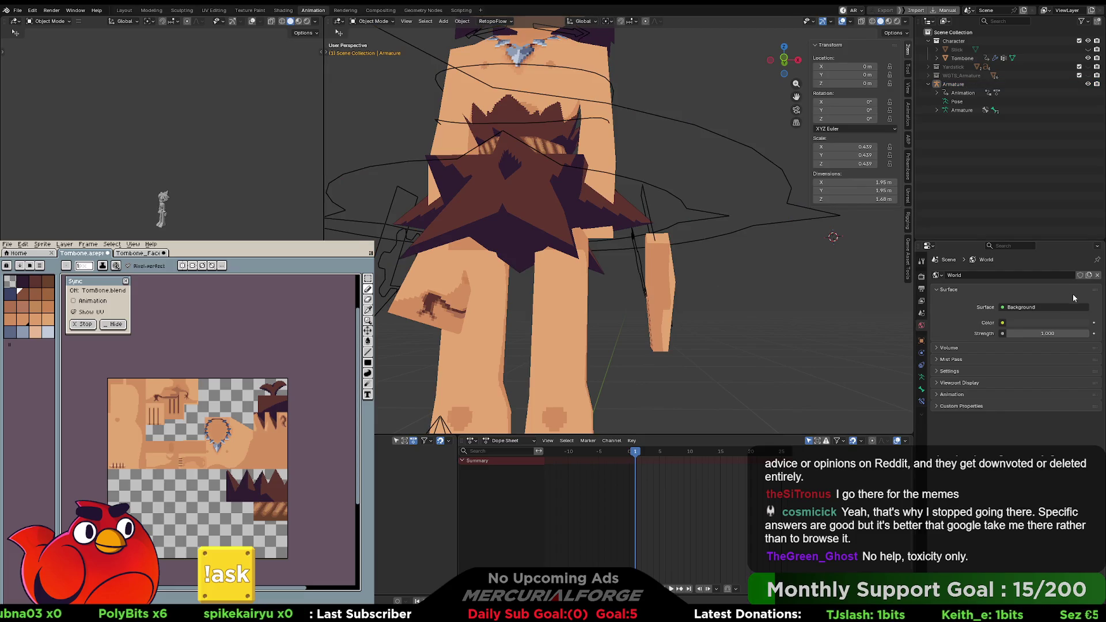
pyautogui.click(666, 277)
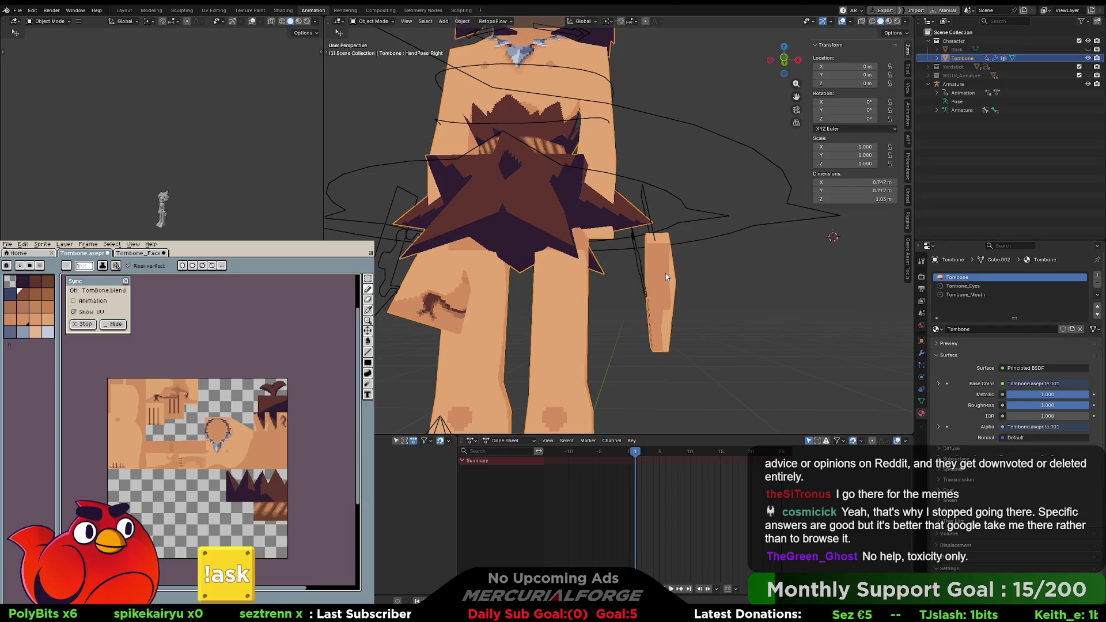
# Step: Apply the Tombone mesh's transforms with Ctrl+A
pyautogui.hotkey('ctrl', 'a')
pyautogui.click(665, 273)
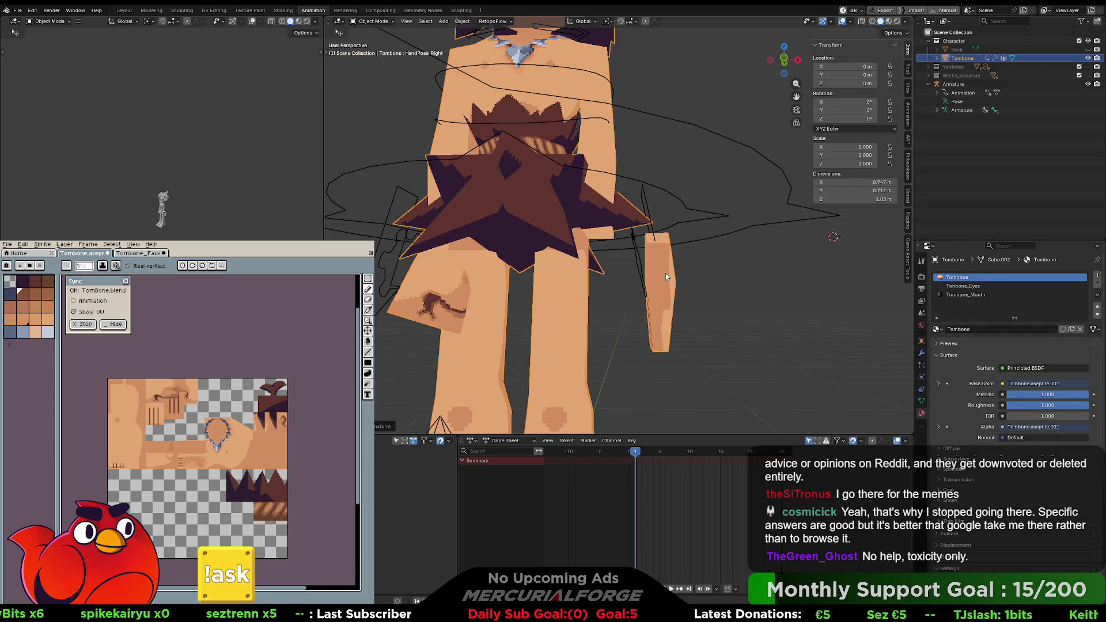
pyautogui.click(747, 275)
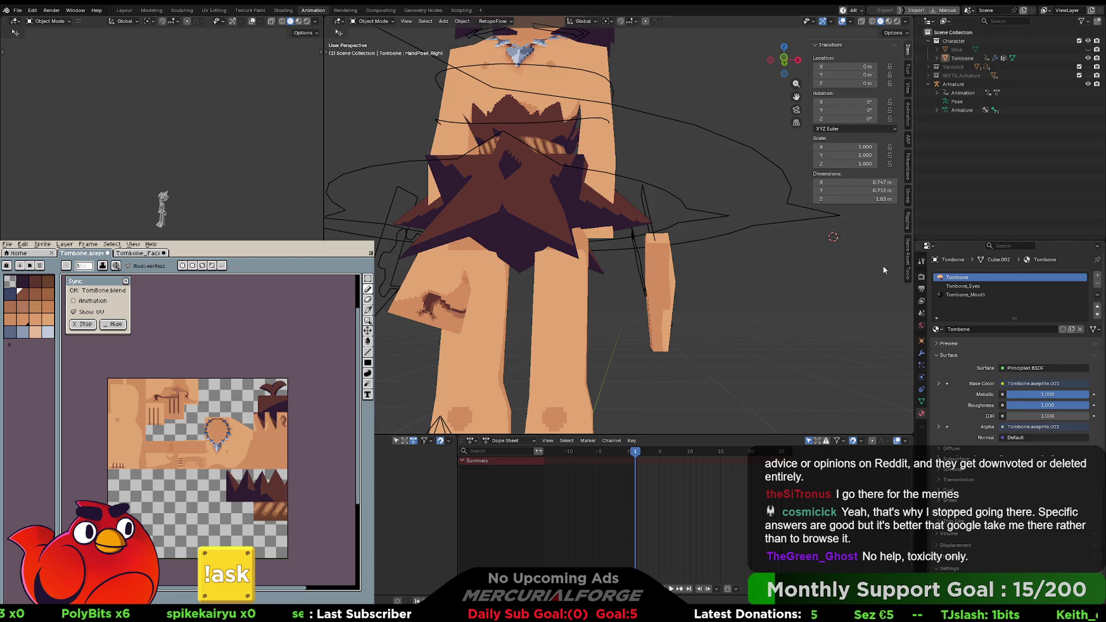
# Step: Select the Armature in the Outliner, show its Armature Data tab, and inspect the Pose entry
pyautogui.click(957, 84)
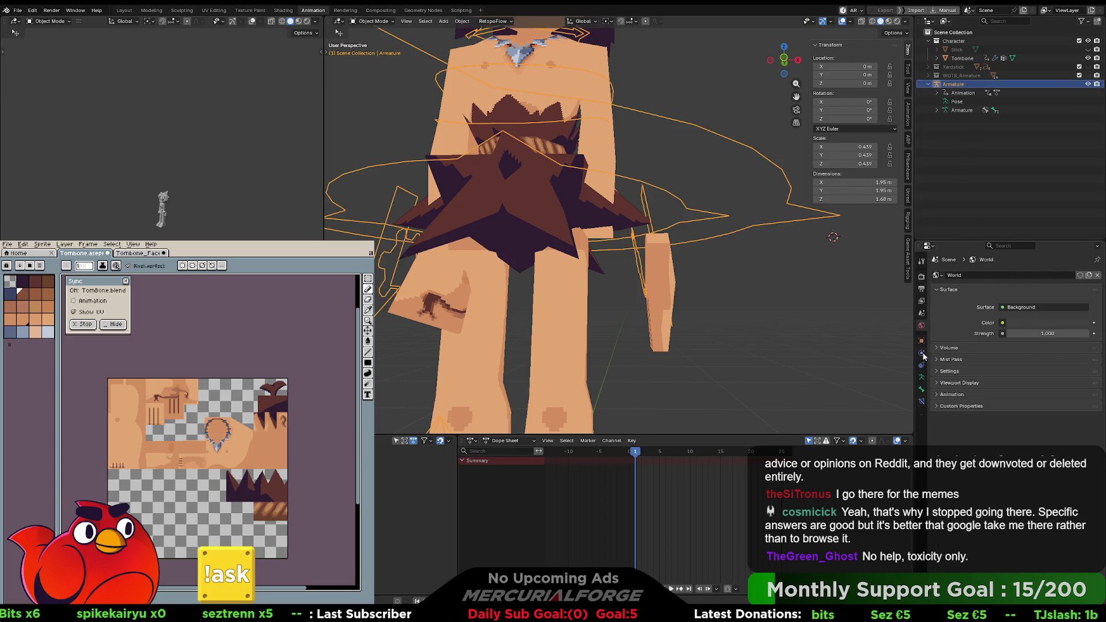
pyautogui.click(922, 377)
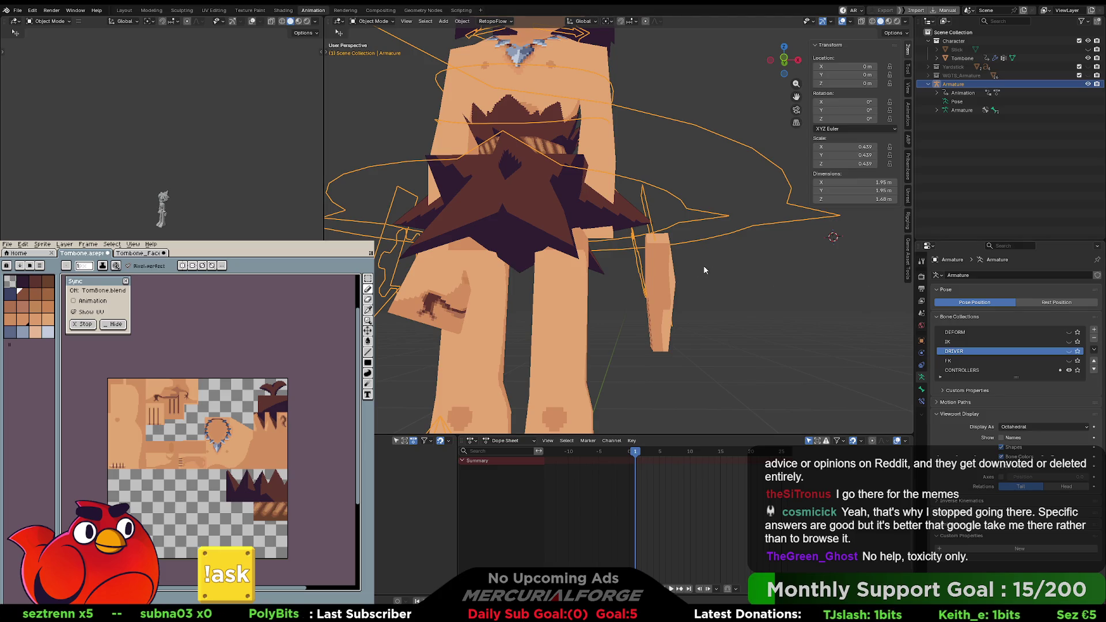
pyautogui.rightClick(658, 260)
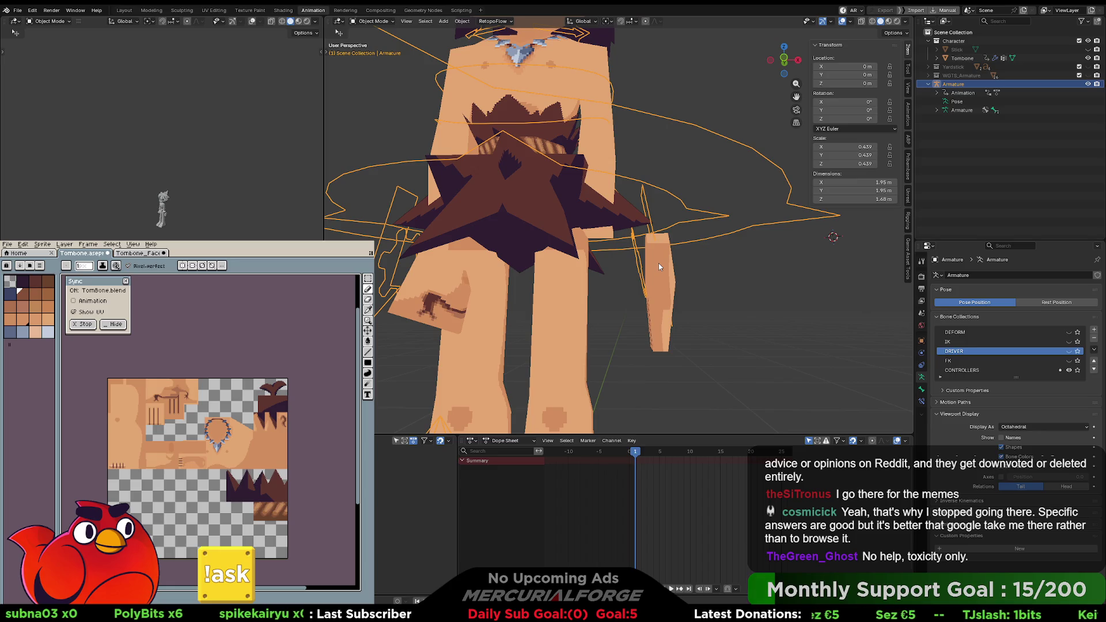
pyautogui.click(957, 101)
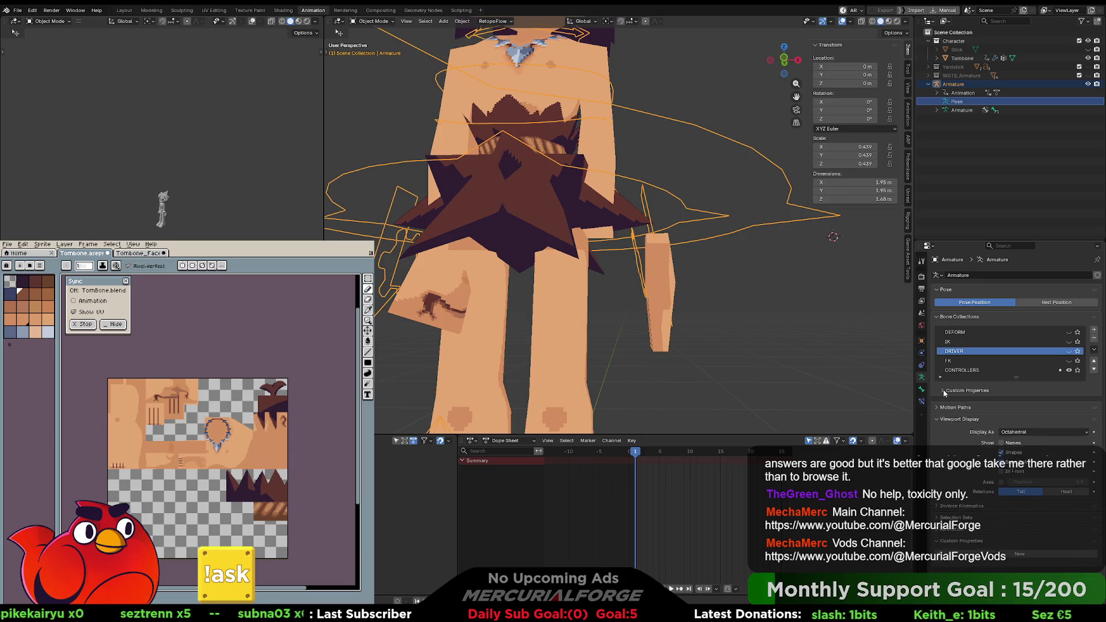
pyautogui.rightClick(959, 102)
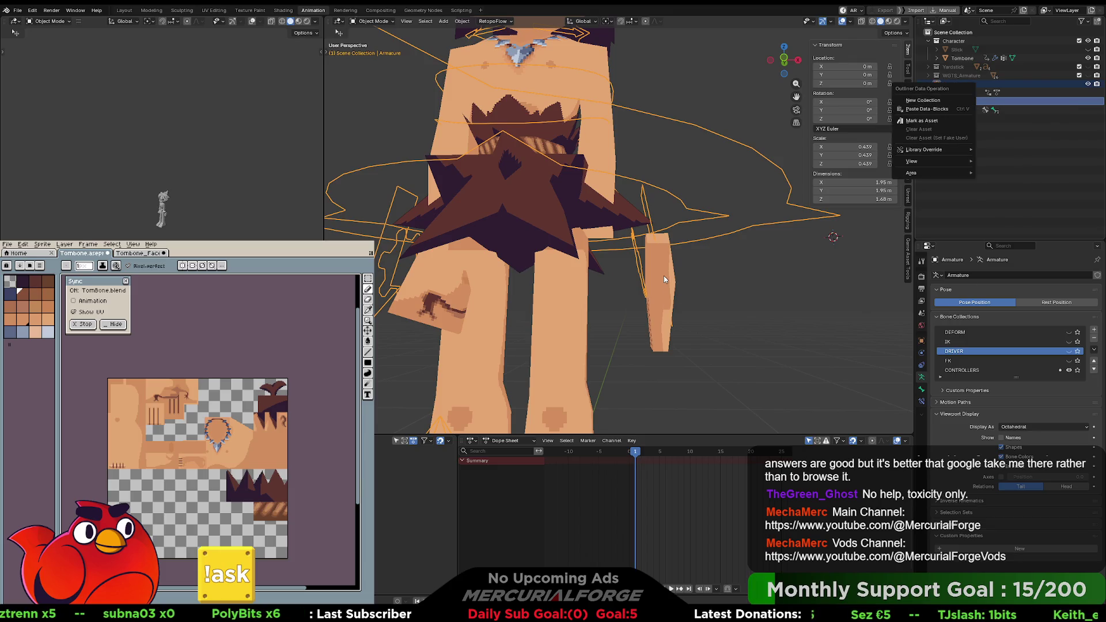
pyautogui.press('Escape')
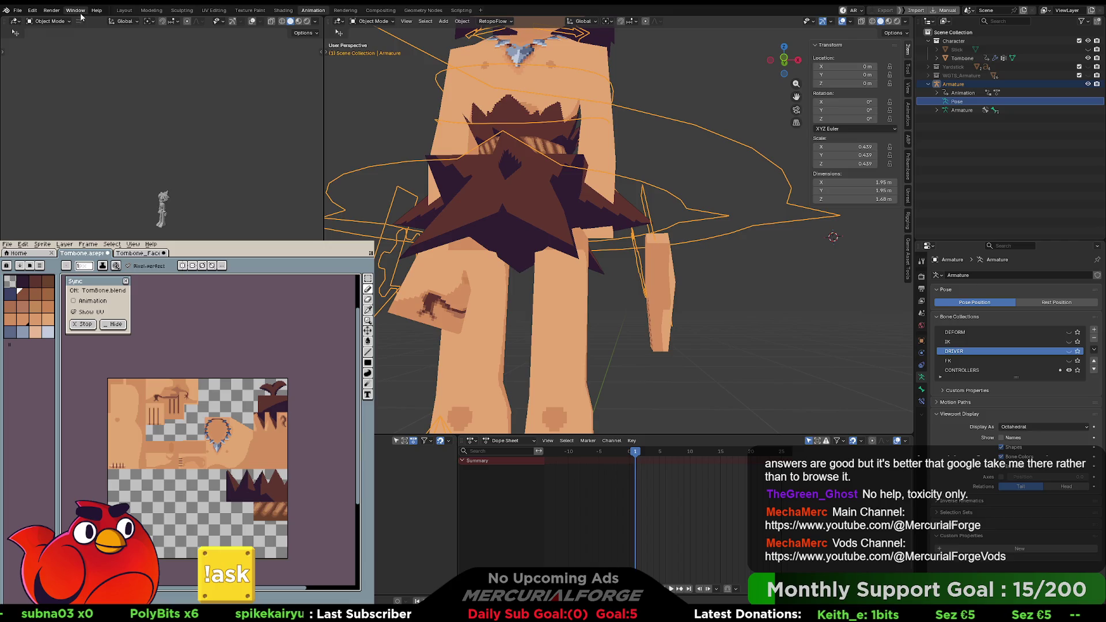
# Step: Browse the Object menu and the Armature's Outliner context menu
pyautogui.click(457, 22)
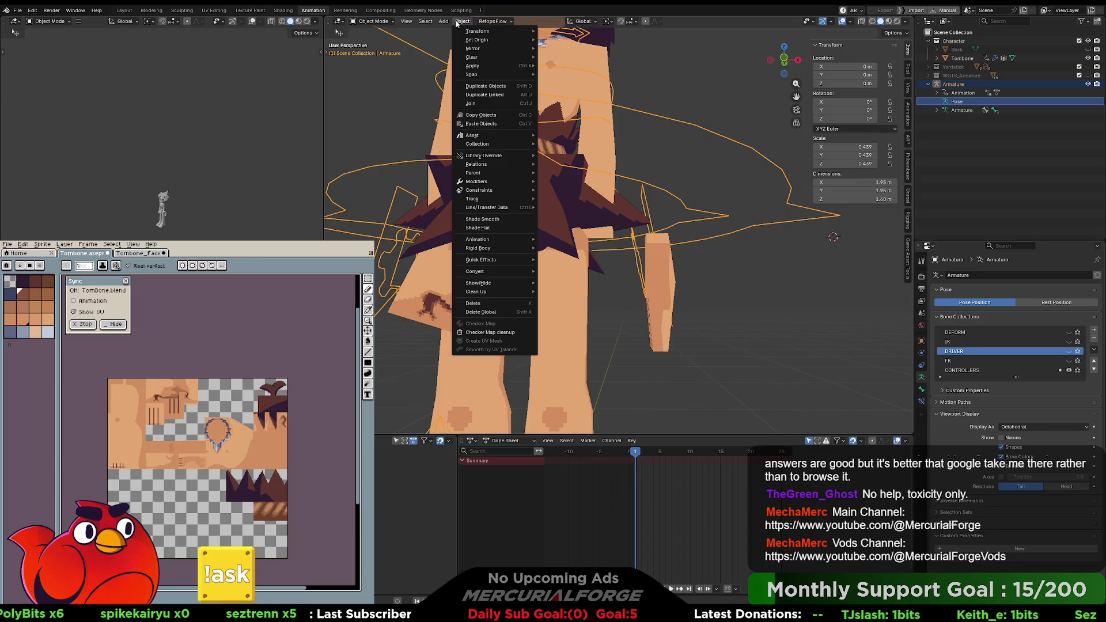
pyautogui.moveTo(498, 240)
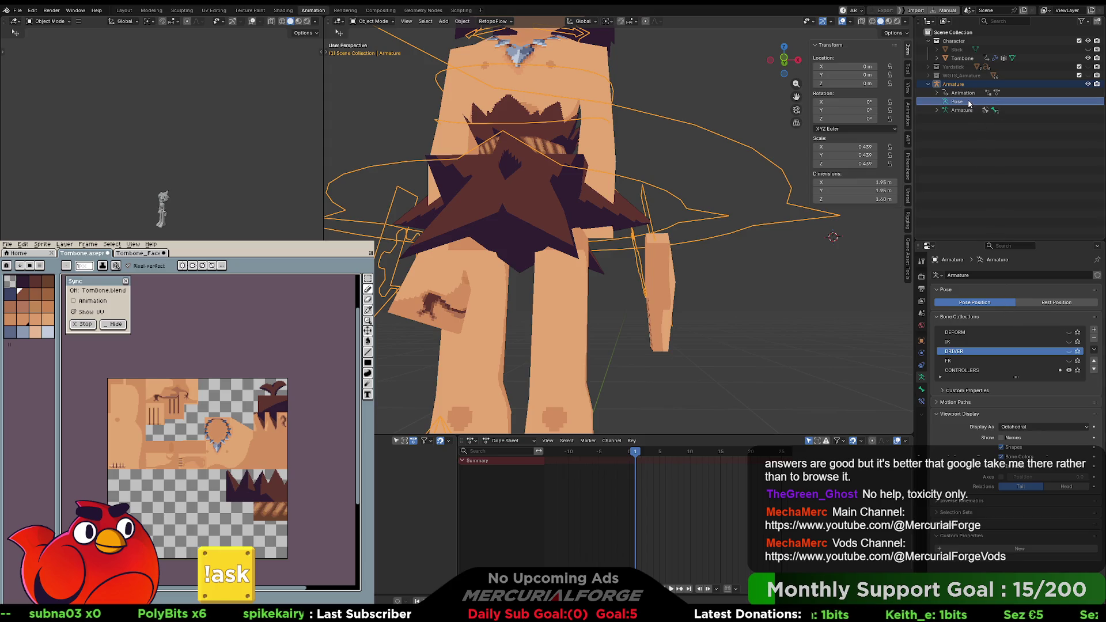
pyautogui.rightClick(985, 90)
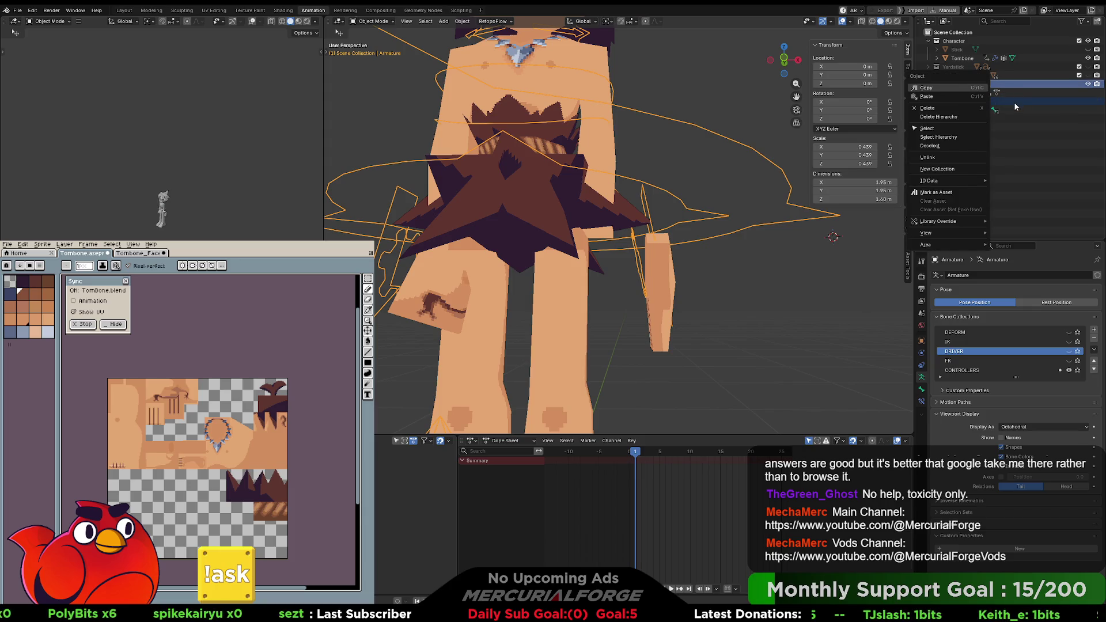
pyautogui.press('Escape')
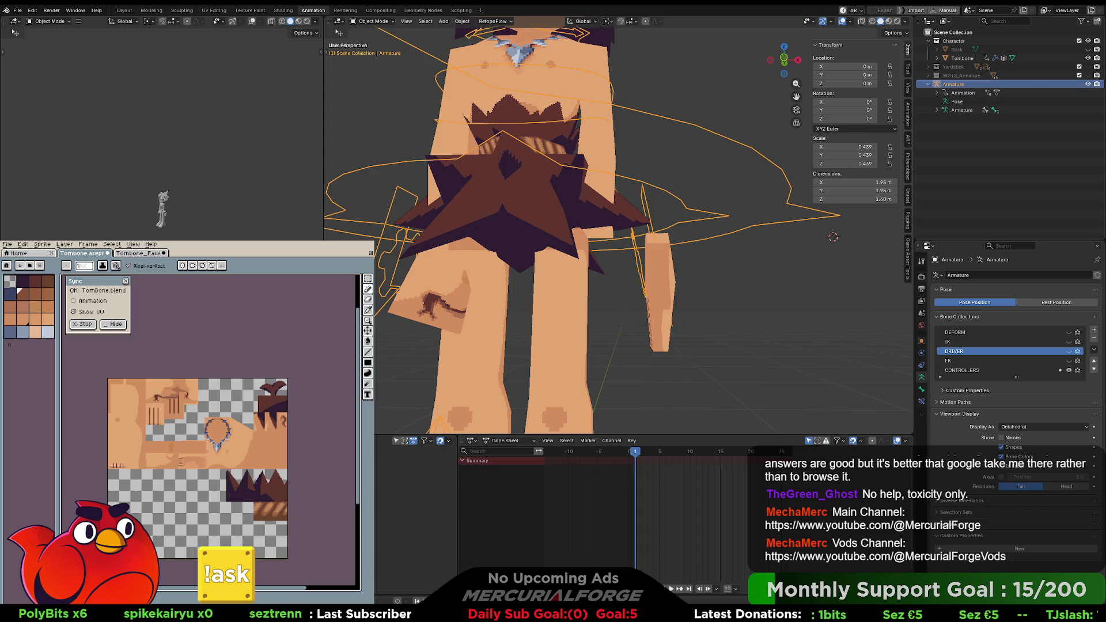
pyautogui.scroll(-3, 722, 111)
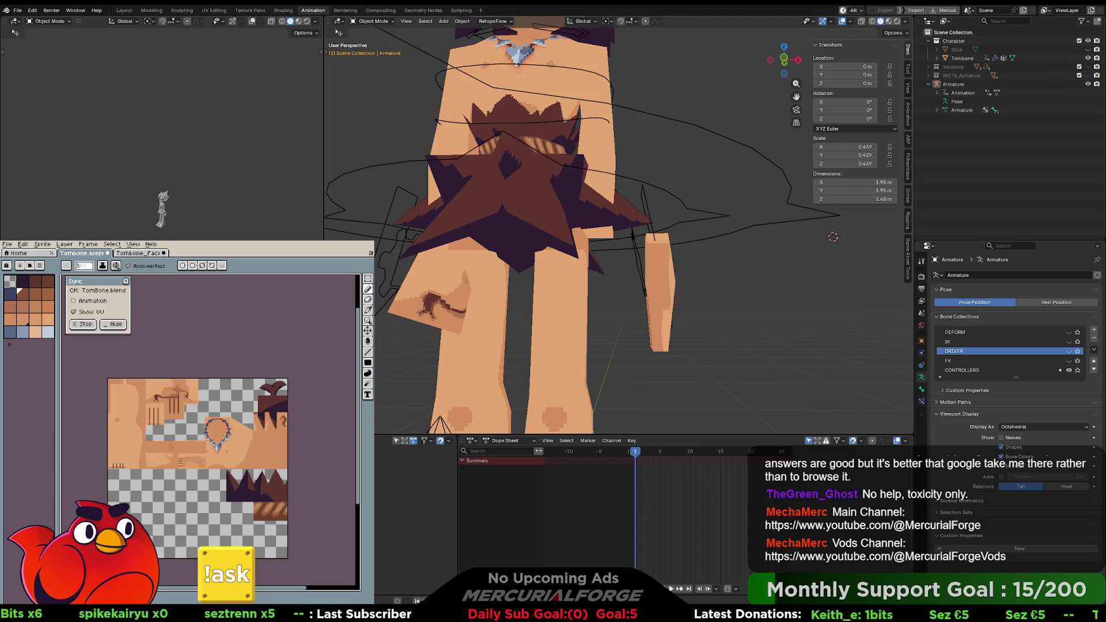
# Step: Select Tombone then the Armature and parent With Automatic Weights via Ctrl+P
pyautogui.press('Tab')
pyautogui.press('Tab')
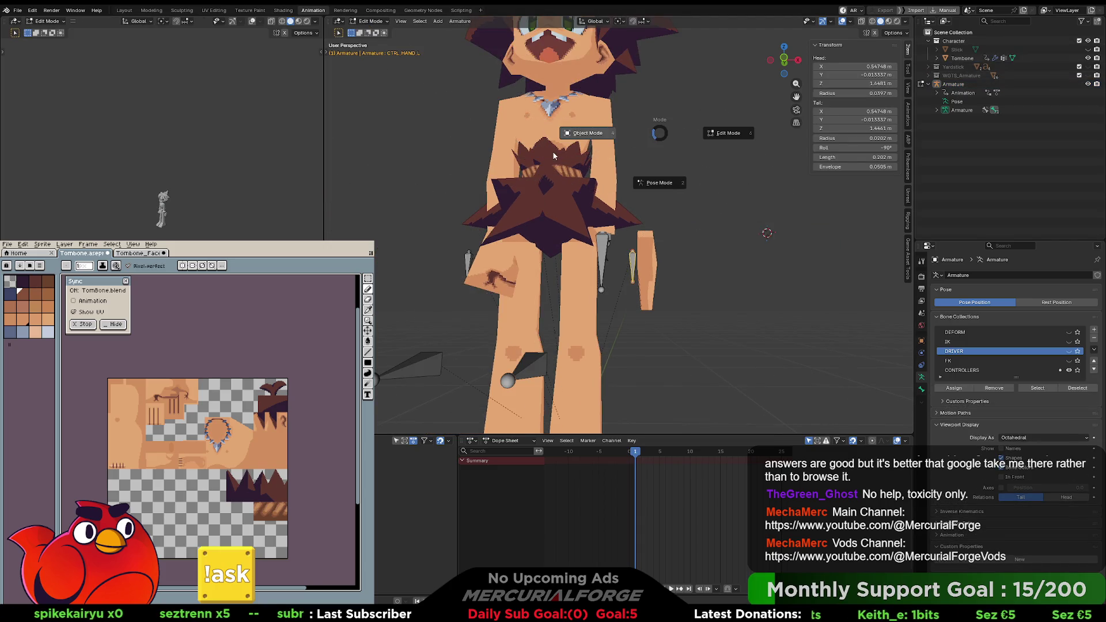
pyautogui.click(609, 116)
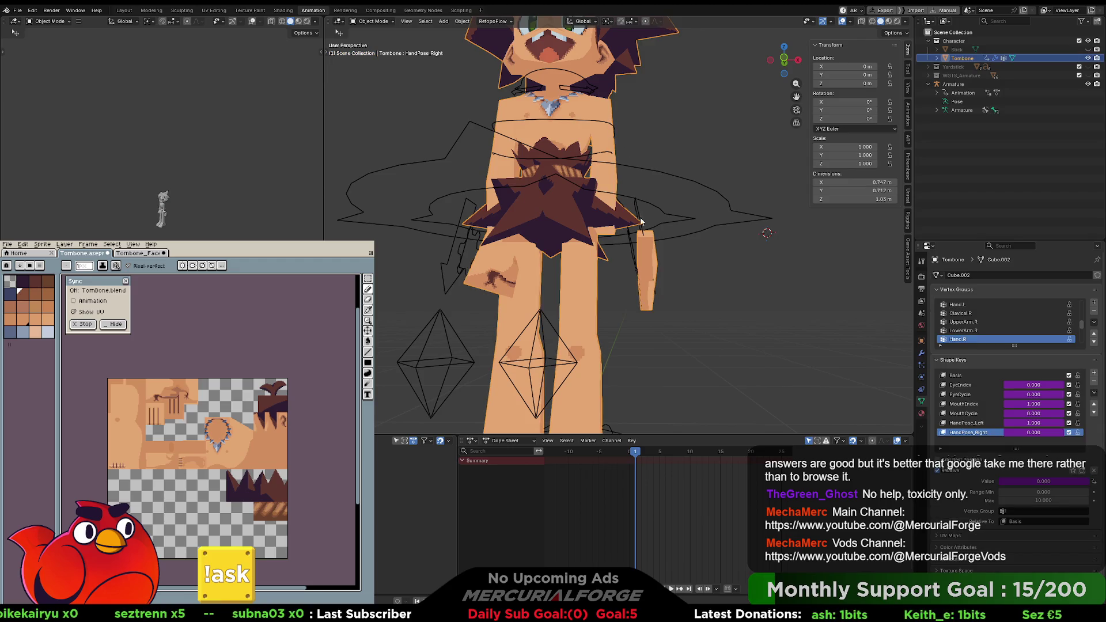
pyautogui.click(720, 192)
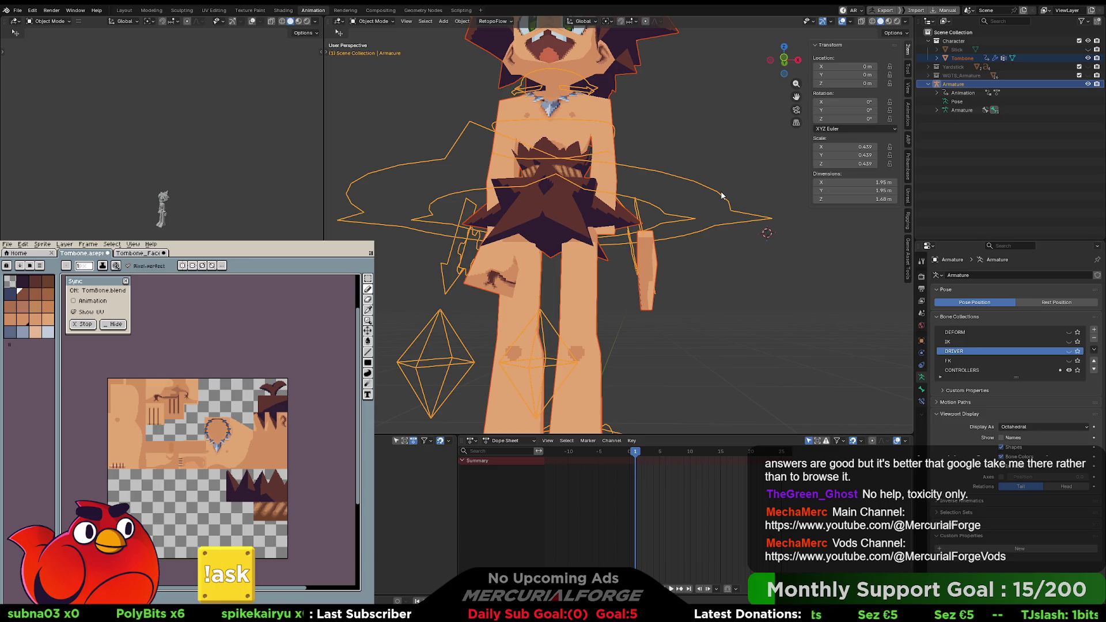
pyautogui.hotkey('ctrl', 'p')
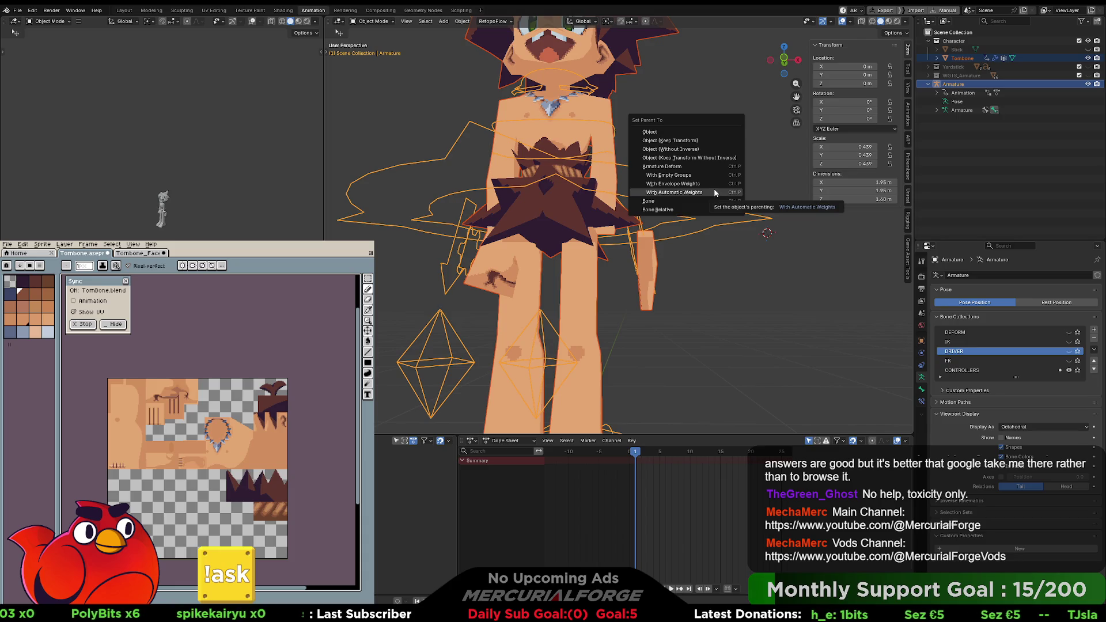
pyautogui.click(705, 173)
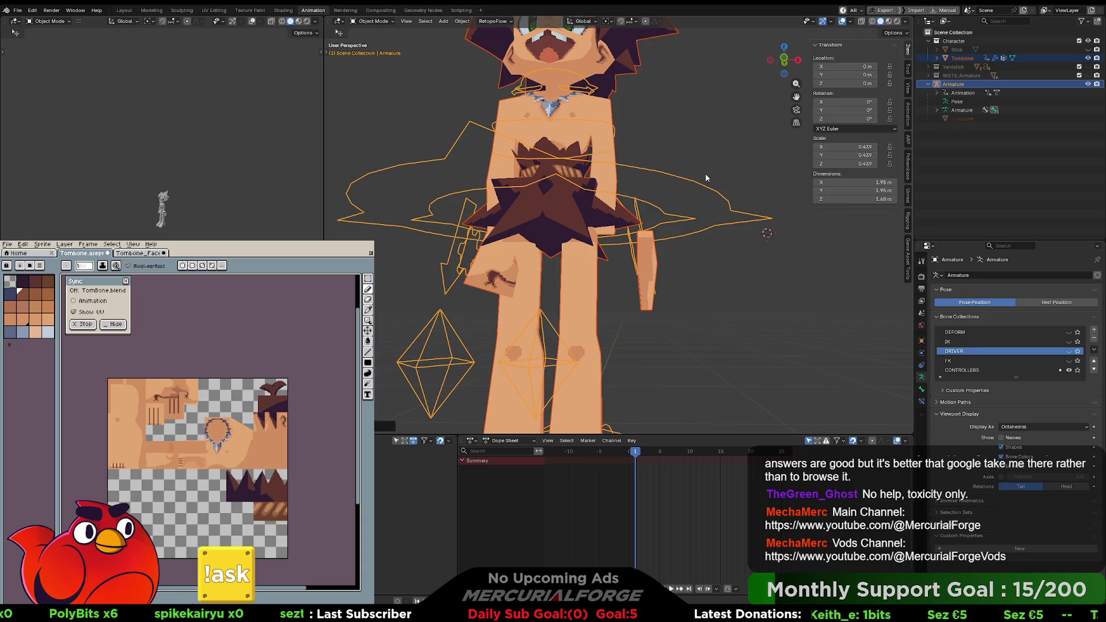
# Step: Orbit around the character and put the armature into Pose Mode
pyautogui.click(741, 174)
pyautogui.moveTo(742, 174)
pyautogui.mouseDown(button='middle')
pyautogui.moveTo(734, 191)
pyautogui.moveTo(696, 209)
pyautogui.moveTo(693, 199)
pyautogui.mouseUp(button='middle')
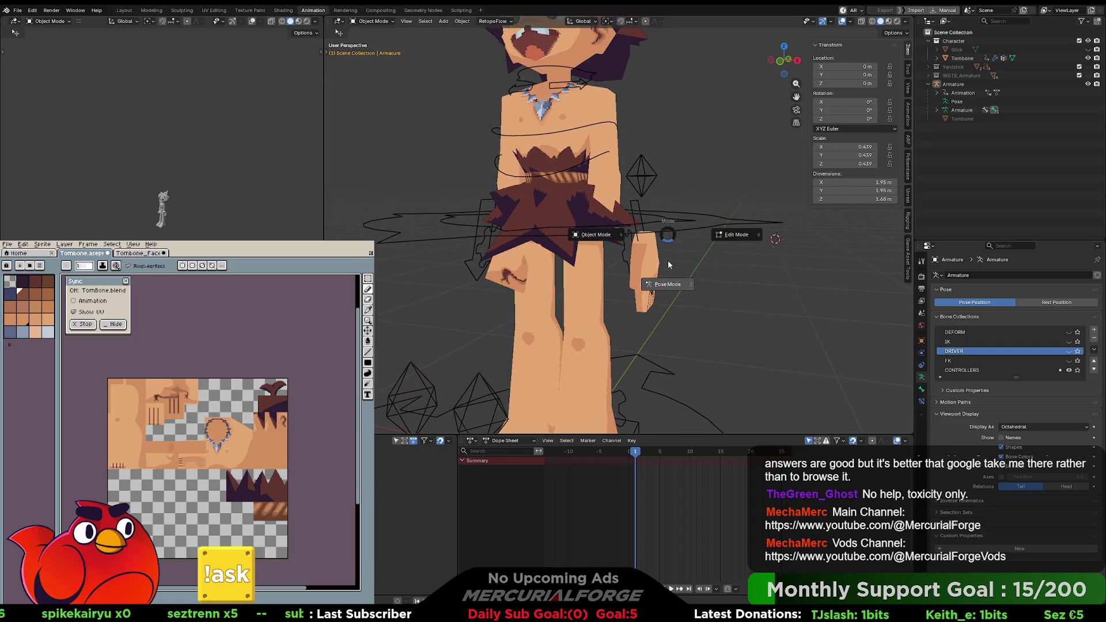
pyautogui.hotkey('ctrl', 'Tab')
pyautogui.click(626, 247)
pyautogui.click(628, 249)
pyautogui.press('i')
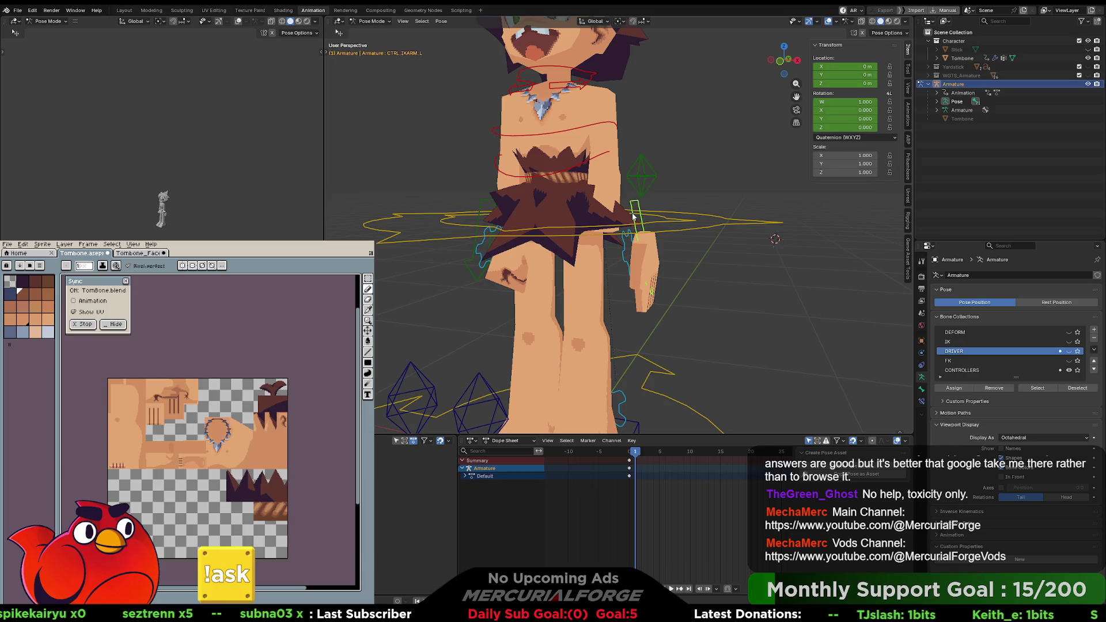
pyautogui.press('g')
pyautogui.press('Escape')
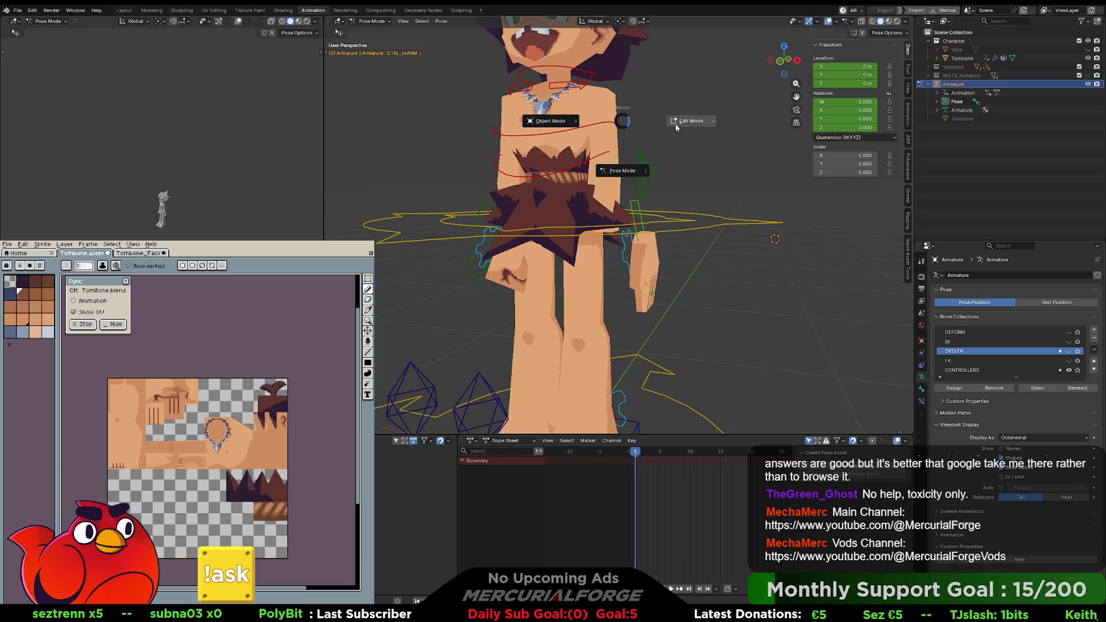
pyautogui.press('Tab')
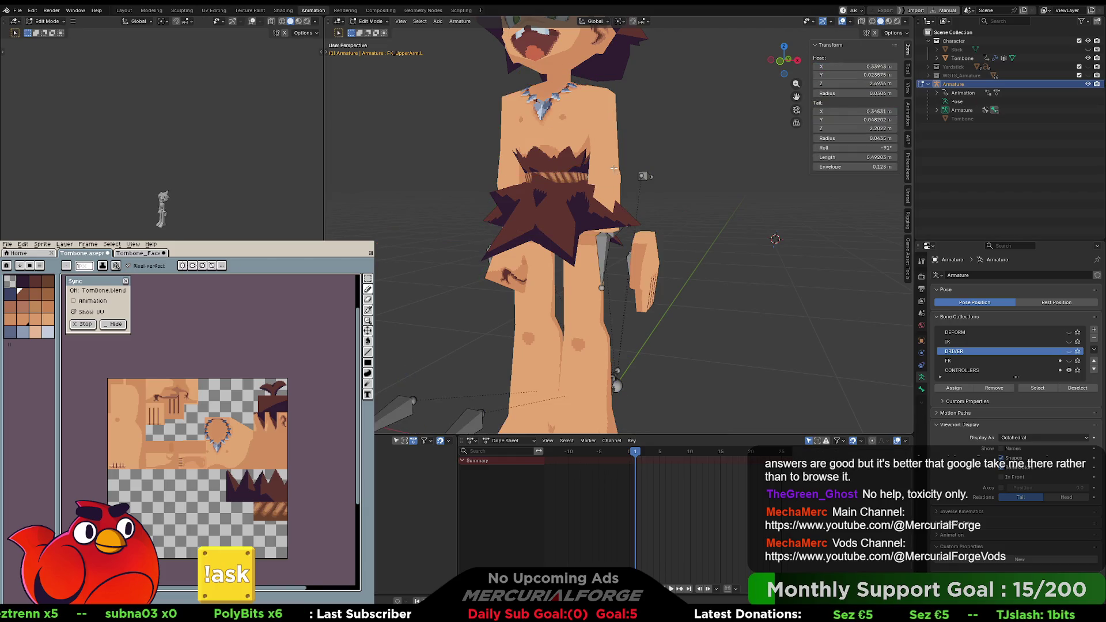
pyautogui.press('Tab')
pyautogui.click(611, 104)
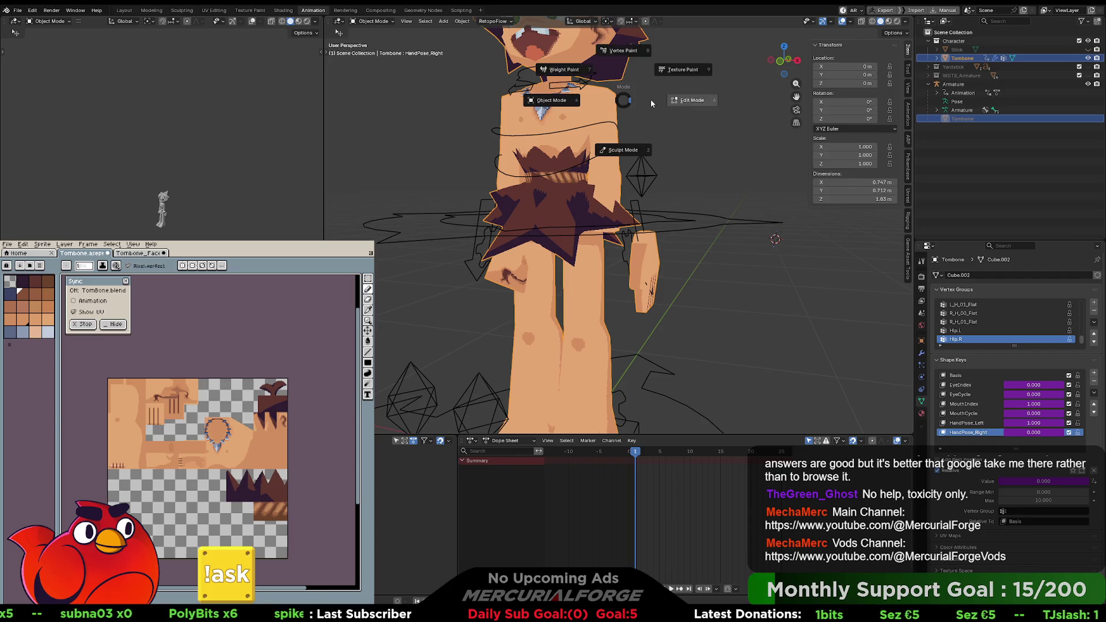
pyautogui.press('Tab')
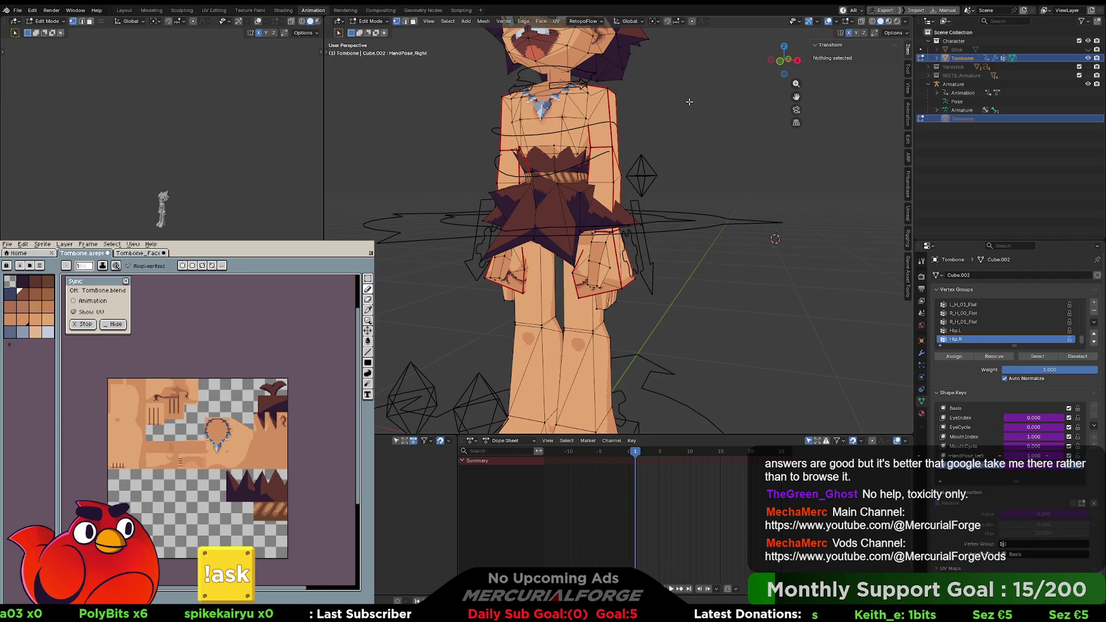
pyautogui.press('Tab')
pyautogui.click(693, 113)
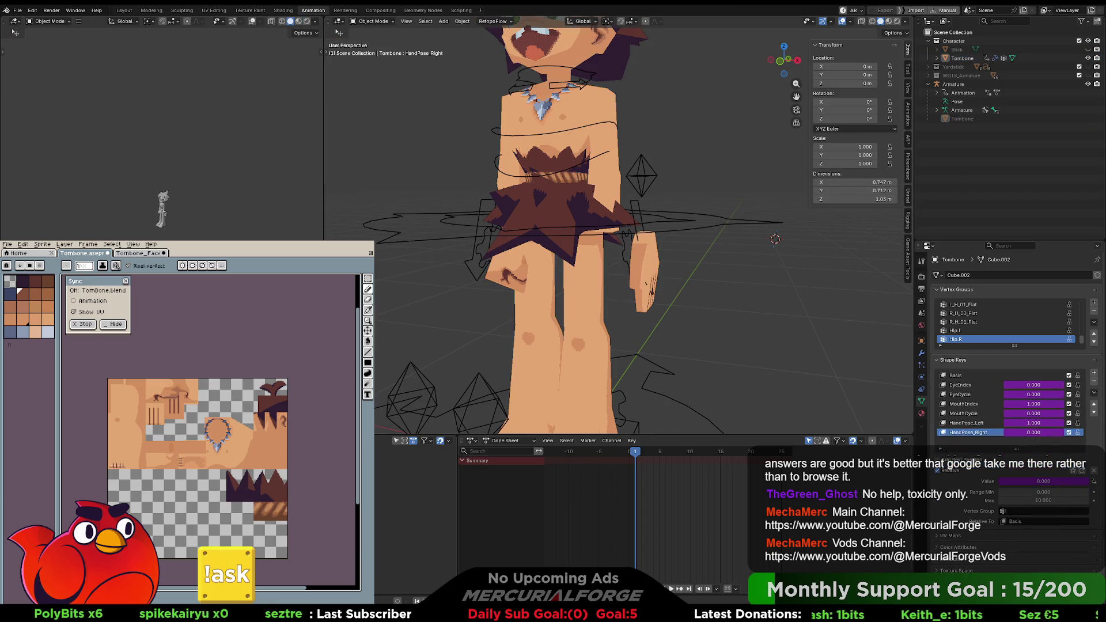
pyautogui.click(953, 83)
pyautogui.click(706, 154)
pyautogui.press('a')
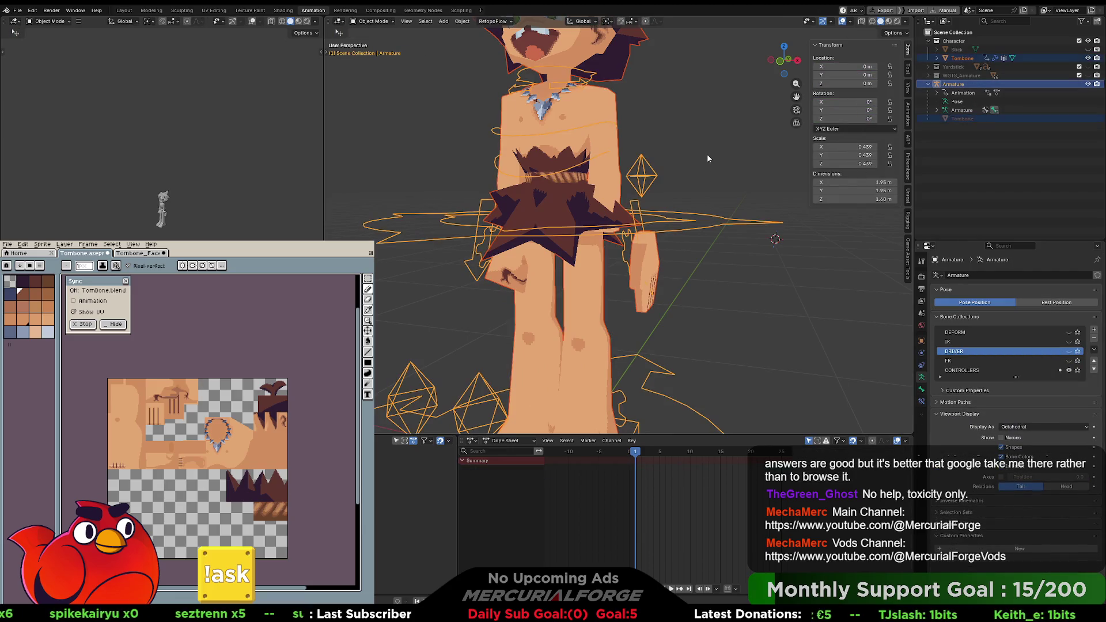
pyautogui.hotkey('ctrl', 'Tab')
pyautogui.hotkey('ctrl', 'Tab')
pyautogui.click(706, 154)
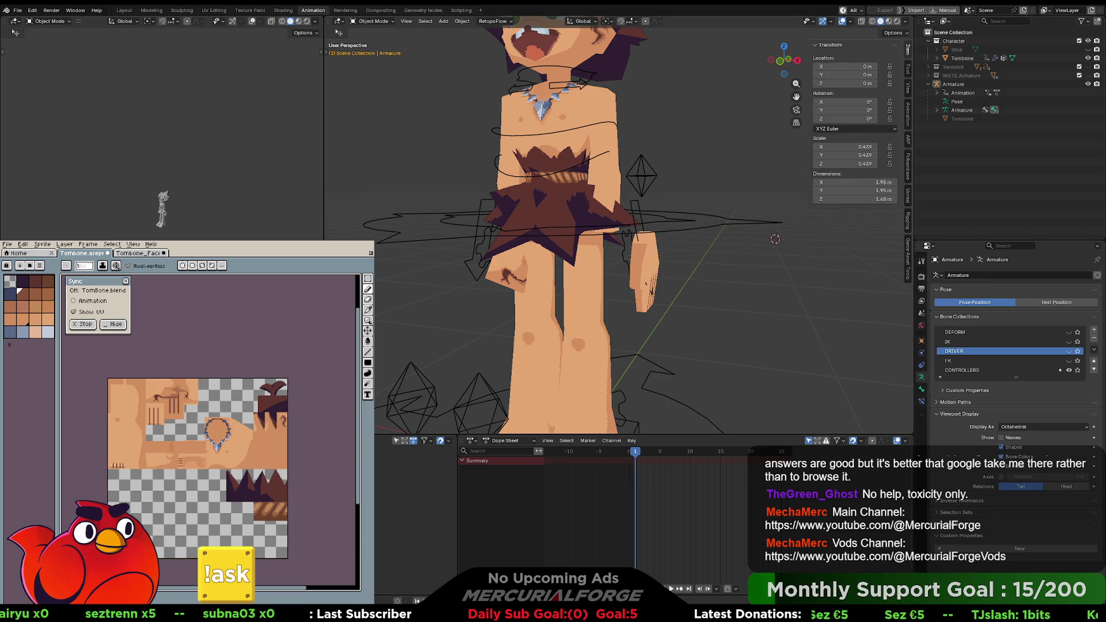
pyautogui.click(1034, 303)
pyautogui.click(971, 304)
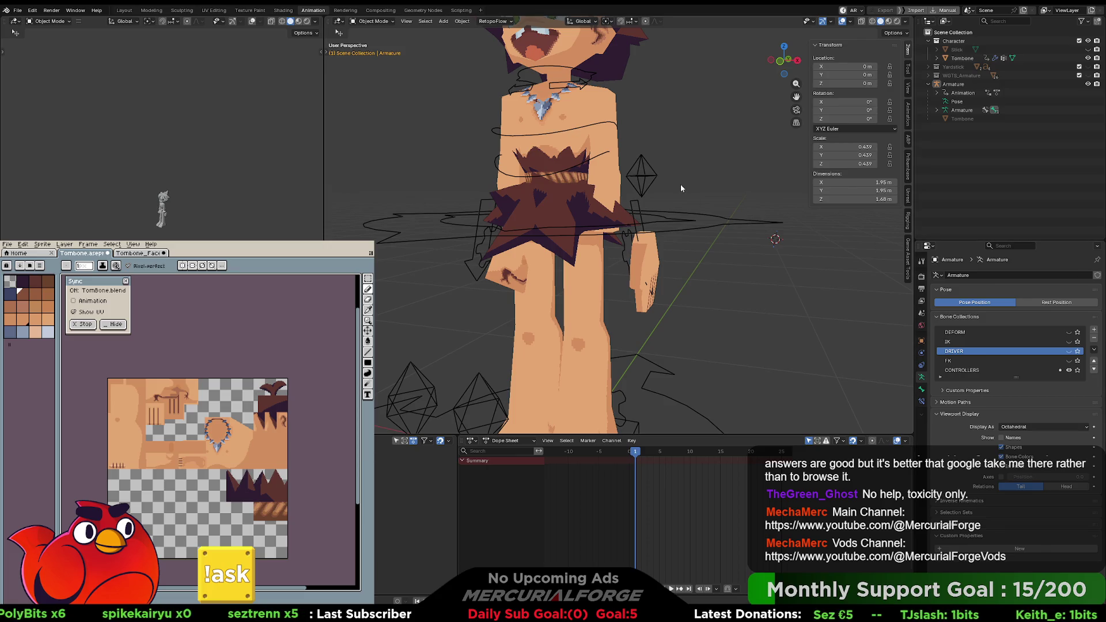
pyautogui.click(679, 222)
# Step: In Pose Mode, clear all pose transforms via Pose > Clear Transform > All
pyautogui.press('Tab')
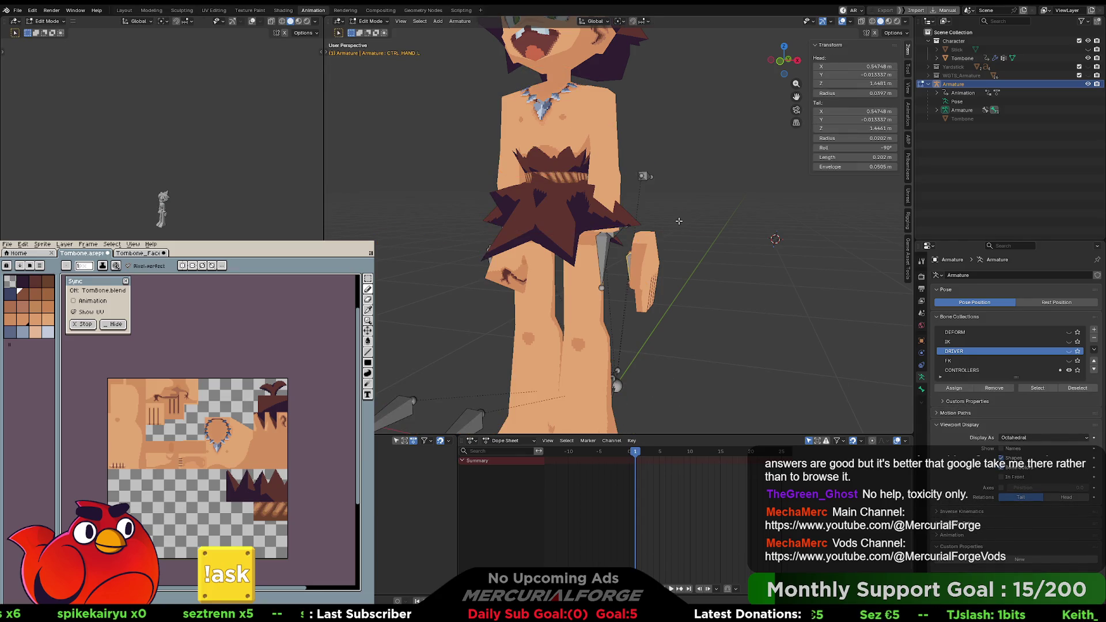
pyautogui.press('Tab')
pyautogui.hotkey('ctrl', 'Tab')
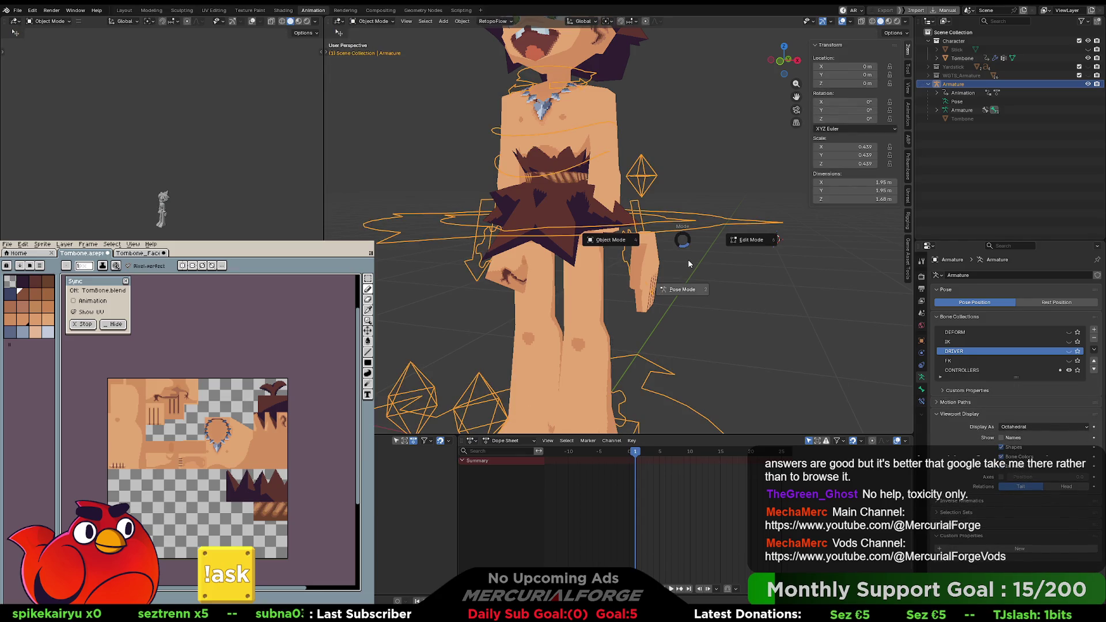
pyautogui.click(689, 264)
pyautogui.click(441, 22)
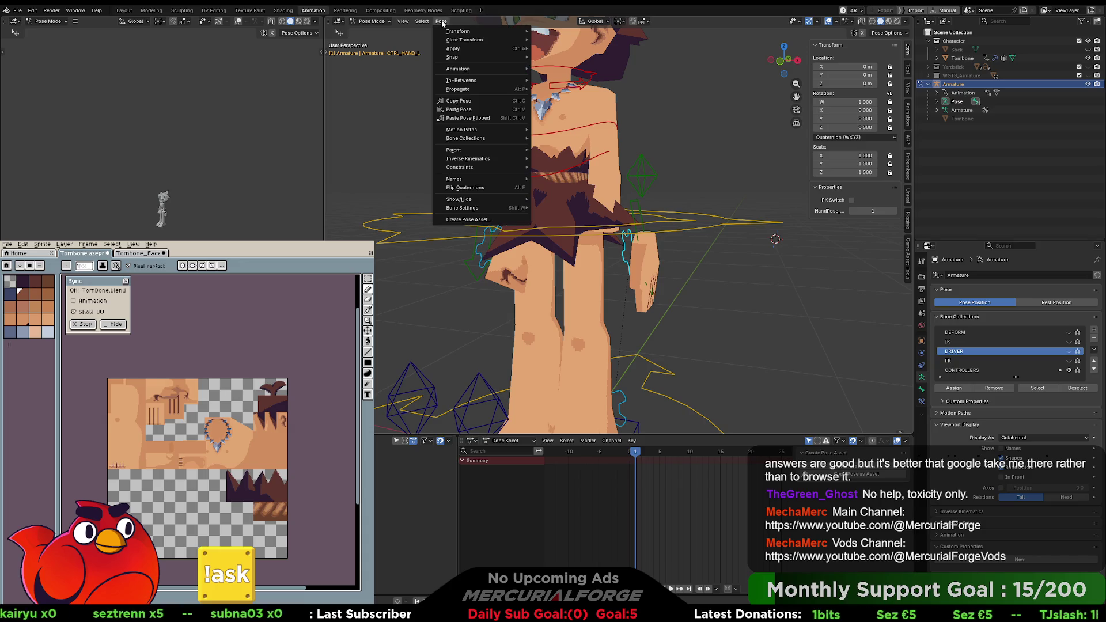
pyautogui.moveTo(464, 39)
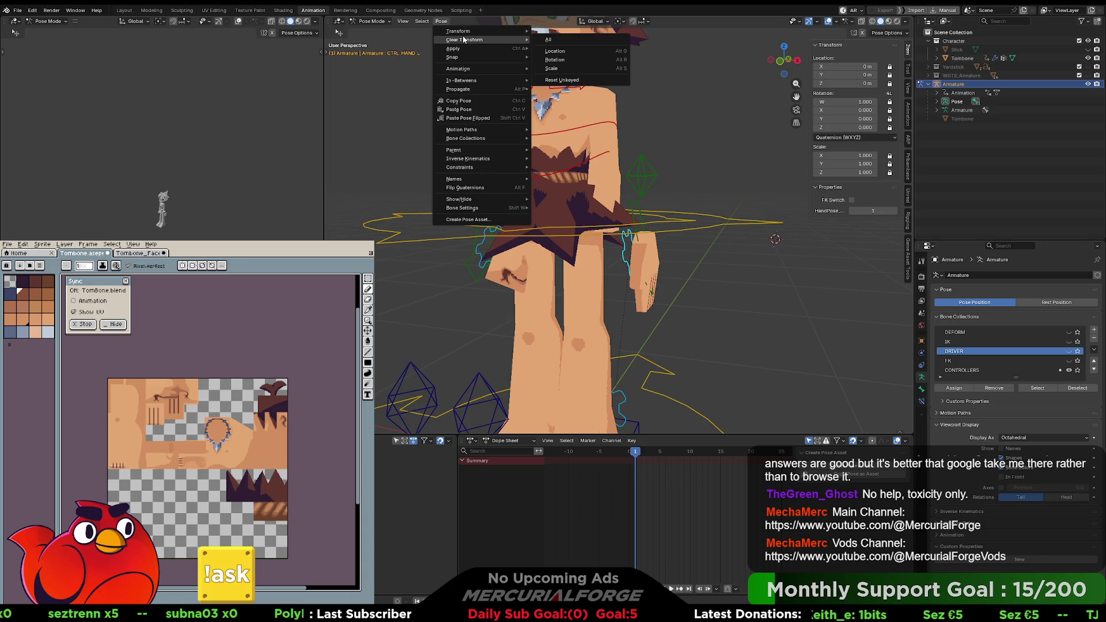
pyautogui.click(557, 39)
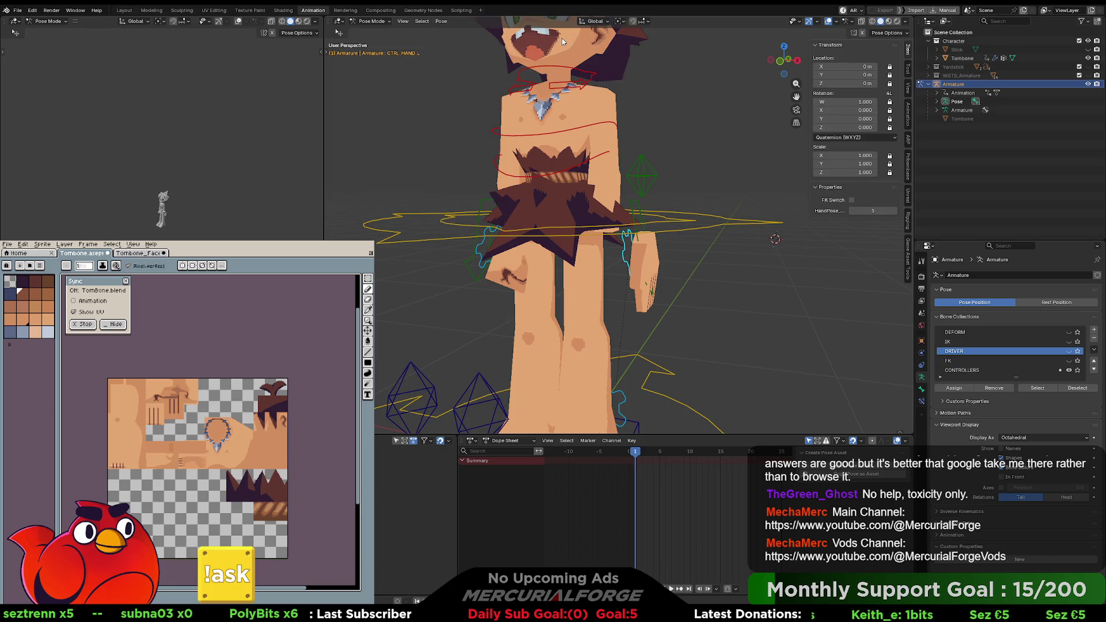
# Step: Apply the current pose as the armature's rest pose
pyautogui.click(440, 21)
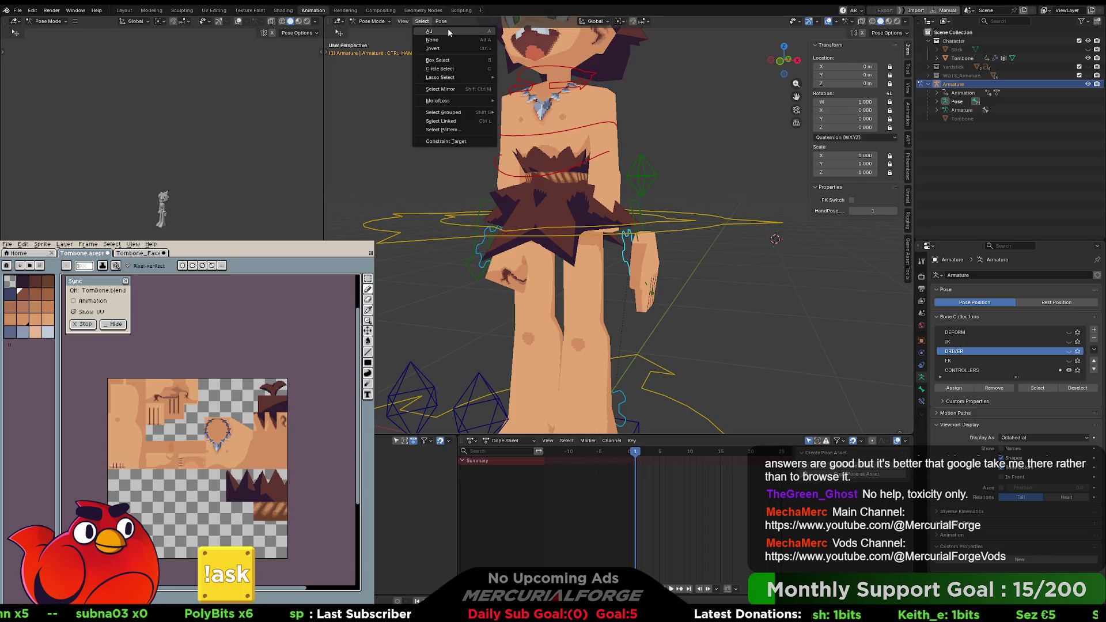
pyautogui.click(437, 22)
pyautogui.click(441, 21)
pyautogui.moveTo(464, 42)
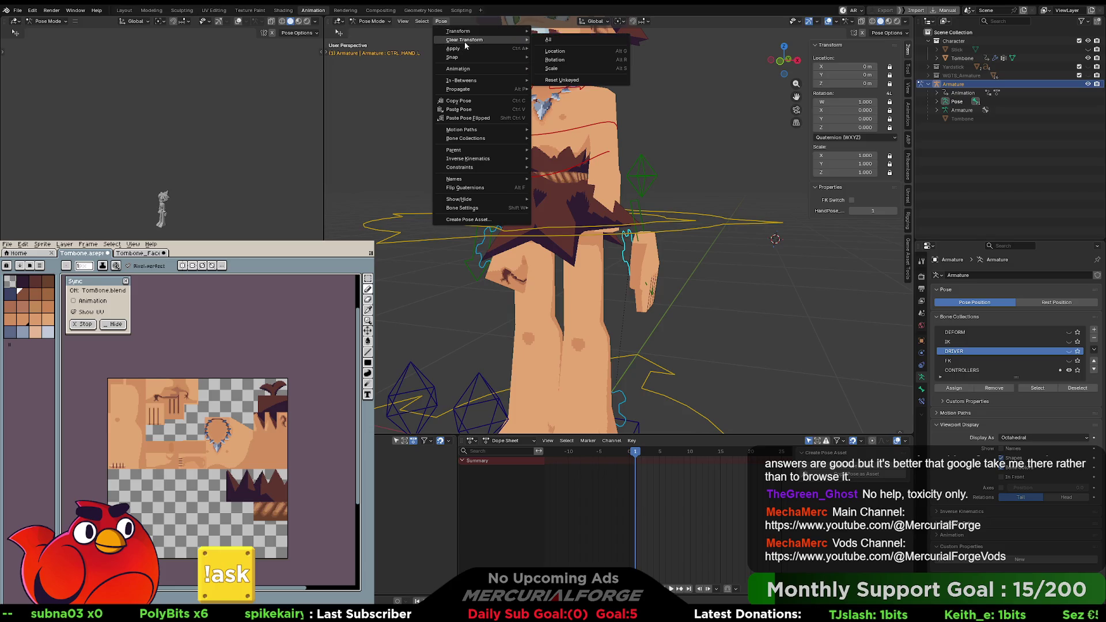
pyautogui.moveTo(505, 52)
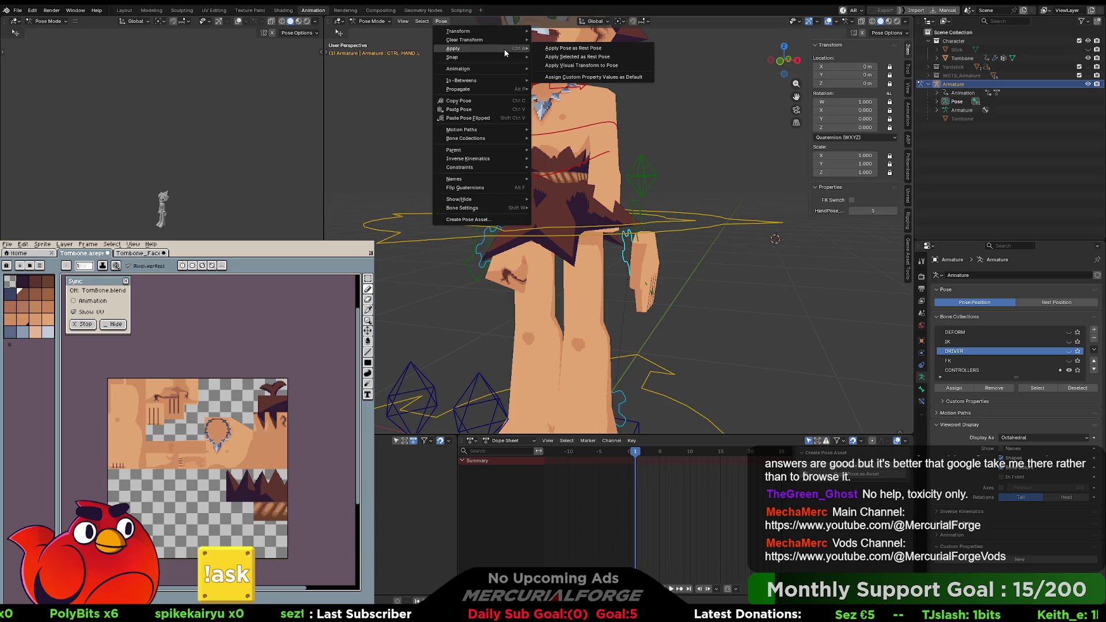
pyautogui.click(603, 49)
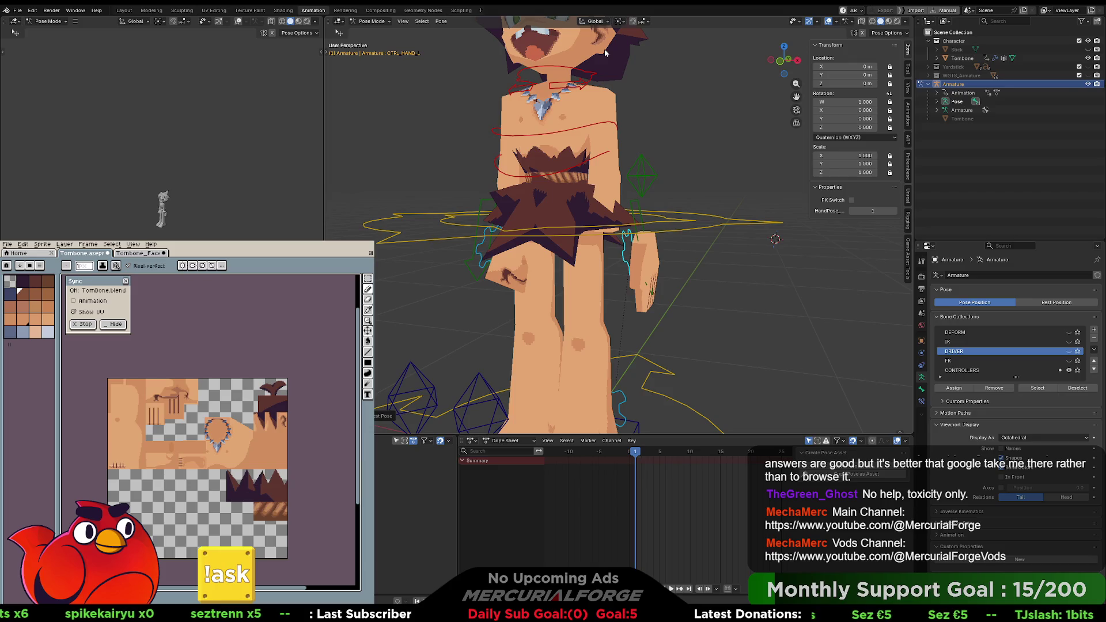
# Step: Compare Rest Position against Pose Position, then leave Pose Mode
pyautogui.scroll(-3, 662, 173)
pyautogui.click(1072, 303)
pyautogui.click(974, 302)
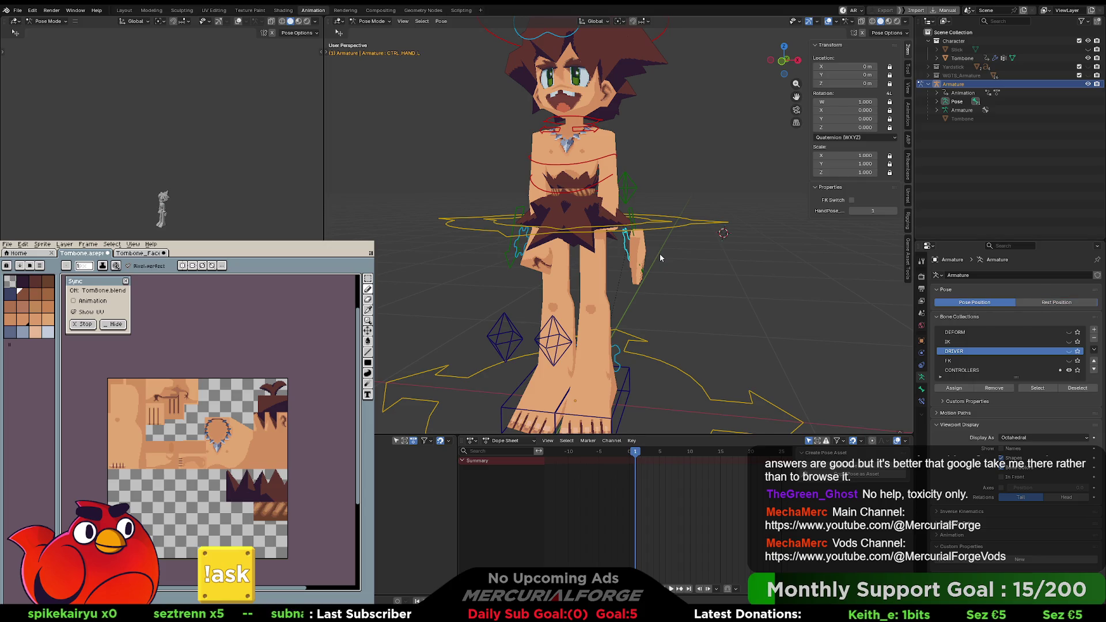
pyautogui.hotkey('ctrl', 'Tab')
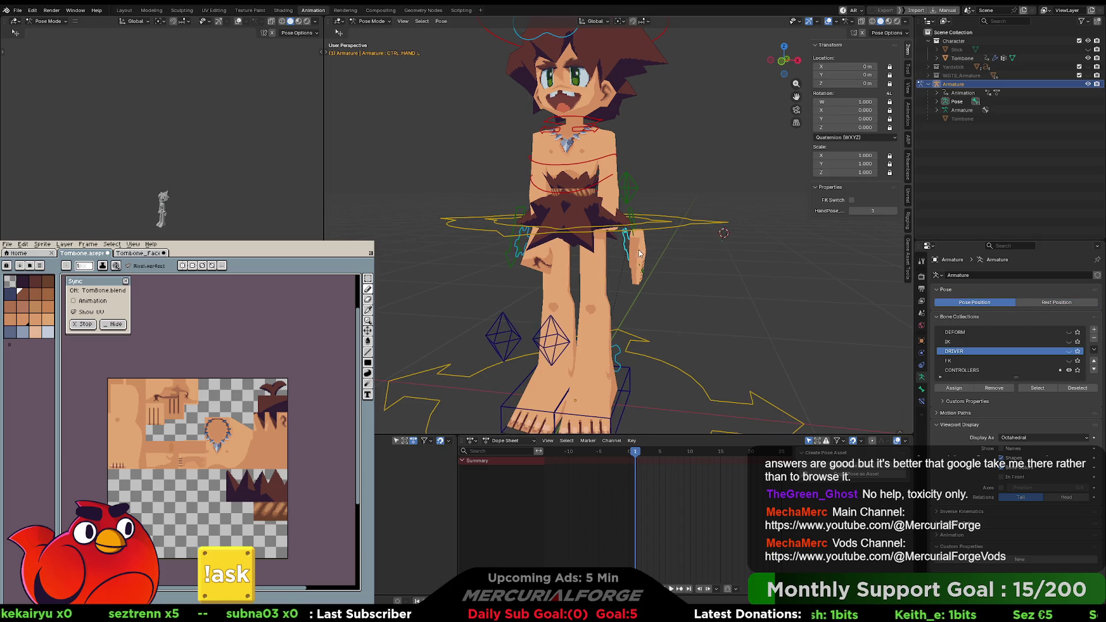
# Step: Deselect the armature and toggle between Rest Position and Pose Position to compare the mesh
pyautogui.click(650, 246)
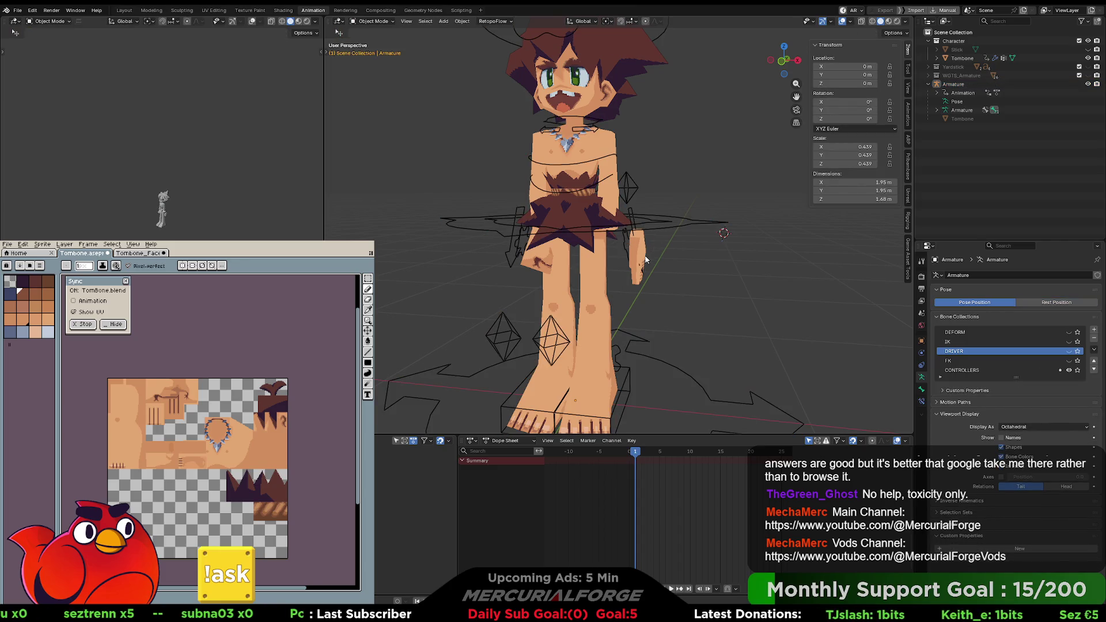
pyautogui.moveTo(645, 254)
pyautogui.mouseDown(button='middle')
pyautogui.moveTo(555, 244)
pyautogui.moveTo(567, 246)
pyautogui.mouseUp(button='middle')
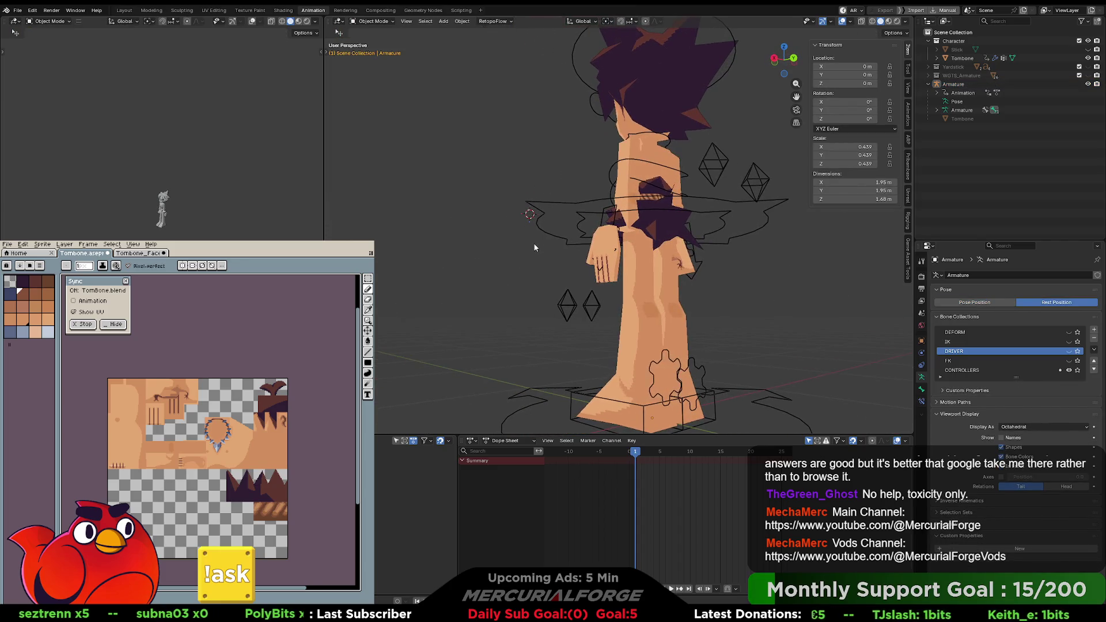
pyautogui.hotkey('ctrl', 'z')
pyautogui.scroll(3, 748, 276)
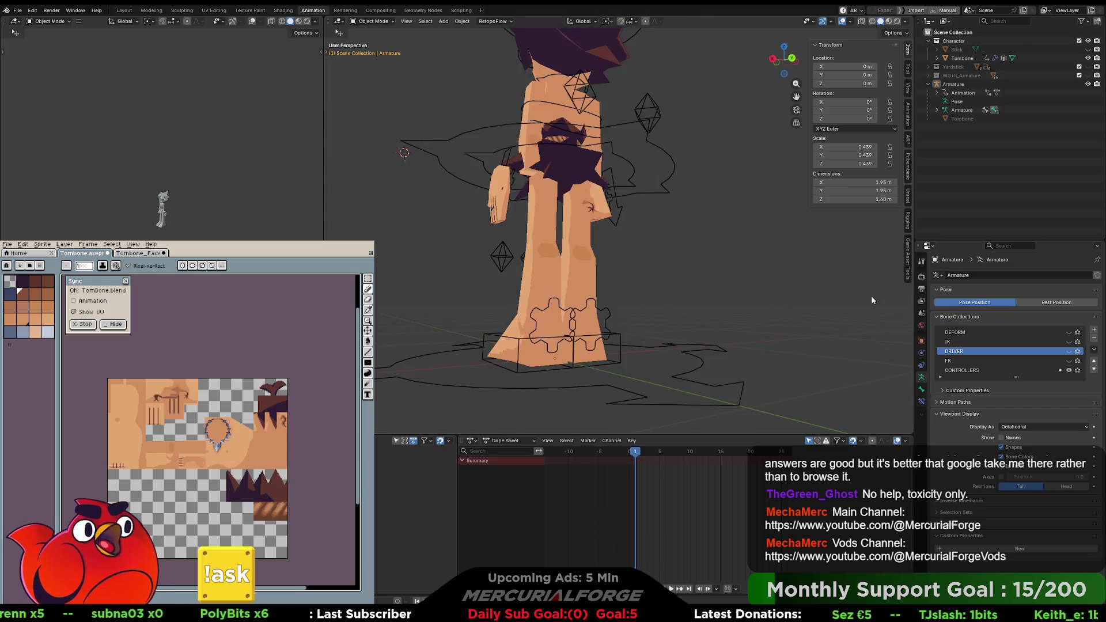
pyautogui.click(1056, 303)
pyautogui.click(1004, 304)
pyautogui.click(1036, 303)
pyautogui.click(1002, 302)
pyautogui.moveTo(662, 297)
pyautogui.mouseDown(button='middle')
pyautogui.moveTo(658, 289)
pyautogui.moveTo(703, 304)
pyautogui.moveTo(735, 234)
pyautogui.moveTo(682, 228)
pyautogui.moveTo(683, 245)
pyautogui.mouseUp(button='middle')
# Step: Put the Tombone mesh into Edit Mode and select the linked right-hand mesh piece
pyautogui.click(682, 228)
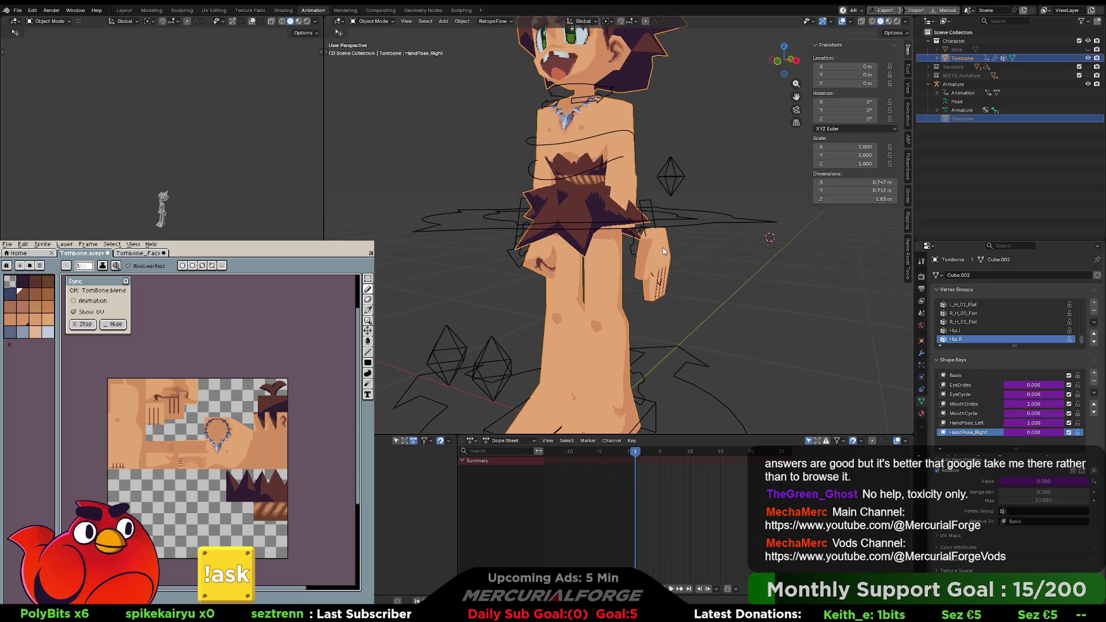
pyautogui.hotkey('ctrl', 'Tab')
pyautogui.click(724, 250)
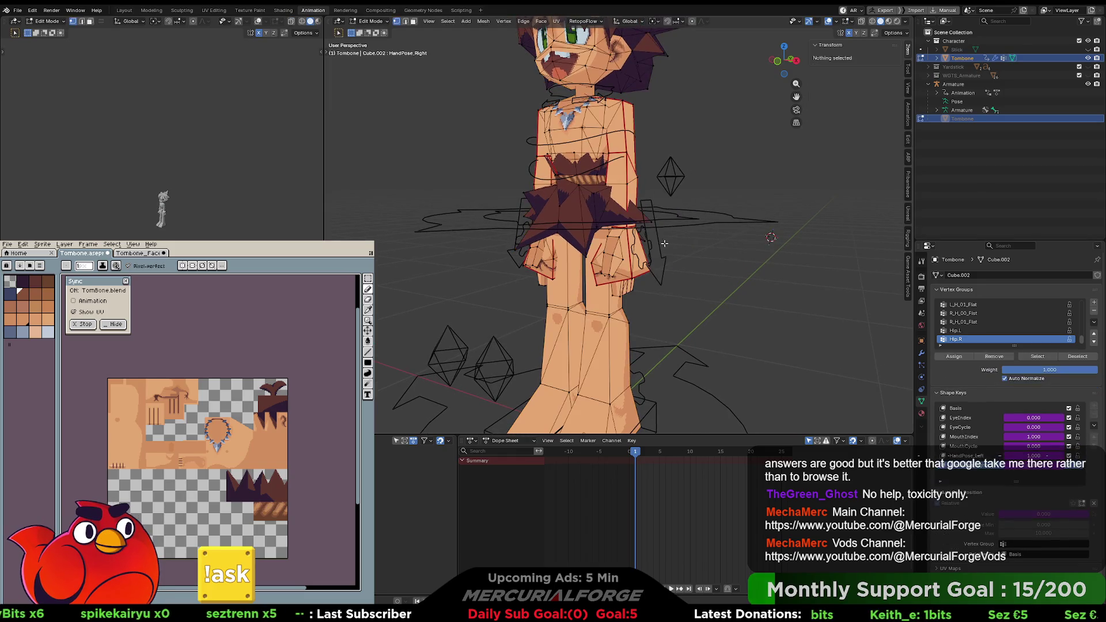
pyautogui.moveTo(724, 250)
pyautogui.mouseDown(button='middle')
pyautogui.moveTo(640, 226)
pyautogui.moveTo(625, 237)
pyautogui.mouseUp(button='middle')
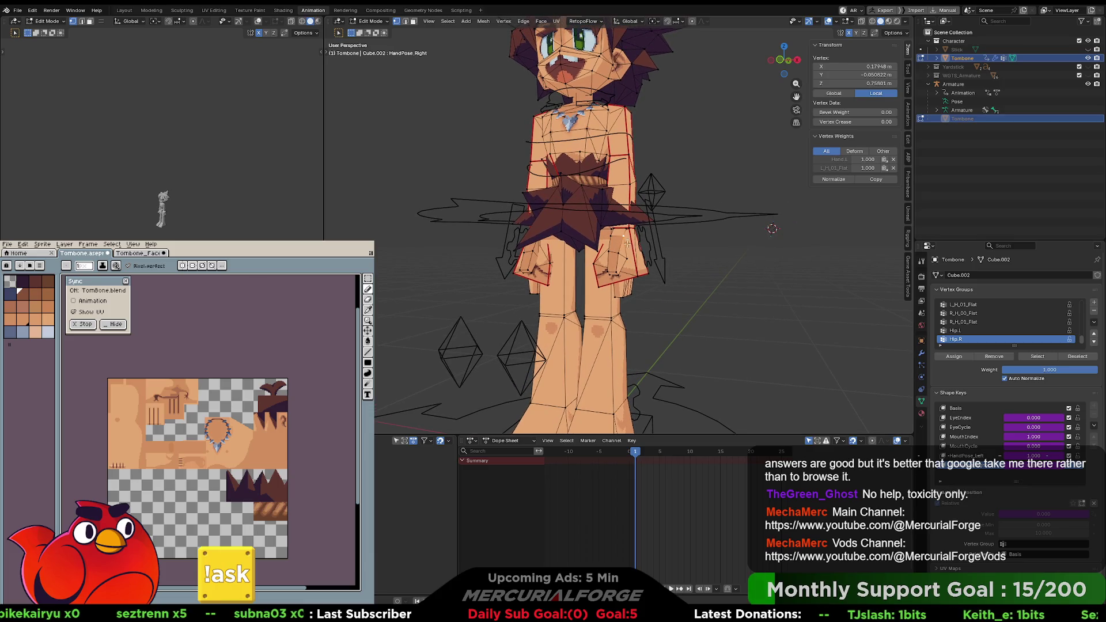
pyautogui.press('l')
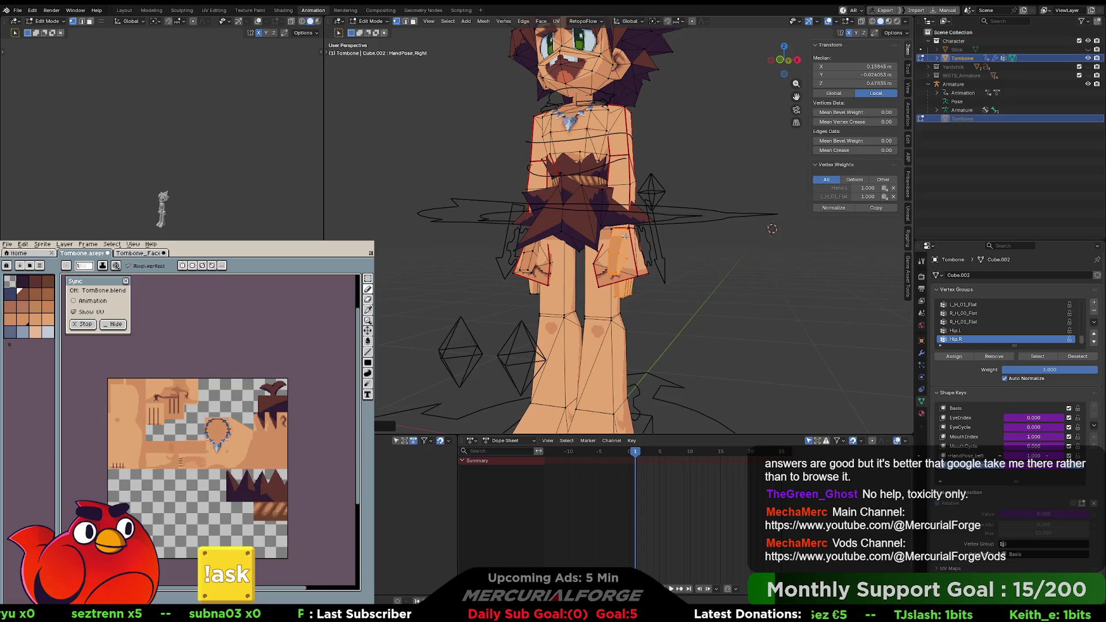
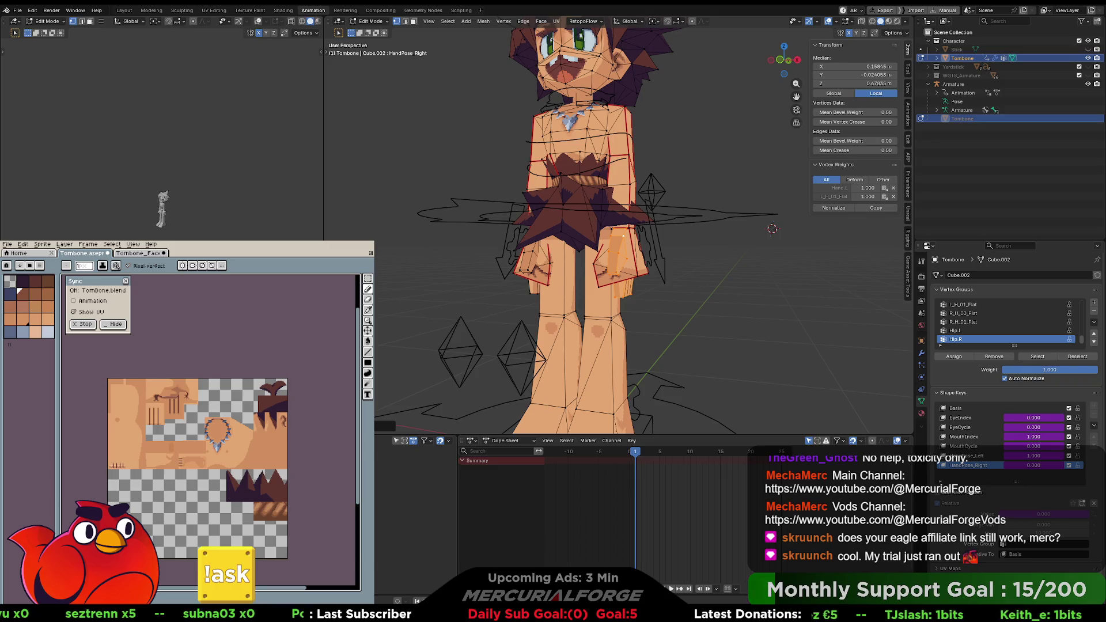
# Step: Return Tombone to Object Mode and clear its parent link to the armature
pyautogui.press('Tab')
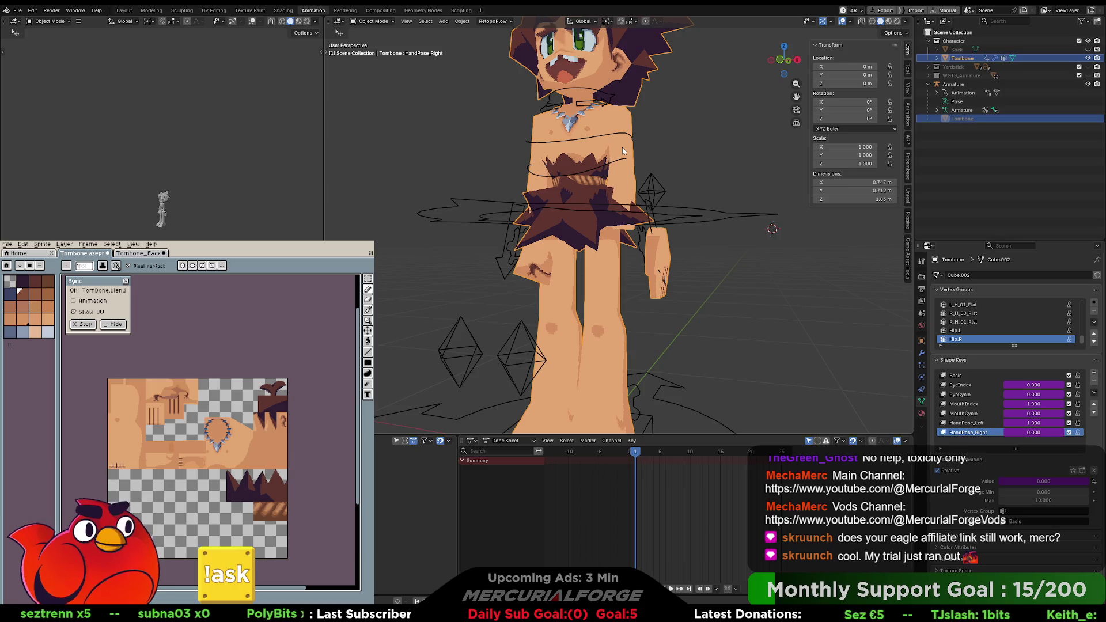
pyautogui.moveTo(621, 147); pyautogui.dragTo(669, 148, button='middle')
pyautogui.scroll(-5, 672, 148)
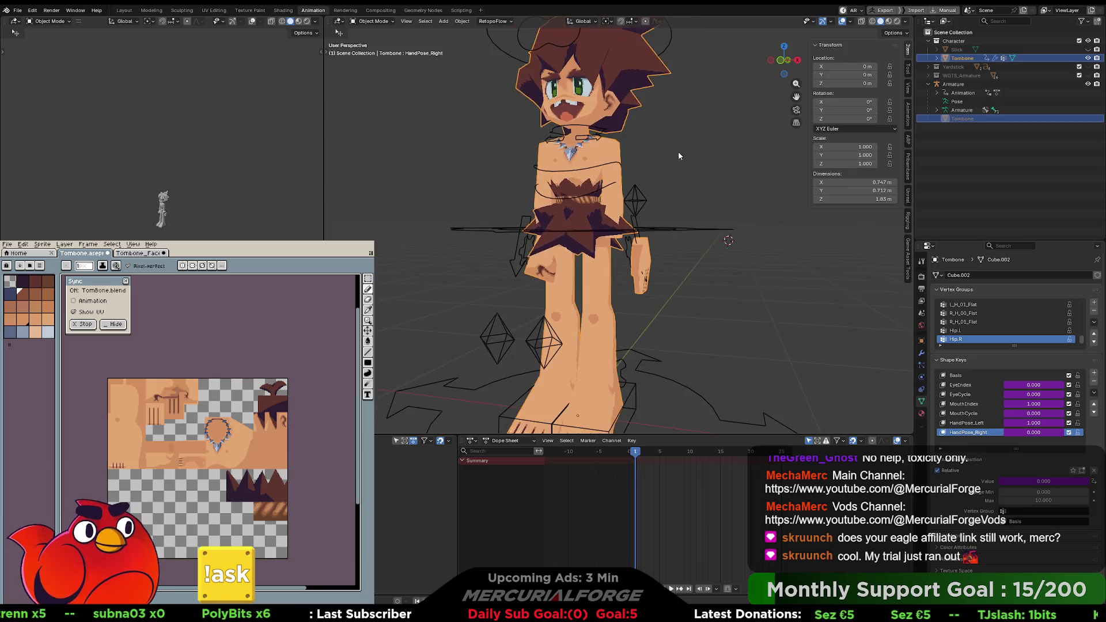
pyautogui.scroll(2, 678, 154)
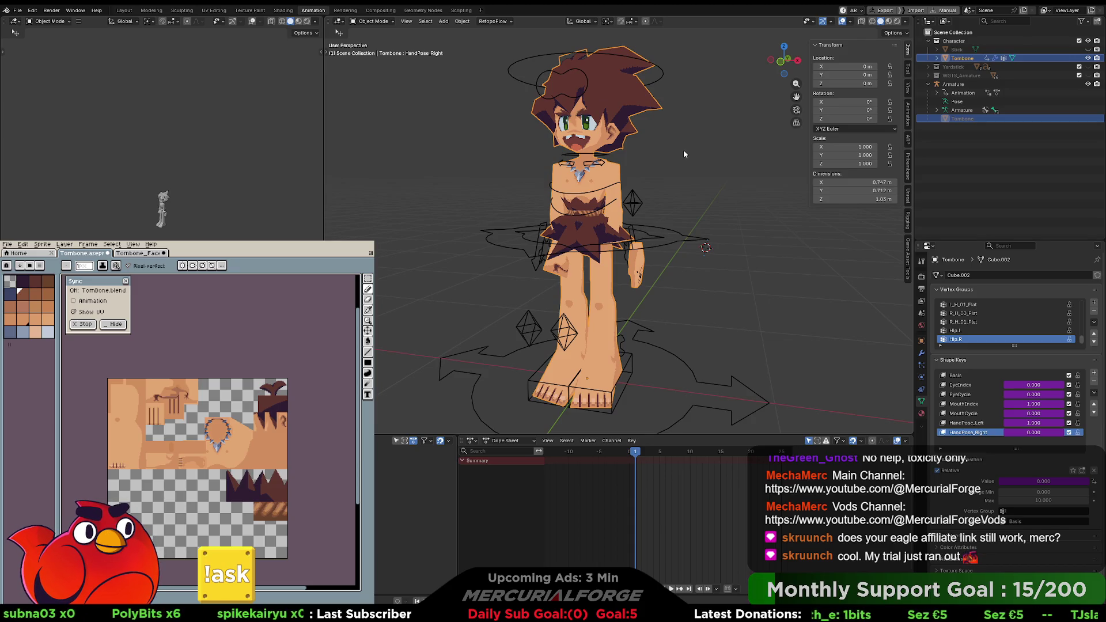
pyautogui.click(461, 21)
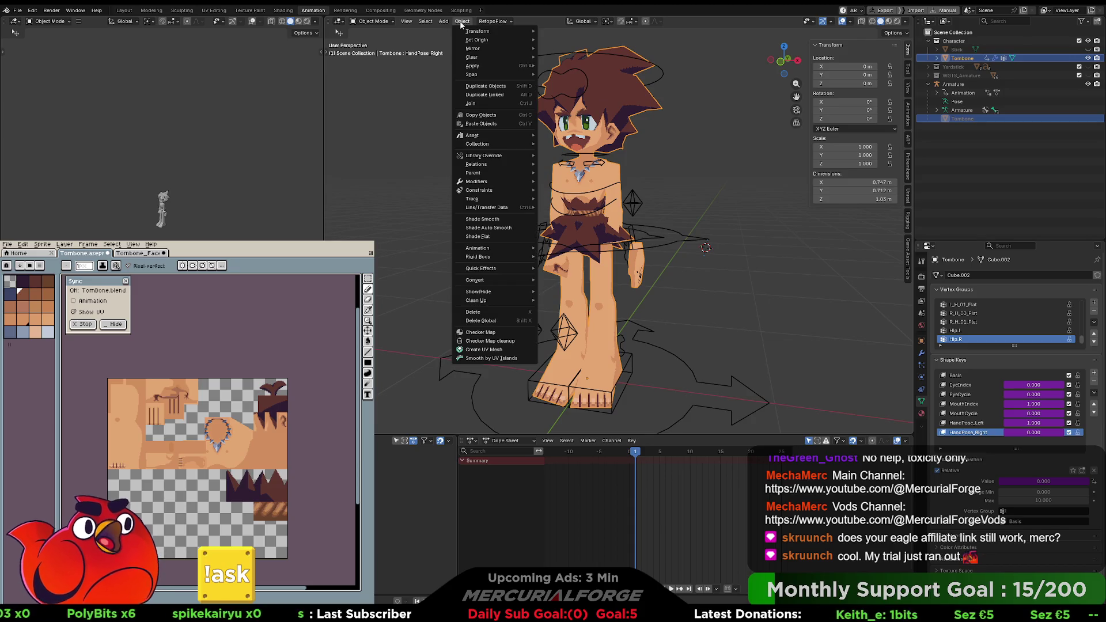
pyautogui.moveTo(489, 172)
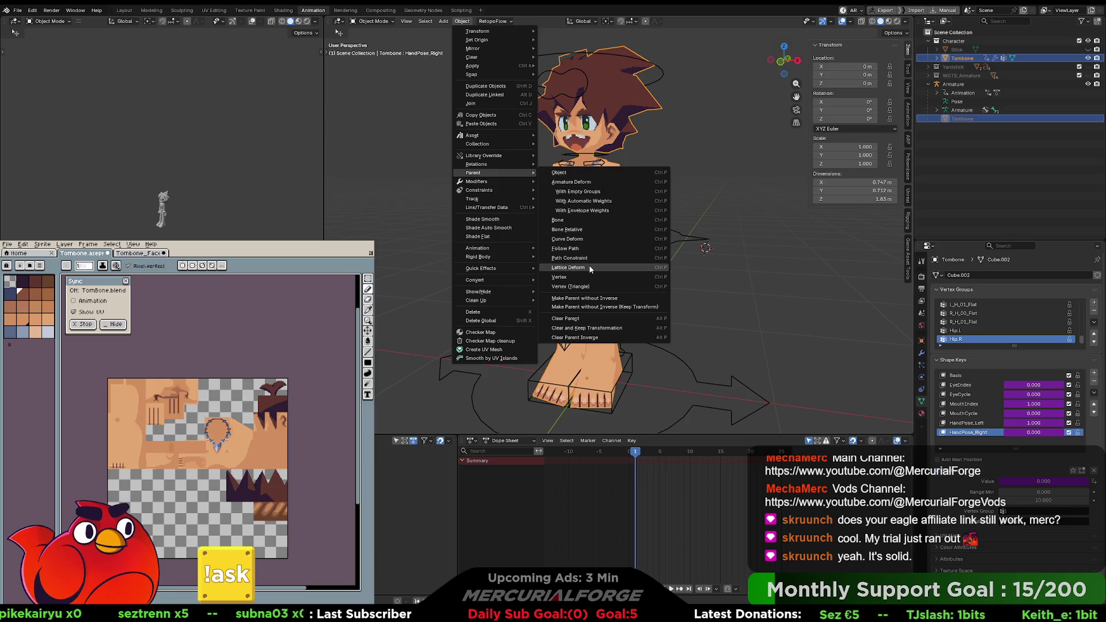
pyautogui.click(579, 318)
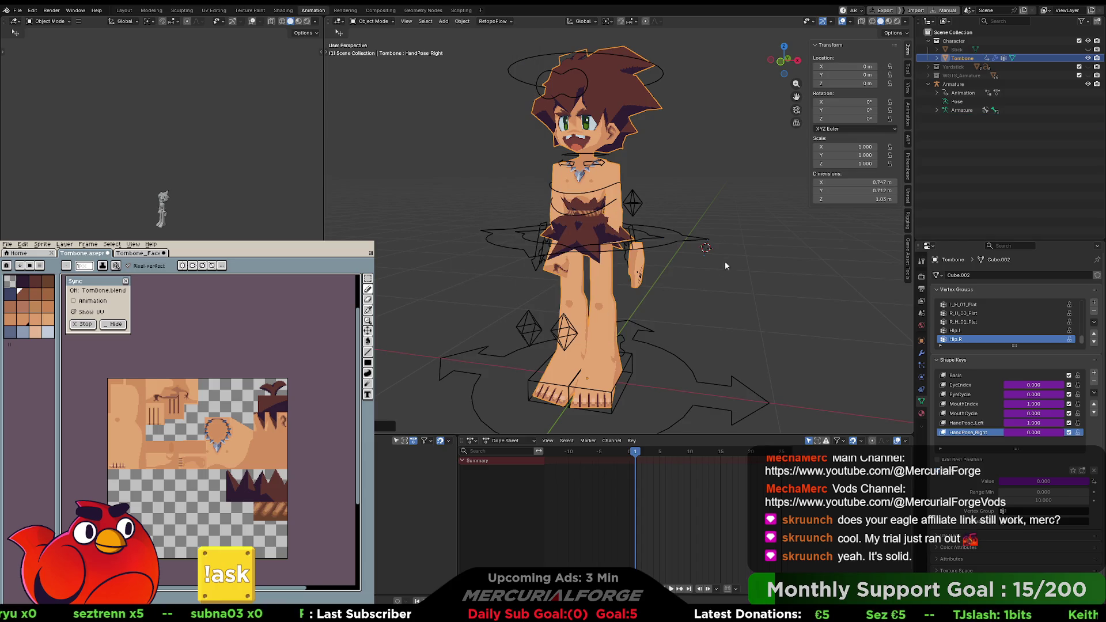
# Step: Select the armature instead of Tombone and switch it into Pose Mode
pyautogui.click(756, 254)
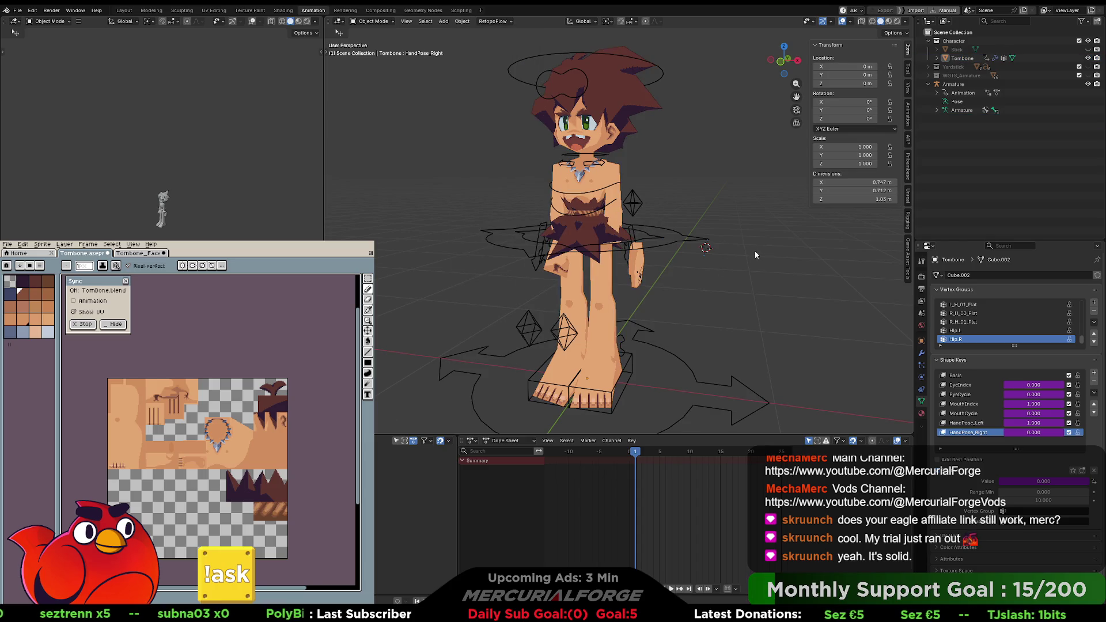
pyautogui.click(668, 242)
pyautogui.hotkey('ctrl', 'Tab')
# Step: Keyframe the left IK arm control's location and rotation, then orbit to a front view
pyautogui.click(633, 231)
pyautogui.press('i')
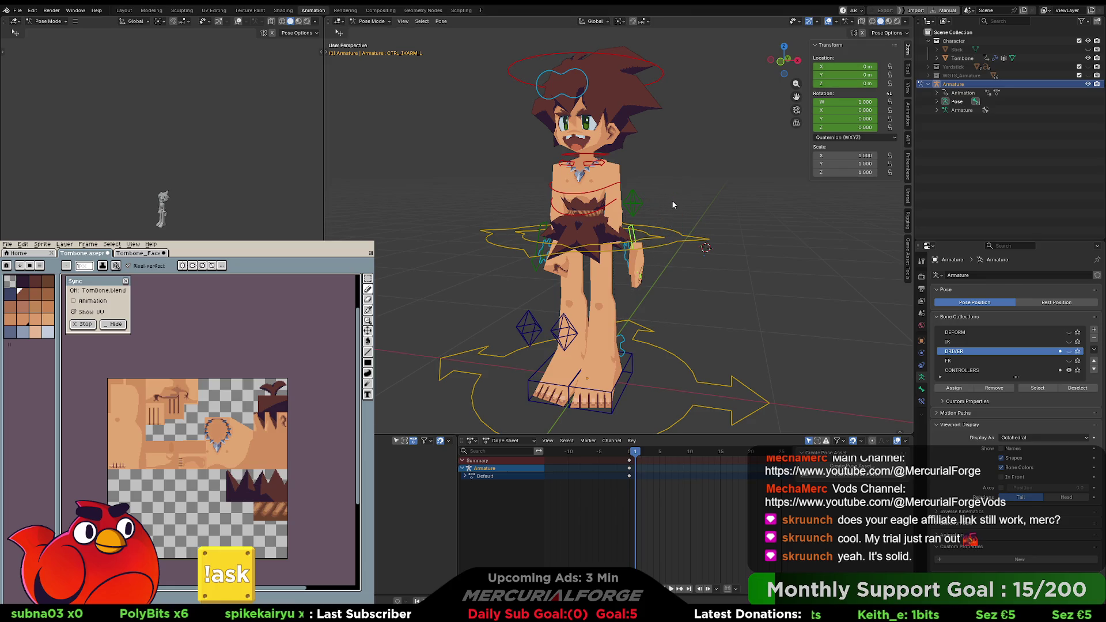
pyautogui.click(692, 205)
pyautogui.scroll(5, 692, 205)
pyautogui.moveTo(668, 202); pyautogui.dragTo(634, 163, button='middle')
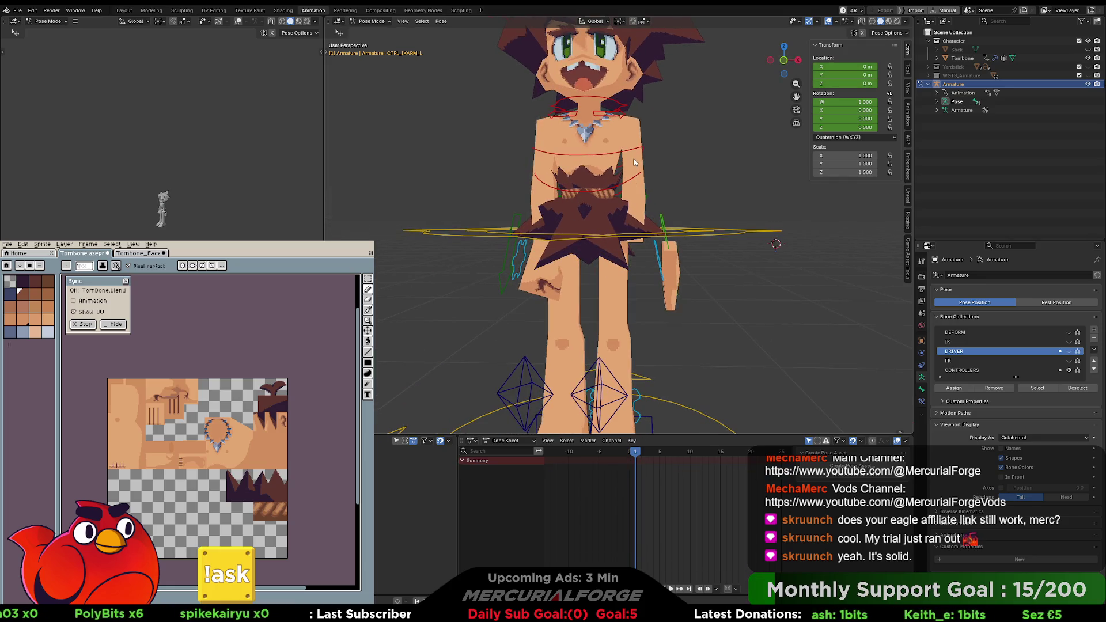
pyautogui.click(635, 181)
# Step: Toggle the right hand control's HandPose between 0 and 1, ending at 1
pyautogui.click(521, 253)
pyautogui.moveTo(883, 214); pyautogui.dragTo(892, 214)
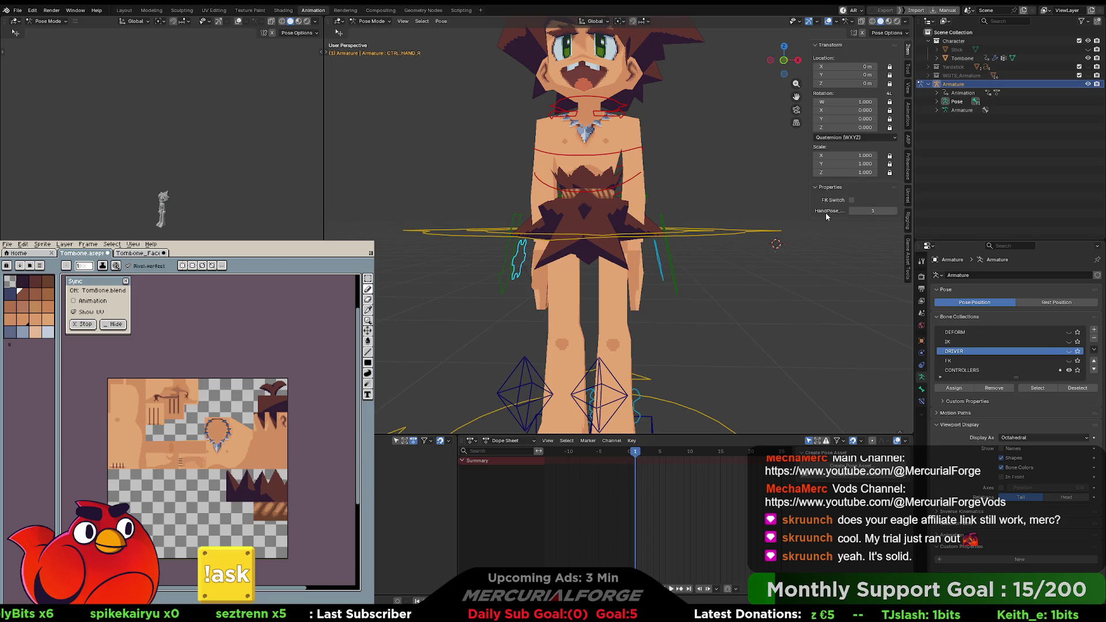
pyautogui.moveTo(789, 218); pyautogui.dragTo(731, 222, button='middle')
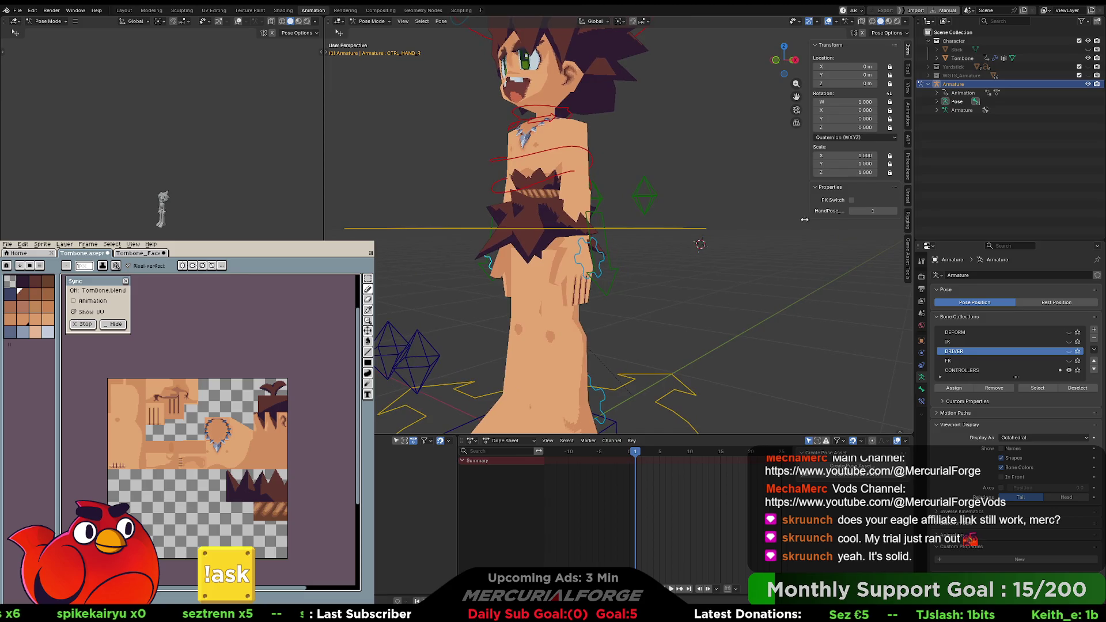
pyautogui.click(853, 211)
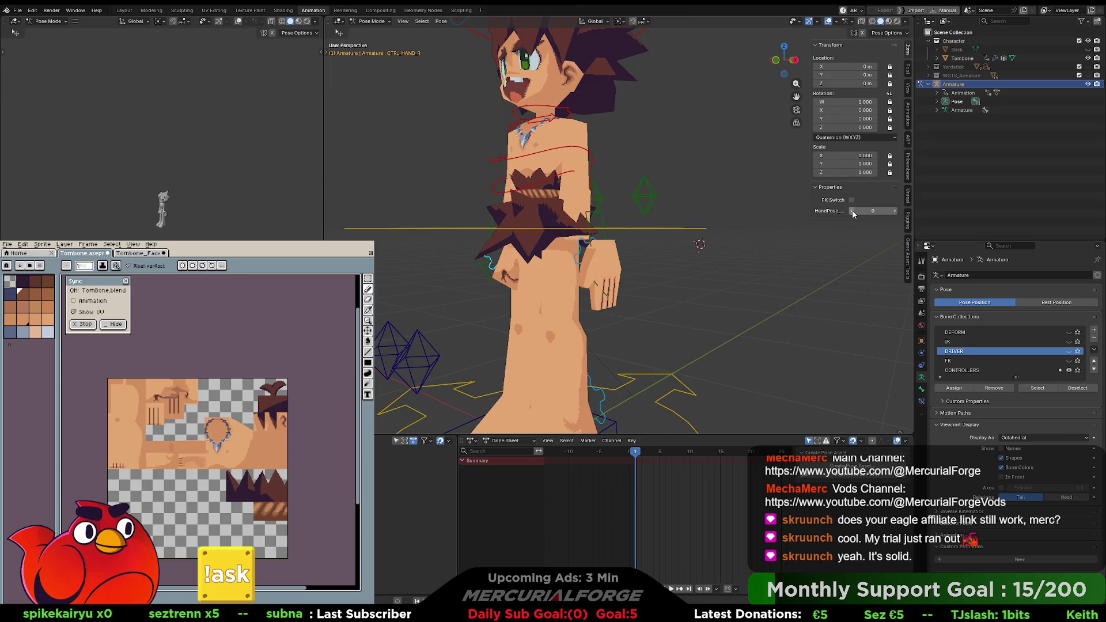
pyautogui.click(893, 213)
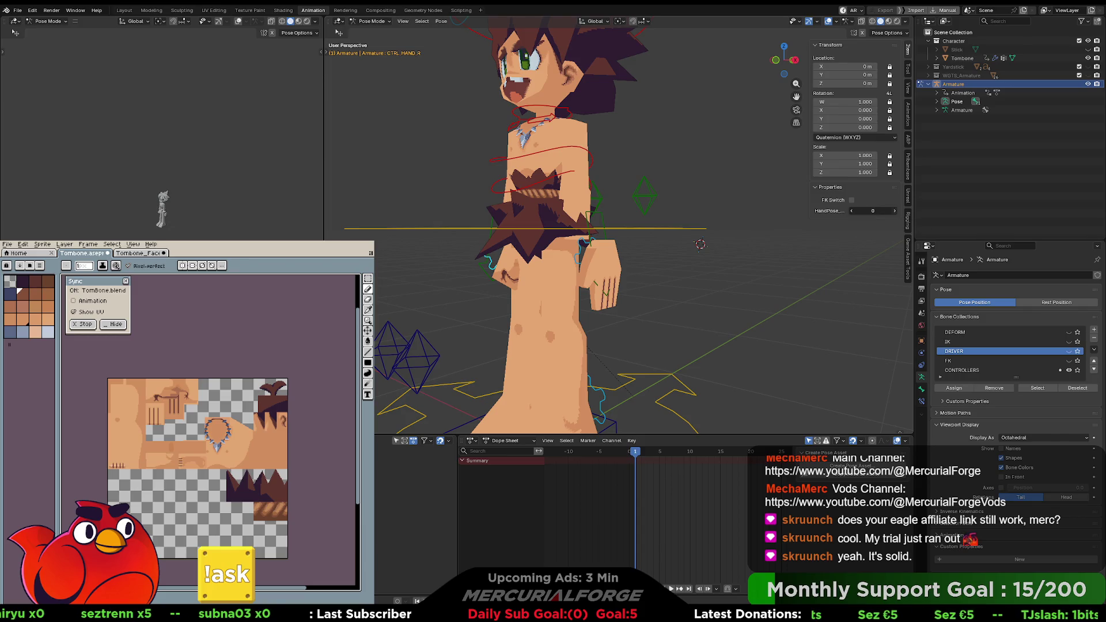
# Step: Test the left hand control's HandPose switch between 0 and 1
pyautogui.click(603, 266)
pyautogui.click(850, 212)
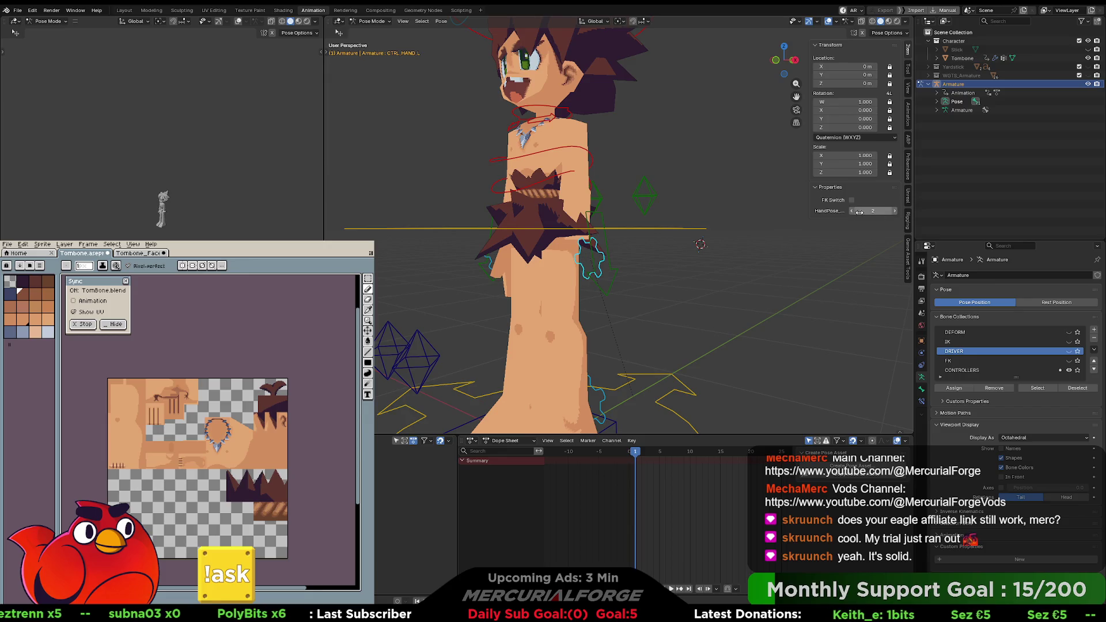
pyautogui.click(894, 212)
pyautogui.click(851, 213)
# Step: Retest the right hand's HandPose switch, leaving it at 0
pyautogui.moveTo(403, 280); pyautogui.dragTo(527, 254, button='middle')
pyautogui.click(543, 253)
pyautogui.click(894, 211)
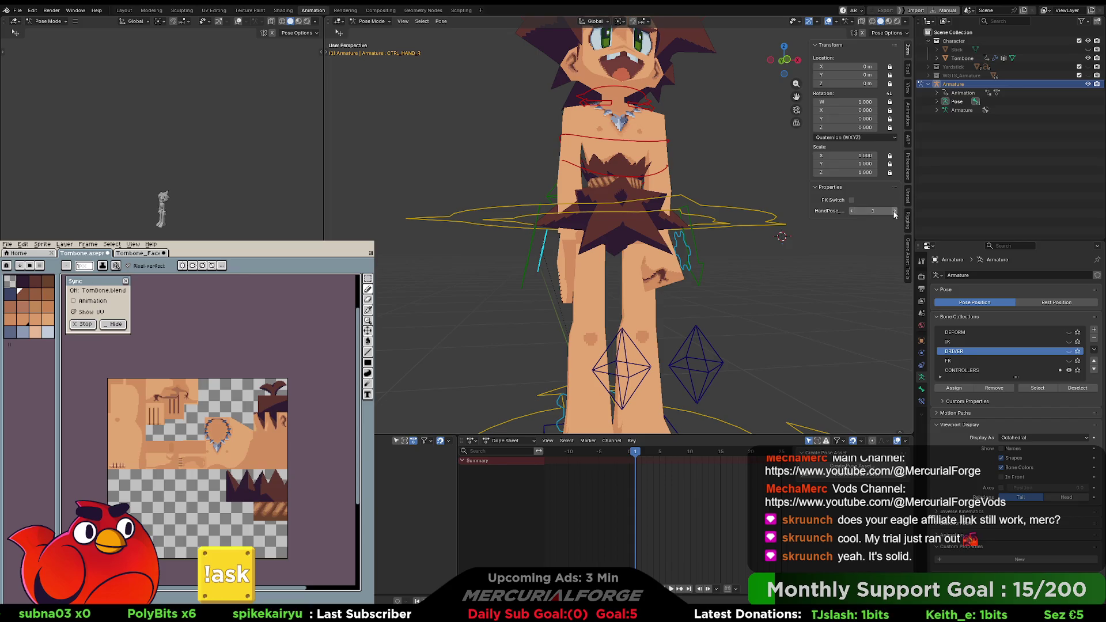
pyautogui.click(852, 211)
pyautogui.click(853, 211)
# Step: Set the left hand's HandPose to 1 and return the right hand's to 0
pyautogui.moveTo(766, 242); pyautogui.dragTo(686, 252, button='middle')
pyautogui.click(650, 249)
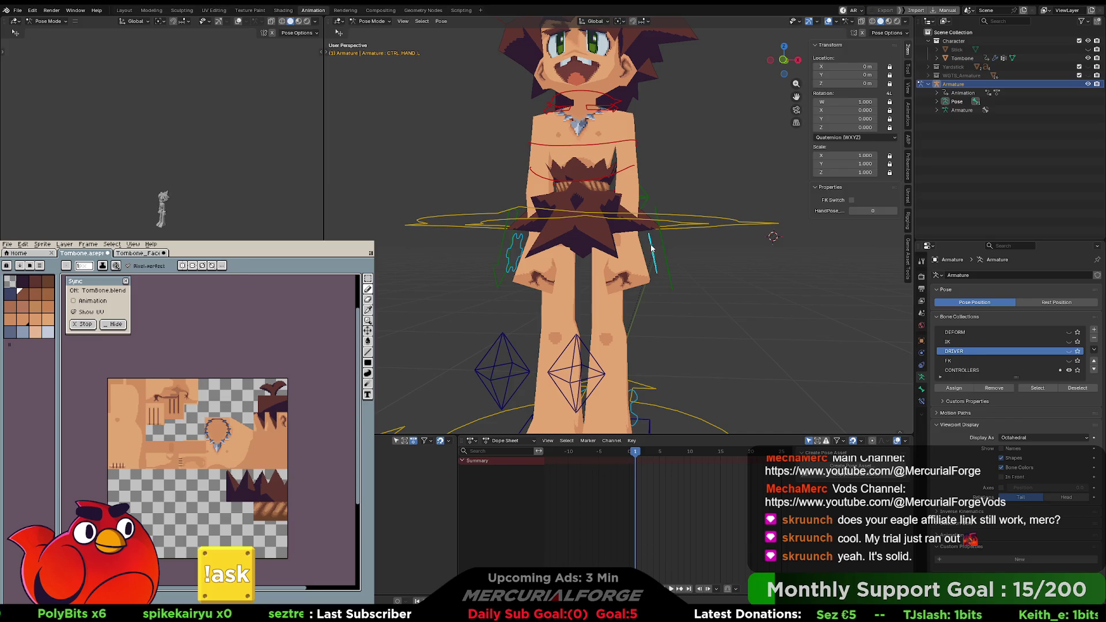
pyautogui.click(893, 211)
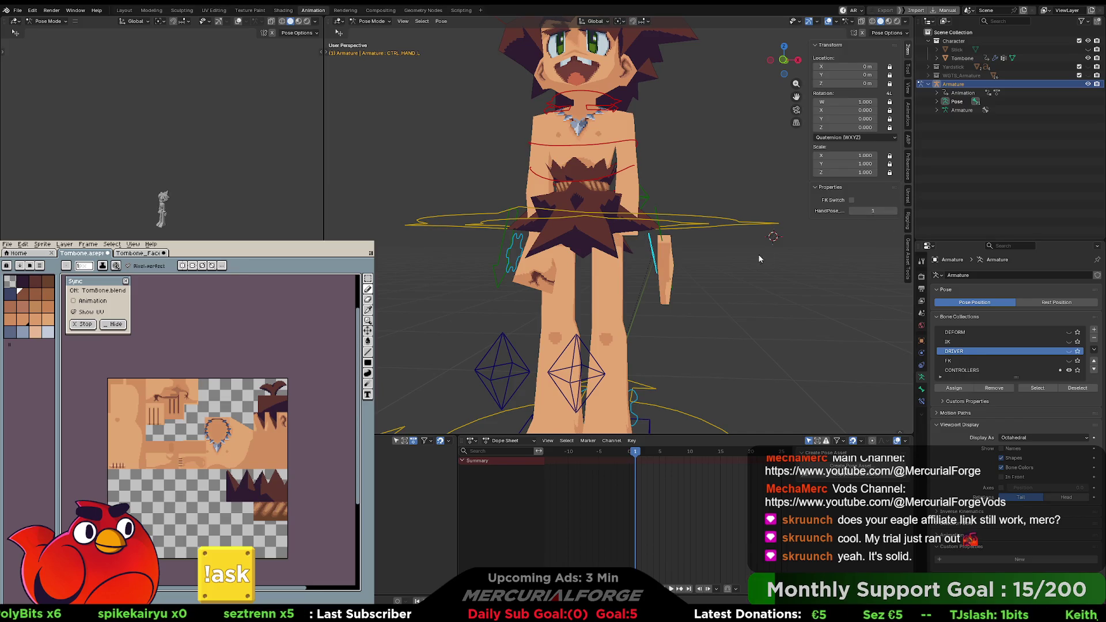
pyautogui.click(520, 250)
pyautogui.write('0')
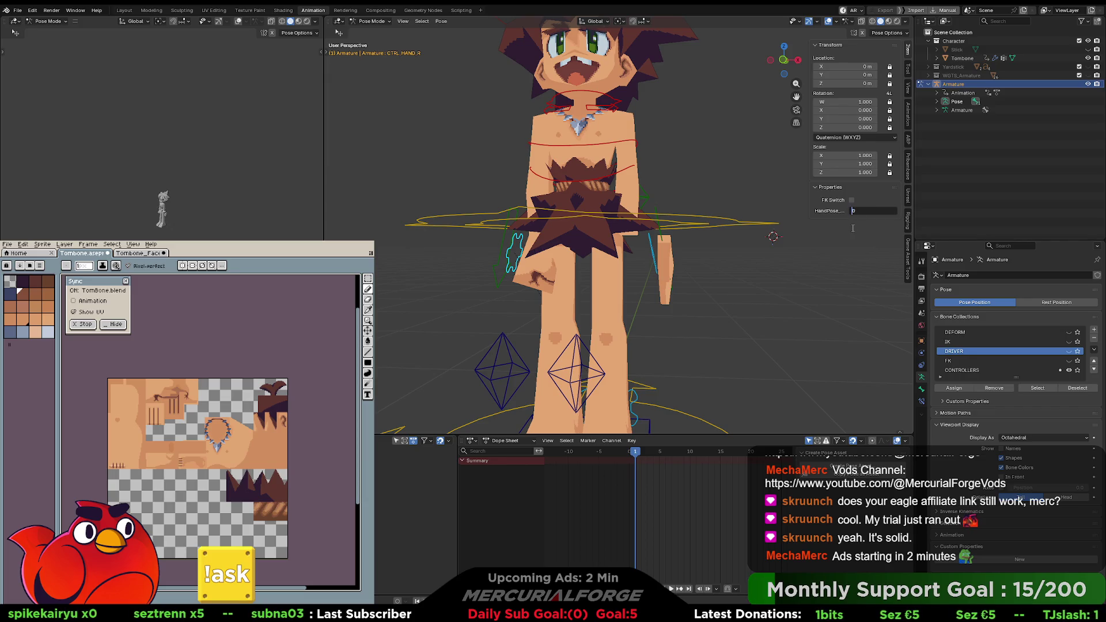
pyautogui.click(893, 212)
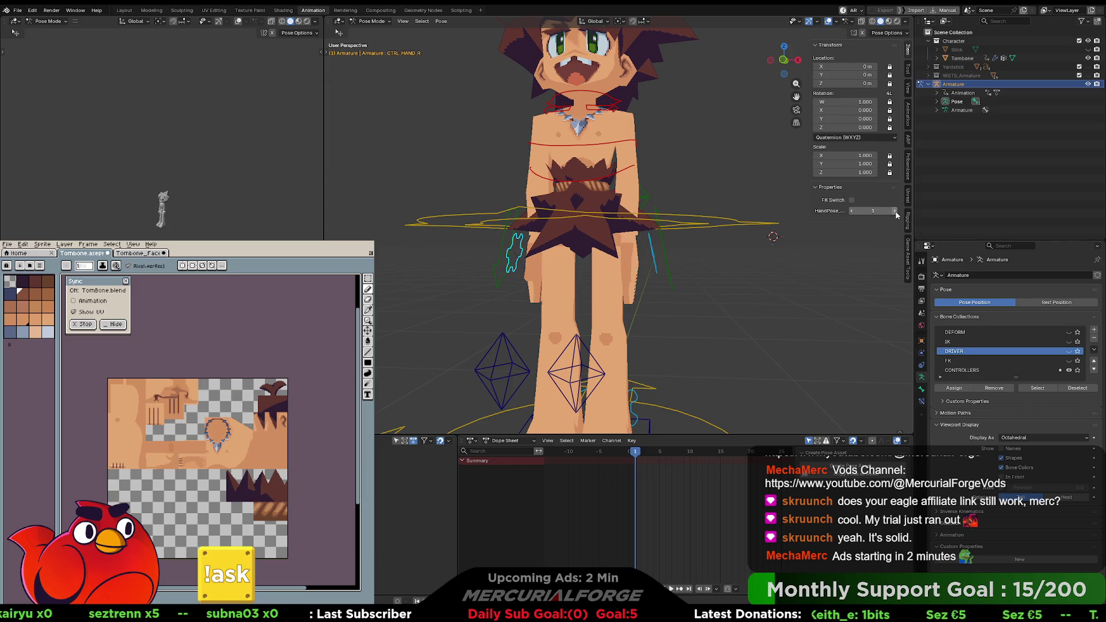
pyautogui.click(852, 211)
# Step: Toggle the armature through Edit Mode back to Pose Mode and select the left hand control
pyautogui.press('Tab')
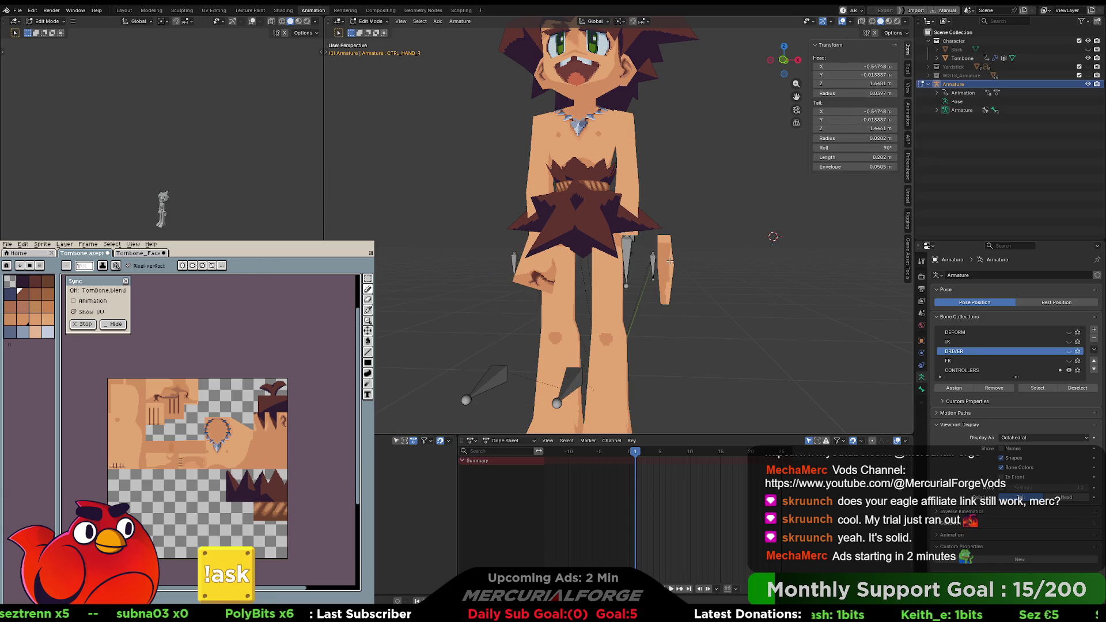
pyautogui.press('Tab')
pyautogui.click(666, 304)
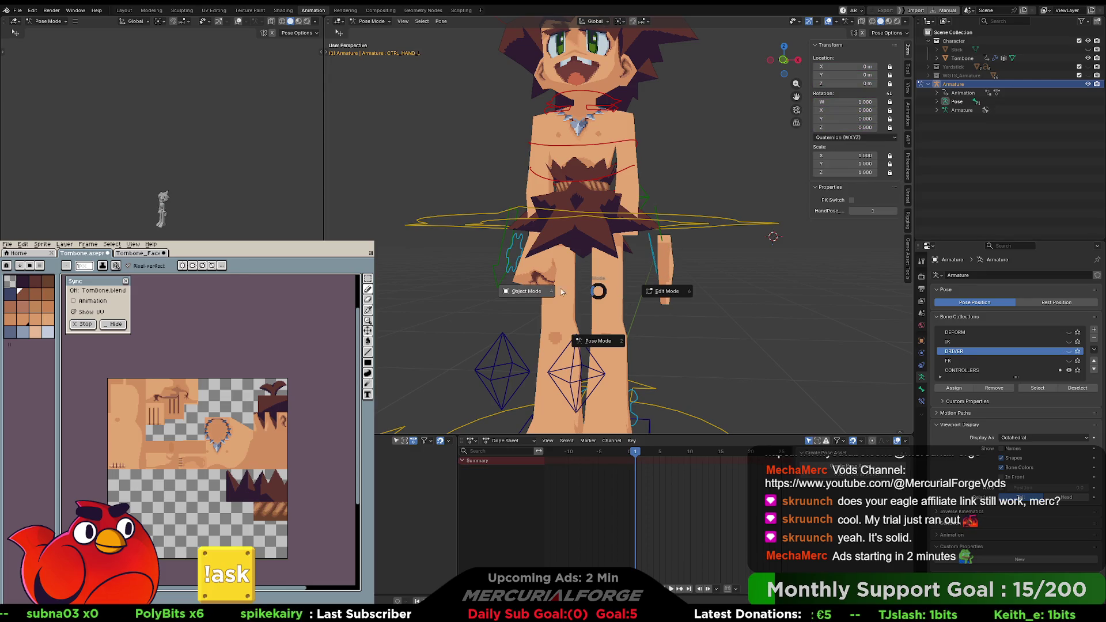
pyautogui.click(617, 289)
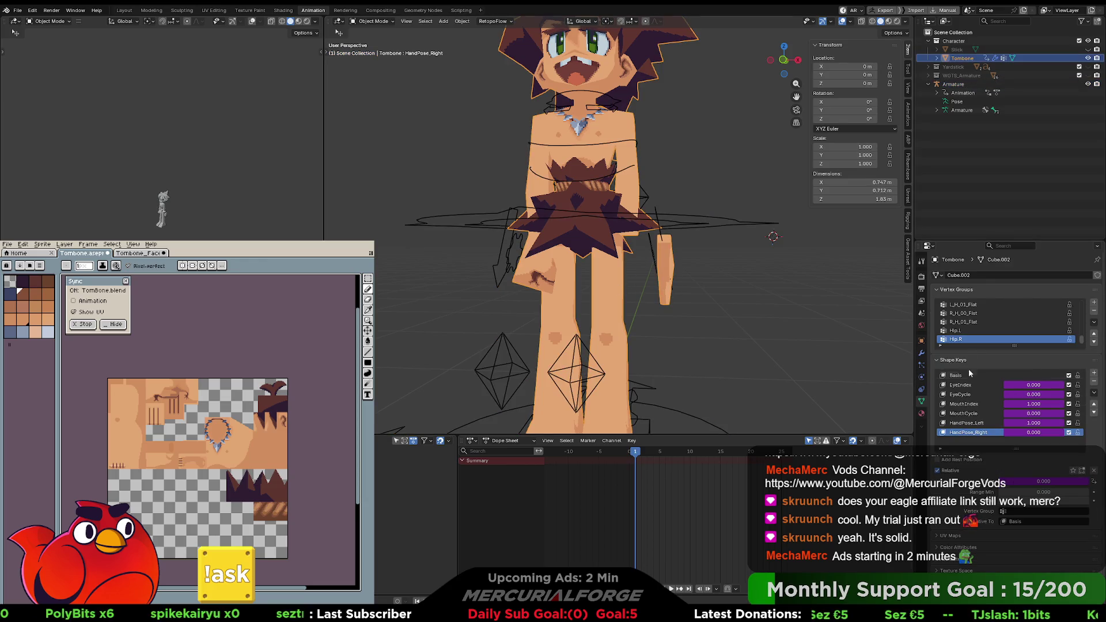
pyautogui.click(921, 353)
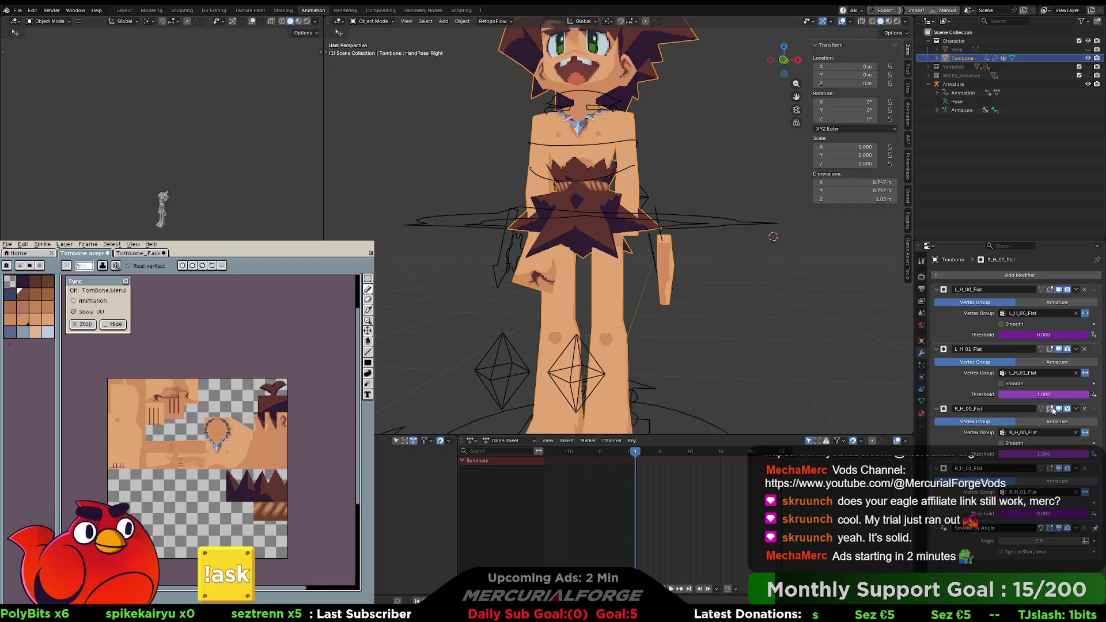
pyautogui.click(1058, 468)
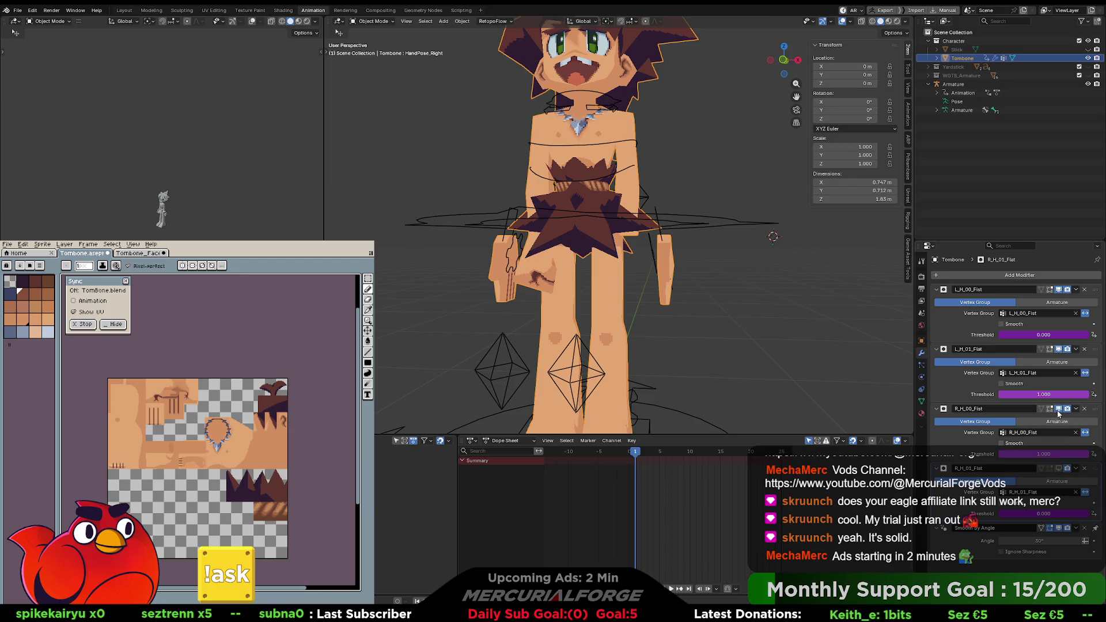
pyautogui.click(1058, 350)
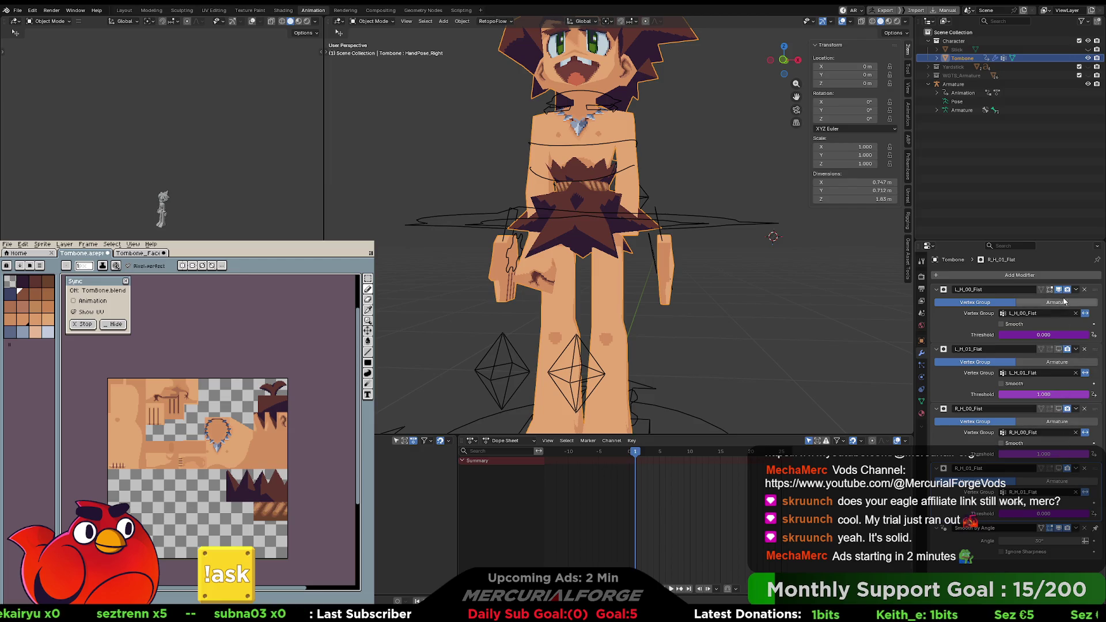
pyautogui.click(1060, 290)
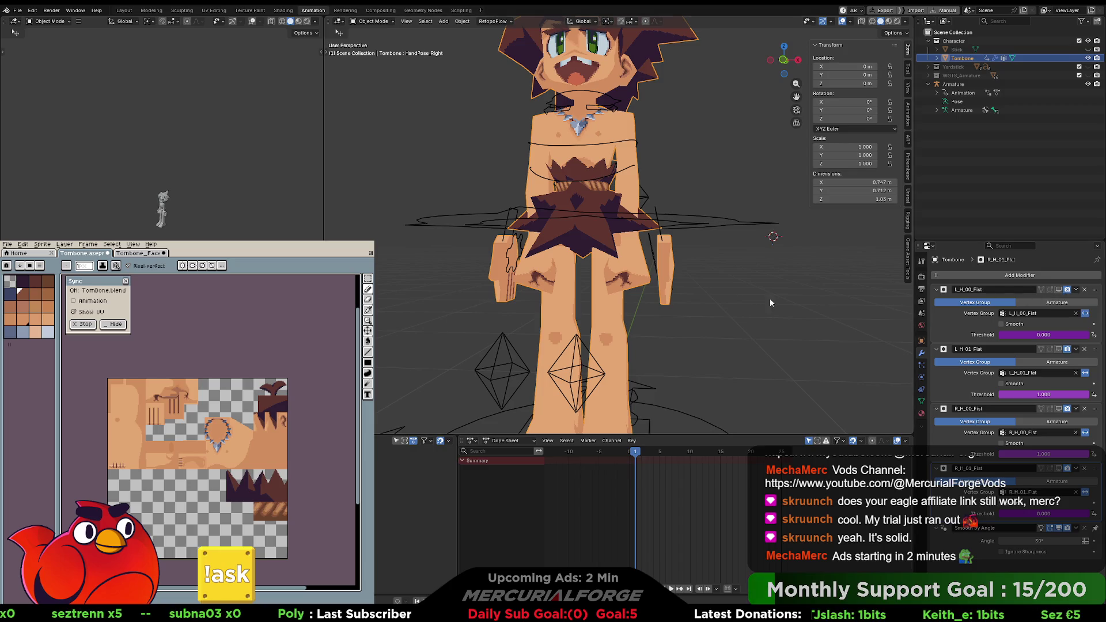
pyautogui.moveTo(658, 286); pyautogui.dragTo(670, 292, button='middle')
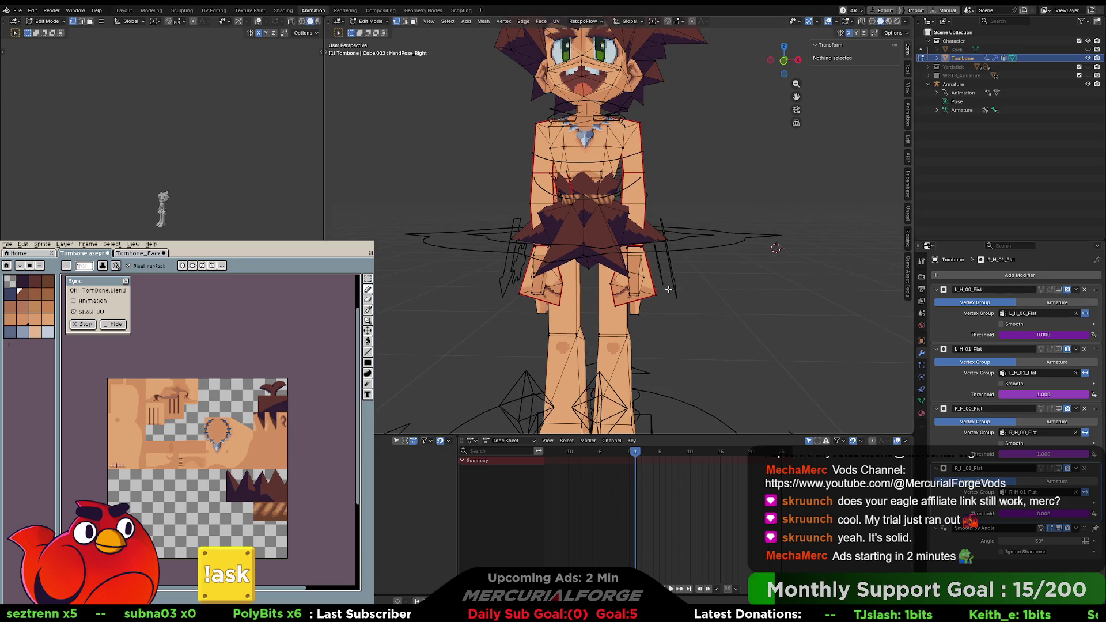
pyautogui.press('Tab')
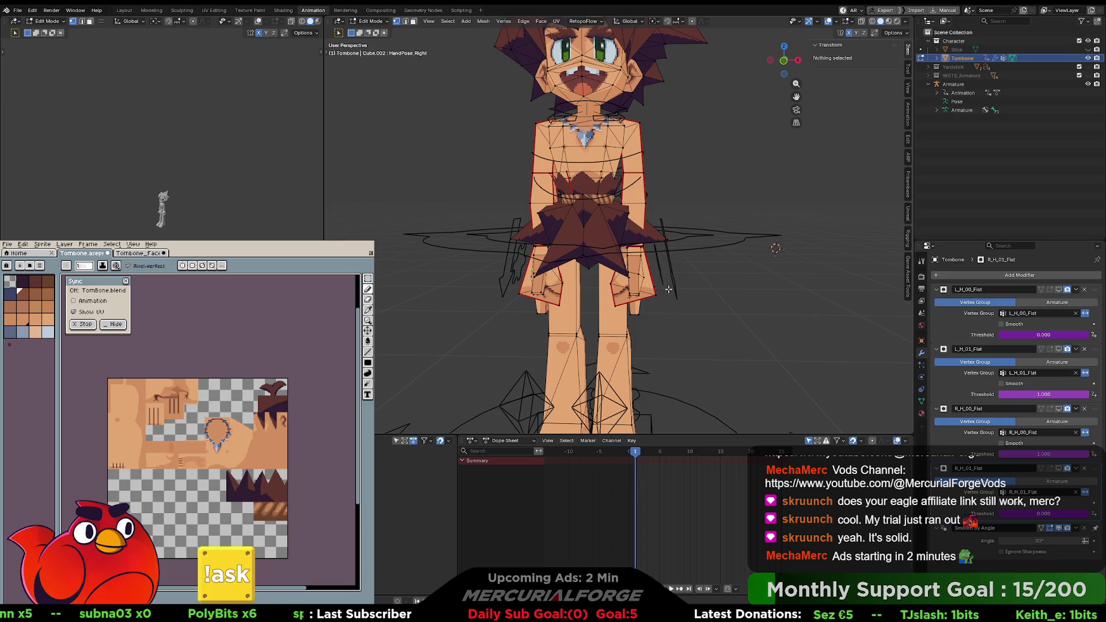
pyautogui.press('Tab')
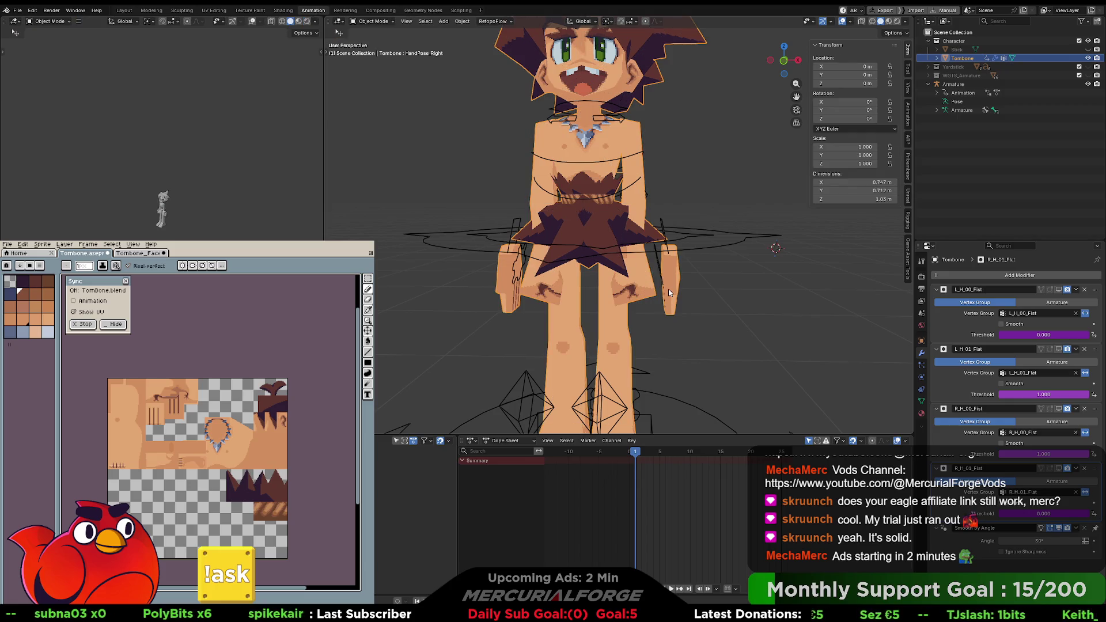
pyautogui.press('Tab')
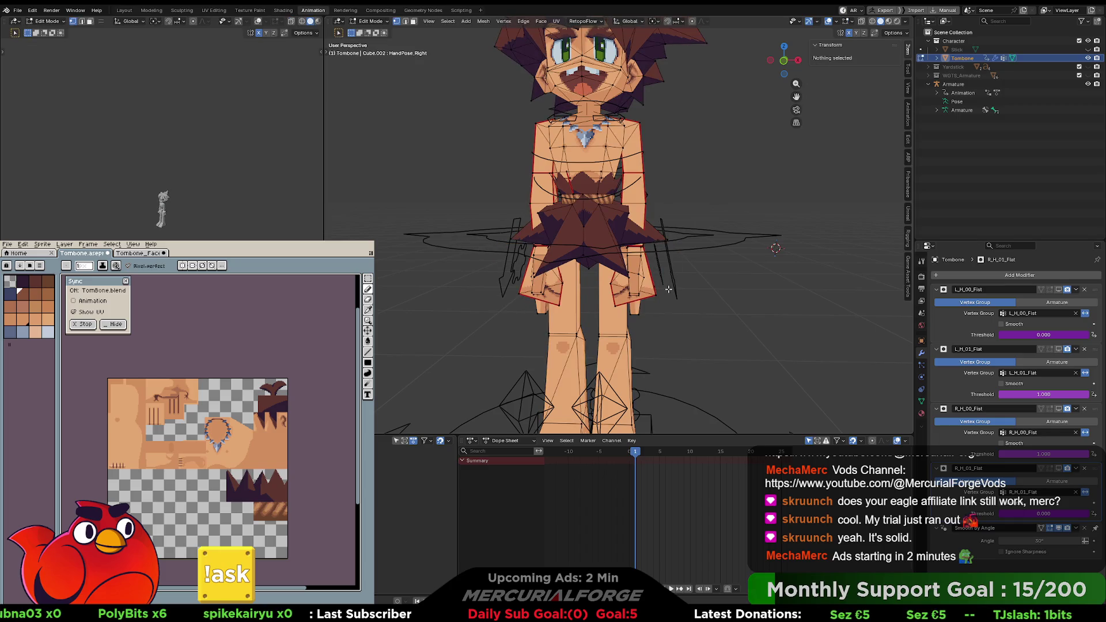
pyautogui.moveTo(668, 289); pyautogui.dragTo(659, 286, button='middle')
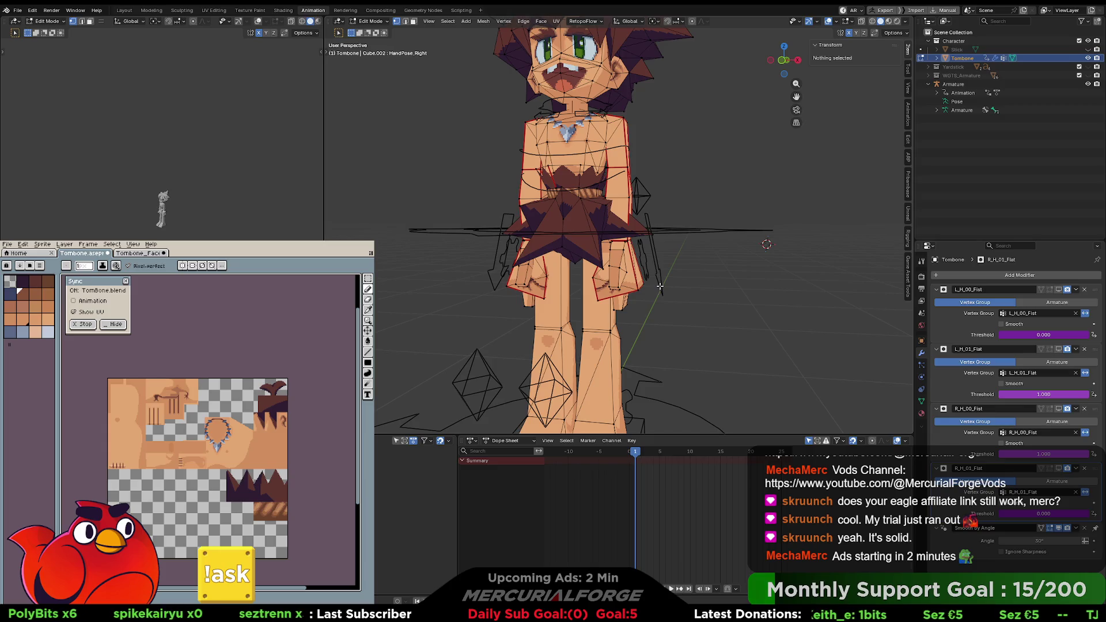
pyautogui.press('Tab')
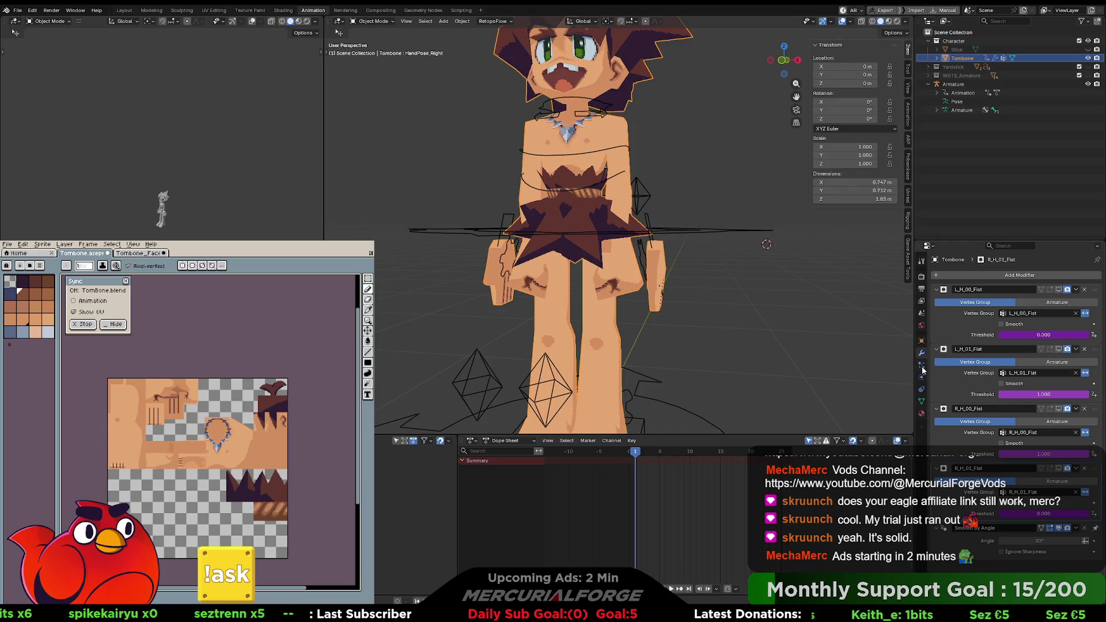
# Step: Show the mesh's Object Data properties and enlarge the Vertex Groups list
pyautogui.click(920, 400)
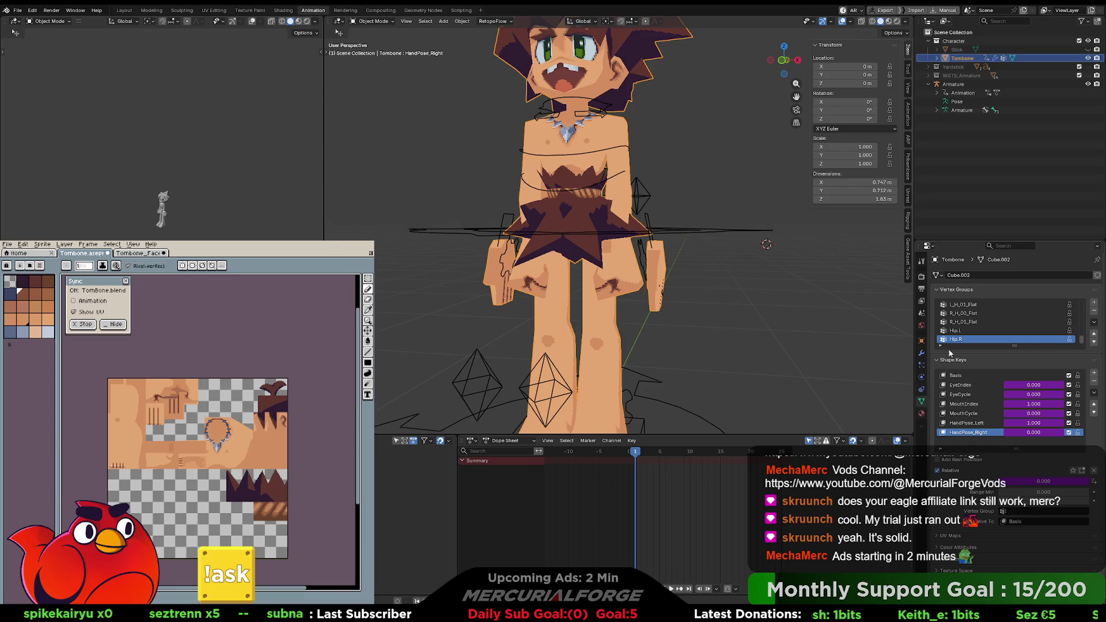
pyautogui.scroll(3, 956, 339)
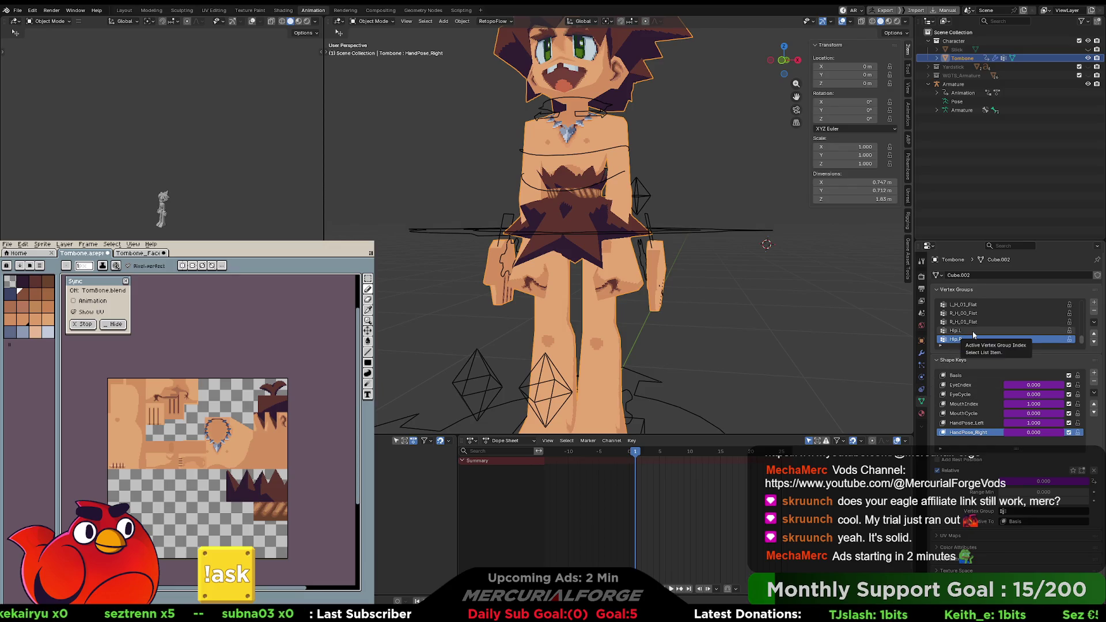
pyautogui.scroll(1, 972, 334)
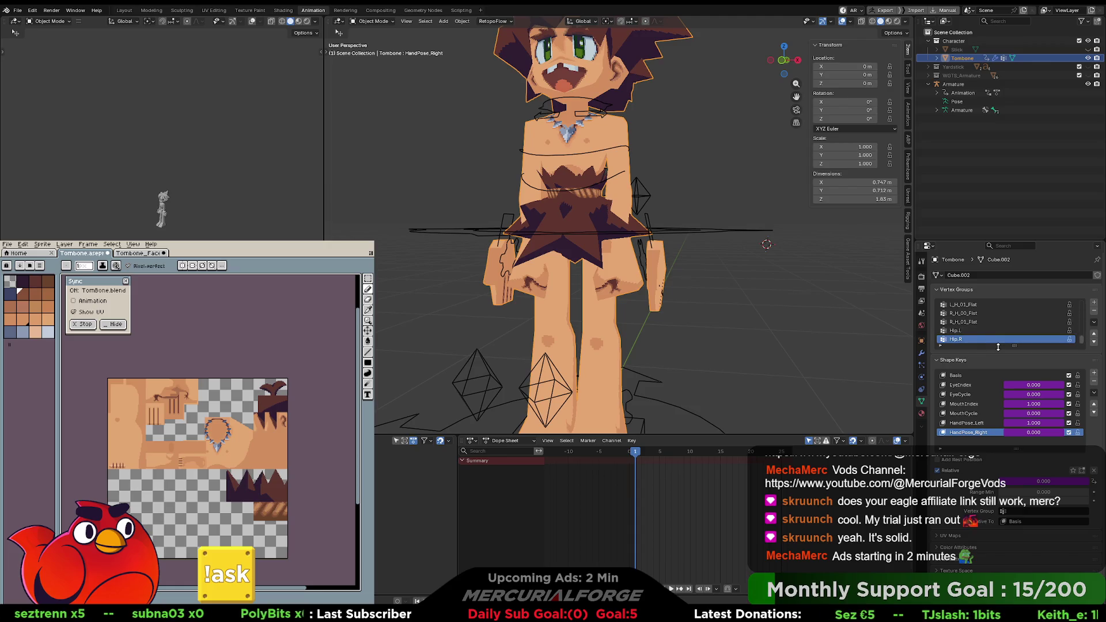
pyautogui.moveTo(1013, 346); pyautogui.dragTo(1010, 527)
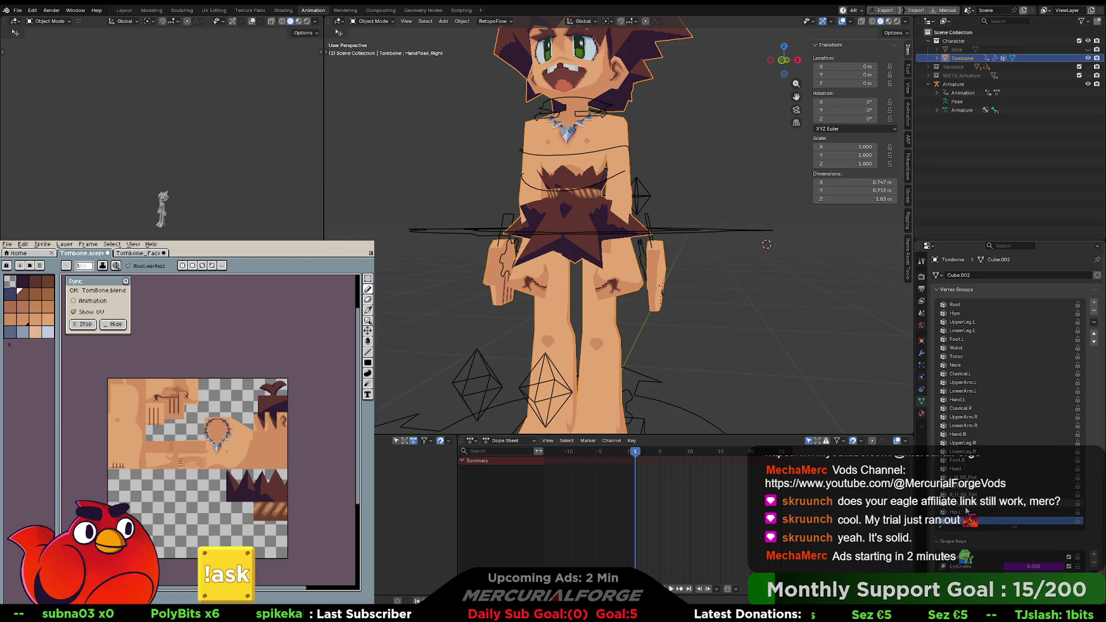
# Step: Move Hip.L and Hip.R up the vertex group list to sit below Head
pyautogui.click(979, 512)
pyautogui.click(1094, 333)
pyautogui.click(1093, 333)
pyautogui.click(1094, 333)
pyautogui.click(1093, 333)
pyautogui.click(979, 521)
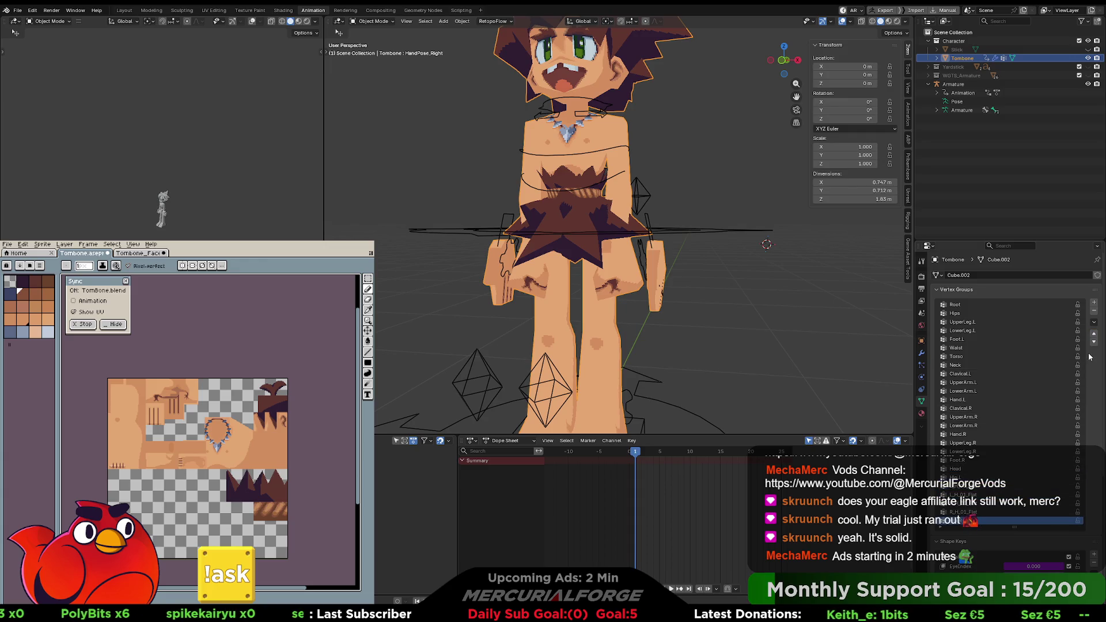
pyautogui.click(1094, 333)
pyautogui.click(1093, 332)
pyautogui.click(1093, 333)
pyautogui.click(1093, 333)
pyautogui.scroll(-3, 1008, 403)
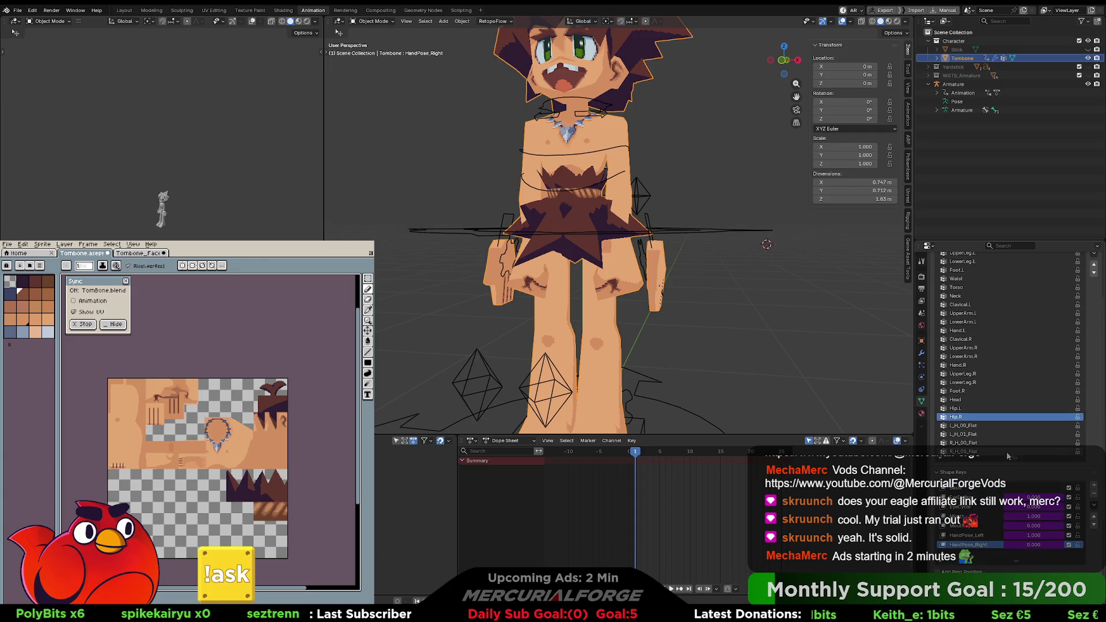
pyautogui.click(971, 443)
pyautogui.scroll(-2, 971, 444)
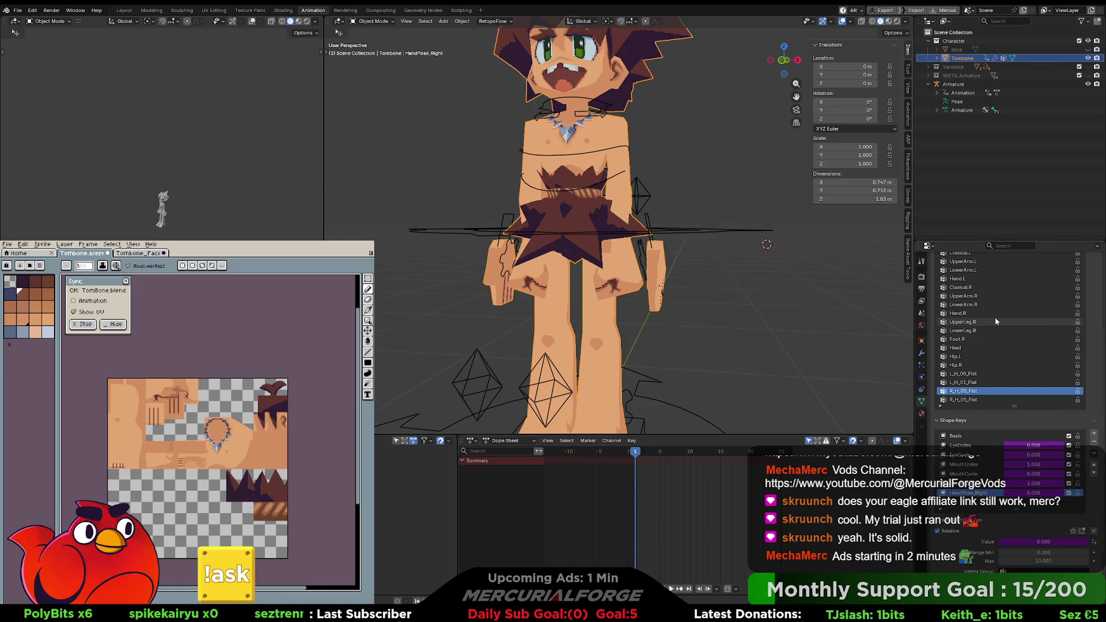
# Step: Clear the scene selection and toggle Edit Mode on the character mesh
pyautogui.moveTo(734, 294); pyautogui.dragTo(707, 299, button='middle')
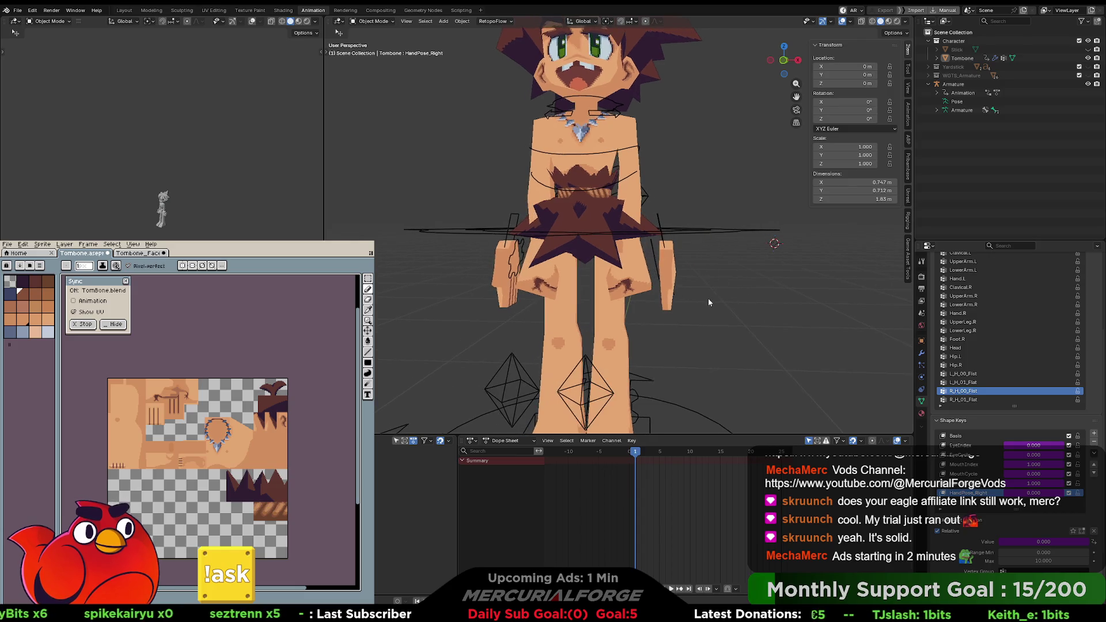
pyautogui.click(708, 302)
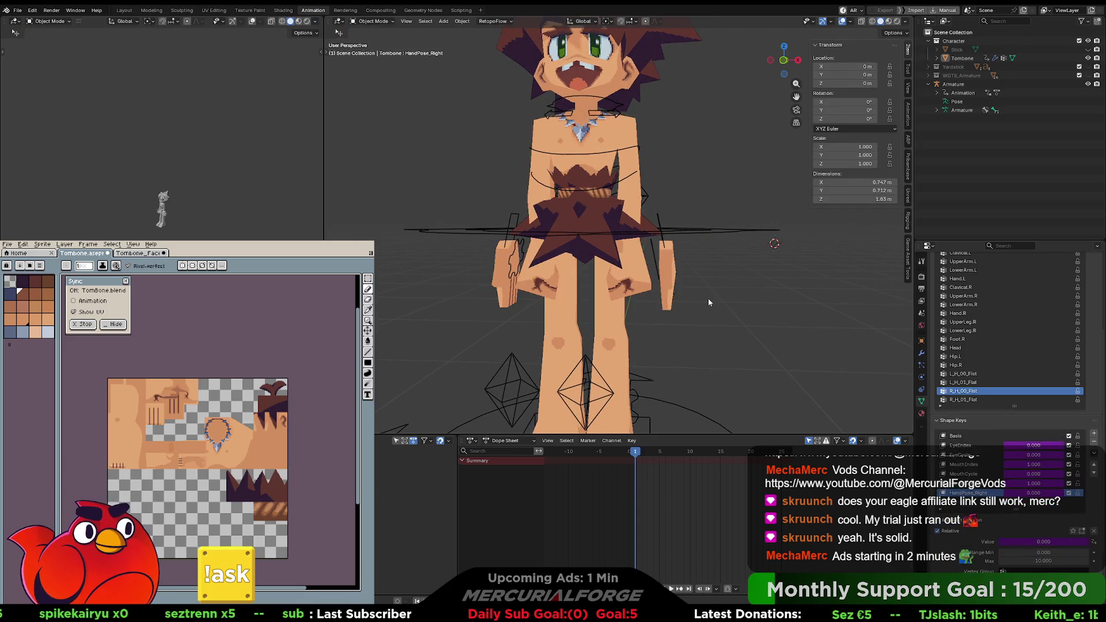
pyautogui.press('Tab')
pyautogui.moveTo(707, 298)
pyautogui.mouseDown(button='middle')
pyautogui.moveTo(835, 299)
pyautogui.moveTo(706, 299)
pyautogui.mouseUp(button='middle')
pyautogui.press('Tab')
pyautogui.press('Tab')
pyautogui.press('Tab')
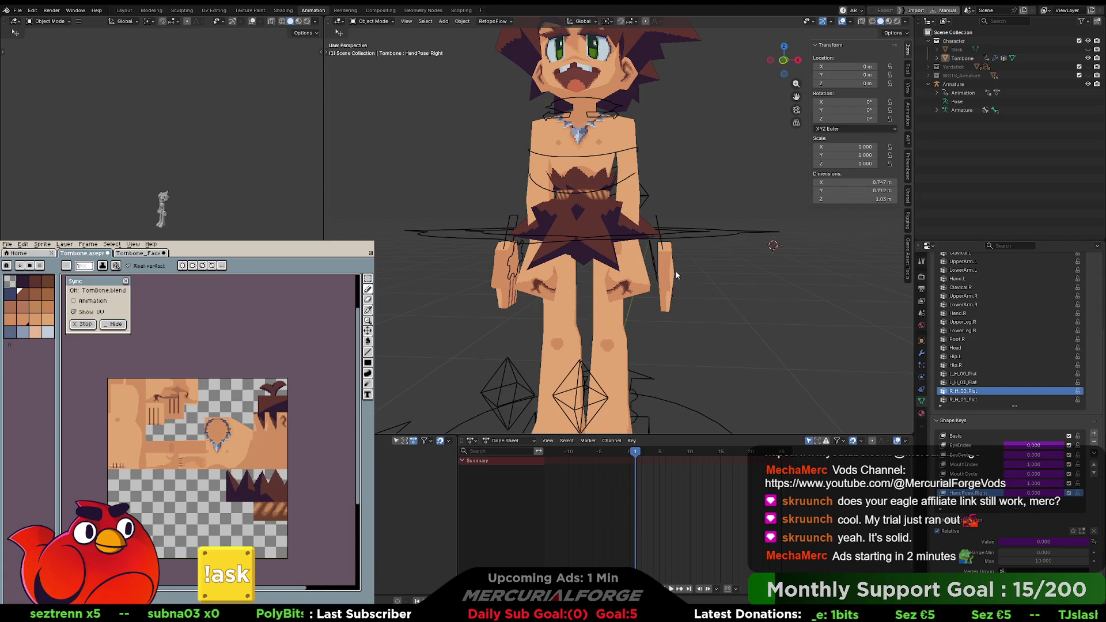
# Step: Select Tombone and show its modifier stack in the Modifiers tab
pyautogui.click(672, 255)
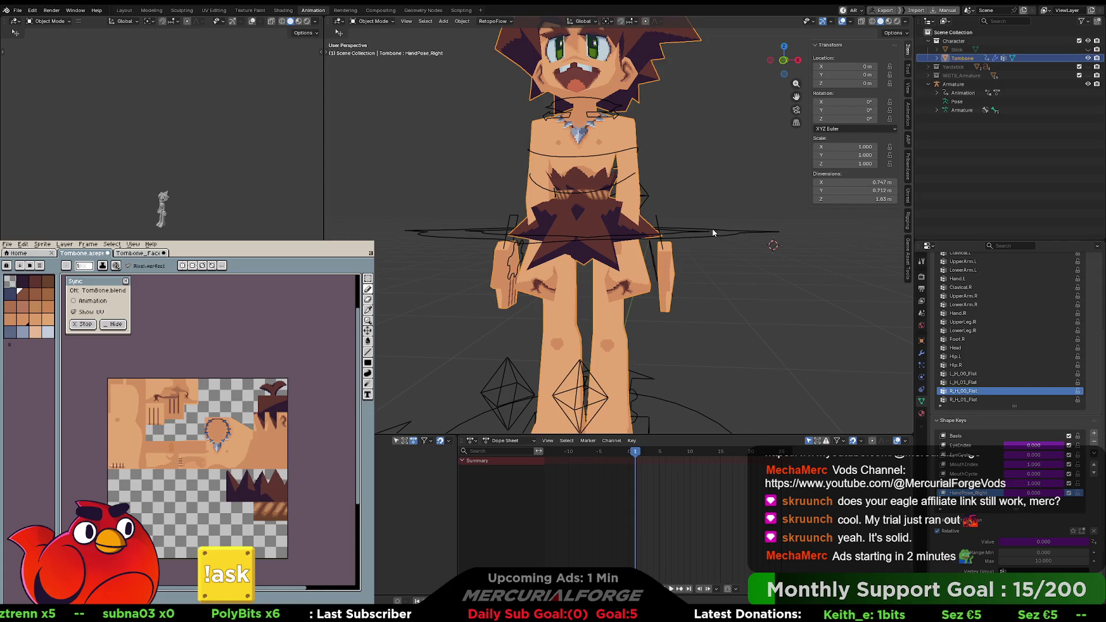
pyautogui.click(936, 59)
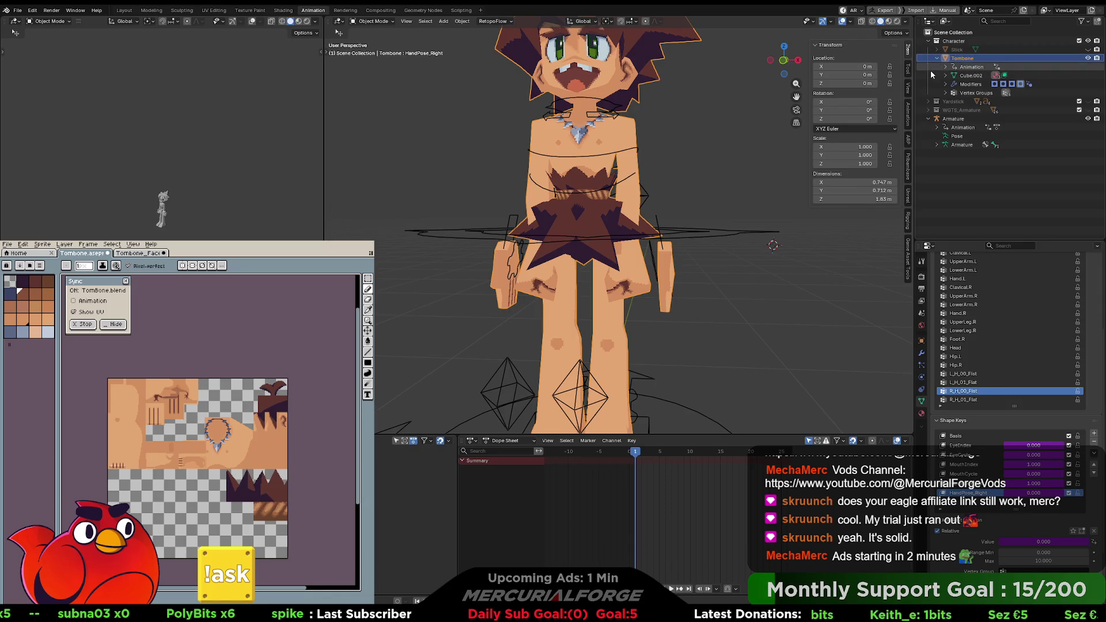
pyautogui.click(968, 85)
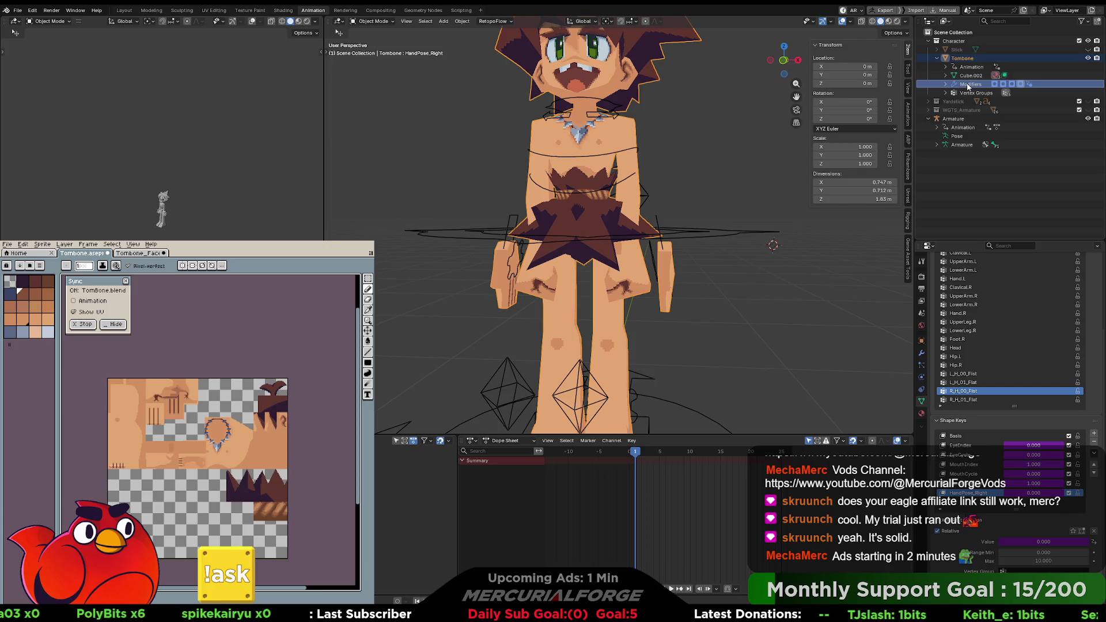
pyautogui.click(922, 352)
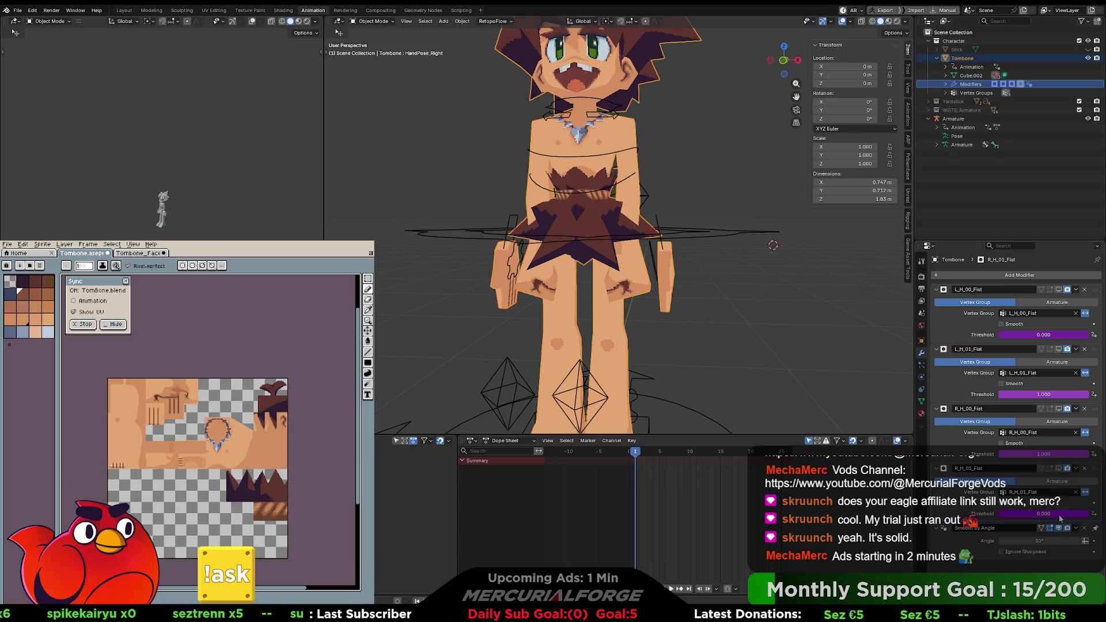
pyautogui.click(1058, 469)
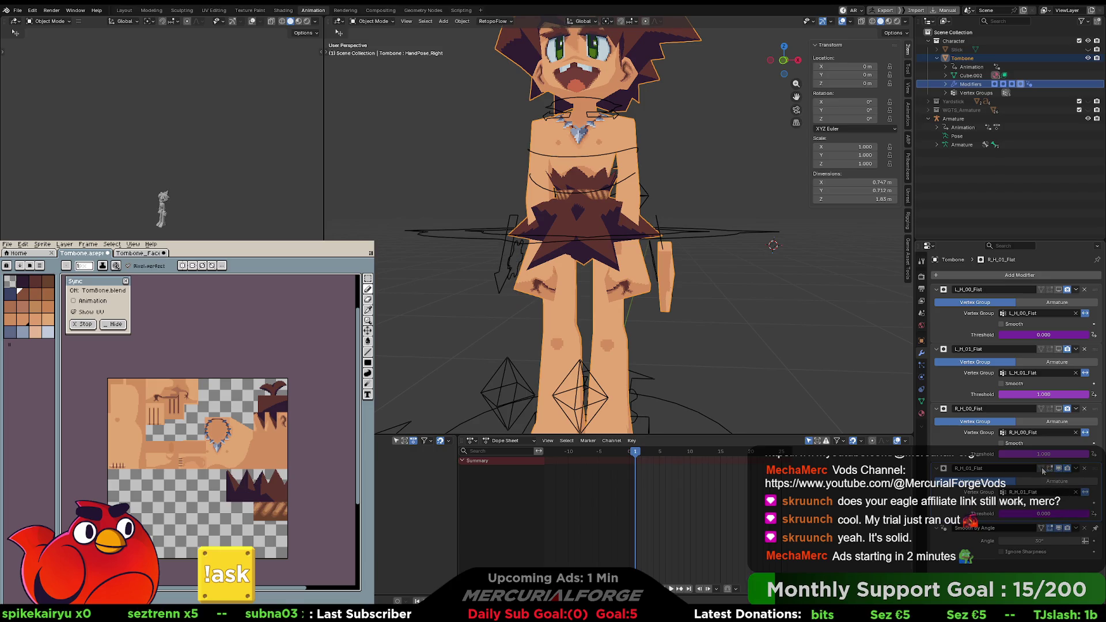
pyautogui.click(1058, 469)
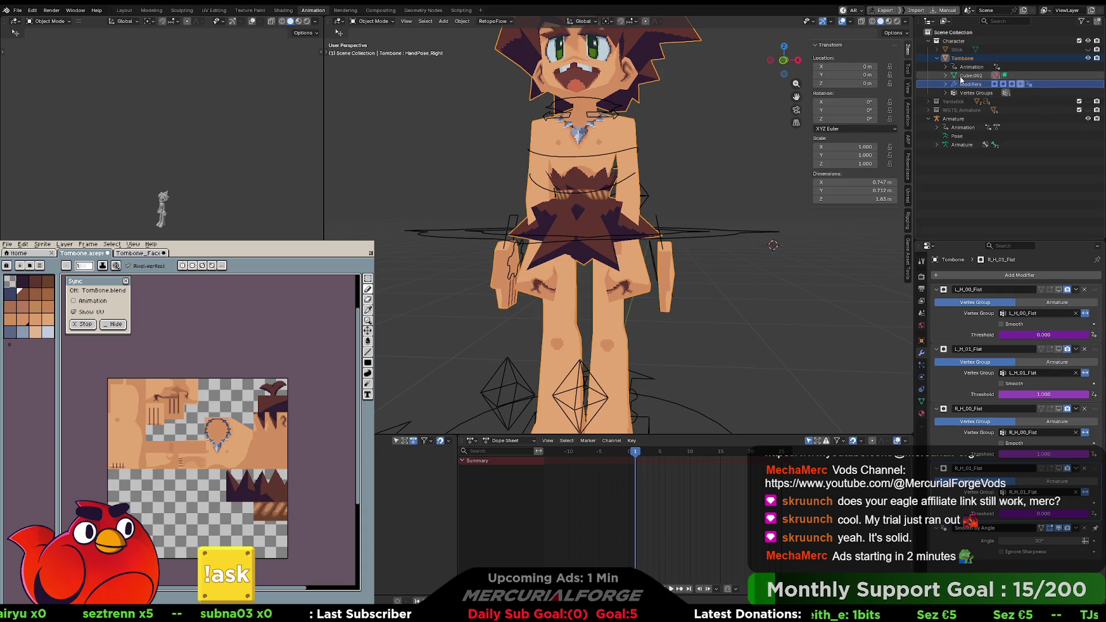
pyautogui.click(960, 79)
pyautogui.click(945, 76)
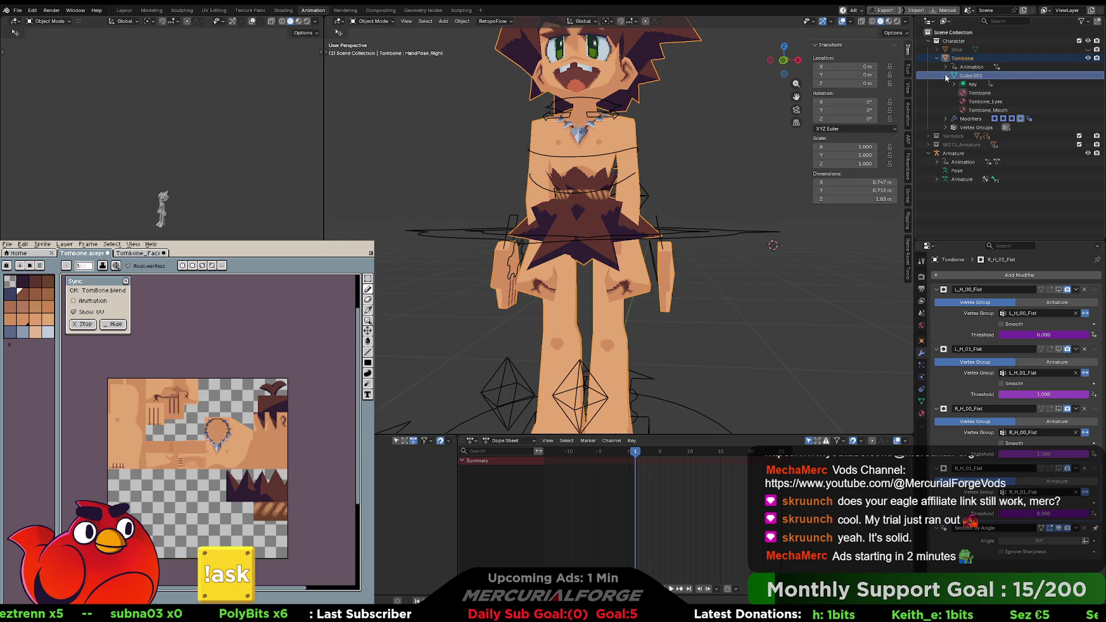
pyautogui.click(945, 76)
pyautogui.click(947, 67)
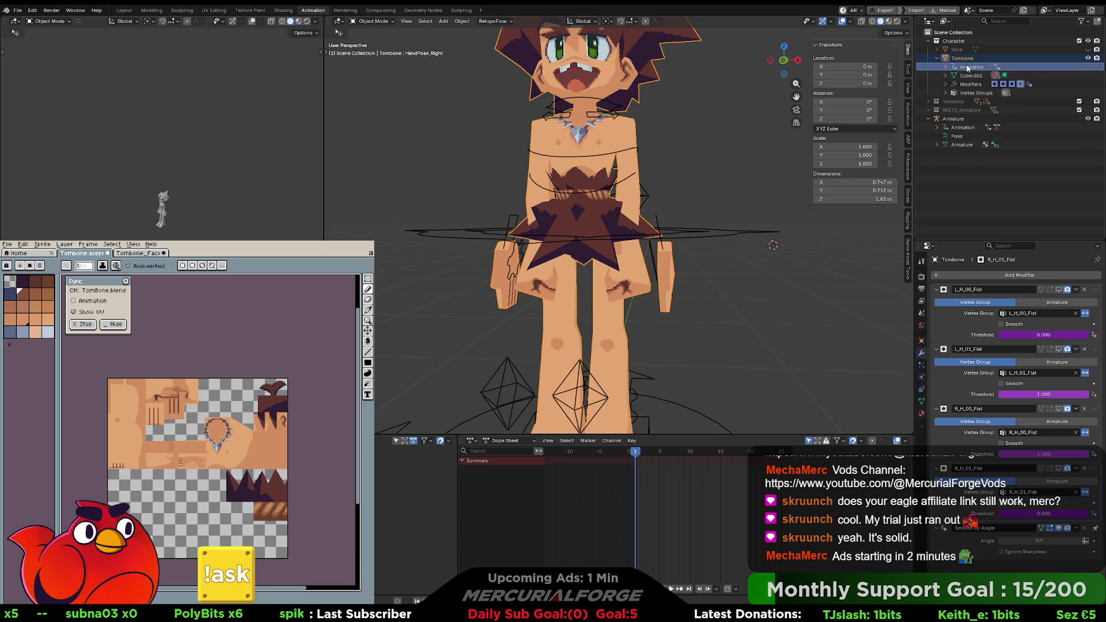
pyautogui.click(947, 67)
pyautogui.click(947, 68)
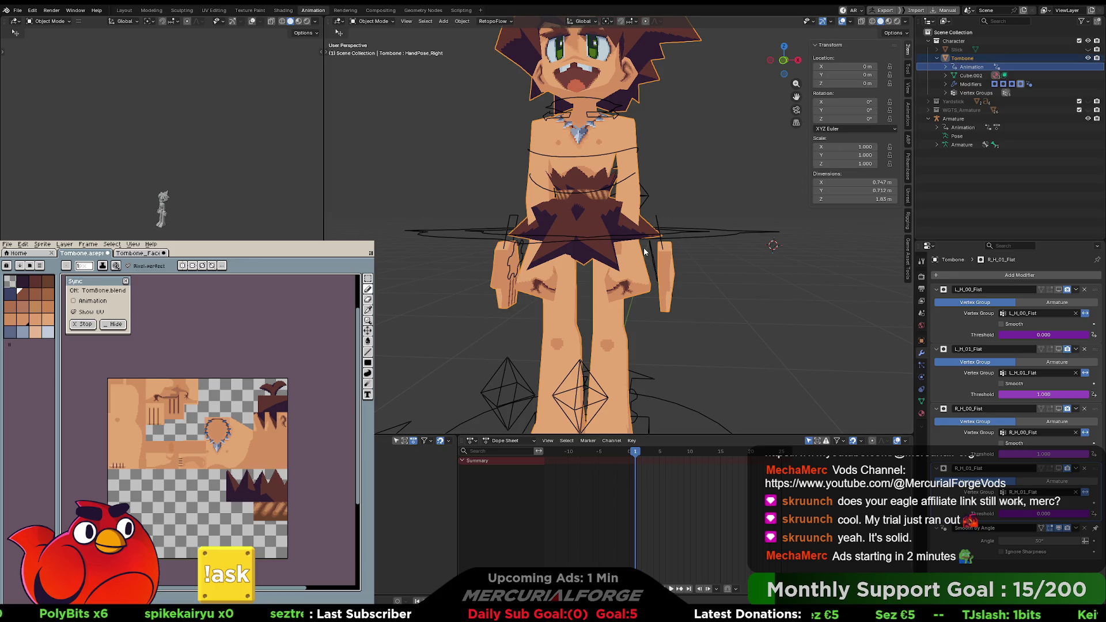
# Step: Enter Edit Mode, select the whole mesh, and toggle back to Object Mode
pyautogui.press('Tab')
pyautogui.press('Tab')
pyautogui.press('Tab')
pyautogui.moveTo(644, 251)
pyautogui.mouseDown(button='middle')
pyautogui.moveTo(606, 255)
pyautogui.moveTo(650, 254)
pyautogui.mouseUp(button='middle')
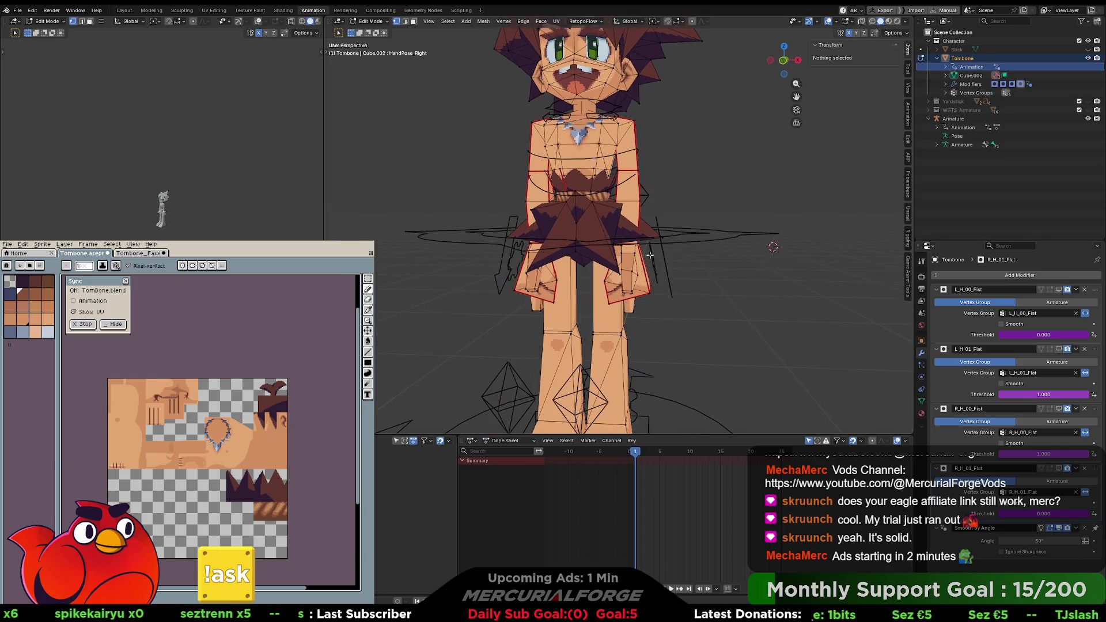
pyautogui.press('a')
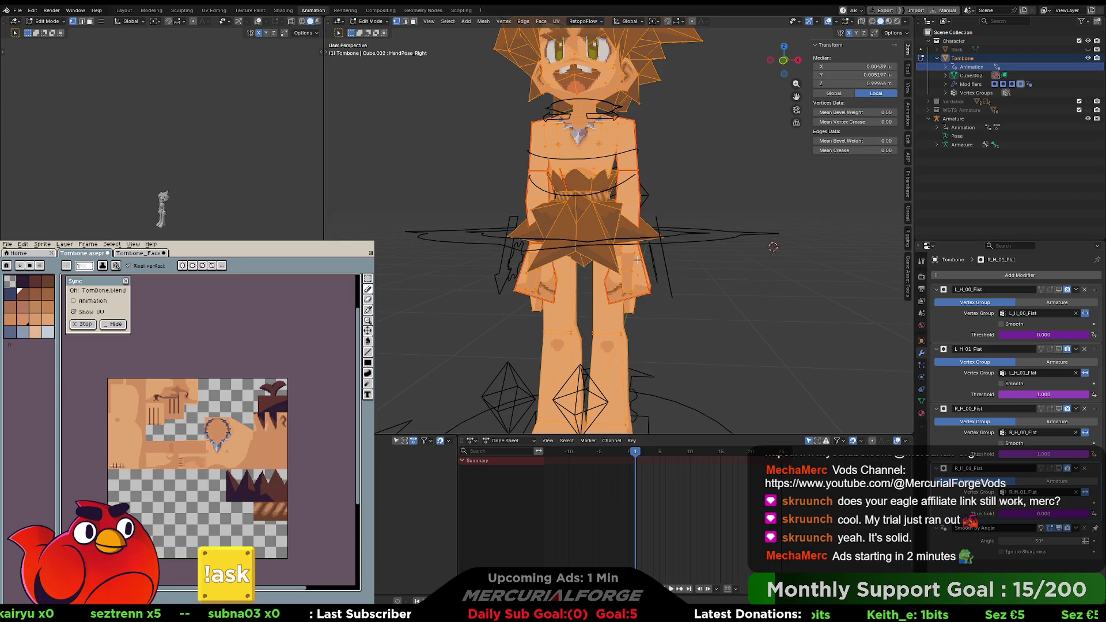
pyautogui.press('Tab')
pyautogui.press('Tab')
pyautogui.press('Tab')
pyautogui.press('Tab')
pyautogui.press('Tab')
pyautogui.press('Tab')
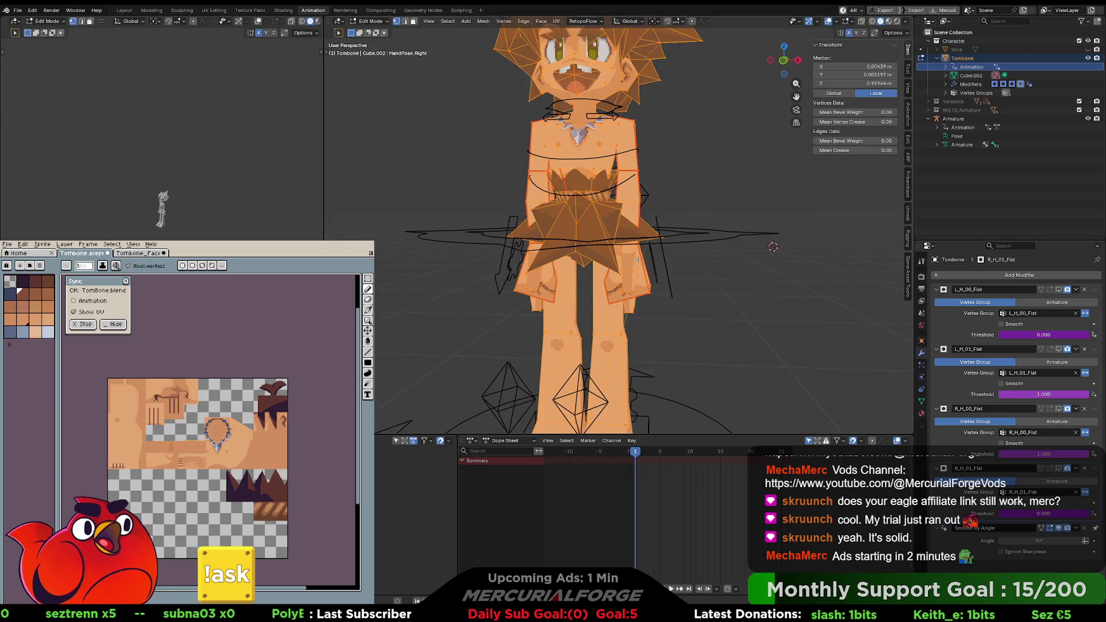
pyautogui.press('Tab')
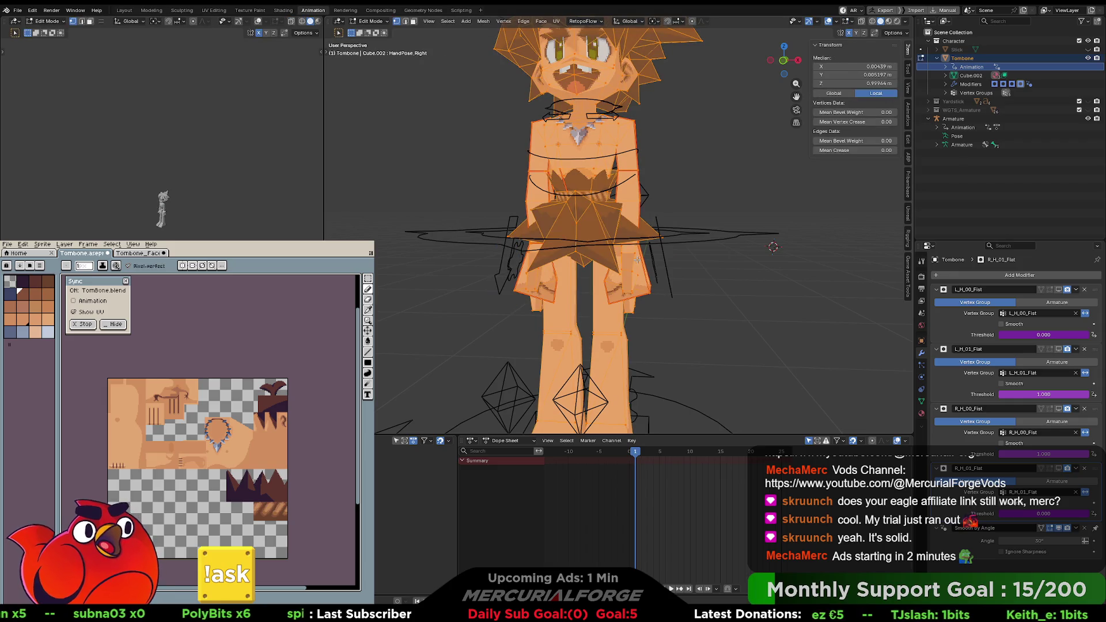
pyautogui.press('Tab')
pyautogui.rightClick(636, 263)
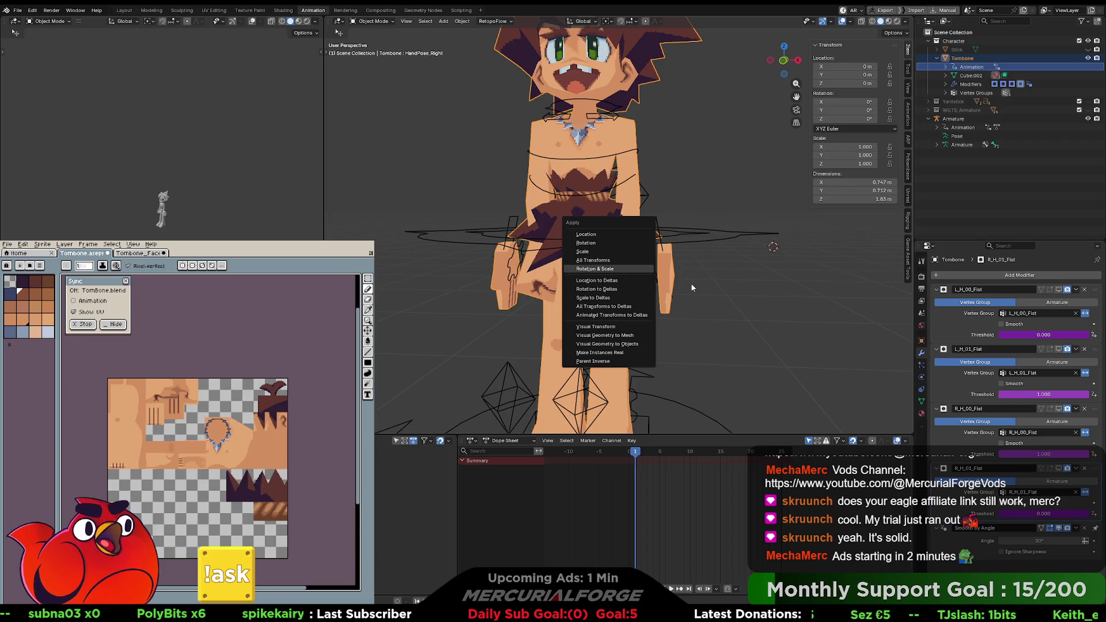
pyautogui.press('Escape')
# Step: Inspect the mesh from side angles in Edit Mode, then select Tombone in Object Mode
pyautogui.press('Tab')
pyautogui.press('Tab')
pyautogui.press('Tab')
pyautogui.moveTo(666, 291)
pyautogui.mouseDown(button='middle')
pyautogui.moveTo(558, 275)
pyautogui.moveTo(694, 301)
pyautogui.moveTo(656, 274)
pyautogui.moveTo(694, 271)
pyautogui.mouseUp(button='middle')
pyautogui.press('Tab')
pyautogui.scroll(2, 712, 305)
pyautogui.scroll(2, 693, 267)
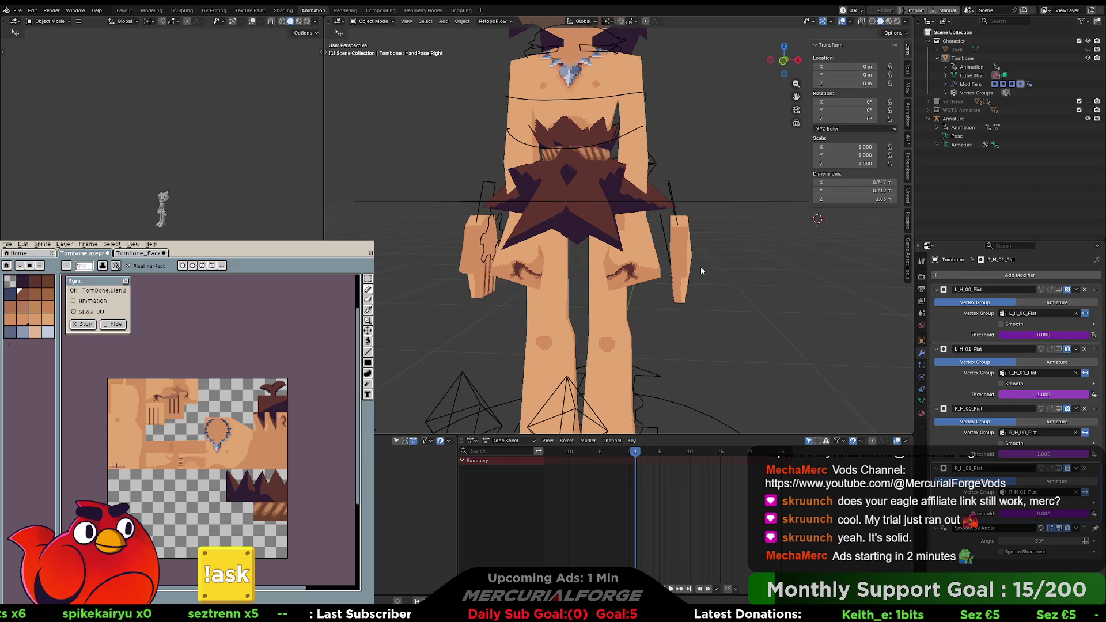
pyautogui.press('Tab')
pyautogui.moveTo(684, 253)
pyautogui.mouseDown(button='middle')
pyautogui.moveTo(642, 252)
pyautogui.moveTo(601, 286)
pyautogui.mouseUp(button='middle')
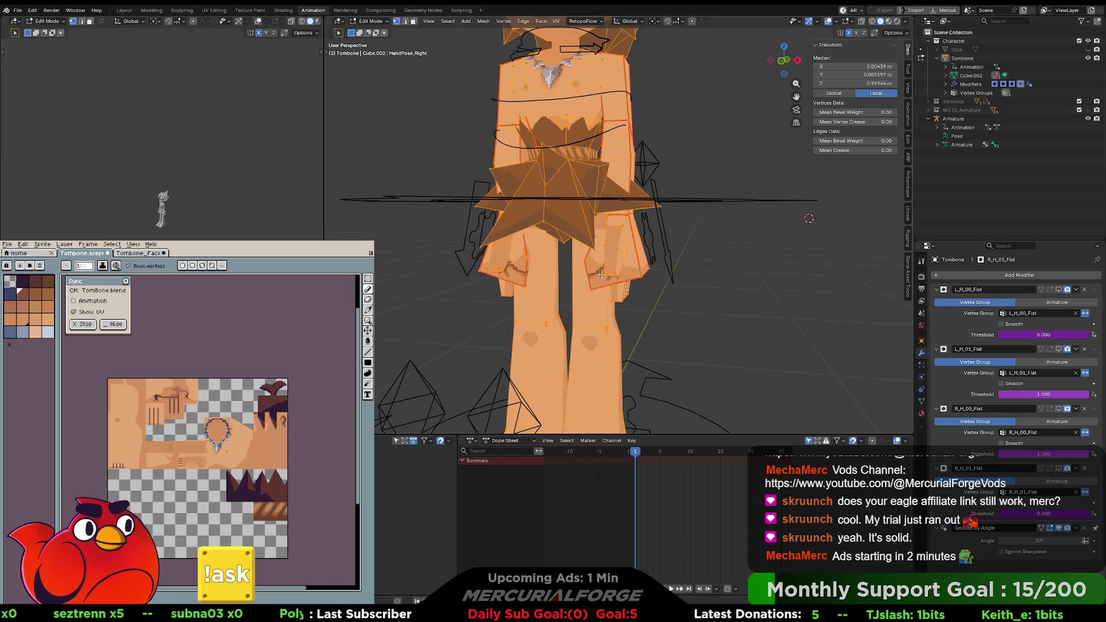
pyautogui.press('Tab')
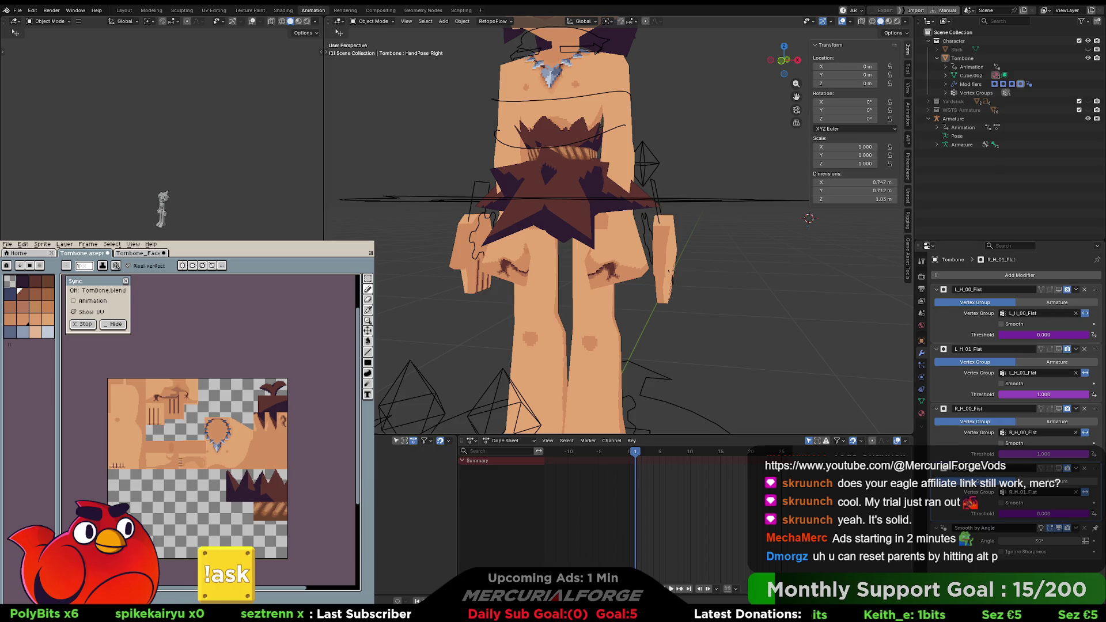
pyautogui.click(668, 232)
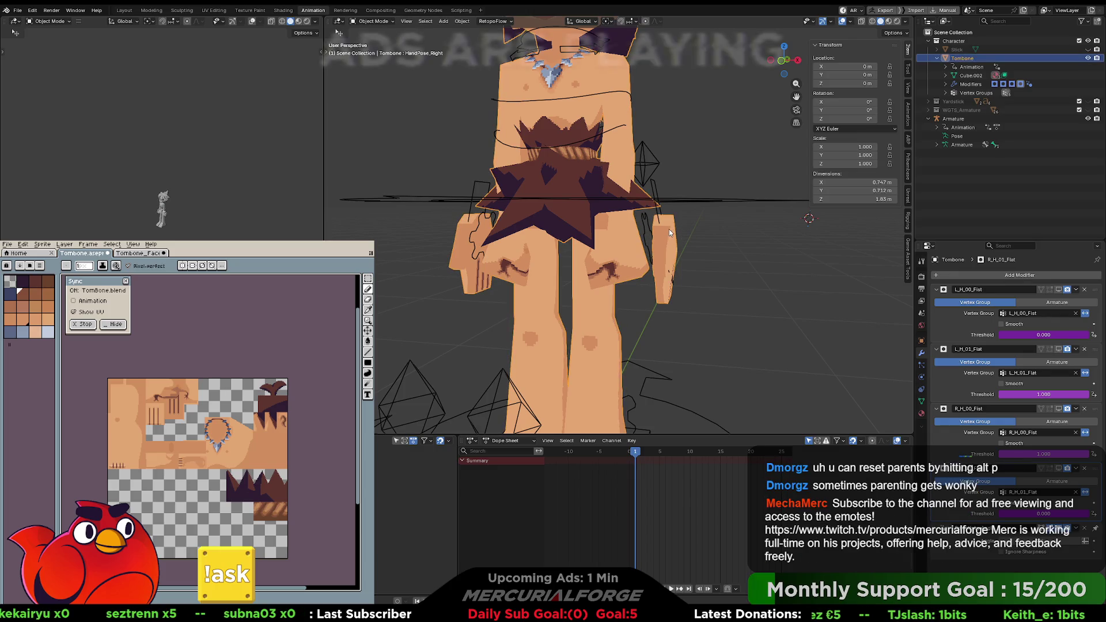
# Step: Clear Tombone's parent with Alt+P and toggle between Edit and Object Mode
pyautogui.hotkey('alt', 'p')
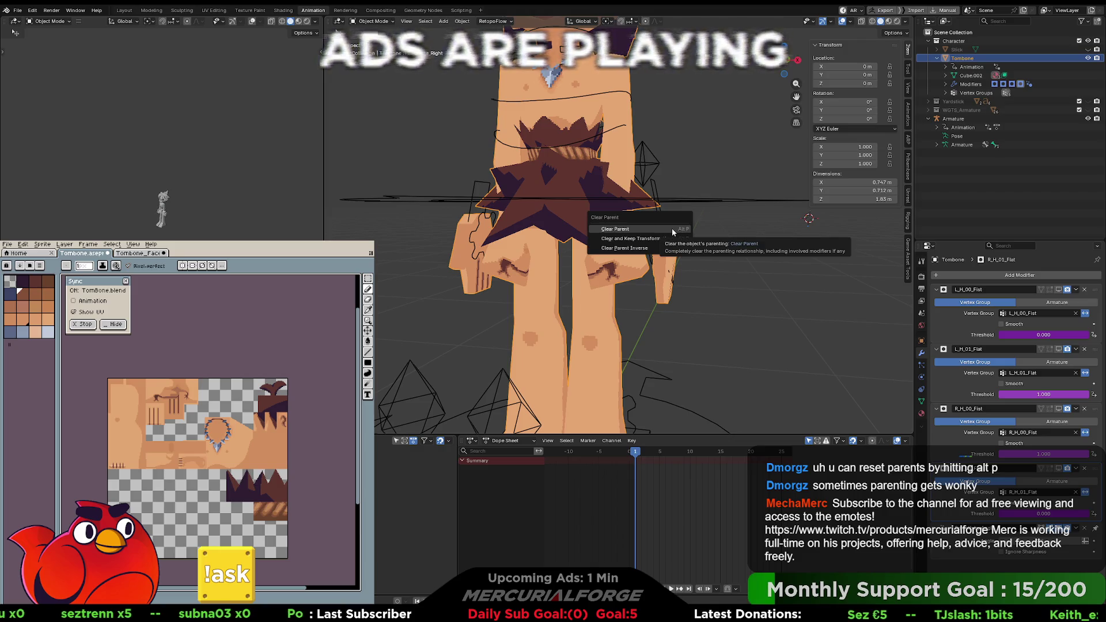
pyautogui.click(671, 228)
pyautogui.press('Tab')
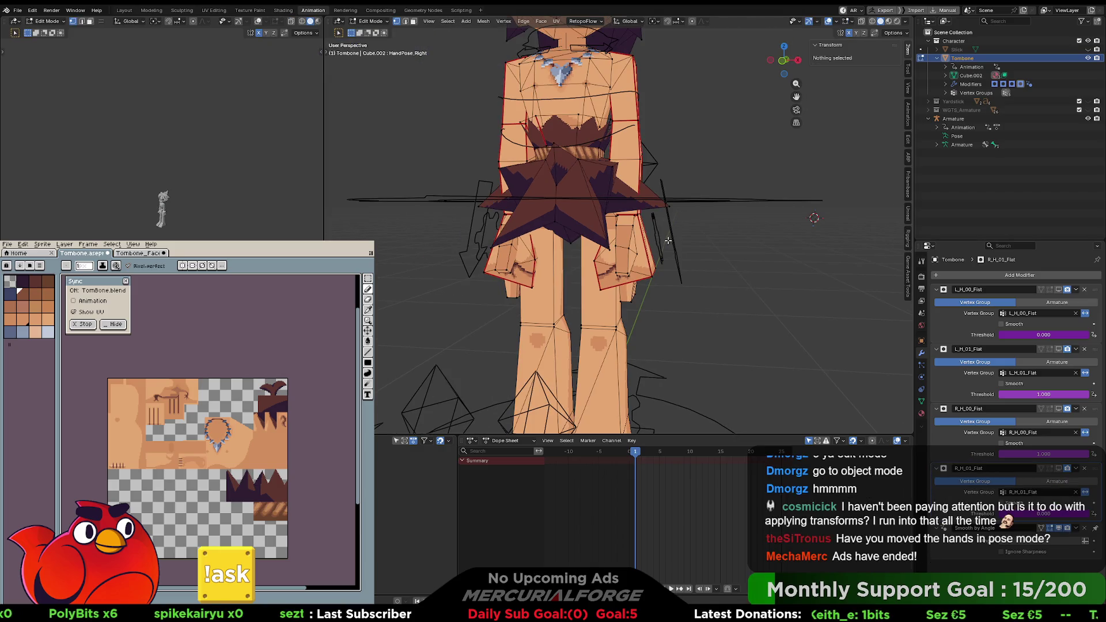
pyautogui.hotkey('ctrl', 'Tab')
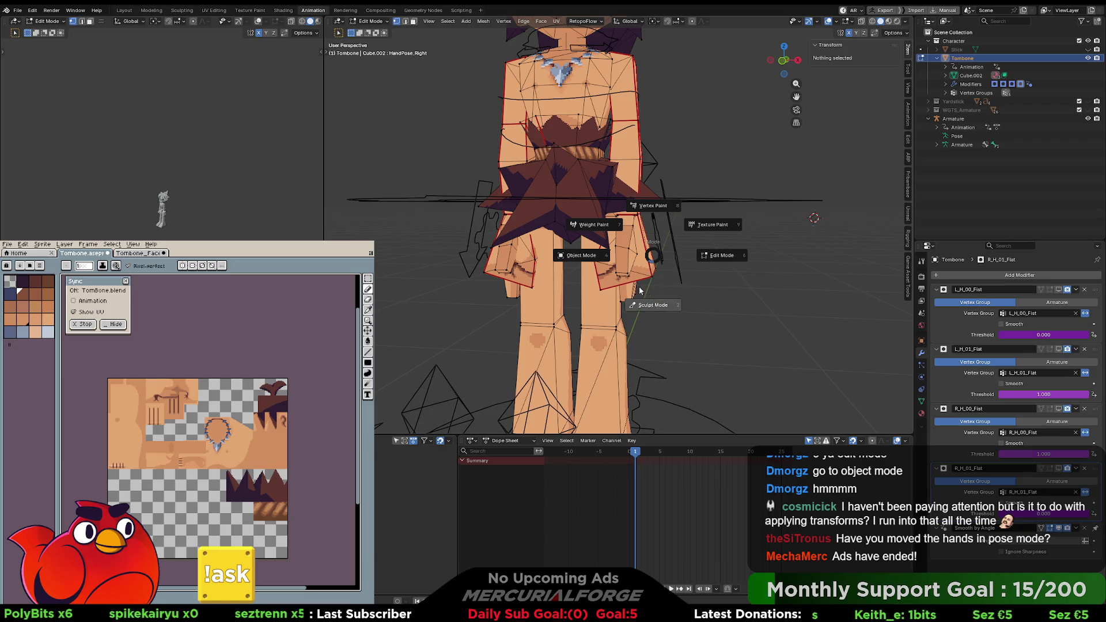
pyautogui.click(590, 257)
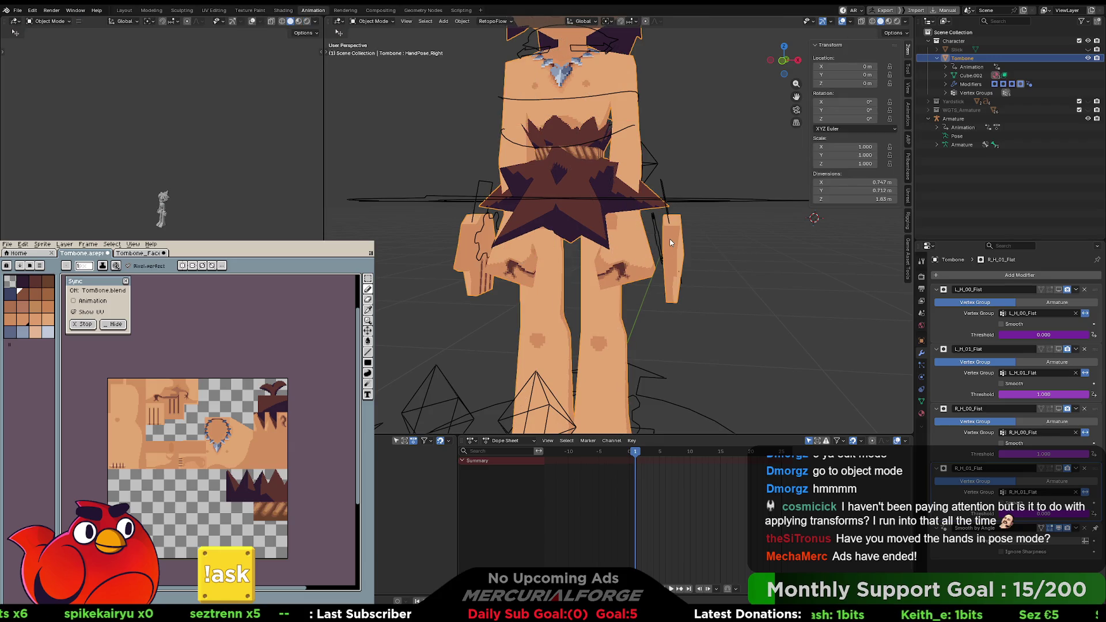
pyautogui.press('Tab')
pyautogui.press('Tab')
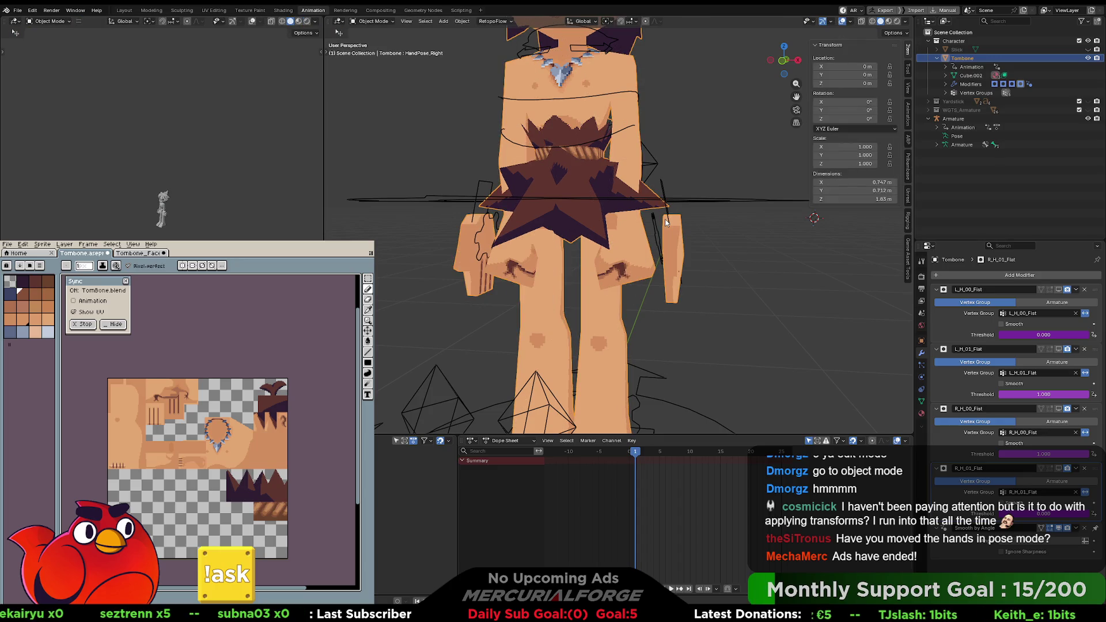
# Step: Hide and show the armature in the Outliner, toggle Edit Mode, then select the armature
pyautogui.click(1087, 119)
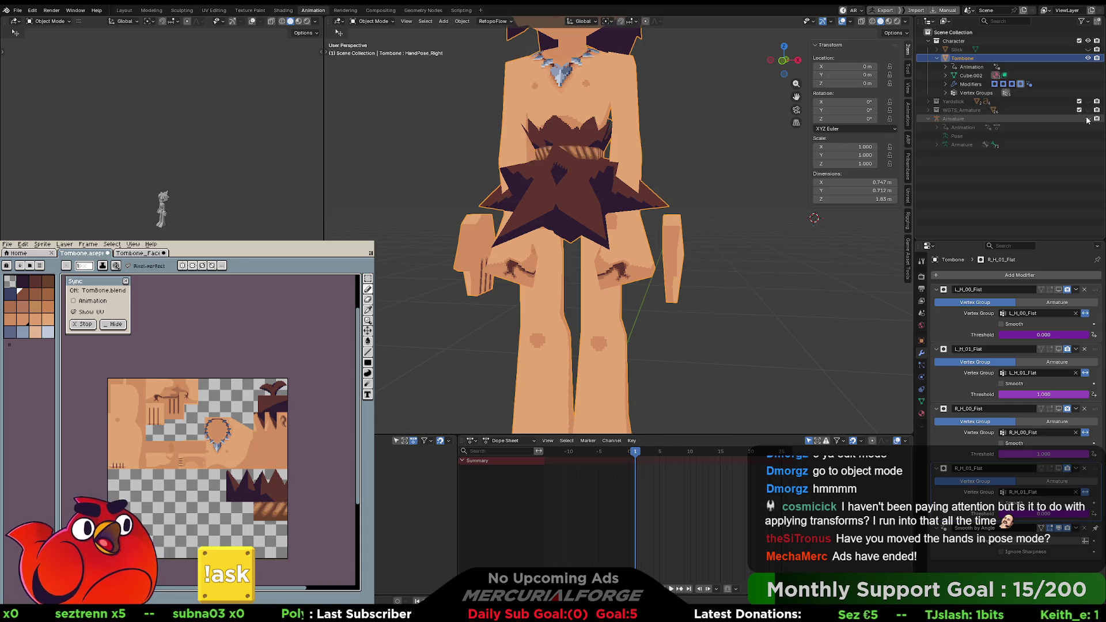
pyautogui.click(1087, 119)
pyautogui.press('Tab')
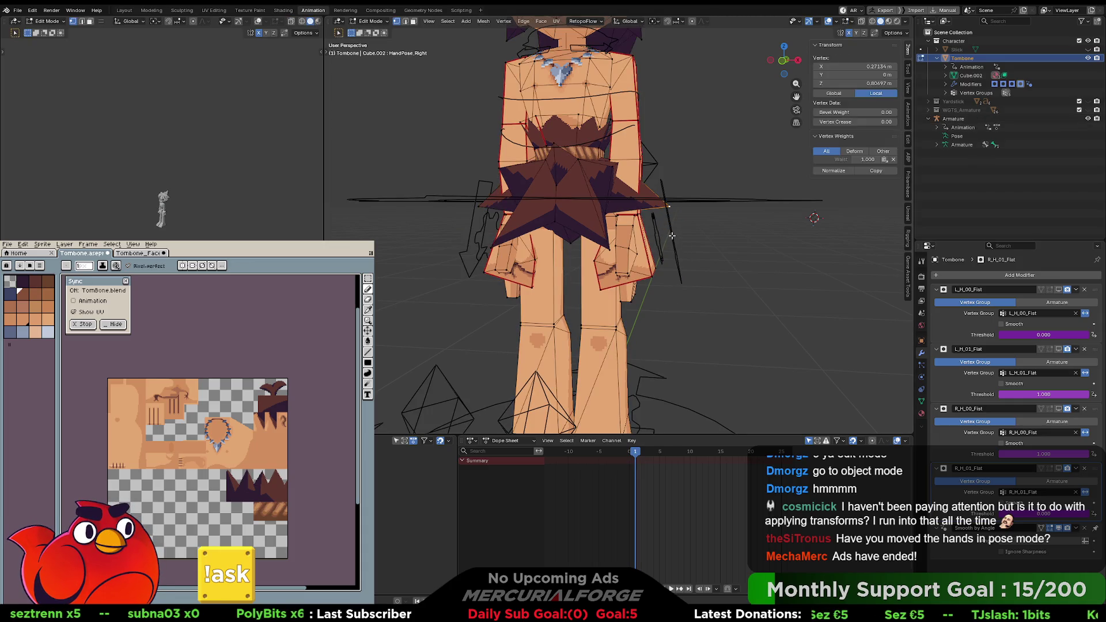
pyautogui.press('Tab')
pyautogui.click(668, 220)
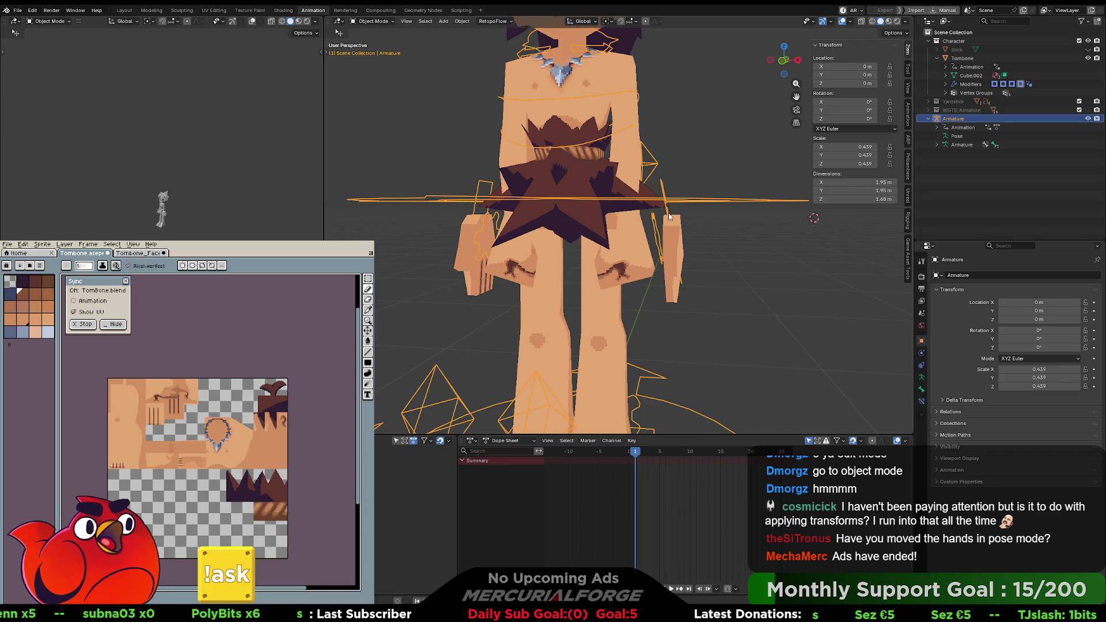
# Step: Test-move the arm IK control in Pose Mode, cancel the move, and return to Object Mode
pyautogui.hotkey('ctrl', 'Tab')
pyautogui.click(654, 267)
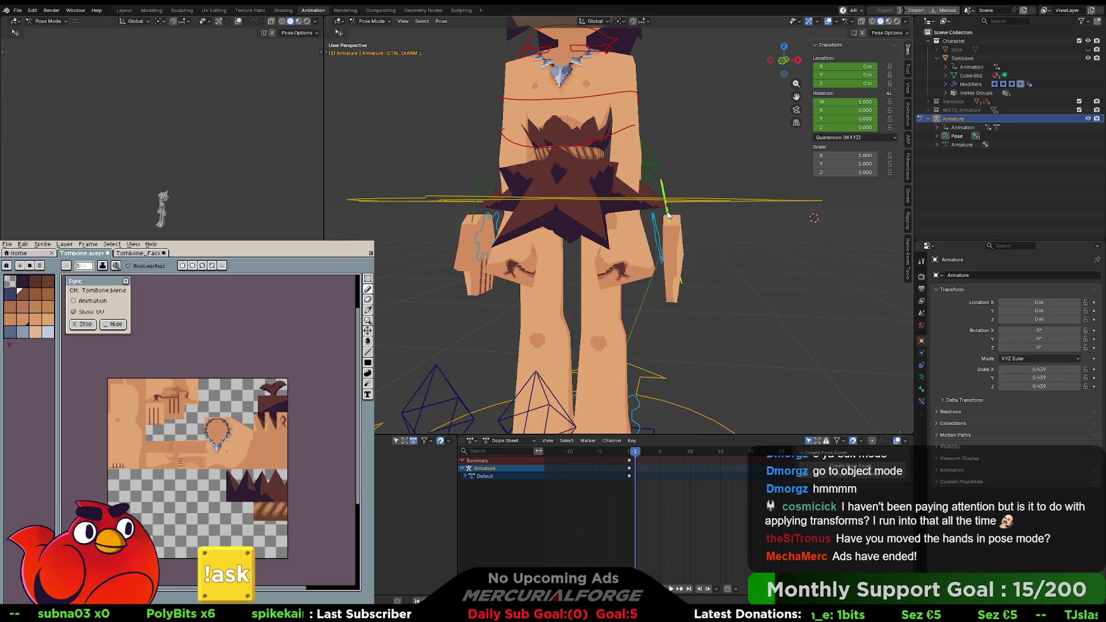
pyautogui.press('g')
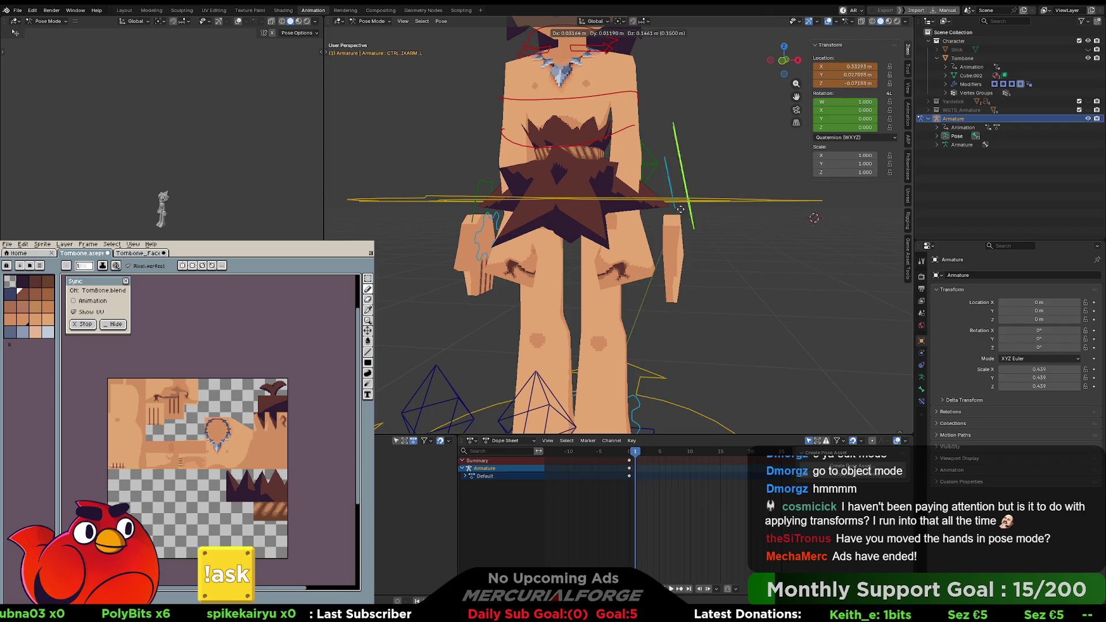
pyautogui.press('Escape')
pyautogui.press('Tab')
pyautogui.press('Tab')
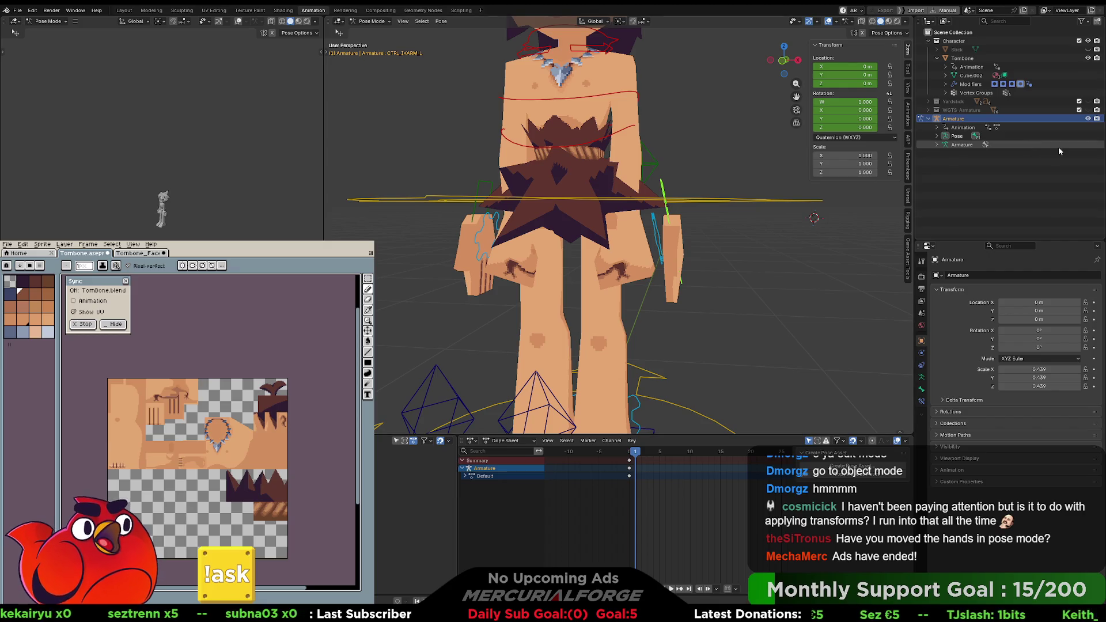
pyautogui.click(680, 232)
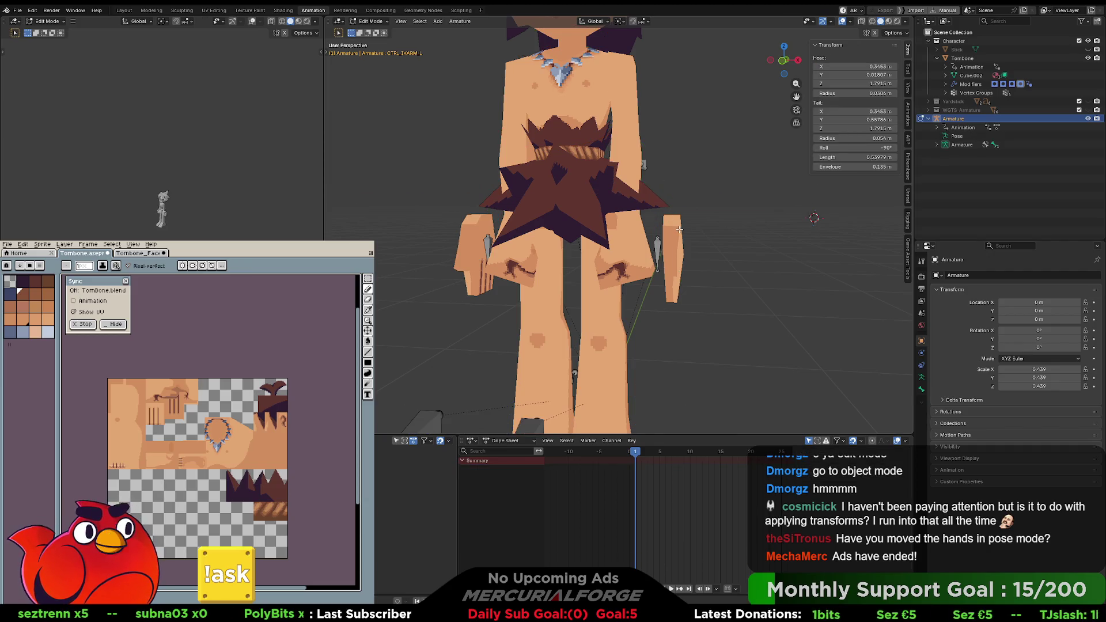
pyautogui.click(677, 238)
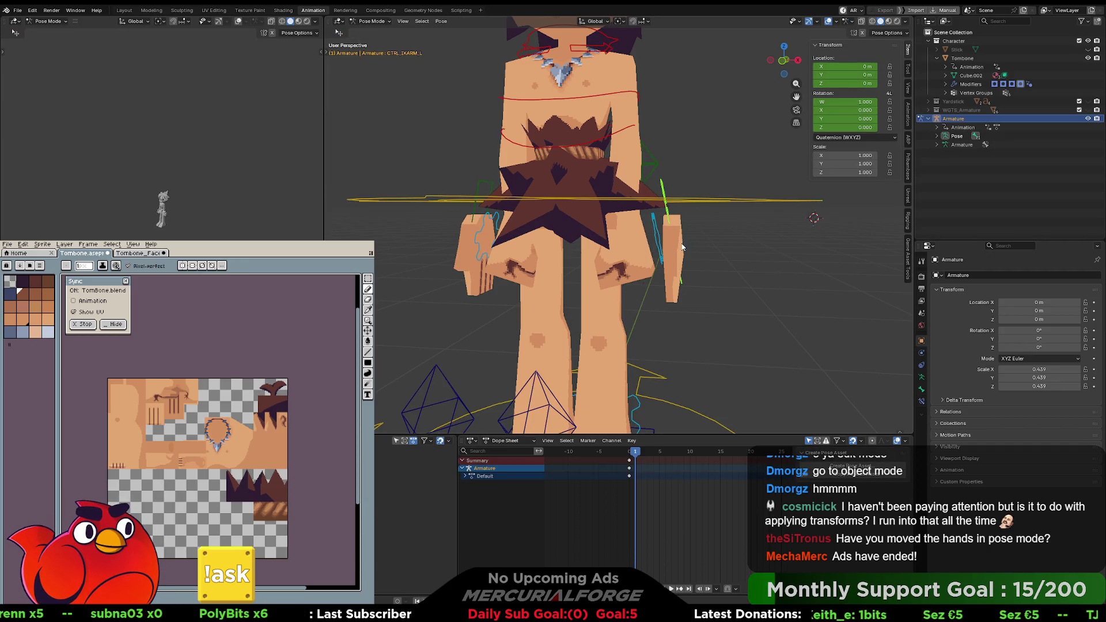
pyautogui.click(674, 300)
pyautogui.hotkey('ctrl', 'Tab')
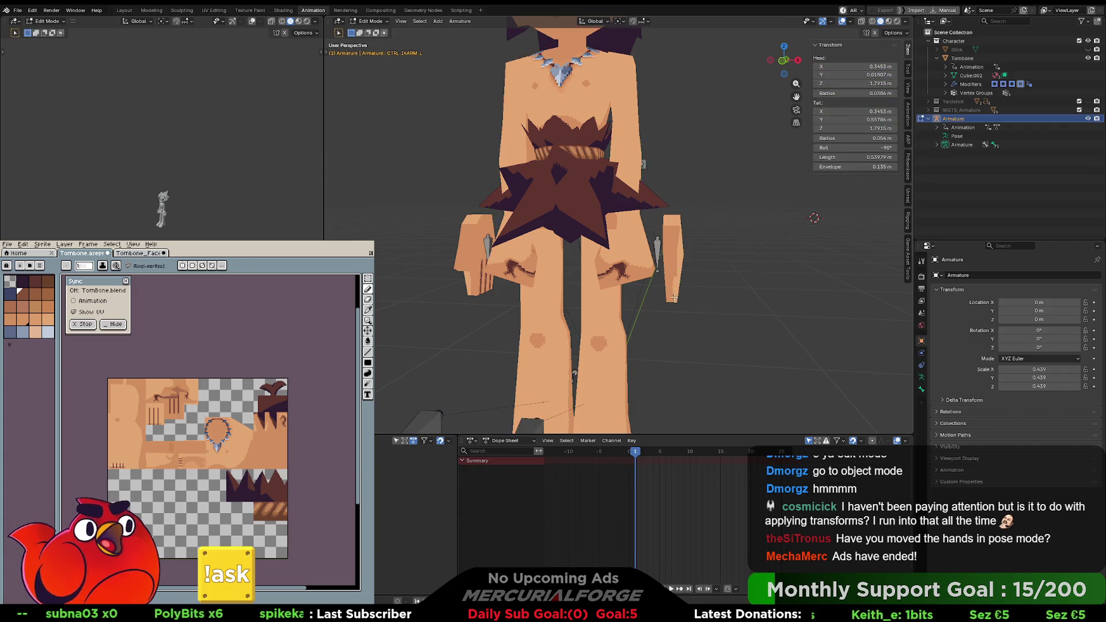
# Step: Cycle the selection between the armature and Tombone, finishing with Tombone selected
pyautogui.click(641, 275)
pyautogui.click(641, 275)
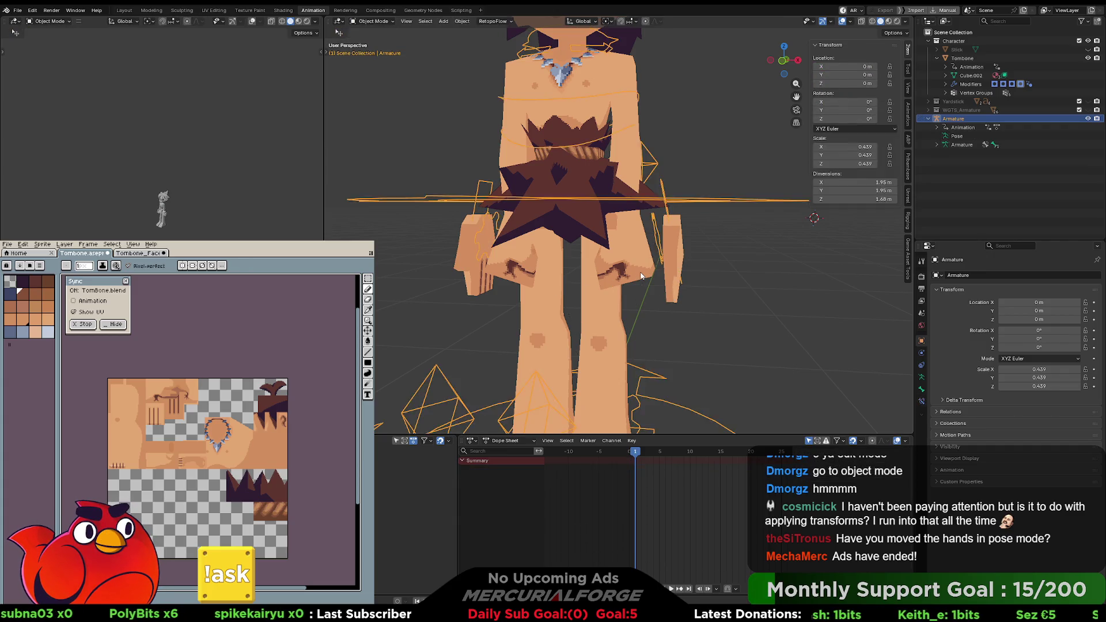
pyautogui.click(641, 276)
pyautogui.click(641, 276)
pyautogui.click(641, 276)
pyautogui.click(641, 276)
pyautogui.click(641, 276)
pyautogui.click(641, 276)
pyautogui.click(641, 276)
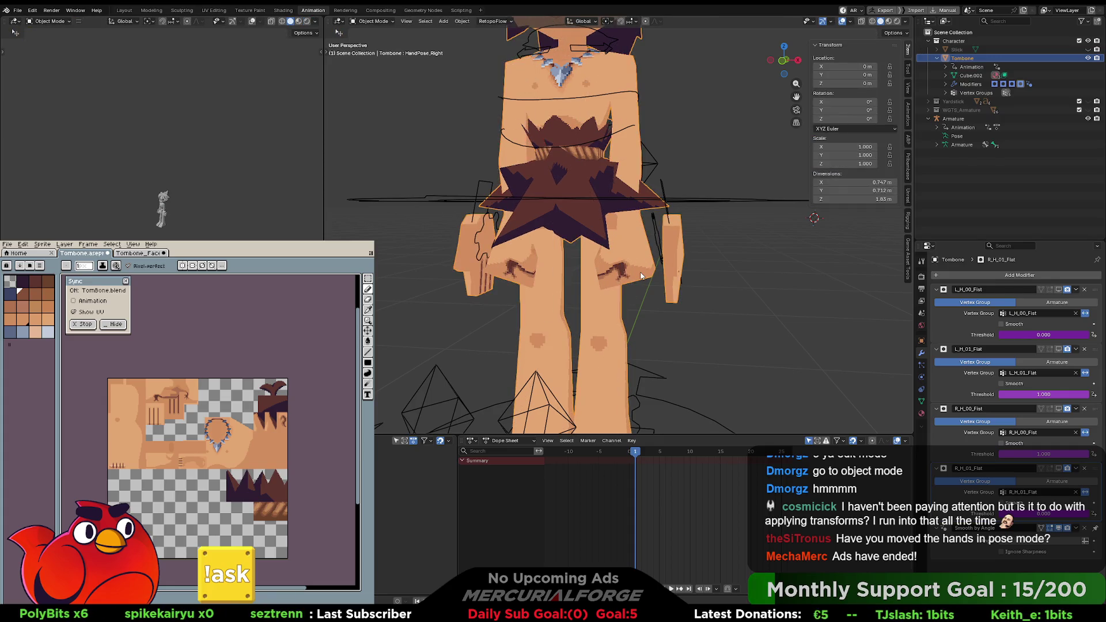
pyautogui.click(703, 219)
pyautogui.click(683, 227)
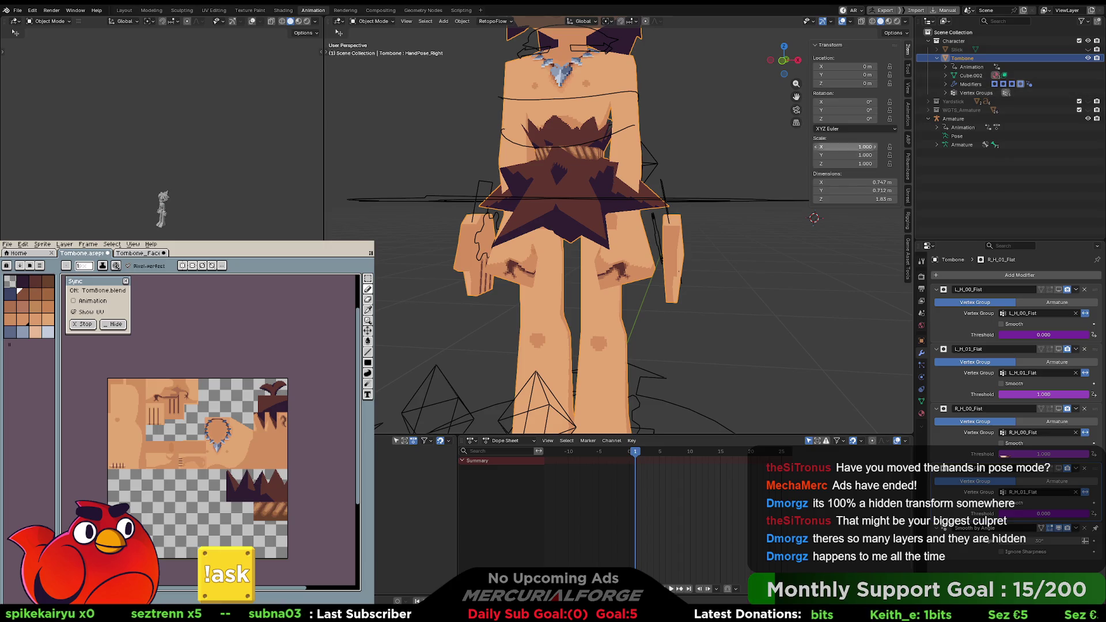
pyautogui.click(725, 168)
pyautogui.moveTo(725, 168); pyautogui.dragTo(724, 171, button='middle')
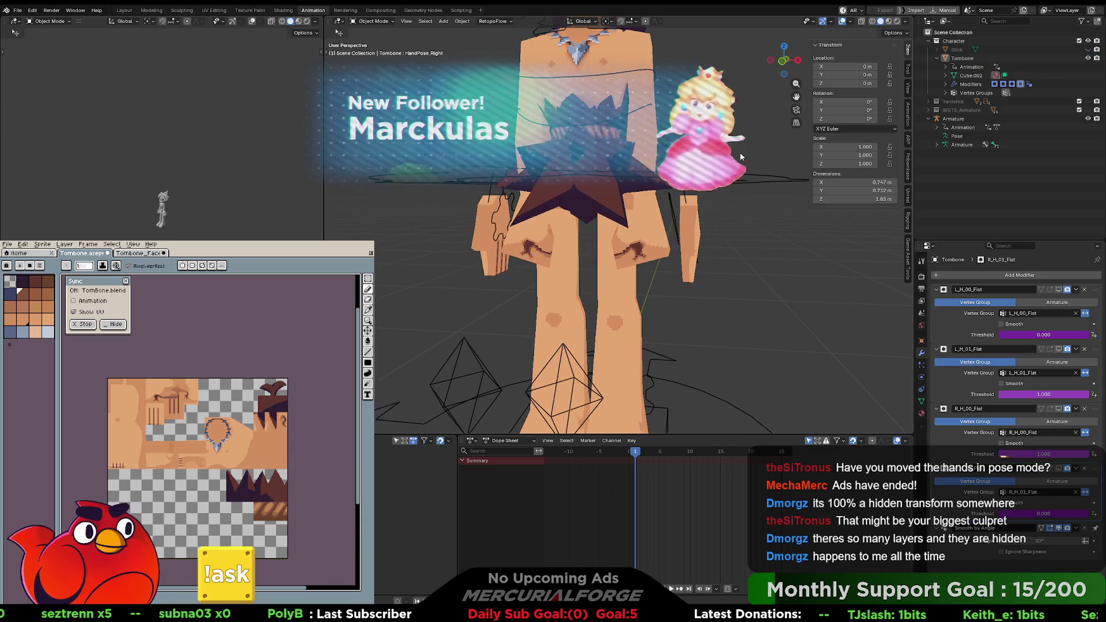
pyautogui.click(740, 152)
pyautogui.click(740, 152)
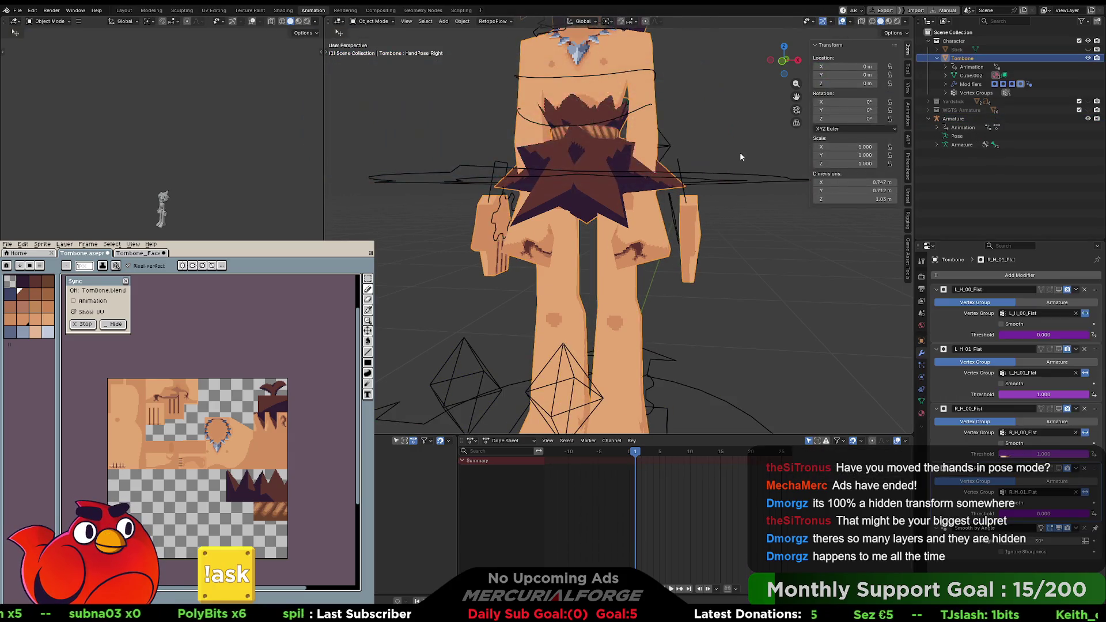
pyautogui.click(740, 152)
pyautogui.click(740, 152)
pyautogui.click(739, 152)
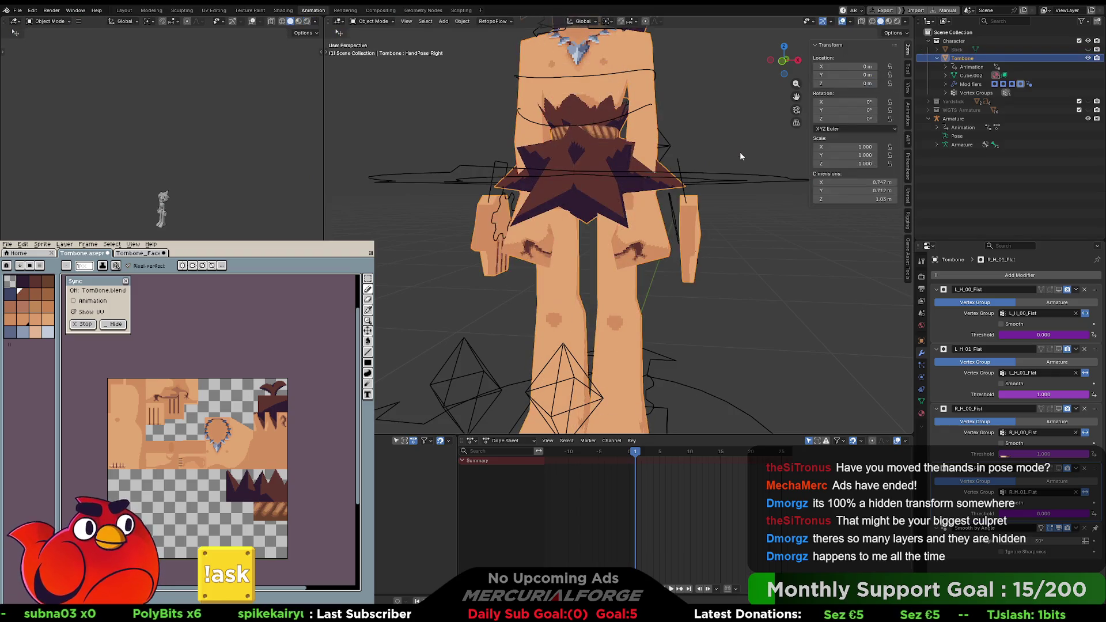
pyautogui.click(739, 152)
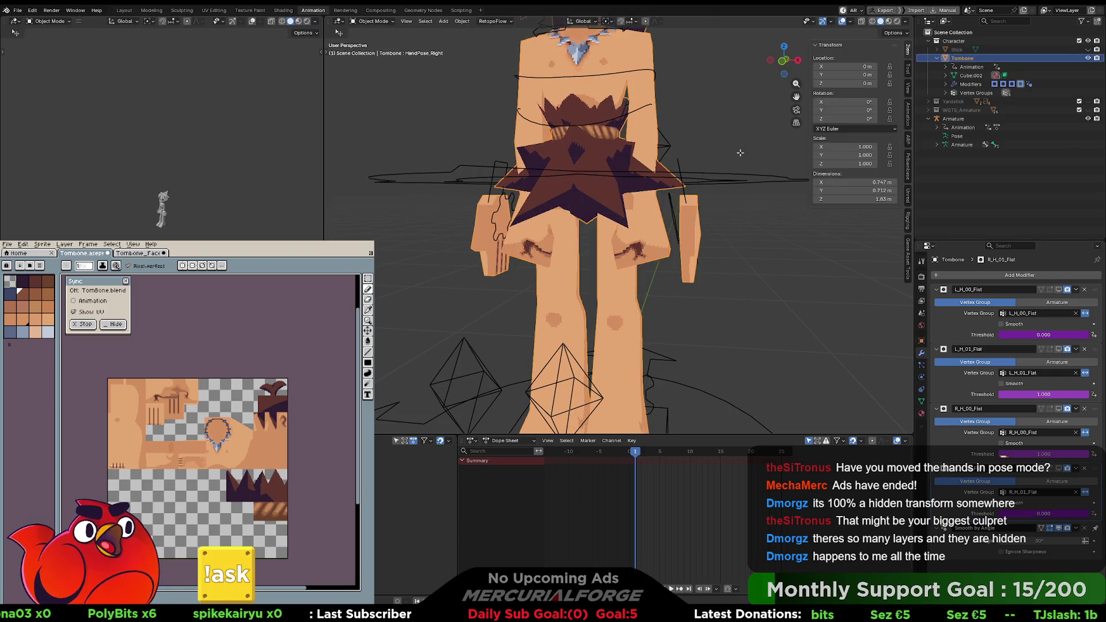
pyautogui.hotkey('ctrl', 'Tab')
pyautogui.click(740, 152)
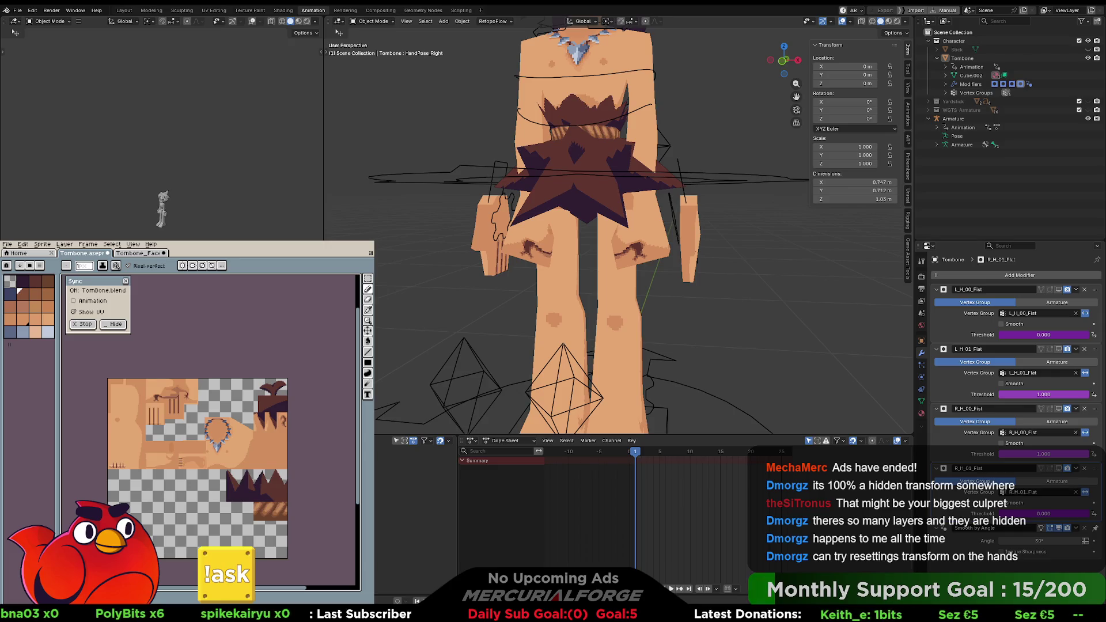
pyautogui.click(687, 269)
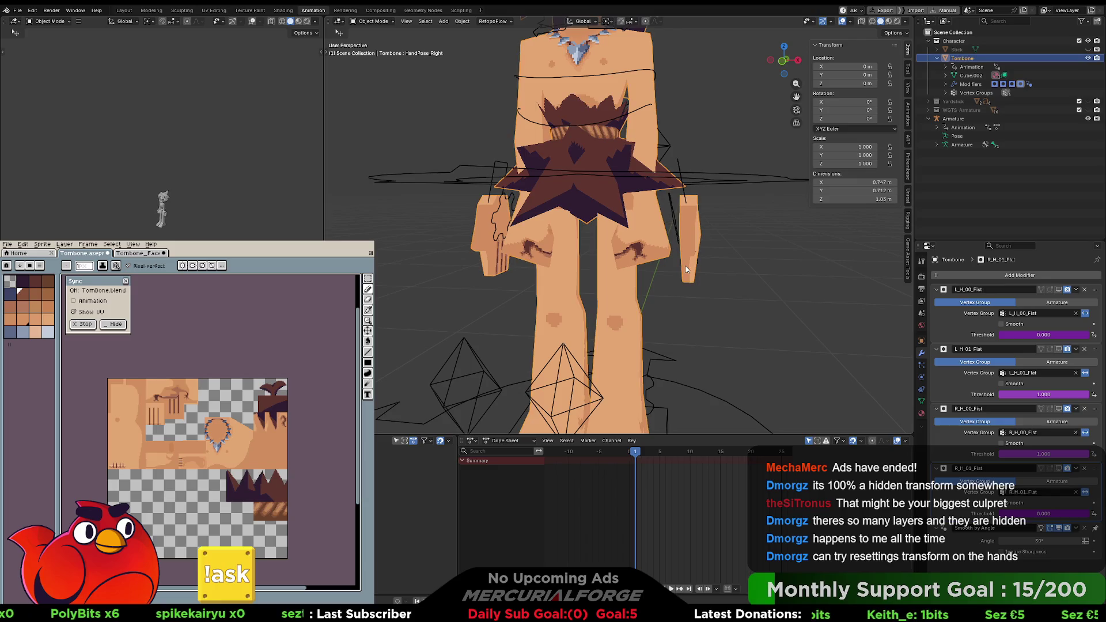
pyautogui.hotkey('ctrl', 'a')
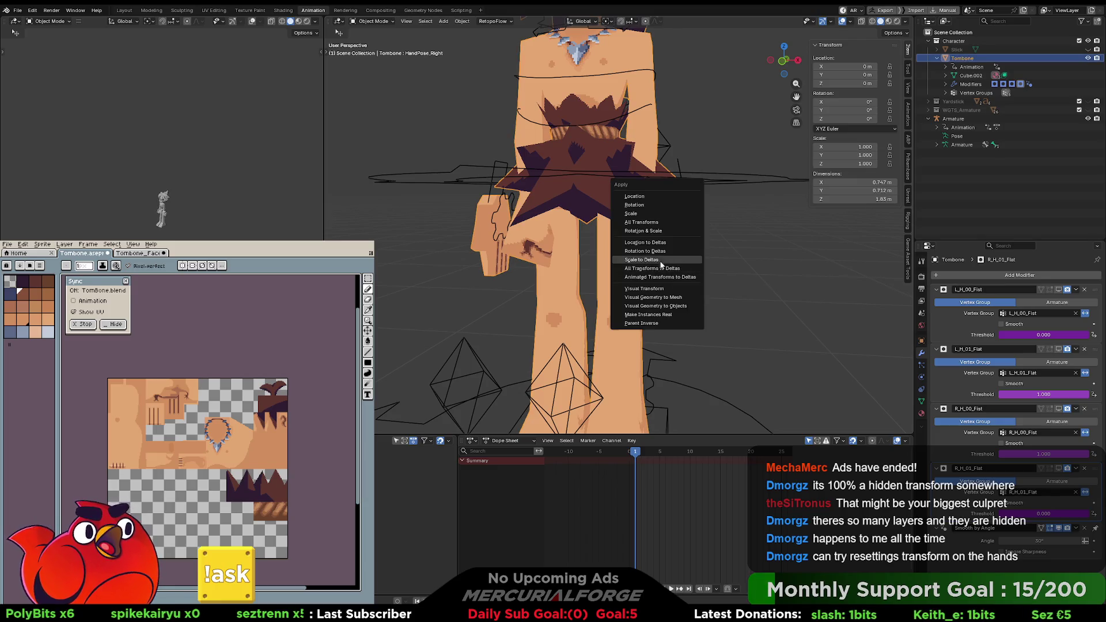
pyautogui.click(662, 273)
pyautogui.scroll(-5, 663, 273)
pyautogui.press('g')
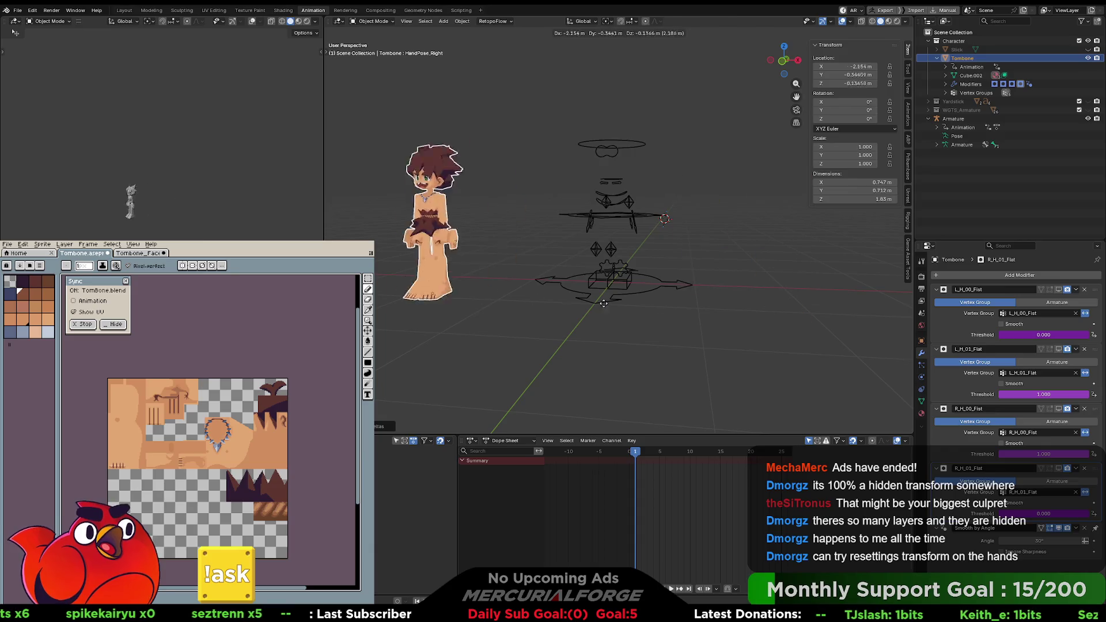
pyautogui.press('Escape')
pyautogui.scroll(5, 676, 282)
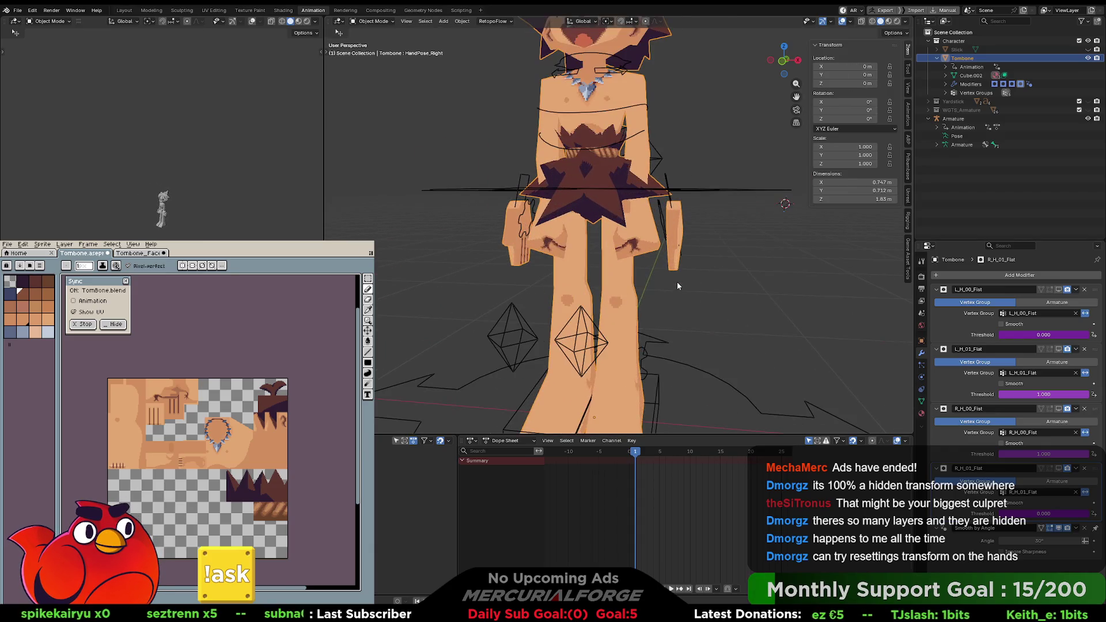
pyautogui.click(704, 262)
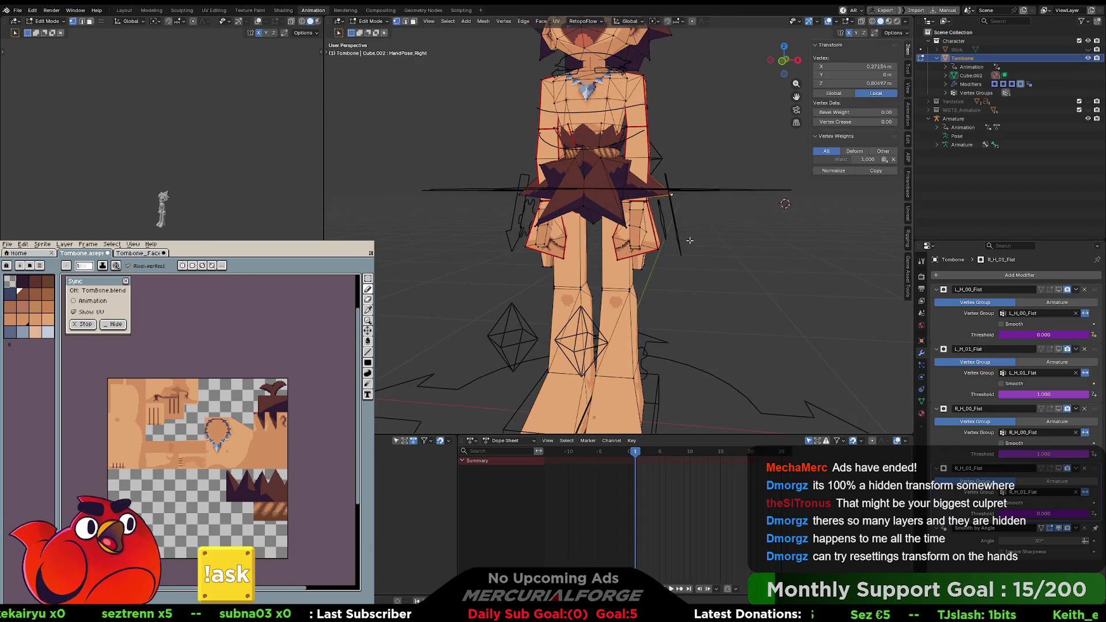
pyautogui.press('l')
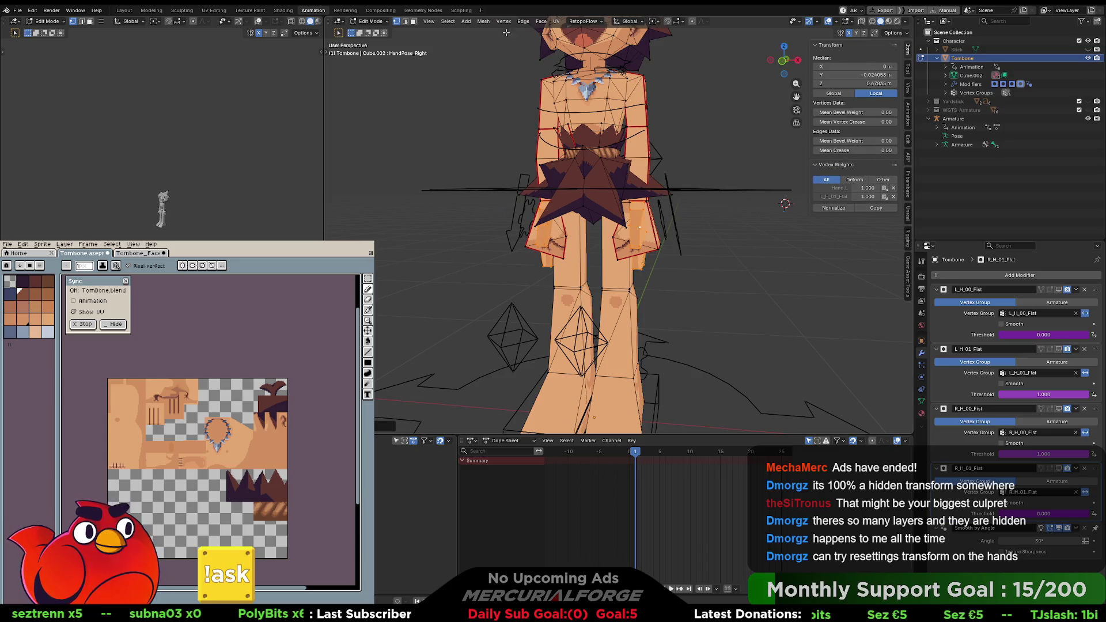
pyautogui.click(483, 20)
pyautogui.moveTo(506, 185)
pyautogui.moveTo(505, 32)
pyautogui.click(448, 21)
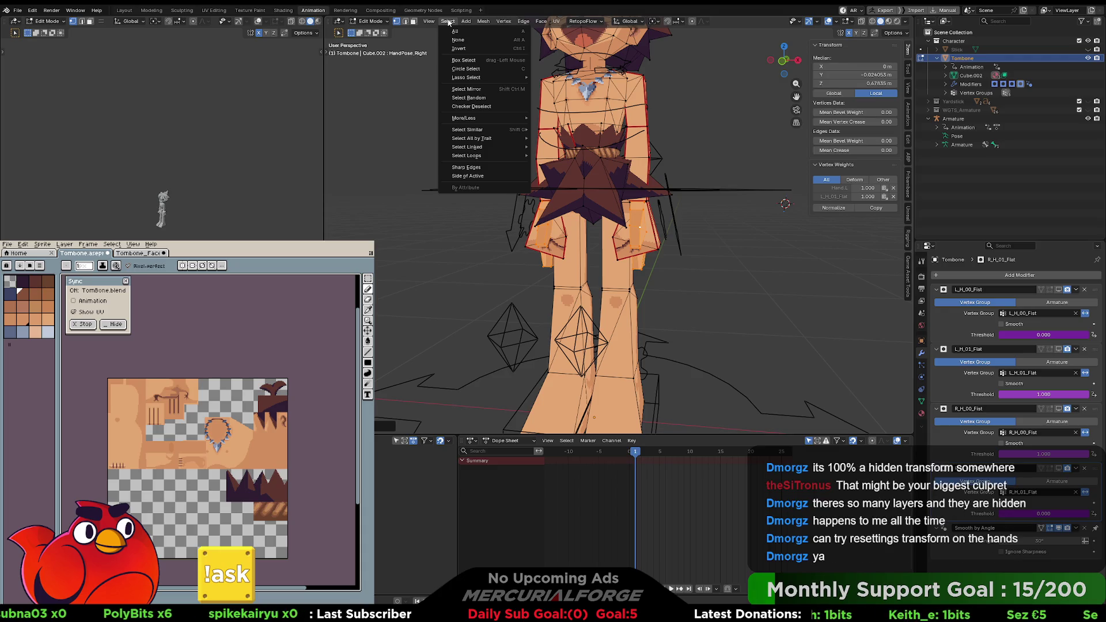
pyautogui.moveTo(429, 23)
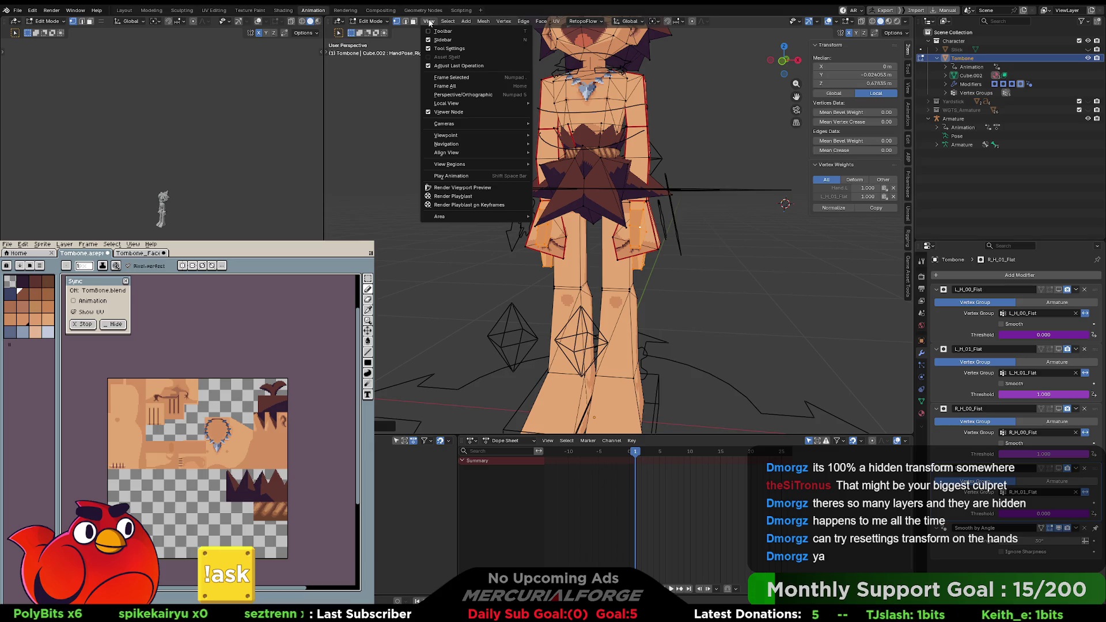
pyautogui.moveTo(507, 23)
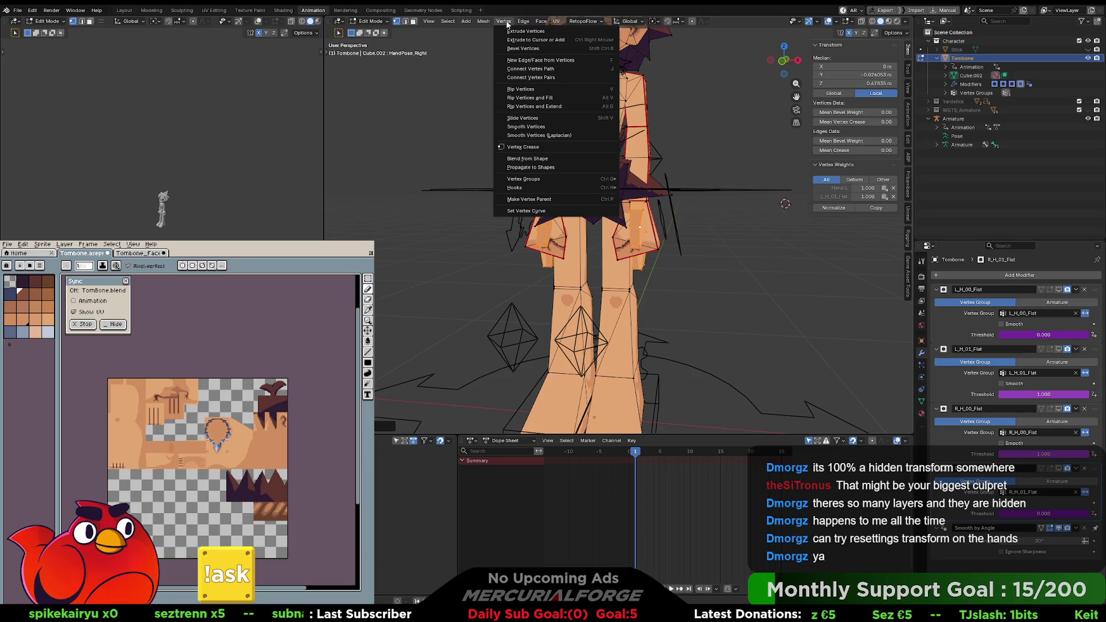
pyautogui.click(507, 25)
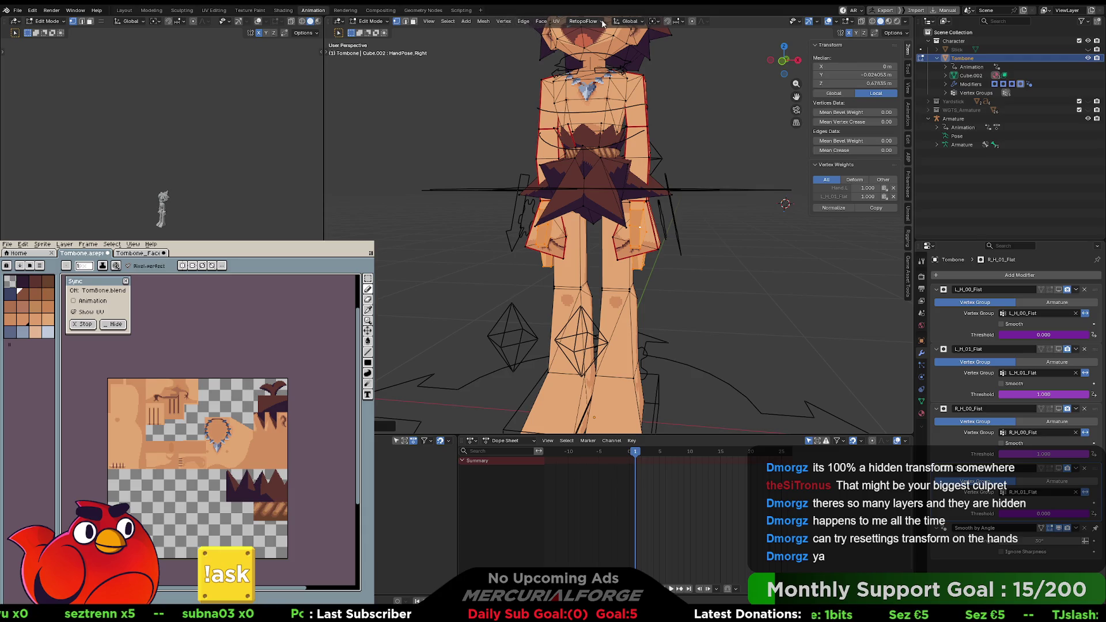
pyautogui.hotkey('alt', 'a')
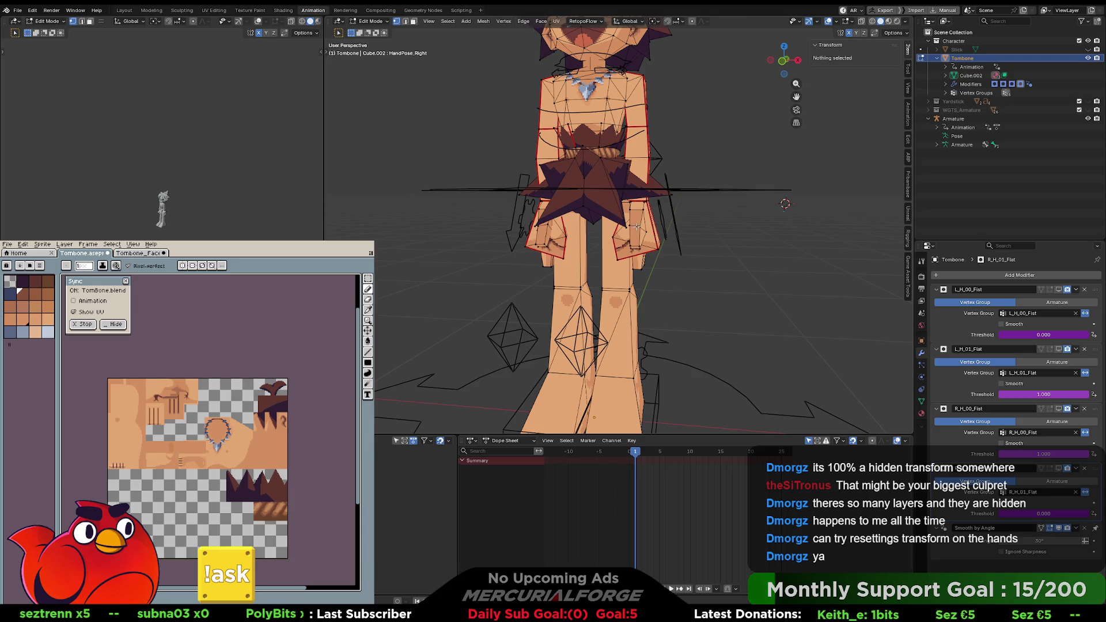
pyautogui.click(637, 226)
pyautogui.keyDown('shift'); pyautogui.click(548, 230); pyautogui.keyUp('shift')
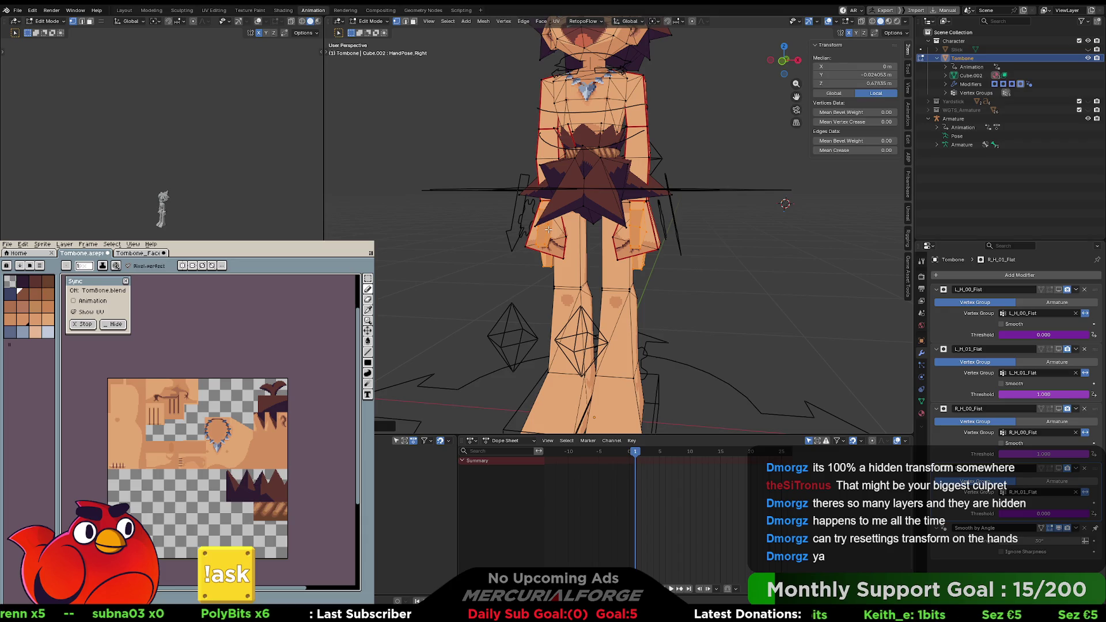
pyautogui.hotkey('shift', 'a')
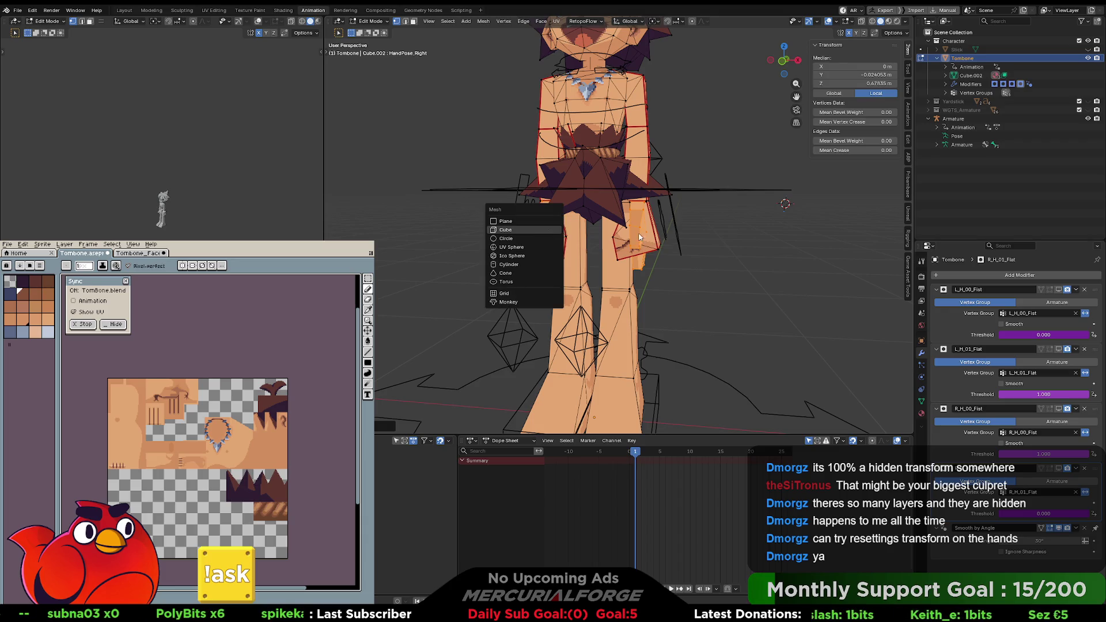
pyautogui.press('Escape')
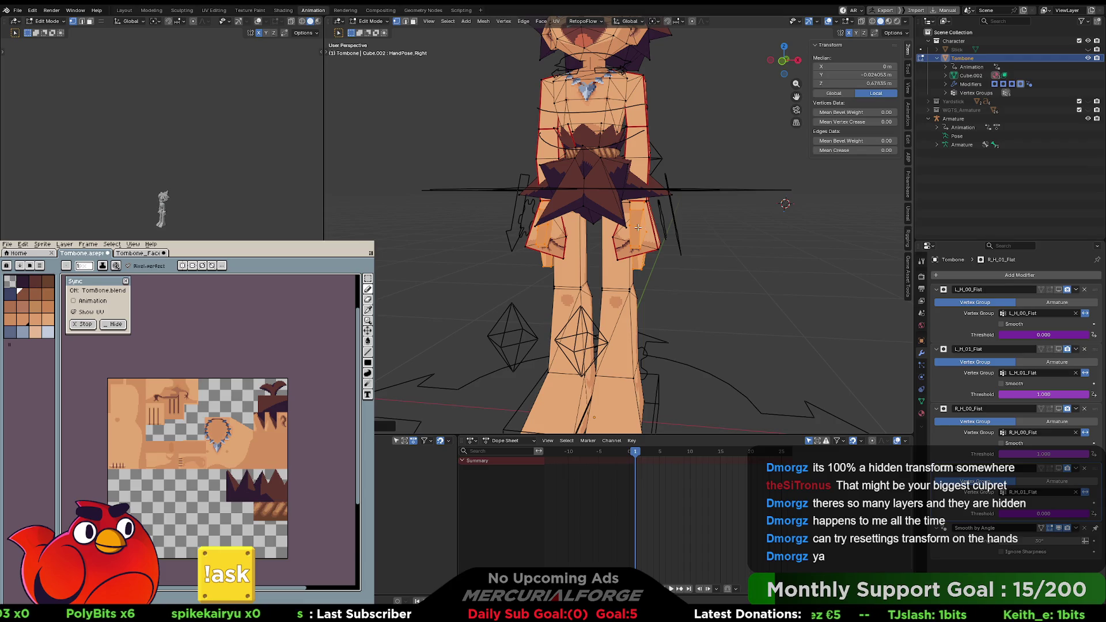
pyautogui.rightClick(637, 228)
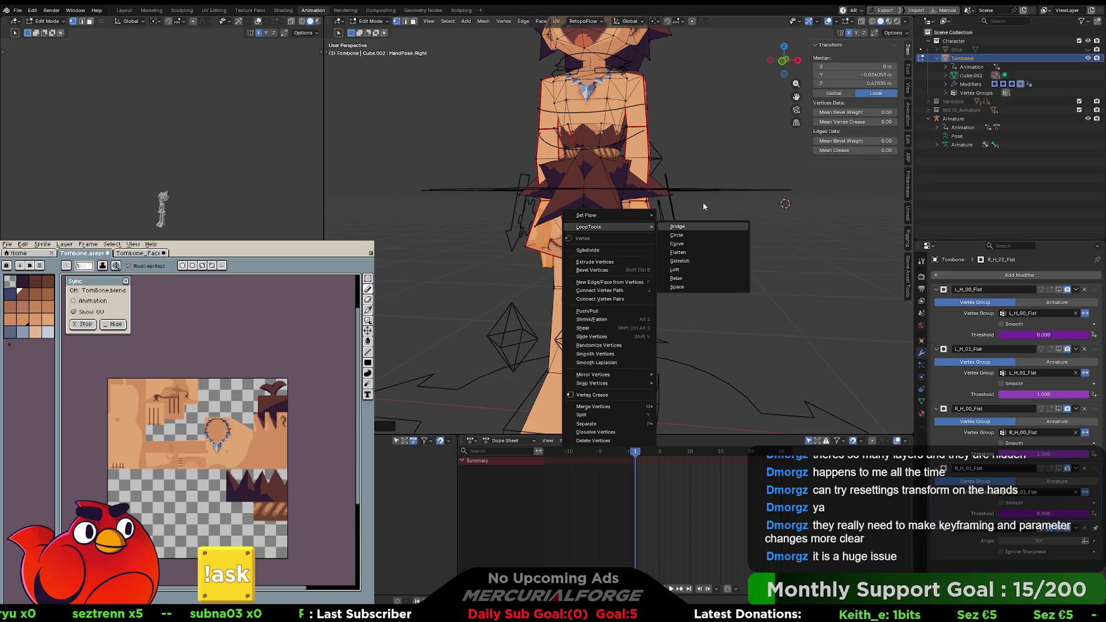
pyautogui.press('Escape')
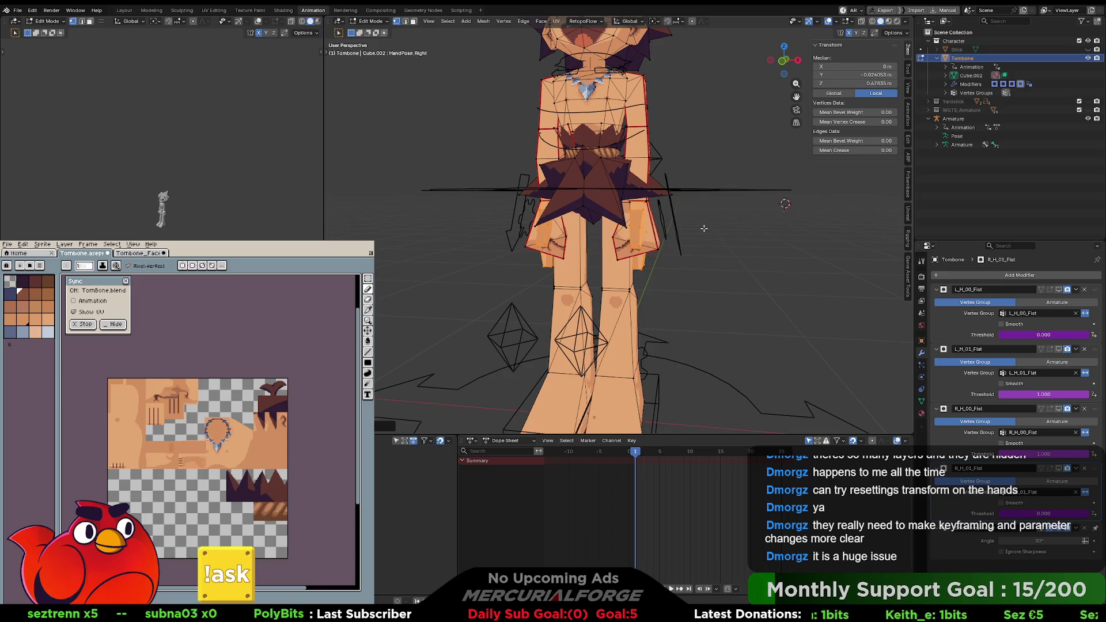
pyautogui.keyDown('shift'); pyautogui.moveTo(704, 228); pyautogui.dragTo(691, 227, button='middle'); pyautogui.keyUp('shift')
pyautogui.scroll(1, 692, 228)
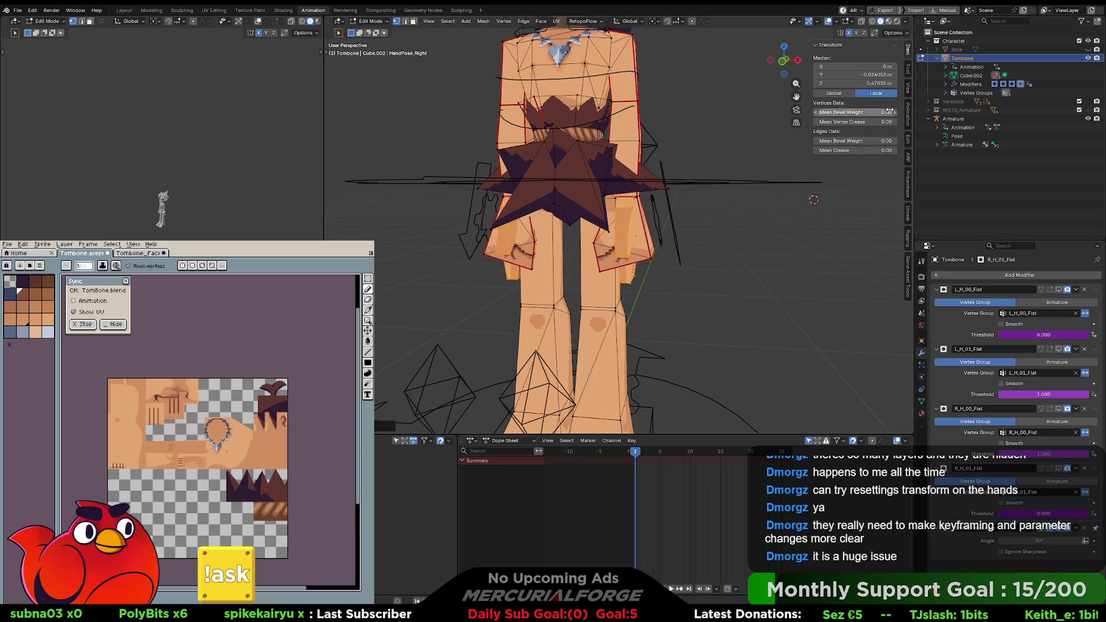
pyautogui.click(910, 73)
pyautogui.click(909, 53)
pyautogui.moveTo(751, 254); pyautogui.dragTo(735, 288, button='middle')
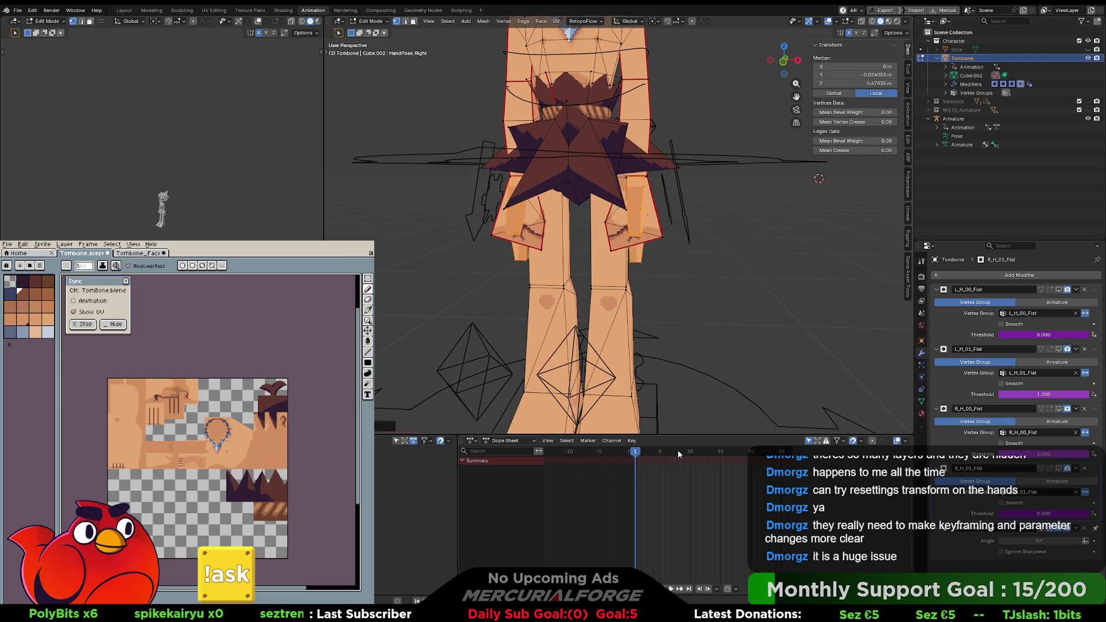
pyautogui.click(476, 441)
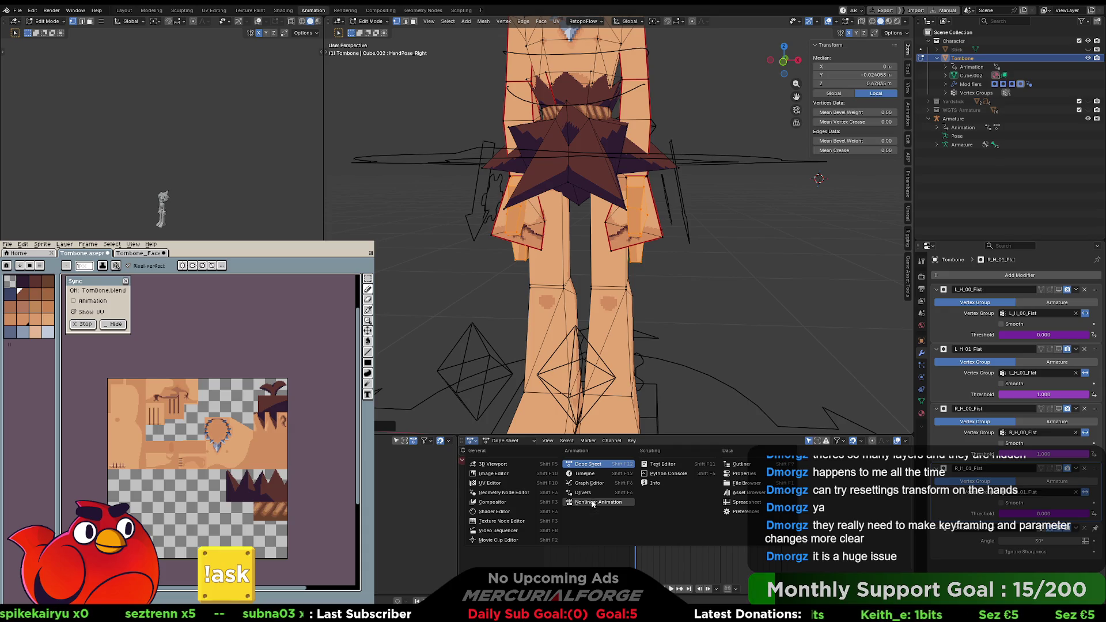
pyautogui.click(592, 503)
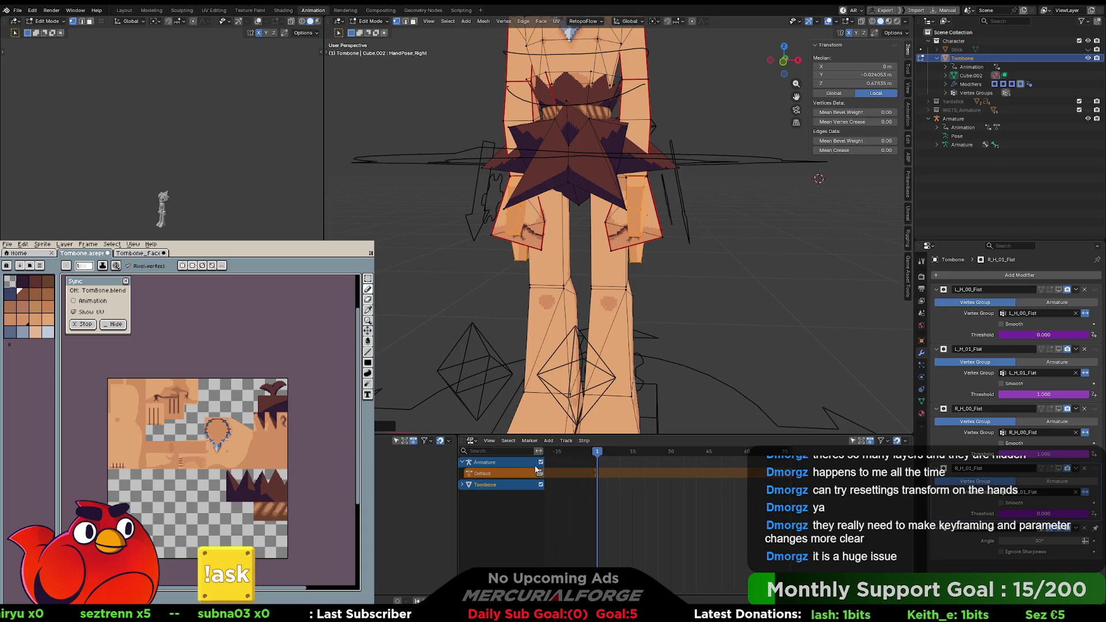
pyautogui.click(470, 441)
pyautogui.click(588, 465)
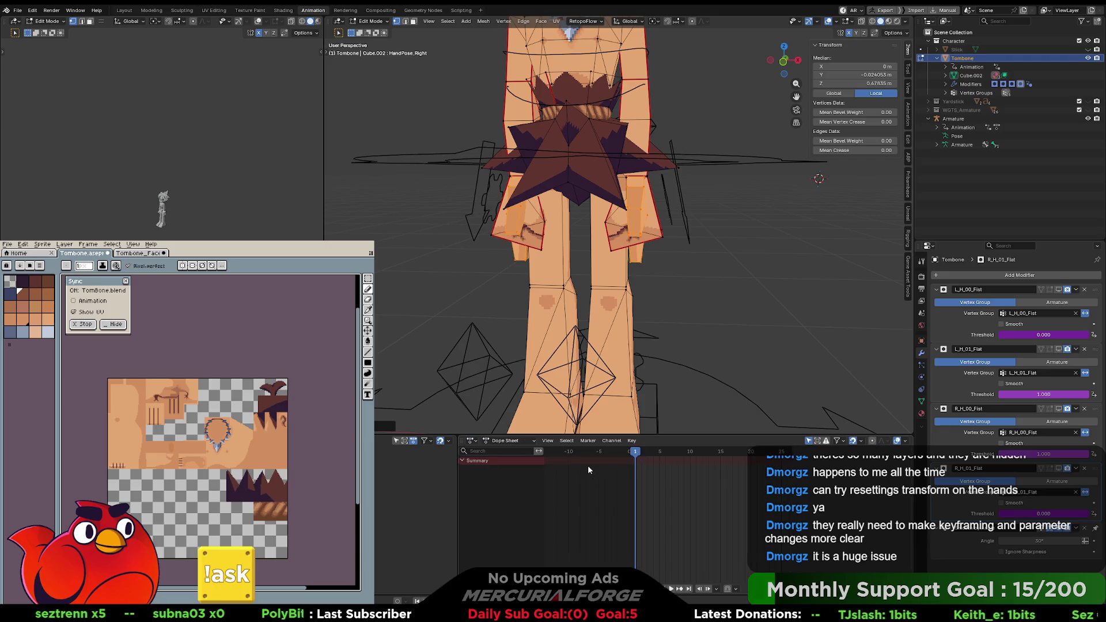
pyautogui.moveTo(689, 278); pyautogui.dragTo(735, 290, button='middle')
pyautogui.press('g')
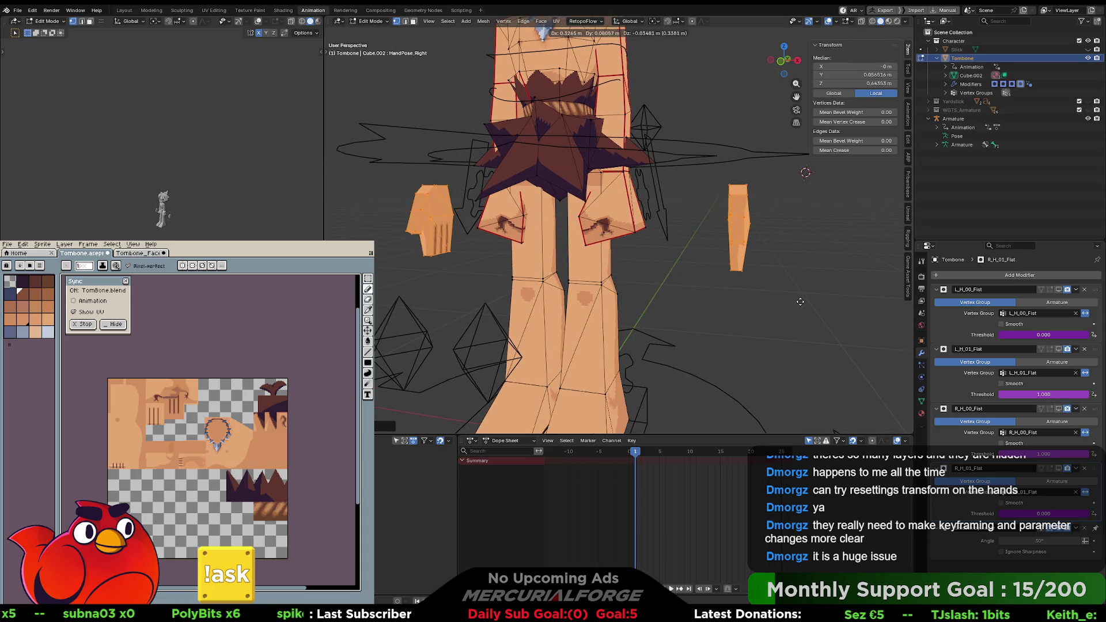
pyautogui.press('Escape')
pyautogui.press('Tab')
pyautogui.press('Tab')
pyautogui.press('Tab')
pyautogui.press('Tab')
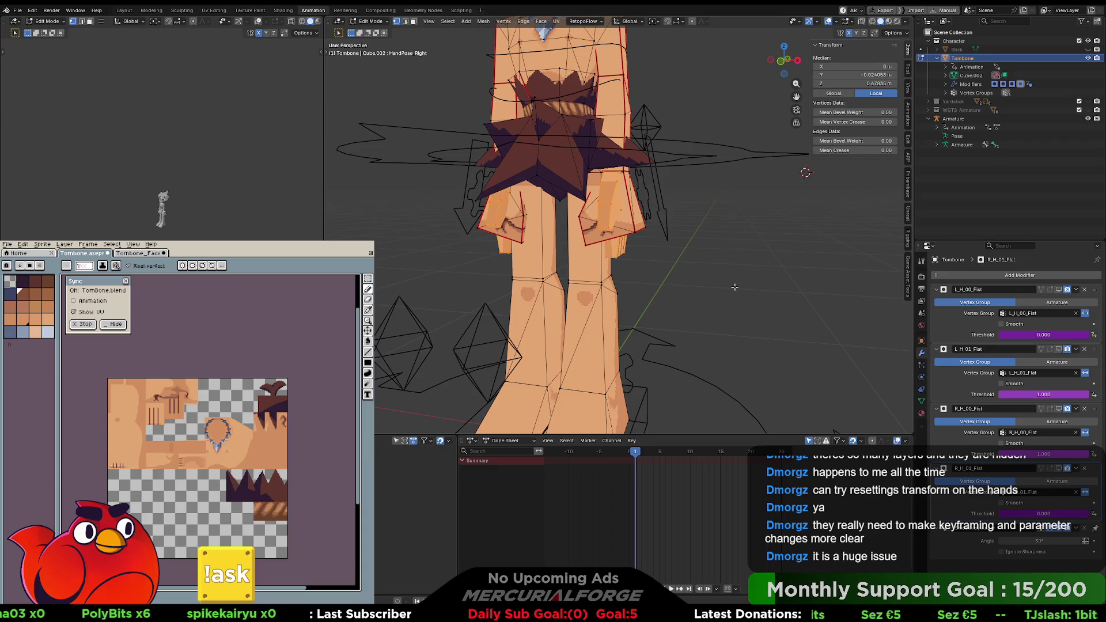
pyautogui.press('Tab')
pyautogui.click(714, 275)
pyautogui.click(608, 210)
pyautogui.scroll(-1, 748, 276)
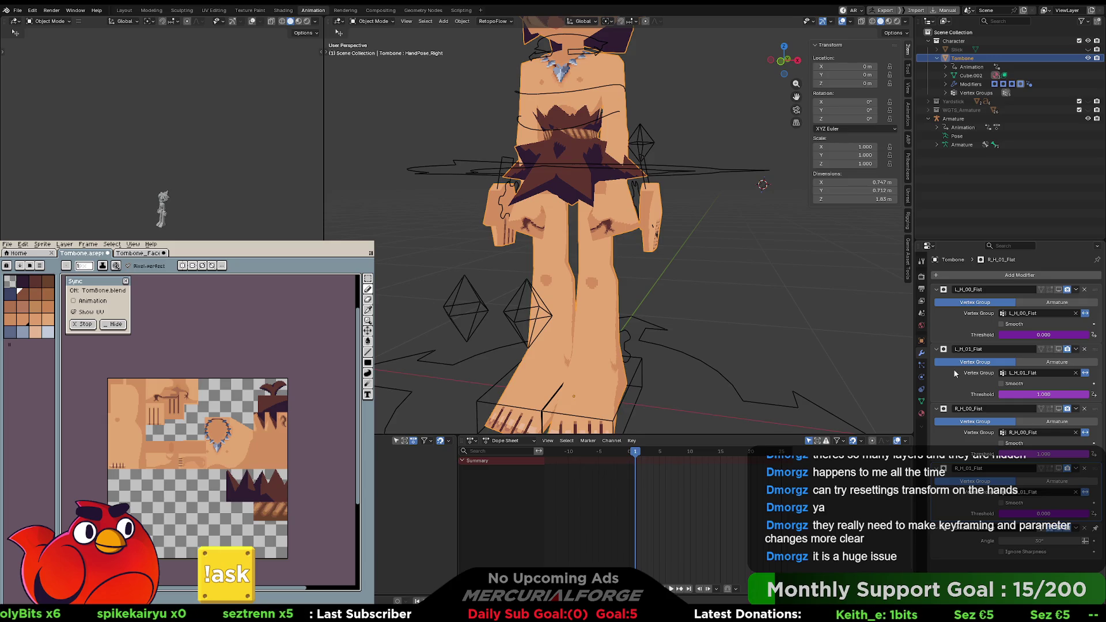
# Step: Scroll the Object Data tab down to the shape keys MouthIndex, MouthCycle, HandPose_Left and HandPose_Right
pyautogui.click(921, 366)
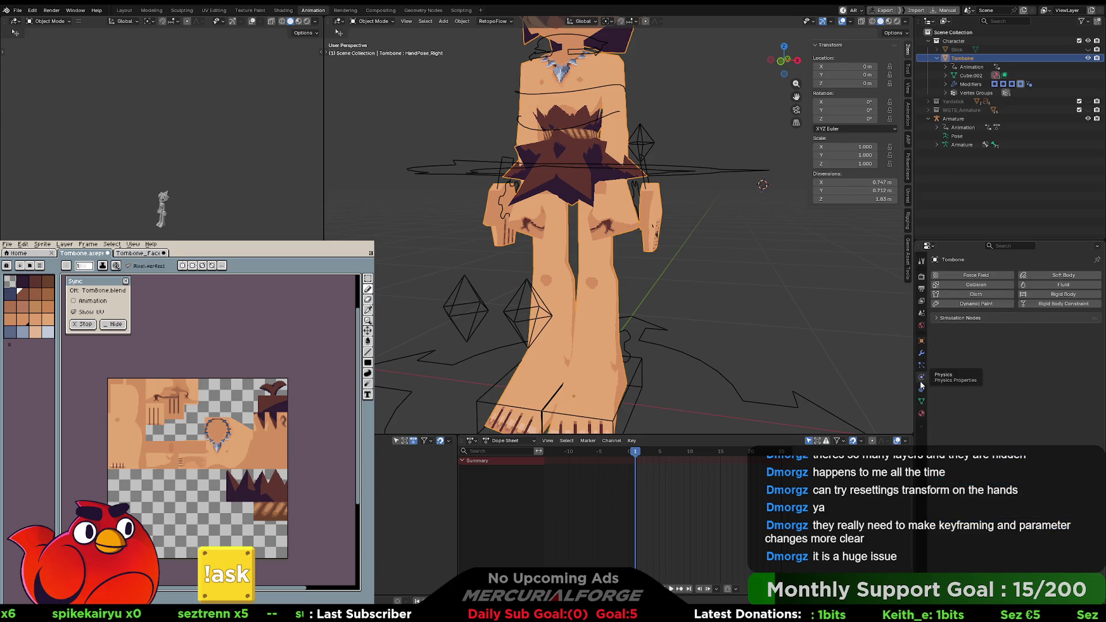
pyautogui.click(921, 401)
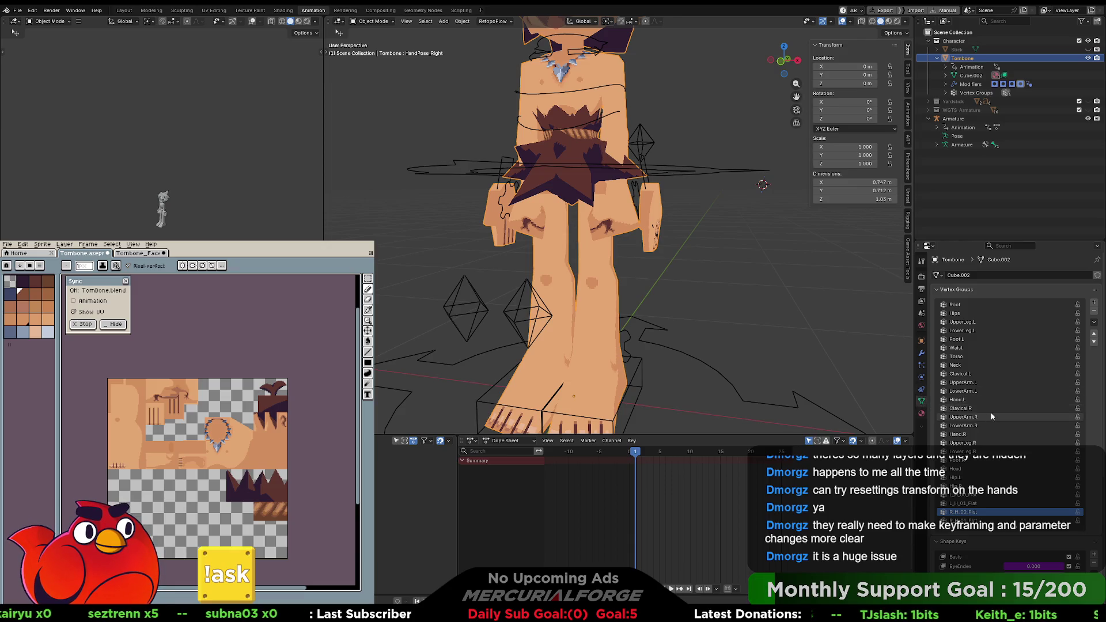
pyautogui.scroll(-6, 991, 415)
pyautogui.scroll(-1, 951, 417)
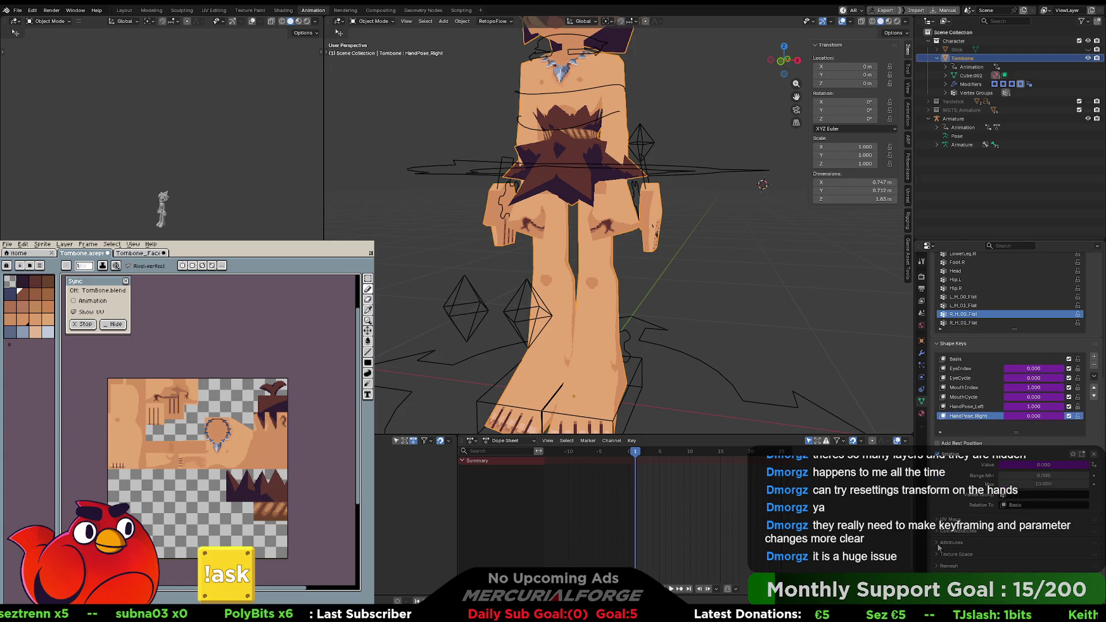
pyautogui.scroll(-1, 940, 547)
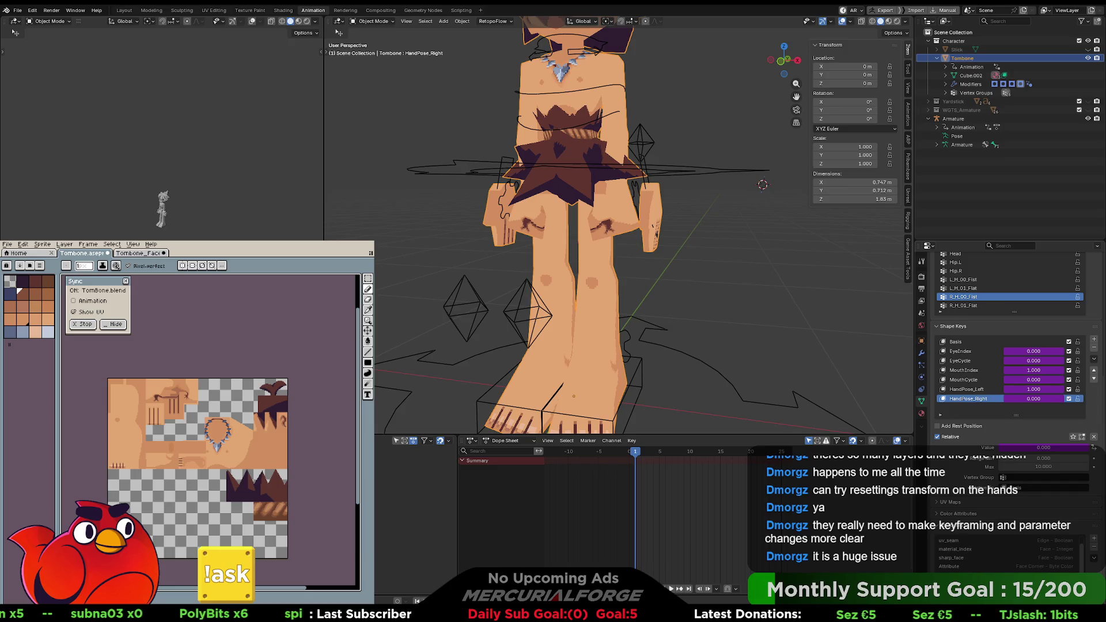
pyautogui.scroll(1, 1008, 553)
pyautogui.scroll(-2, 1013, 374)
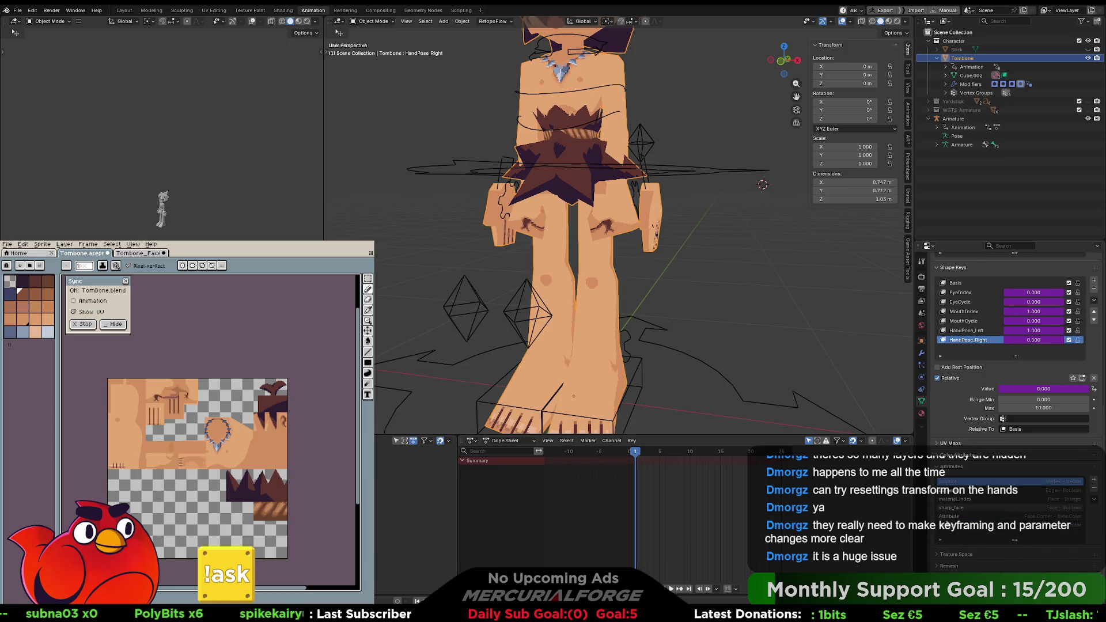
pyautogui.scroll(-2, 1014, 374)
pyautogui.scroll(-1, 1013, 375)
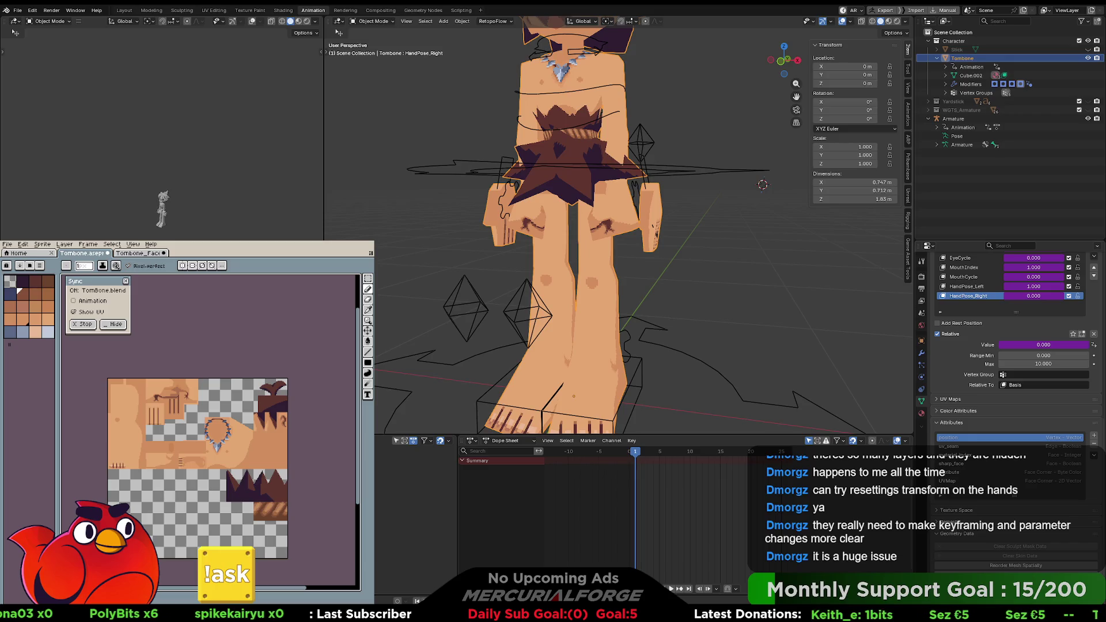
pyautogui.scroll(-2, 1014, 374)
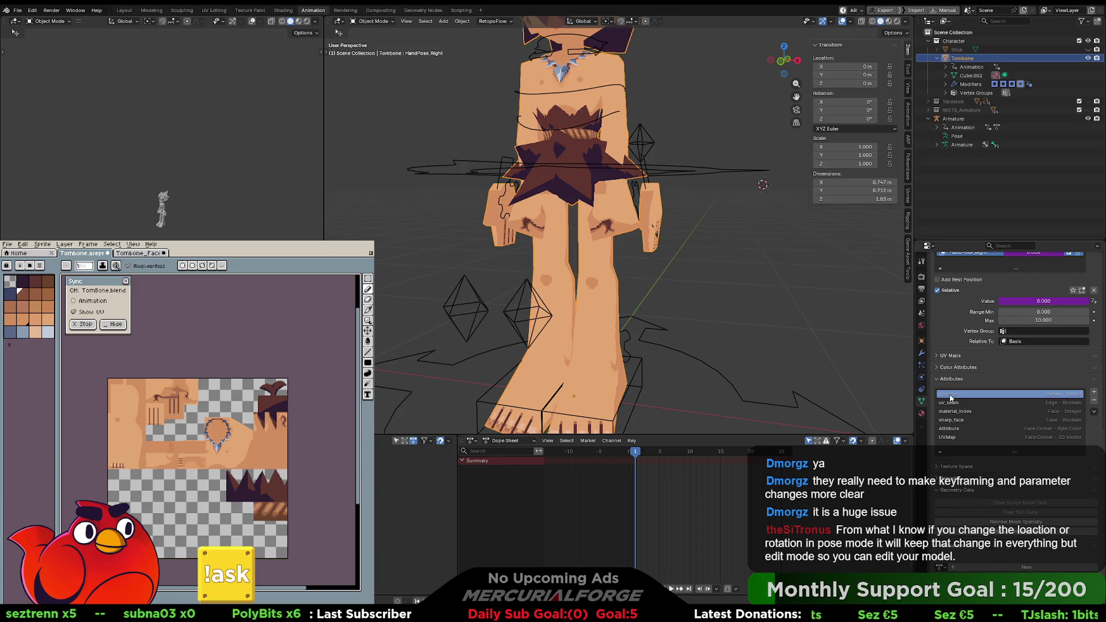
pyautogui.keyDown('shift'); pyautogui.moveTo(741, 241); pyautogui.dragTo(725, 277, button='middle'); pyautogui.keyUp('shift')
# Step: Toggle between mesh Edit Mode and armature modes, undoing back through the mode changes
pyautogui.press('Tab')
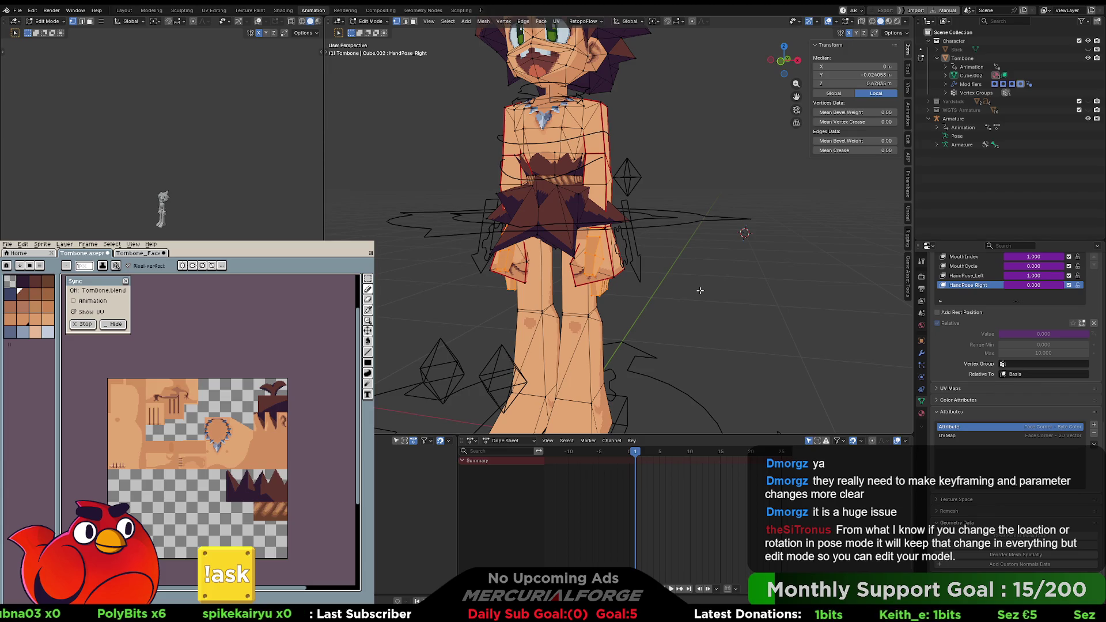
pyautogui.moveTo(700, 290)
pyautogui.mouseDown(button='middle')
pyautogui.moveTo(716, 285)
pyautogui.moveTo(693, 286)
pyautogui.mouseUp(button='middle')
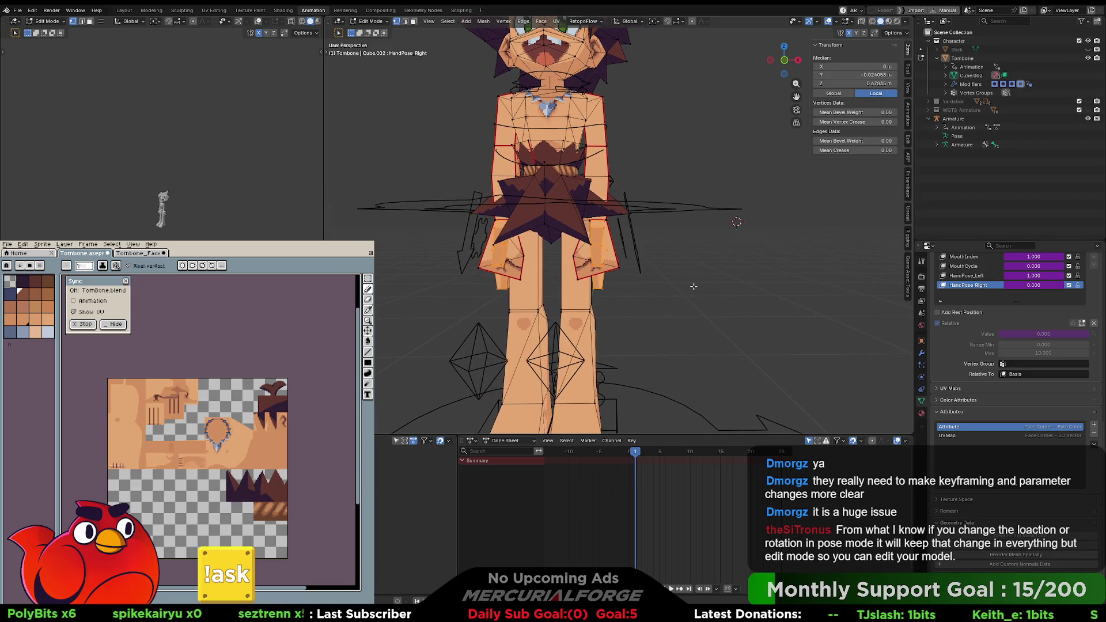
pyautogui.press('Tab')
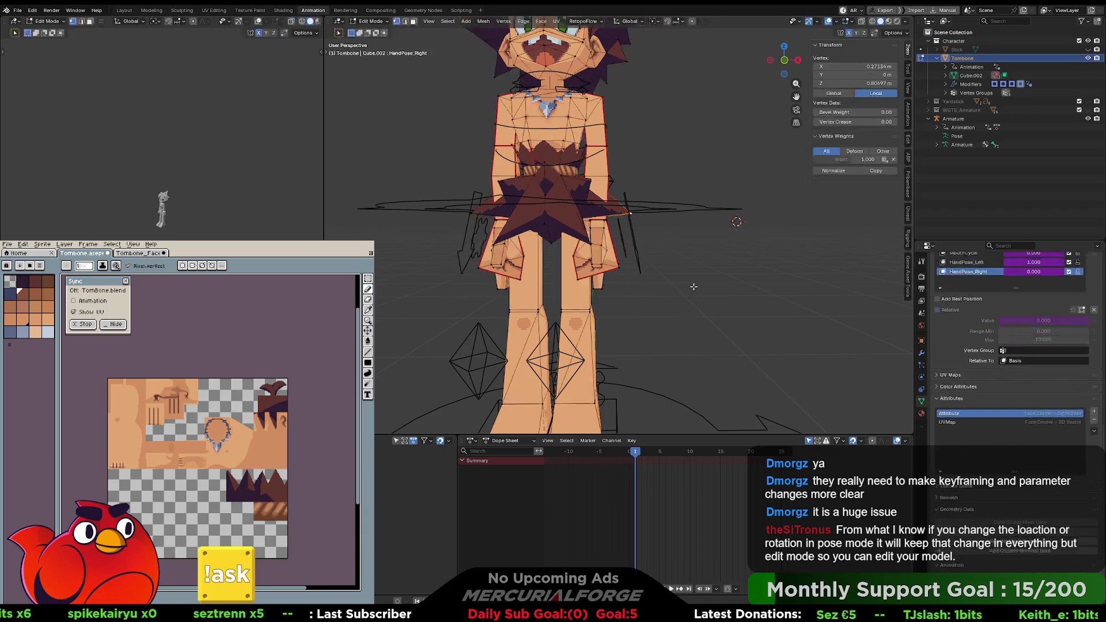
pyautogui.press('Tab')
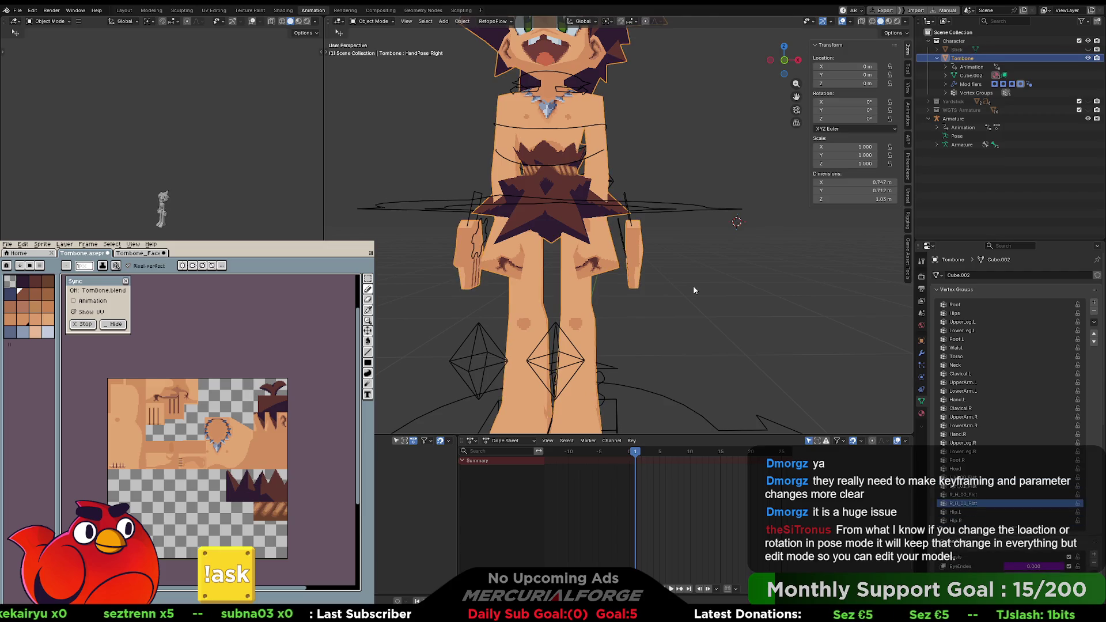
pyautogui.hotkey('ctrl', 'z')
pyautogui.hotkey('ctrl', 'z')
pyautogui.hotkey('ctrl', 'z')
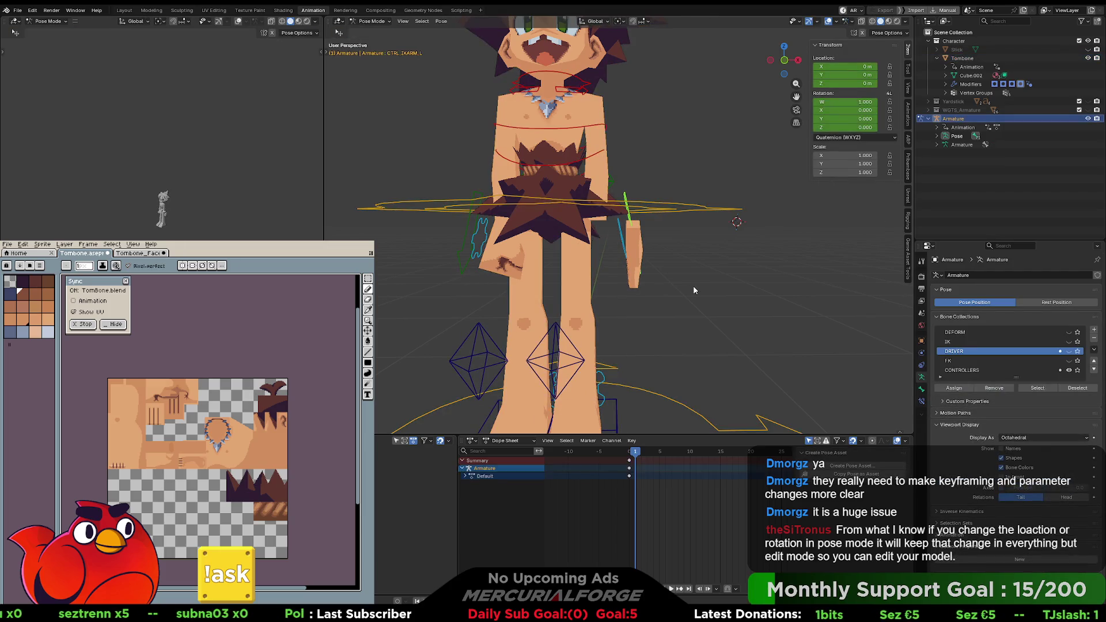
pyautogui.hotkey('ctrl', 'z')
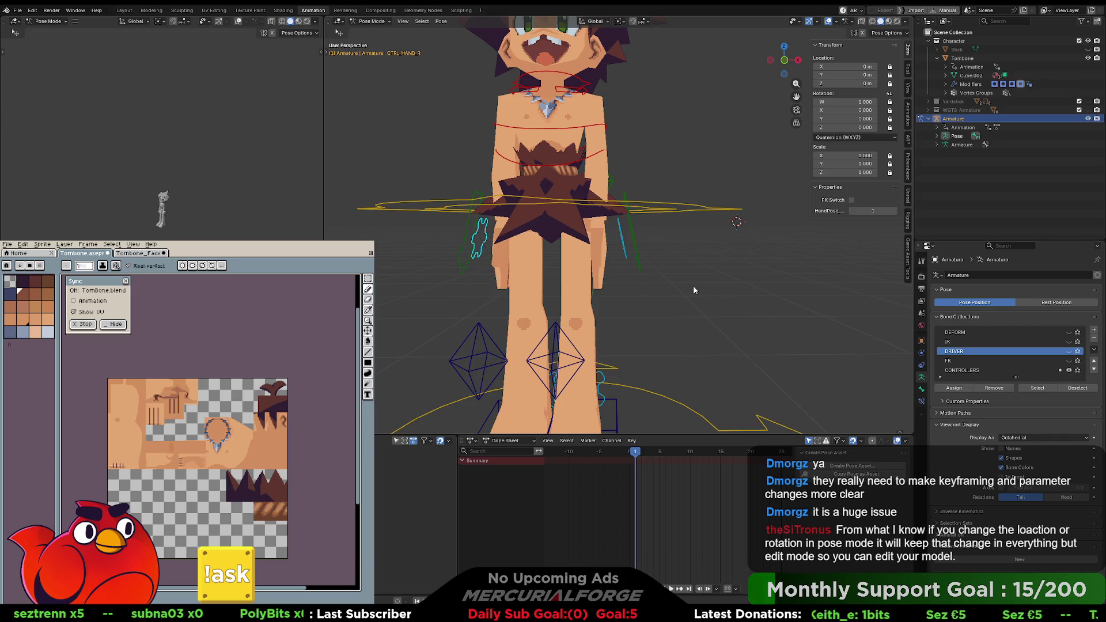
pyautogui.hotkey('ctrl', 'z')
pyautogui.hotkey('ctrl', 'z')
pyautogui.hotkey('ctrl', 'z')
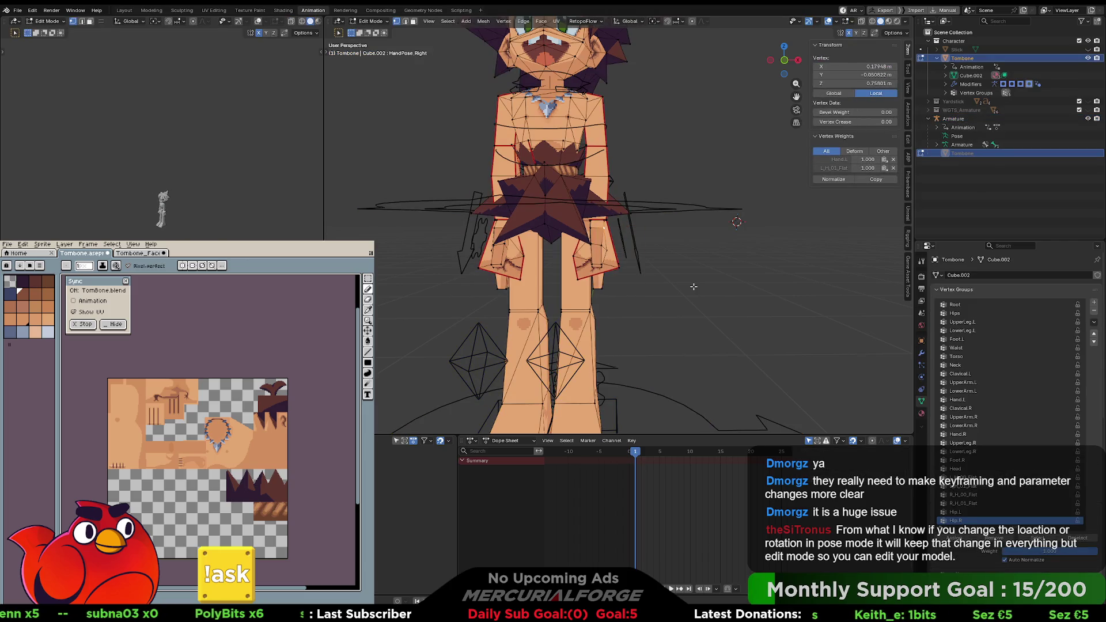
pyautogui.hotkey('ctrl', 'z')
pyautogui.hotkey('ctrl', 'z')
pyautogui.hotkey('ctrl', 'z')
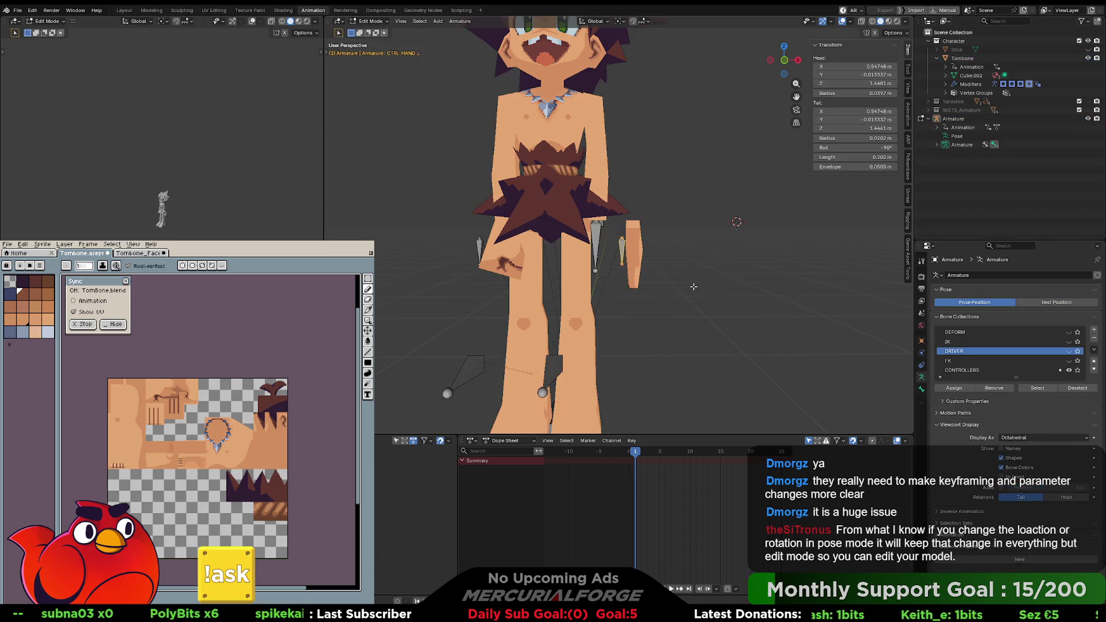
pyautogui.hotkey('ctrl', 'z')
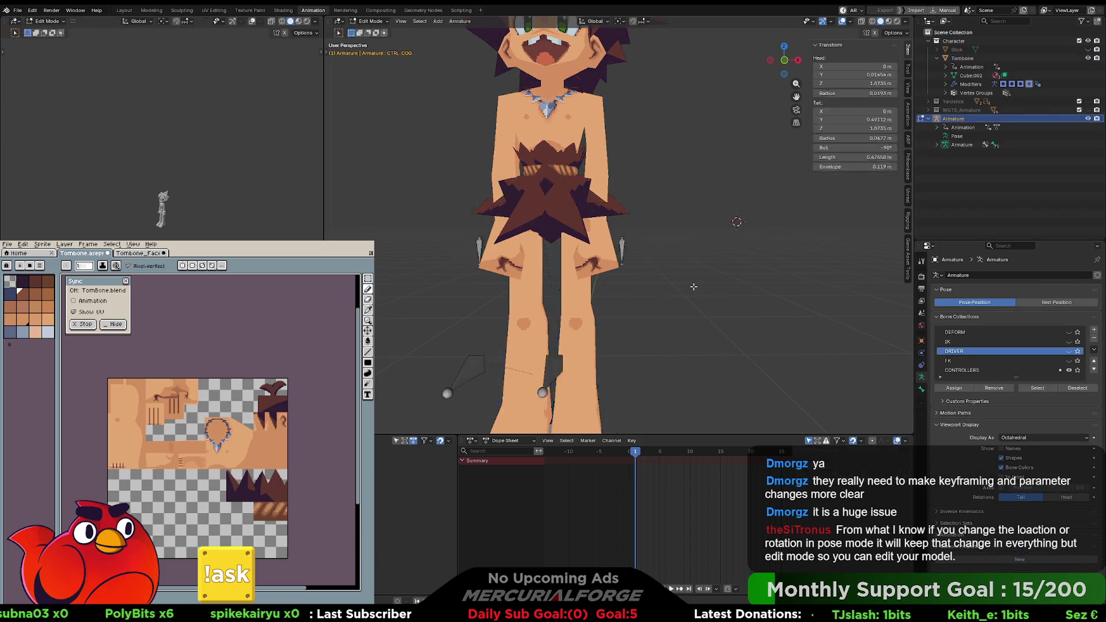
pyautogui.hotkey('ctrl', 'z')
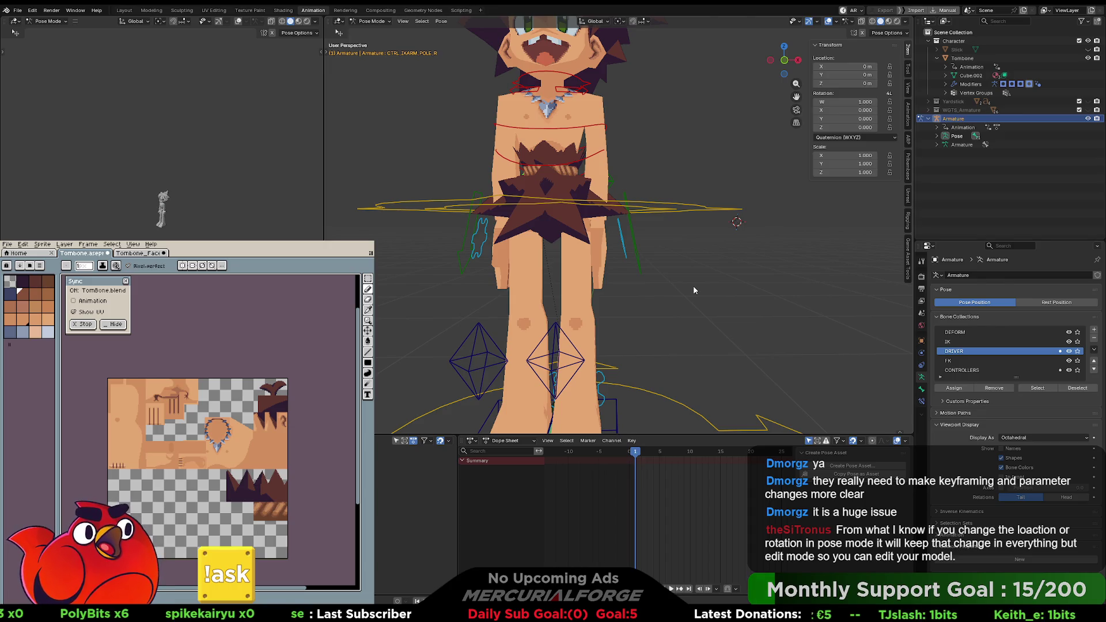
# Step: Return to editing the Tombone mesh and separate the selected hand faces into Tombone.001
pyautogui.moveTo(683, 278)
pyautogui.mouseDown(button='middle')
pyautogui.moveTo(713, 261)
pyautogui.moveTo(669, 267)
pyautogui.moveTo(713, 270)
pyautogui.mouseUp(button='middle')
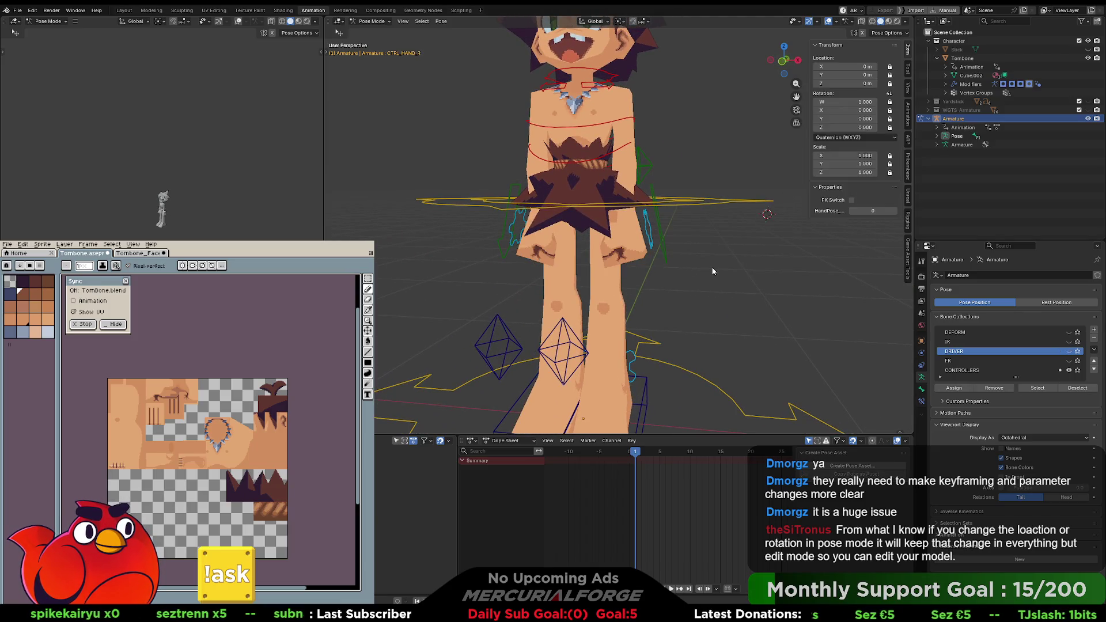
pyautogui.hotkey('ctrl', 'Tab')
pyautogui.hotkey('ctrl', 'Tab')
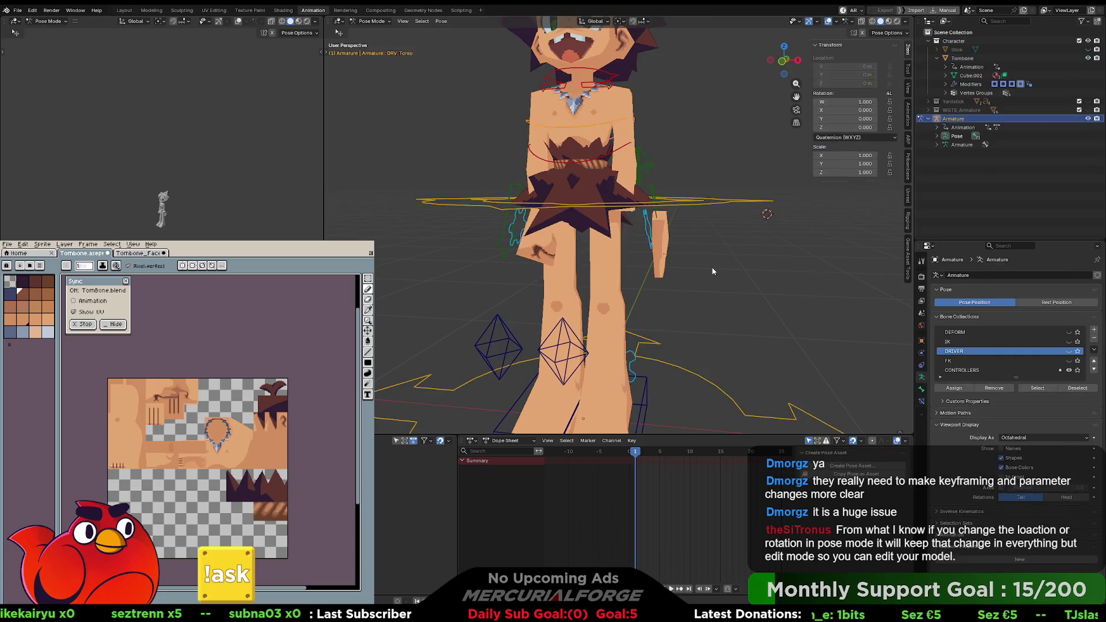
pyautogui.hotkey('ctrl', 'Tab')
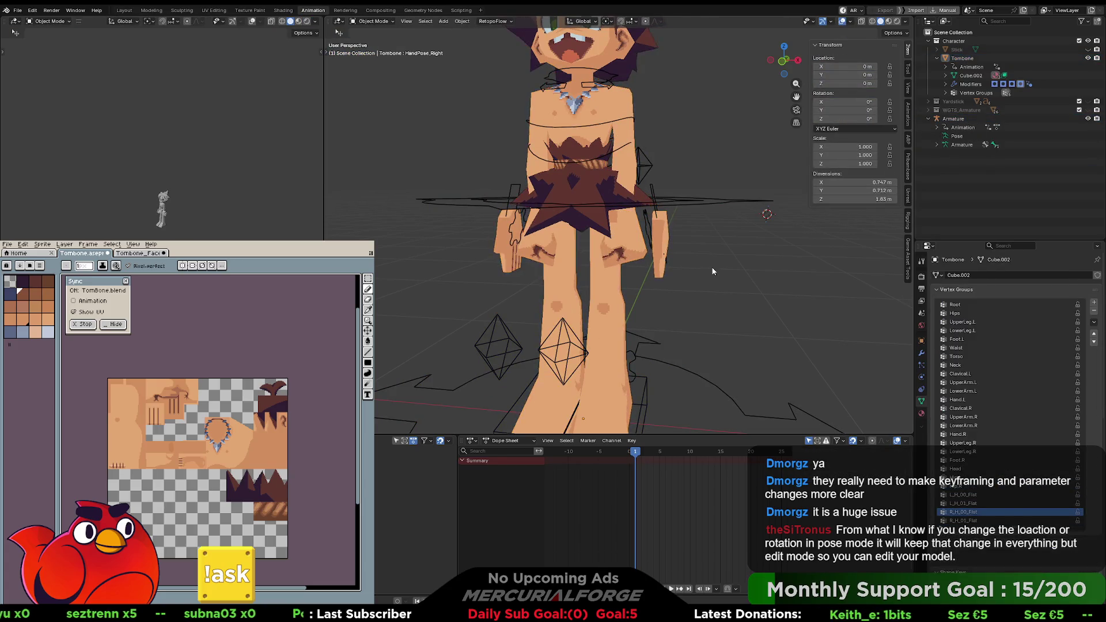
pyautogui.press('Tab')
pyautogui.hotkey('ctrl', 'z')
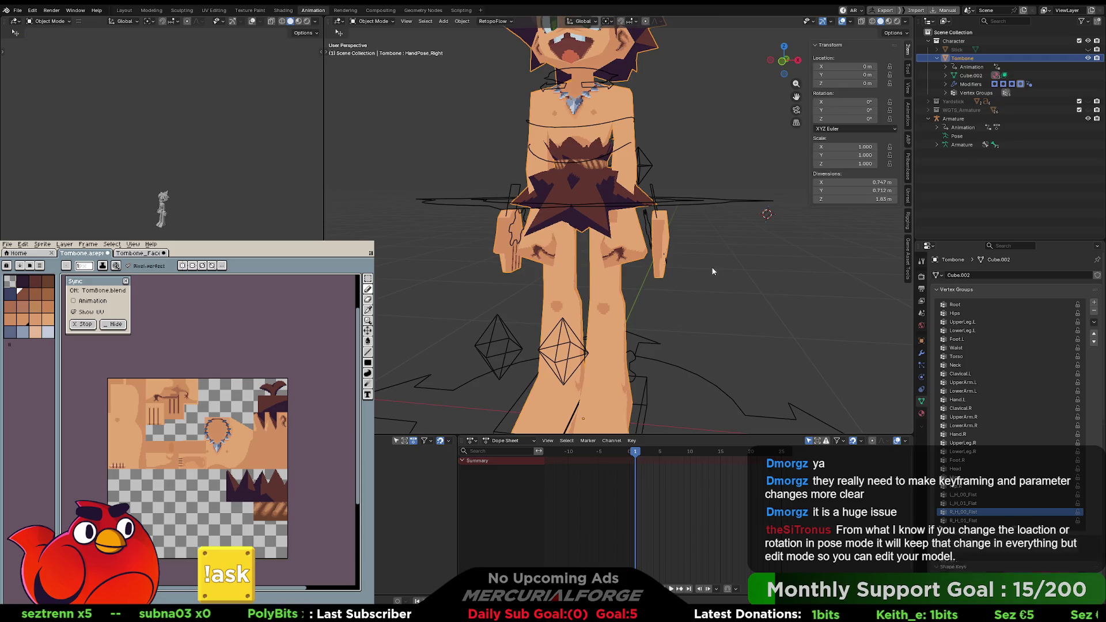
pyautogui.hotkey('ctrl', 'shift', 'z')
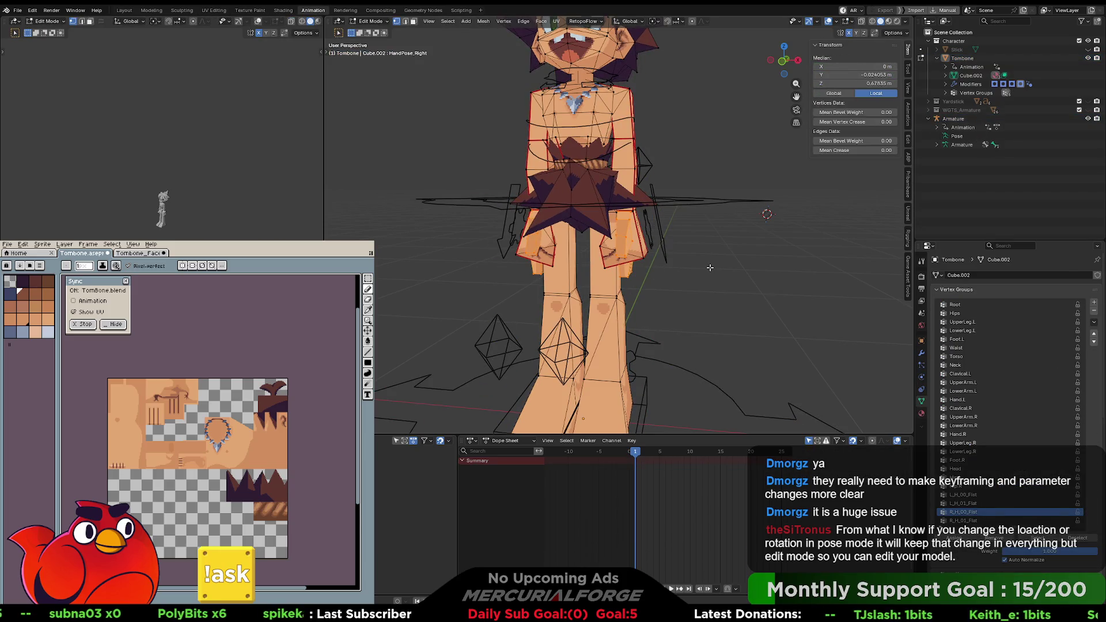
pyautogui.press('p')
pyautogui.click(711, 235)
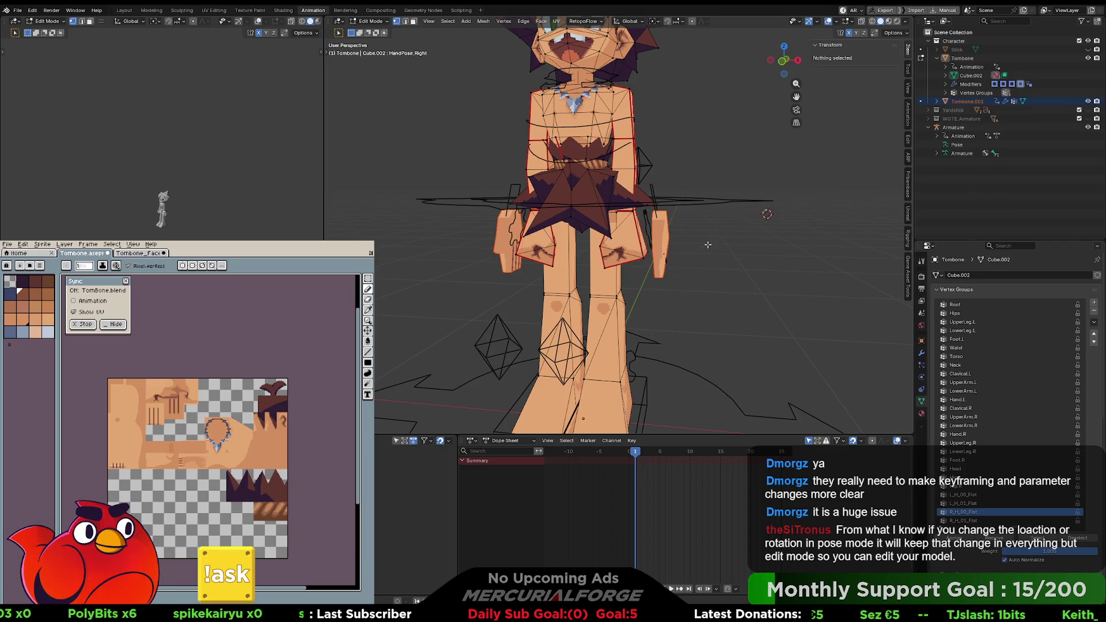
# Step: Select the separated right hand object and toggle it between Edit and Object Mode
pyautogui.press('Tab')
pyautogui.click(664, 234)
pyautogui.scroll(2, 668, 236)
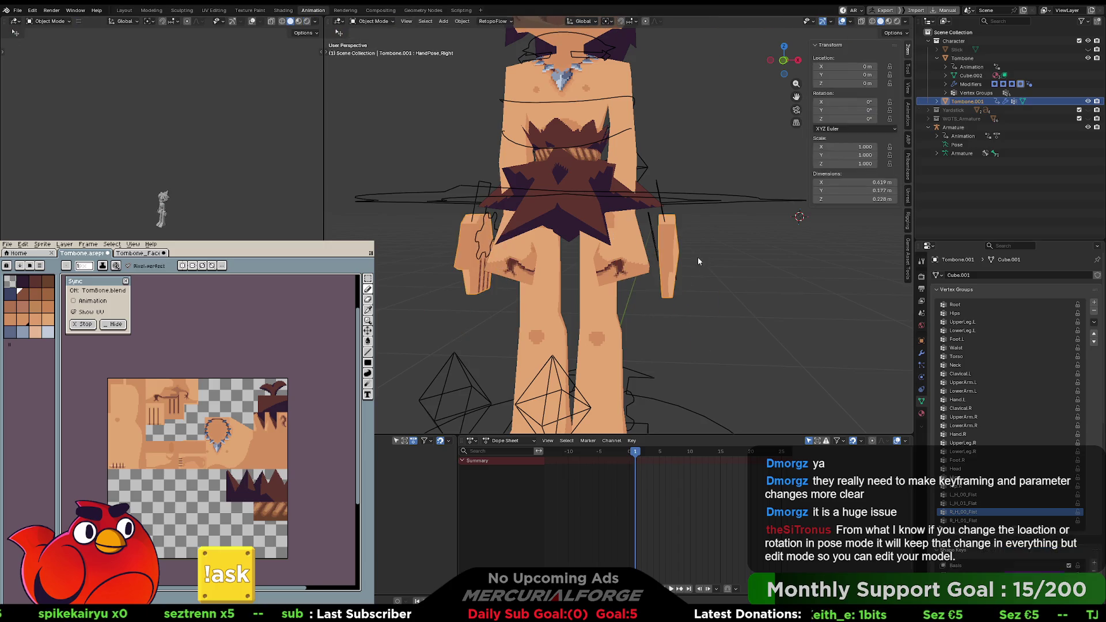
pyautogui.press('Tab')
pyautogui.press('Tab')
pyautogui.press('Tab')
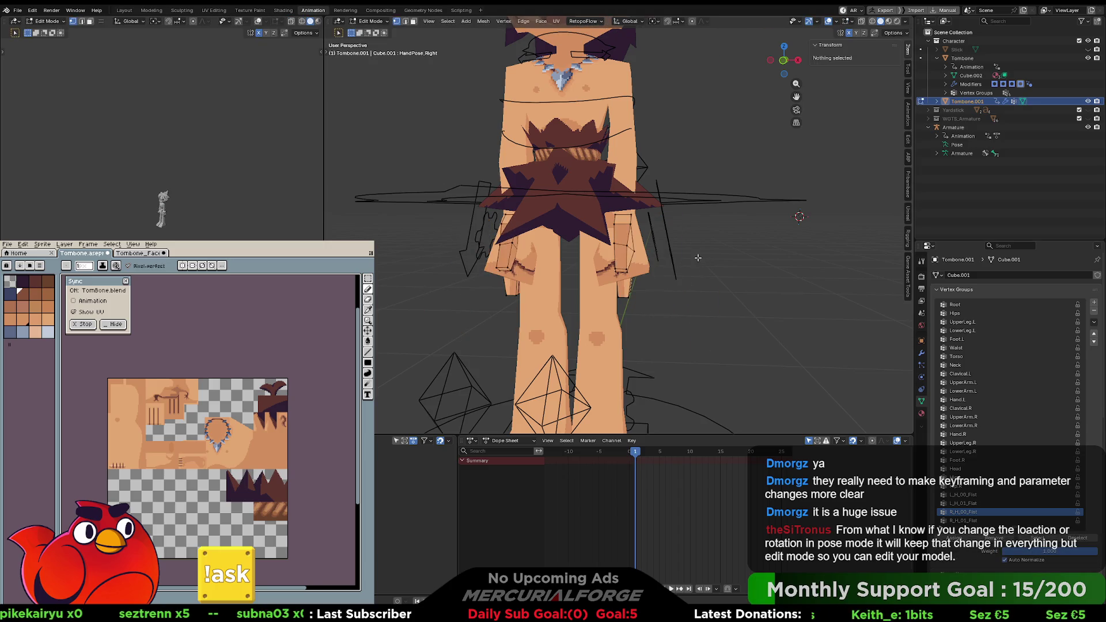
pyautogui.press('Tab')
pyautogui.press('Tab')
pyautogui.press('Tab')
pyautogui.press('Tab')
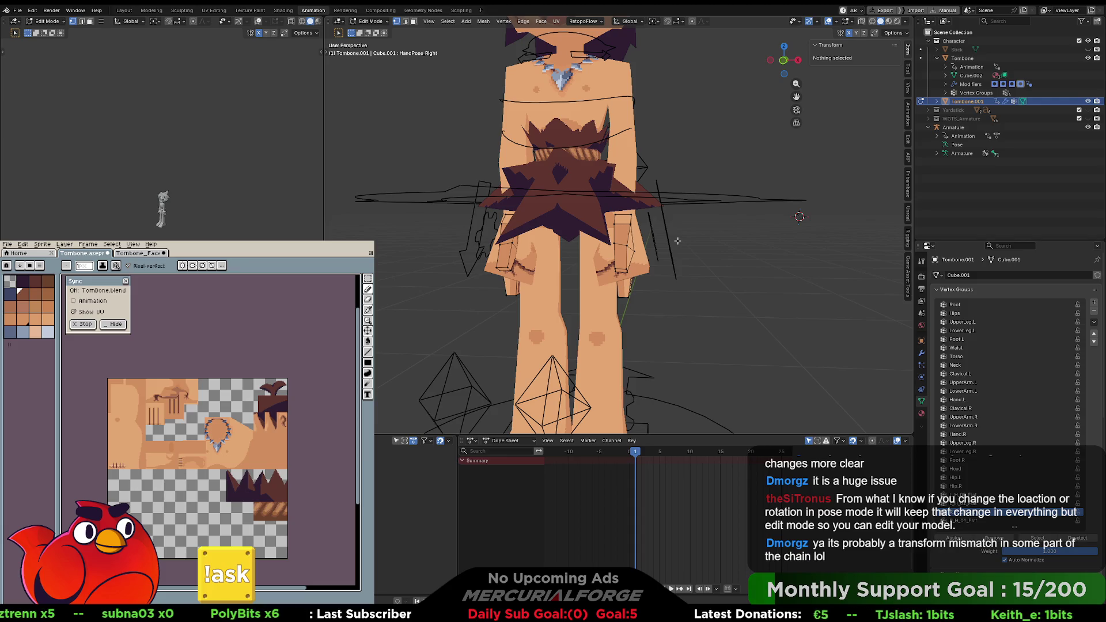
pyautogui.press('Tab')
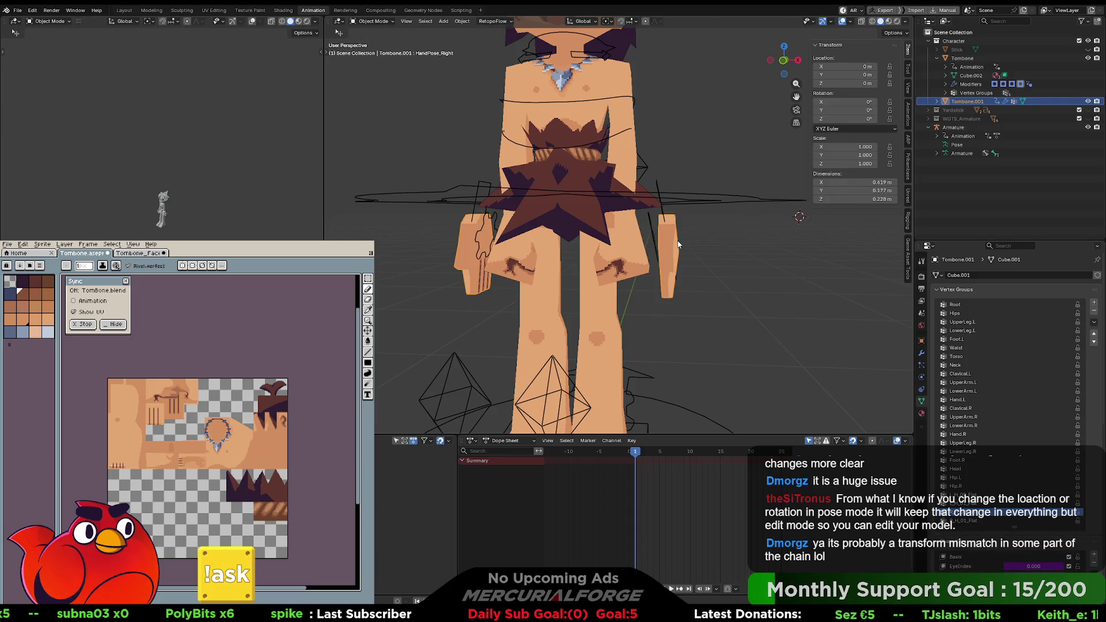
# Step: Move the hand object lower, clear its location to zero, and apply a transform
pyautogui.press('g')
pyautogui.click(693, 270)
pyautogui.hotkey('alt', 'g')
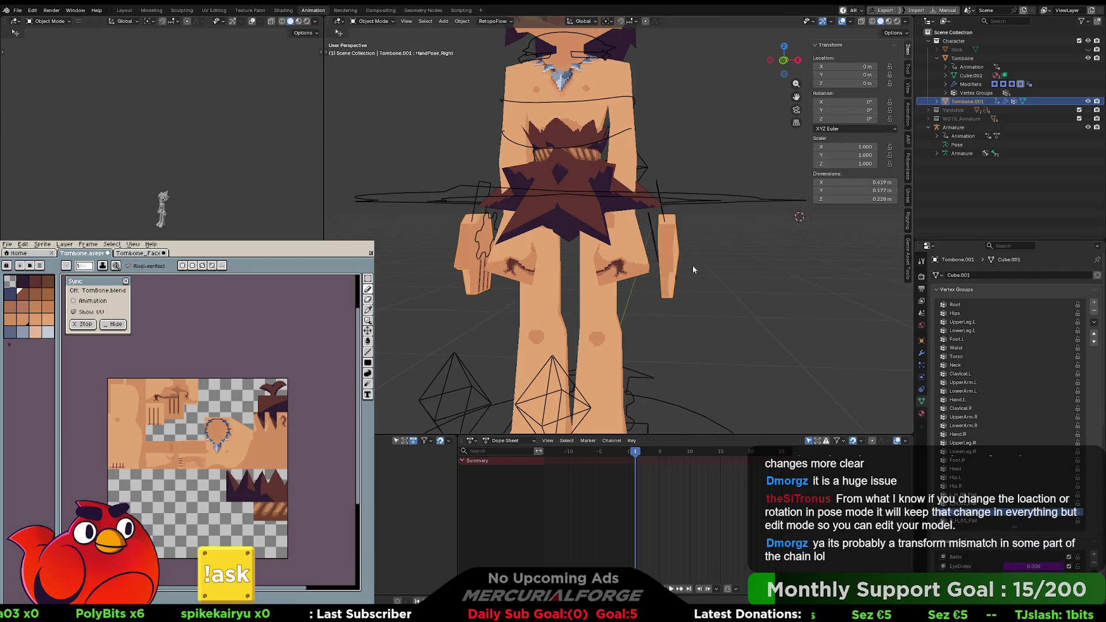
pyautogui.hotkey('ctrl', 'a')
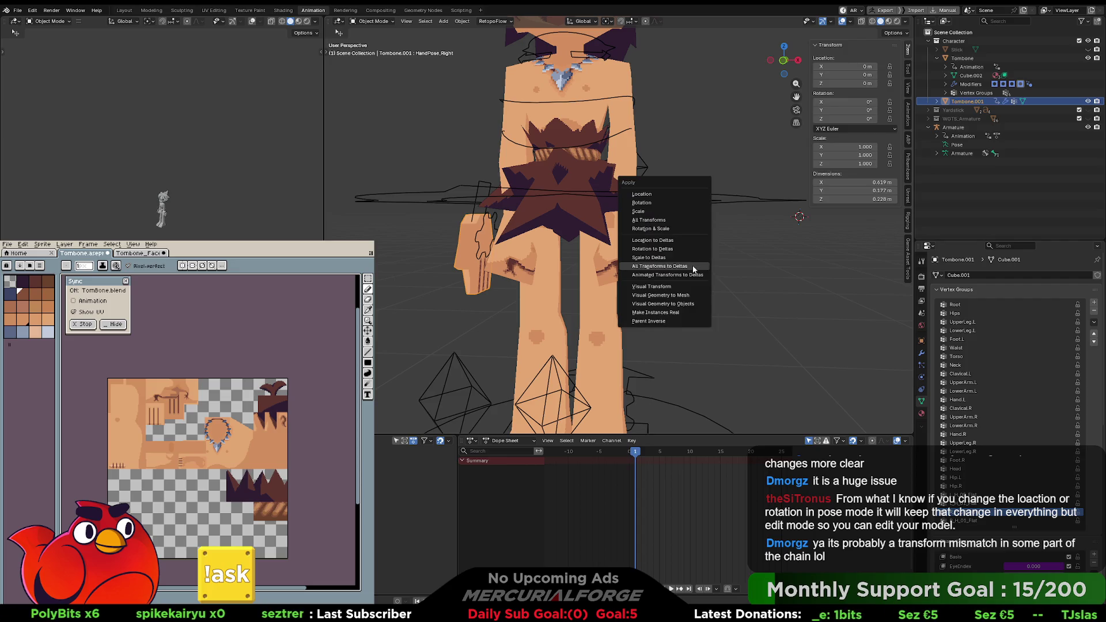
pyautogui.click(686, 220)
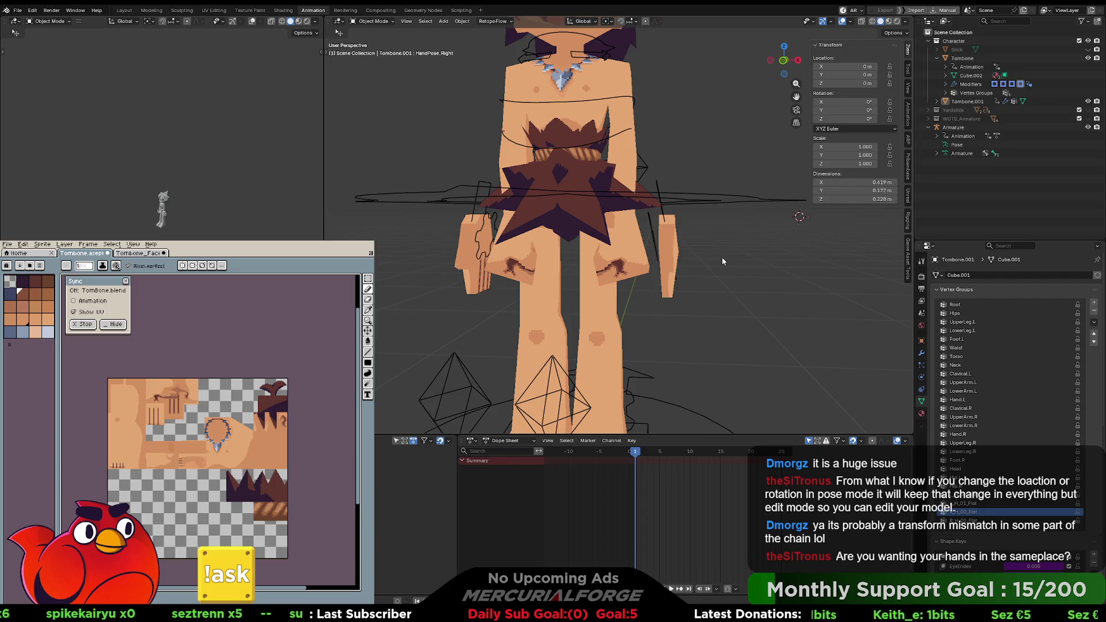
# Step: Expand Cube.002 in the outliner and select its Key shape-key data
pyautogui.moveTo(713, 257); pyautogui.dragTo(697, 259, button='middle')
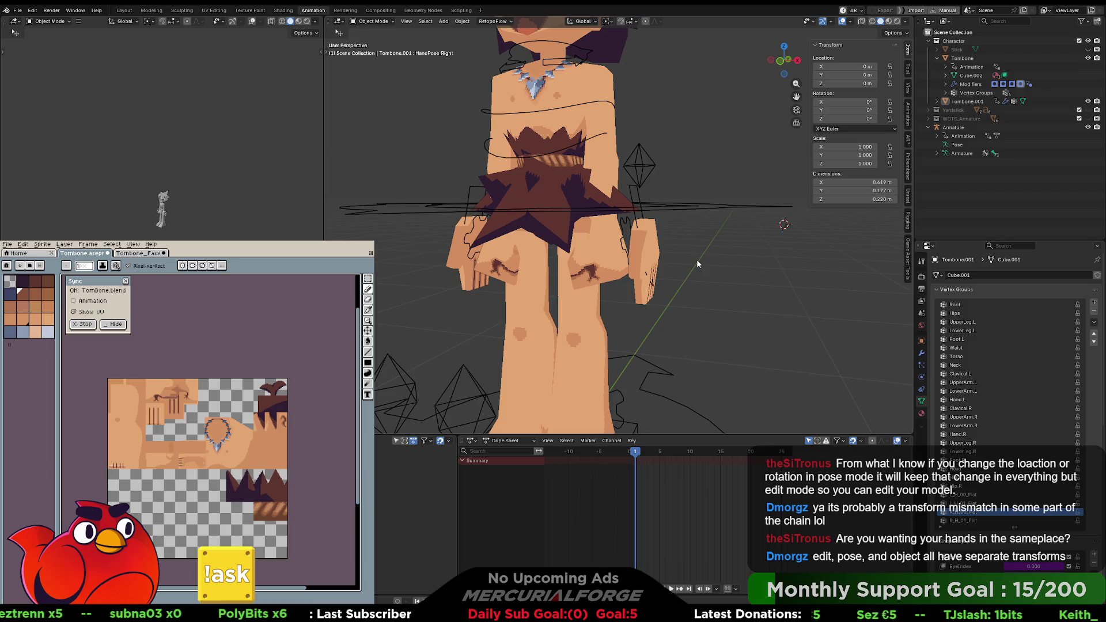
pyautogui.click(945, 75)
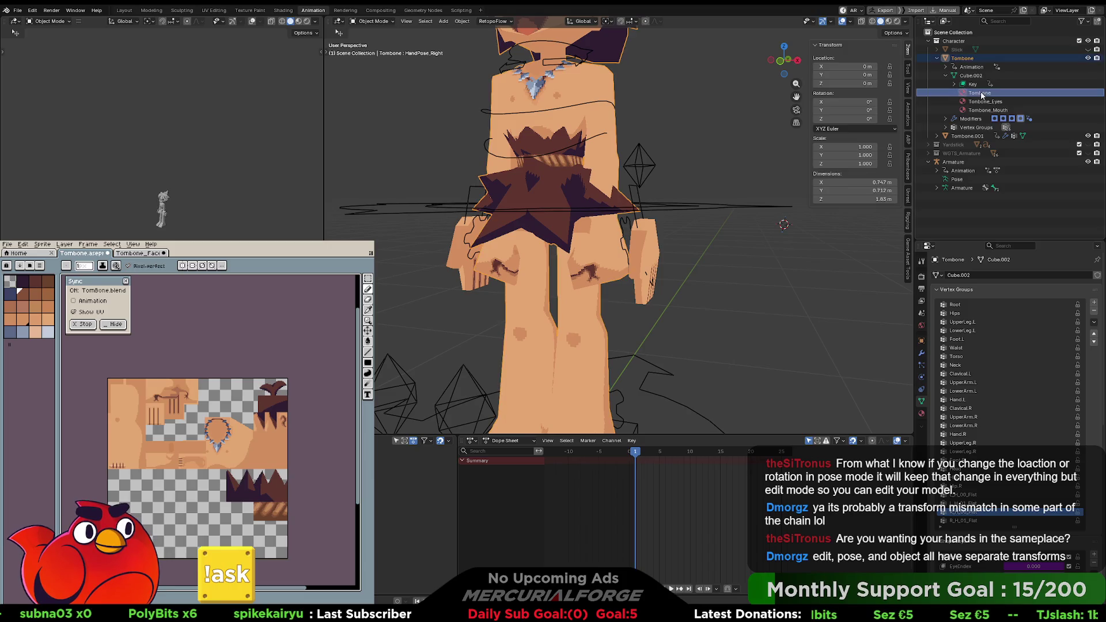
pyautogui.click(976, 85)
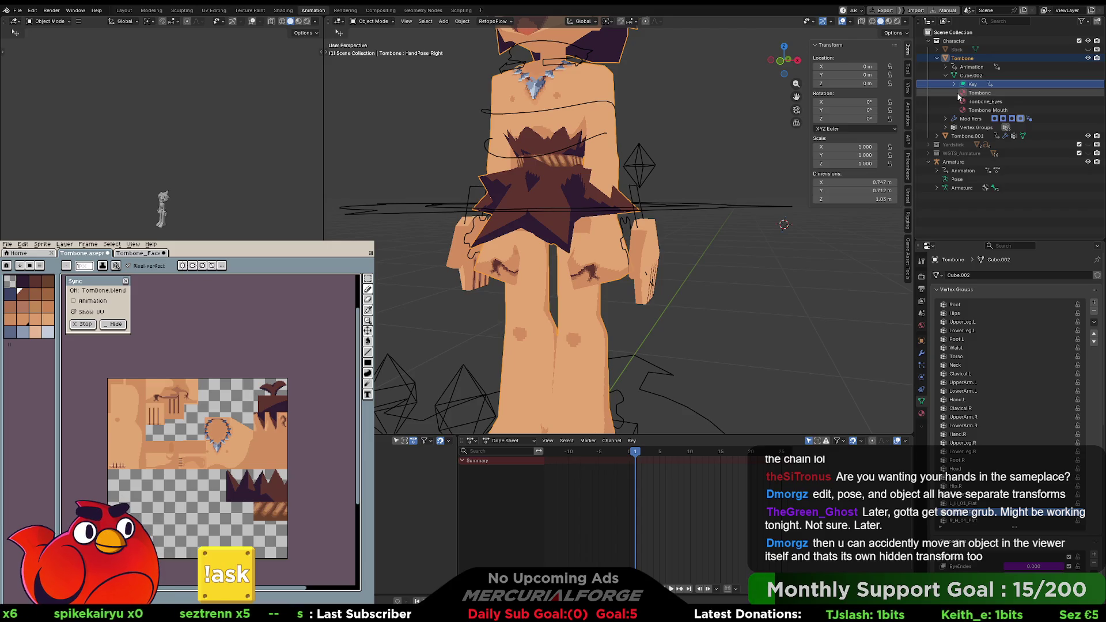
# Step: Select Tombone.001, enter Edit Mode on its hand mesh, and open the outliner filter
pyautogui.click(653, 255)
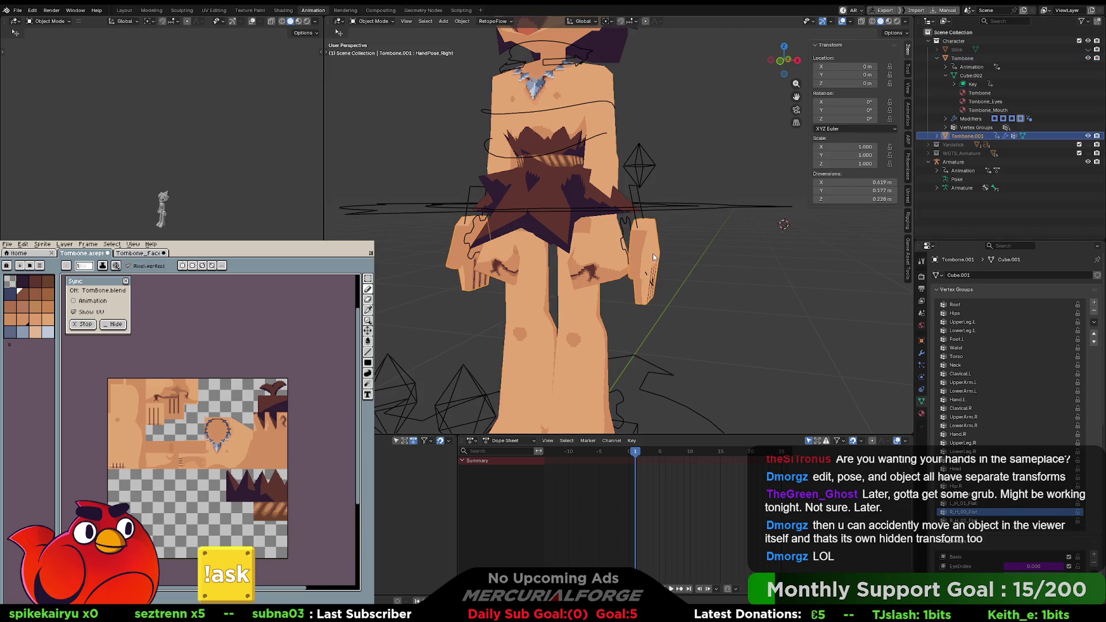
pyautogui.moveTo(650, 259); pyautogui.dragTo(661, 250, button='middle')
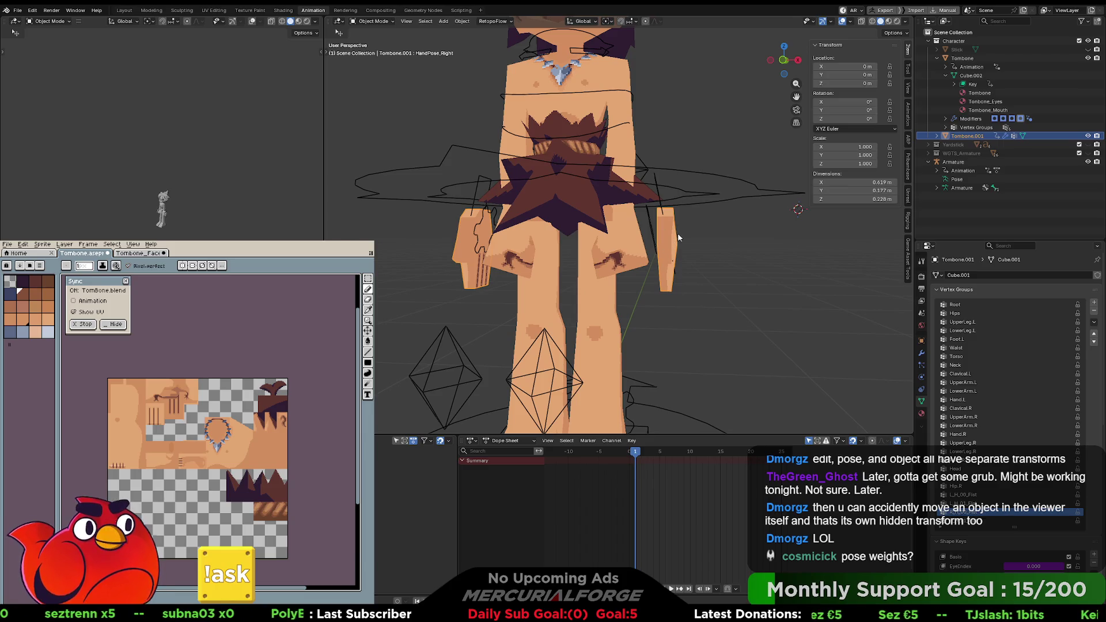
pyautogui.press('Tab')
pyautogui.press('Tab')
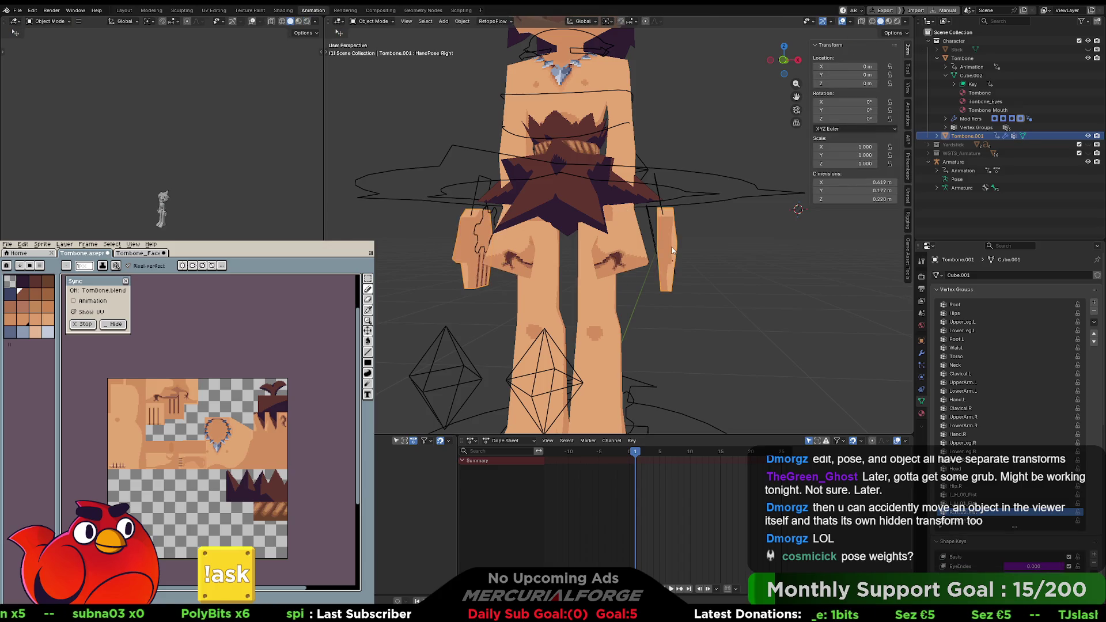
pyautogui.moveTo(671, 247)
pyautogui.mouseDown(button='middle')
pyautogui.moveTo(636, 266)
pyautogui.moveTo(666, 249)
pyautogui.mouseUp(button='middle')
pyautogui.press('Tab')
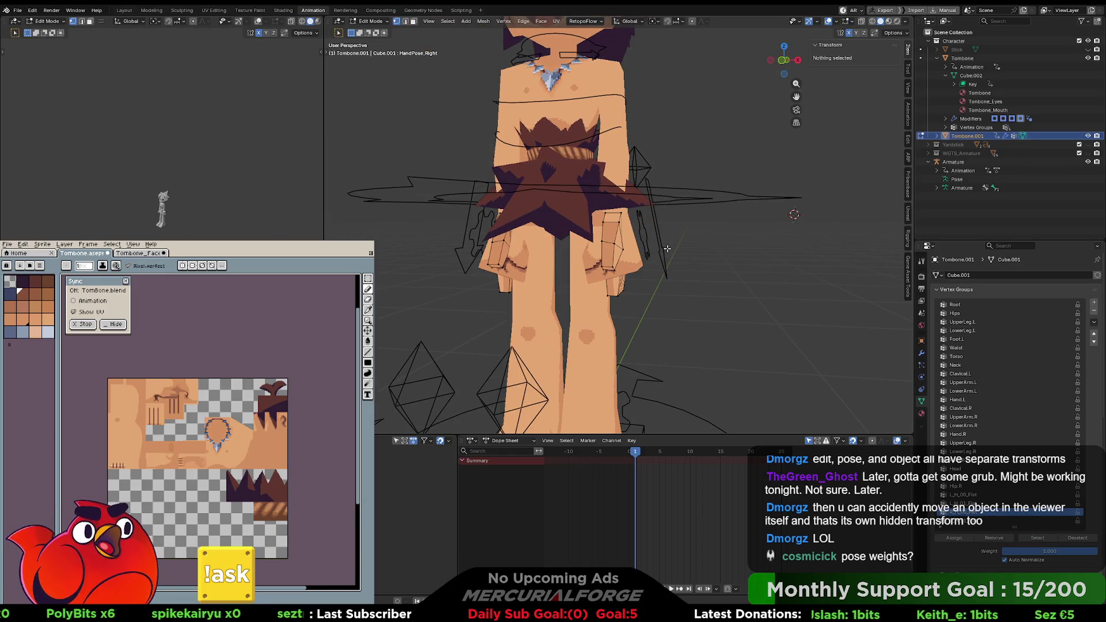
pyautogui.hotkey('ctrl', 'Tab')
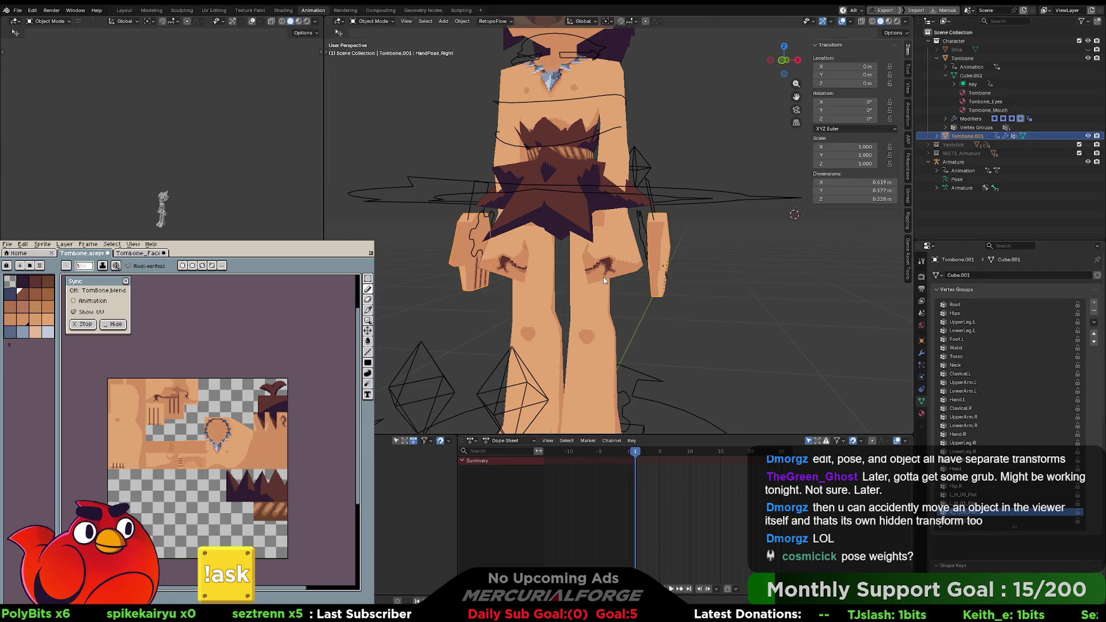
pyautogui.click(662, 277)
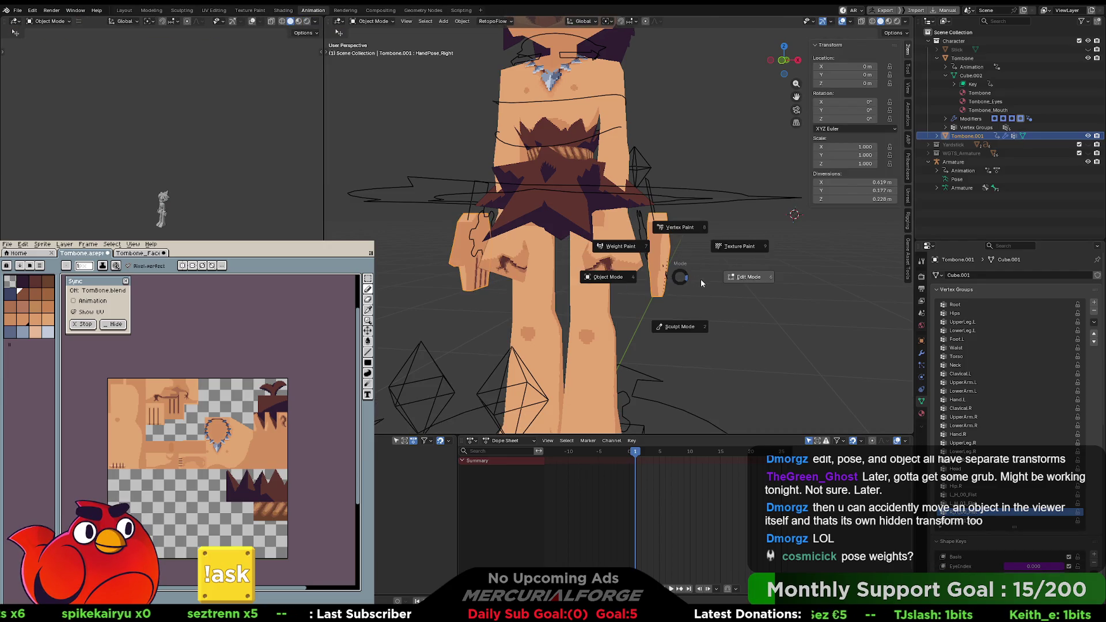
pyautogui.press('Tab')
pyautogui.moveTo(665, 277)
pyautogui.mouseDown(button='middle')
pyautogui.moveTo(533, 280)
pyautogui.moveTo(669, 276)
pyautogui.mouseUp(button='middle')
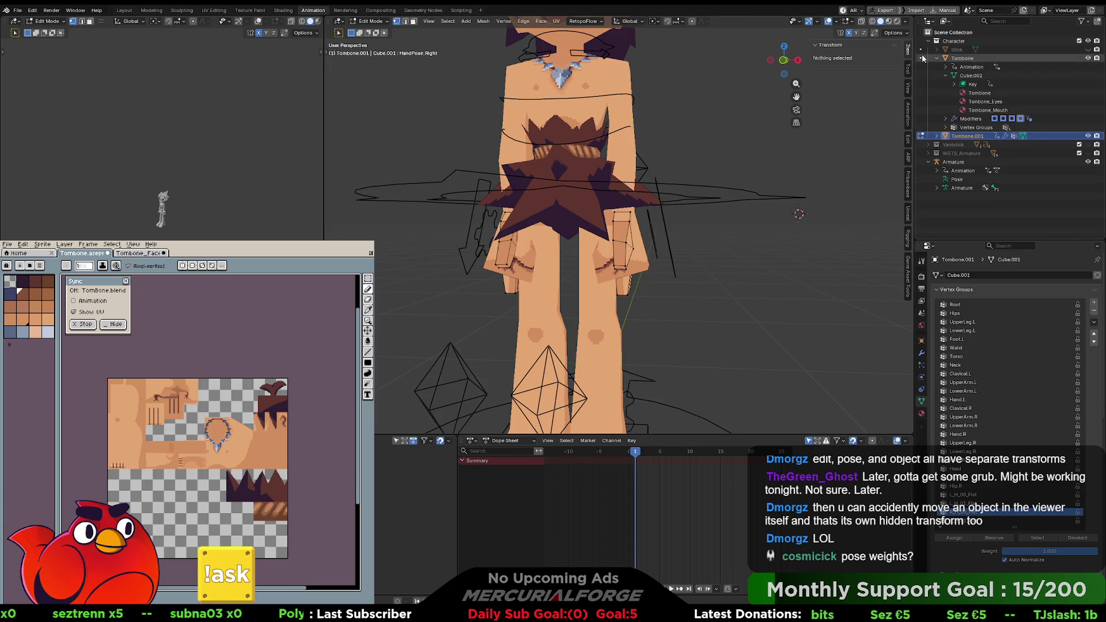
pyautogui.click(1082, 21)
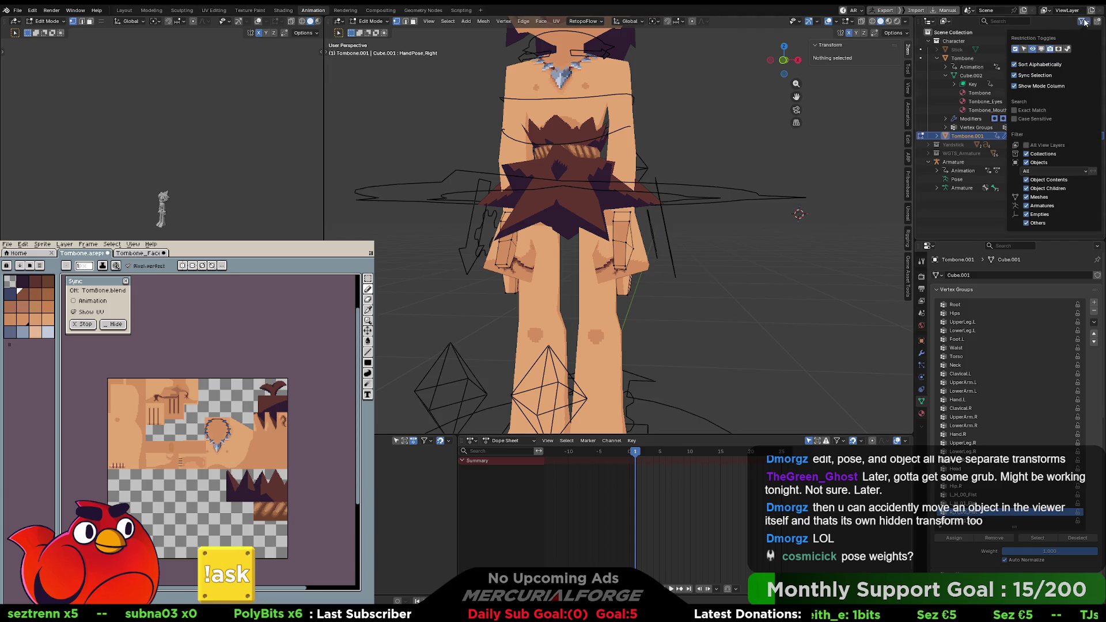
# Step: Enable All View Layers, expand ViewLayer, frame Tombone.001 and switch back to Object Mode
pyautogui.click(1027, 145)
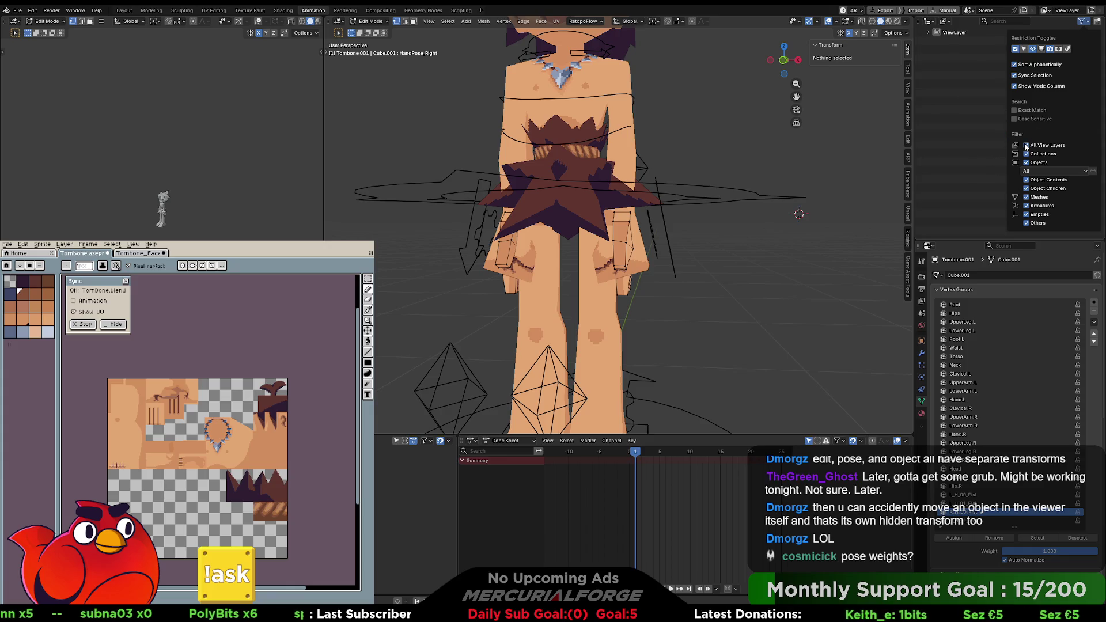
pyautogui.click(927, 32)
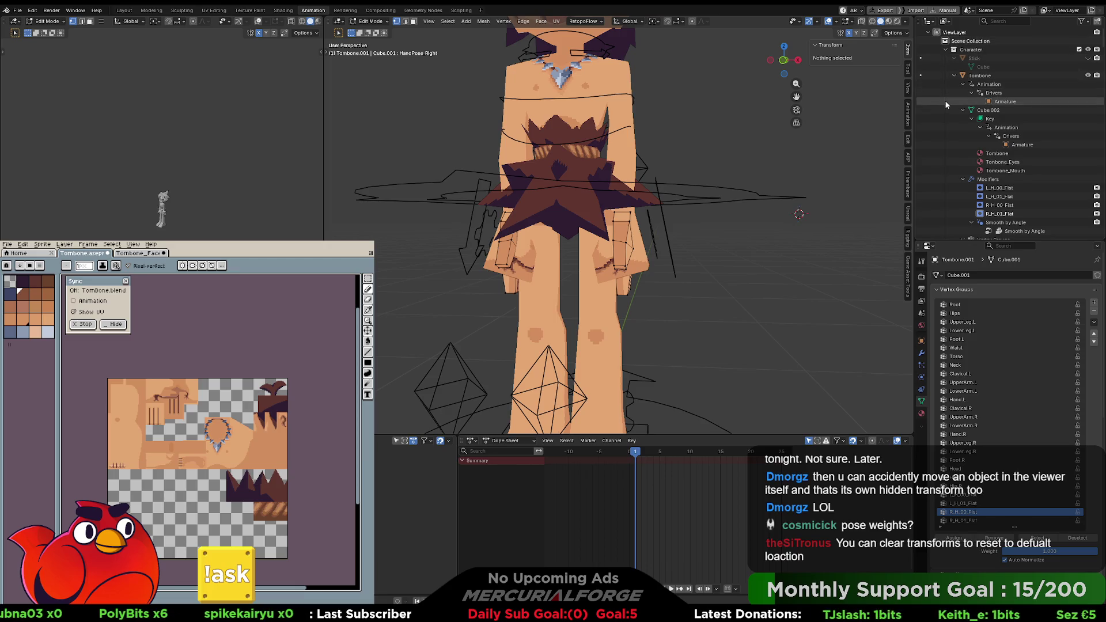
pyautogui.scroll(-3, 955, 168)
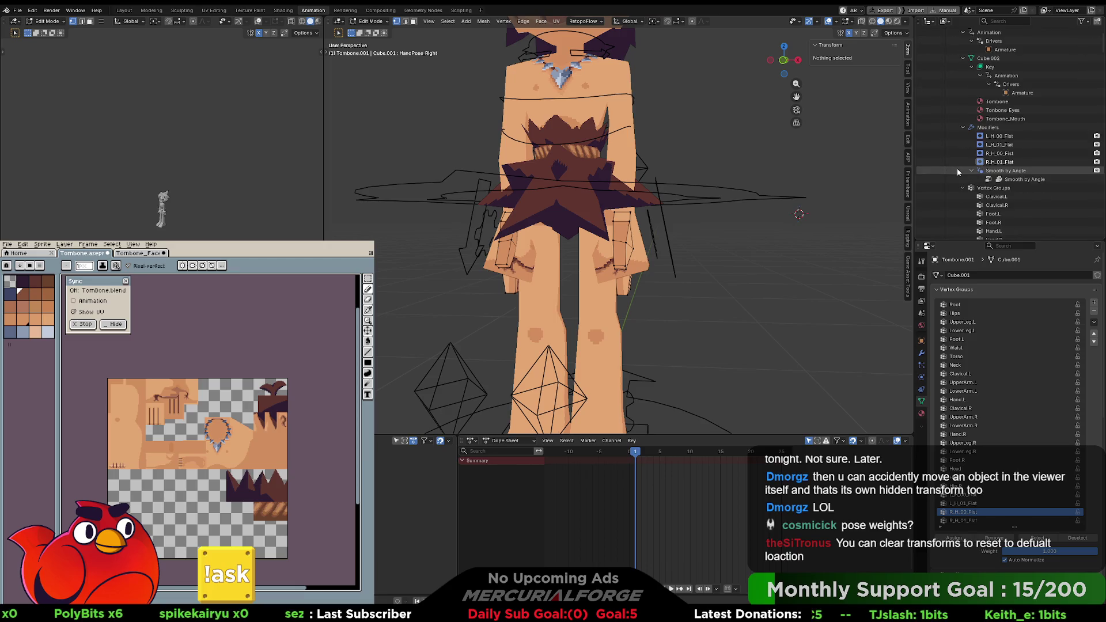
pyautogui.scroll(3, 956, 169)
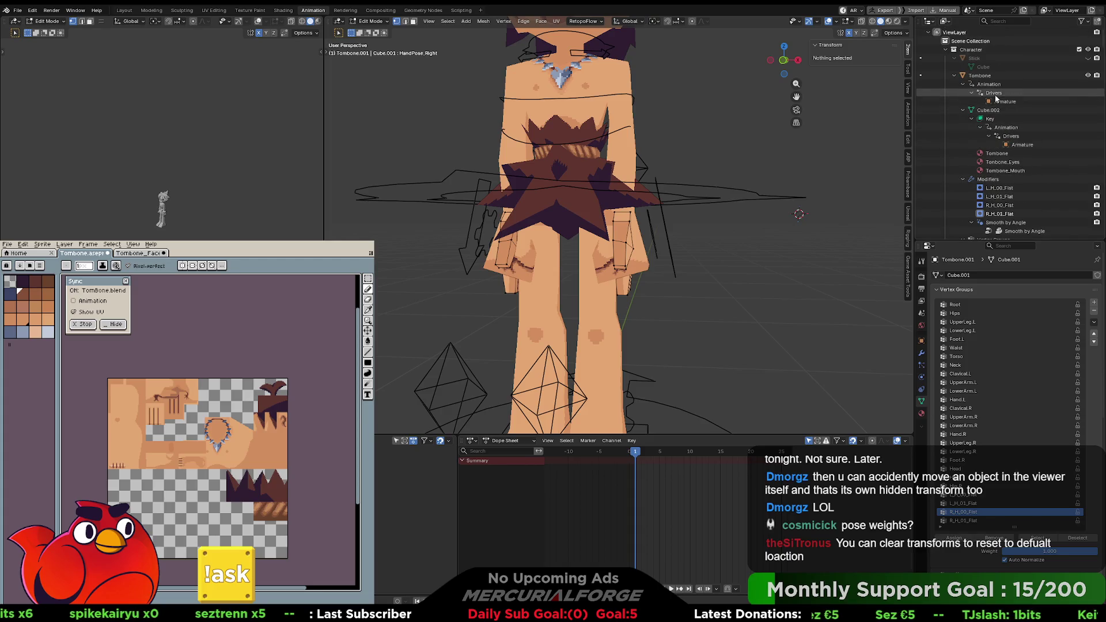
pyautogui.press('.')
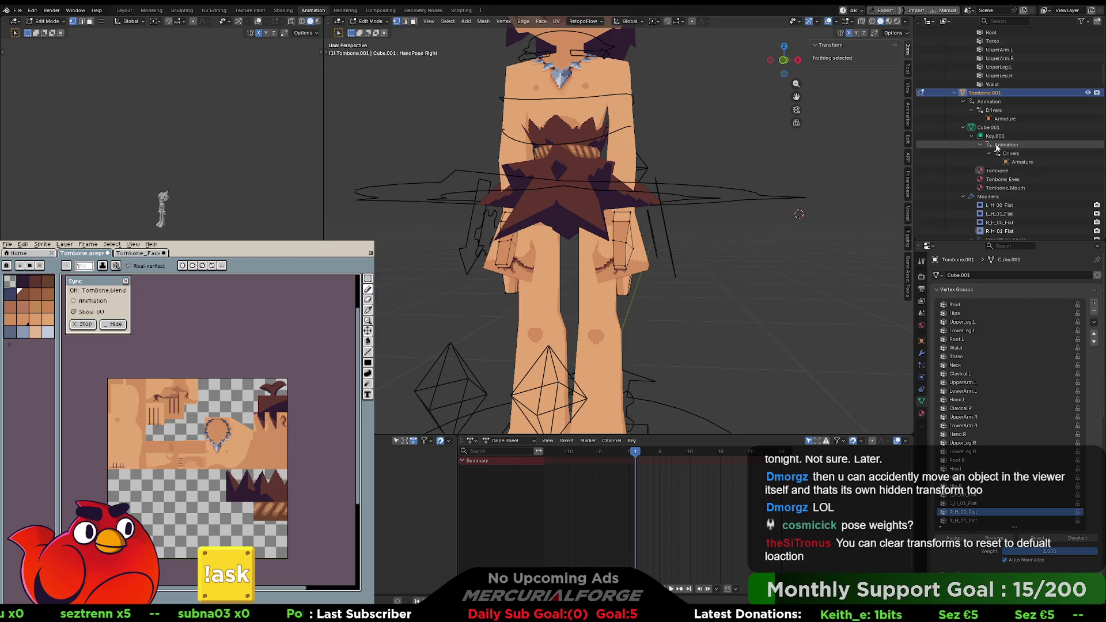
pyautogui.press('Tab')
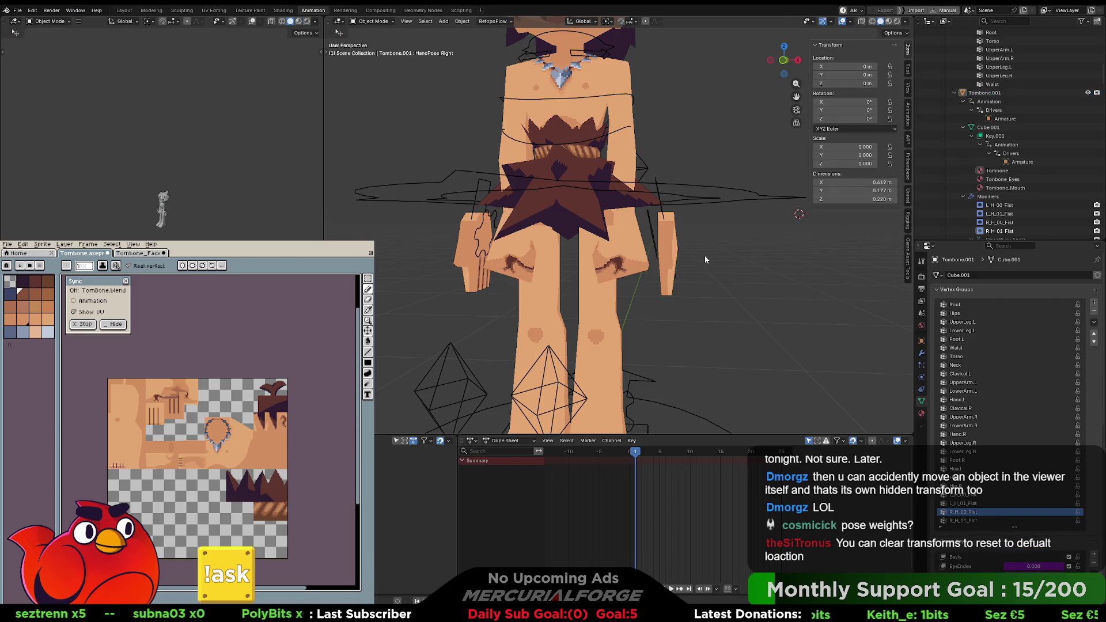
# Step: Apply All Transforms to the Tombone.001 hand object
pyautogui.click(672, 241)
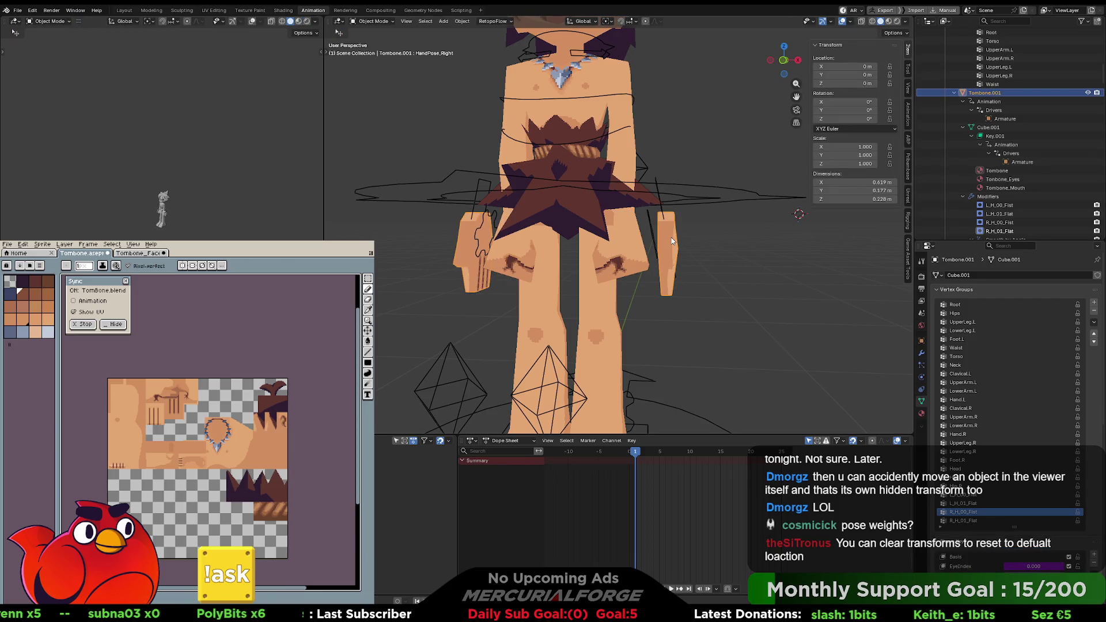
pyautogui.hotkey('ctrl', 'a')
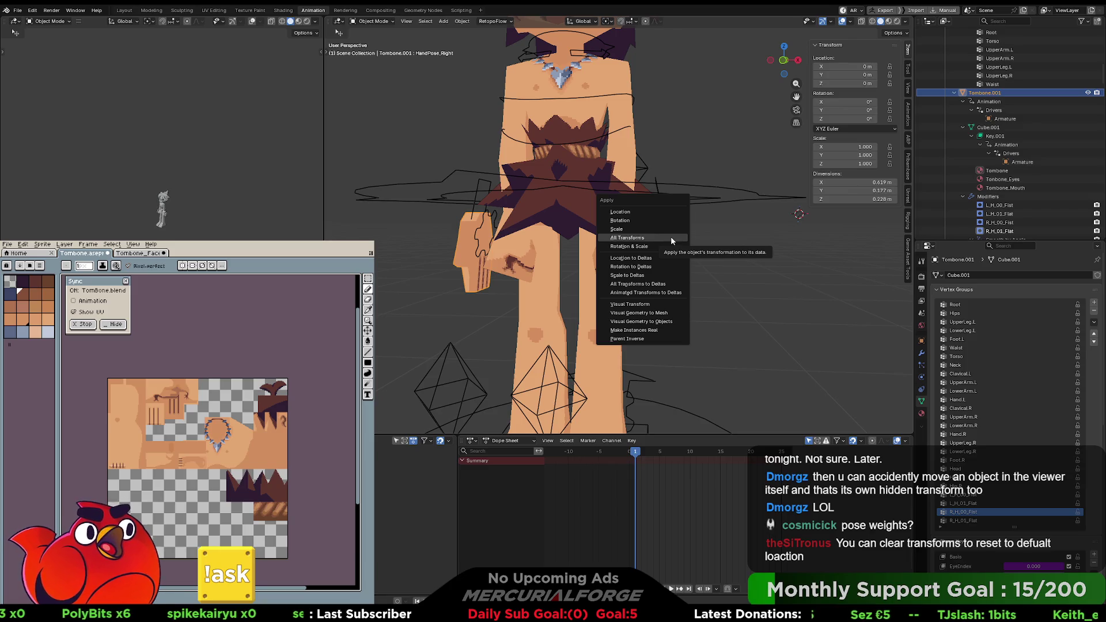
pyautogui.click(670, 237)
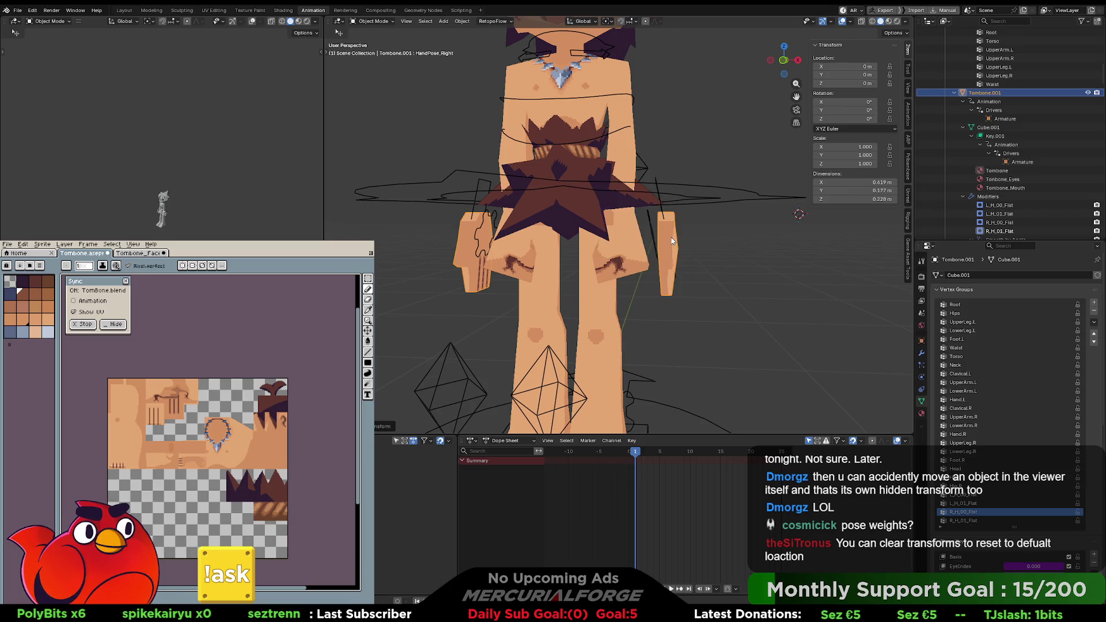
# Step: Look up 'clear transform' in the Object menu and command search without running it
pyautogui.click(462, 21)
pyautogui.moveTo(479, 31)
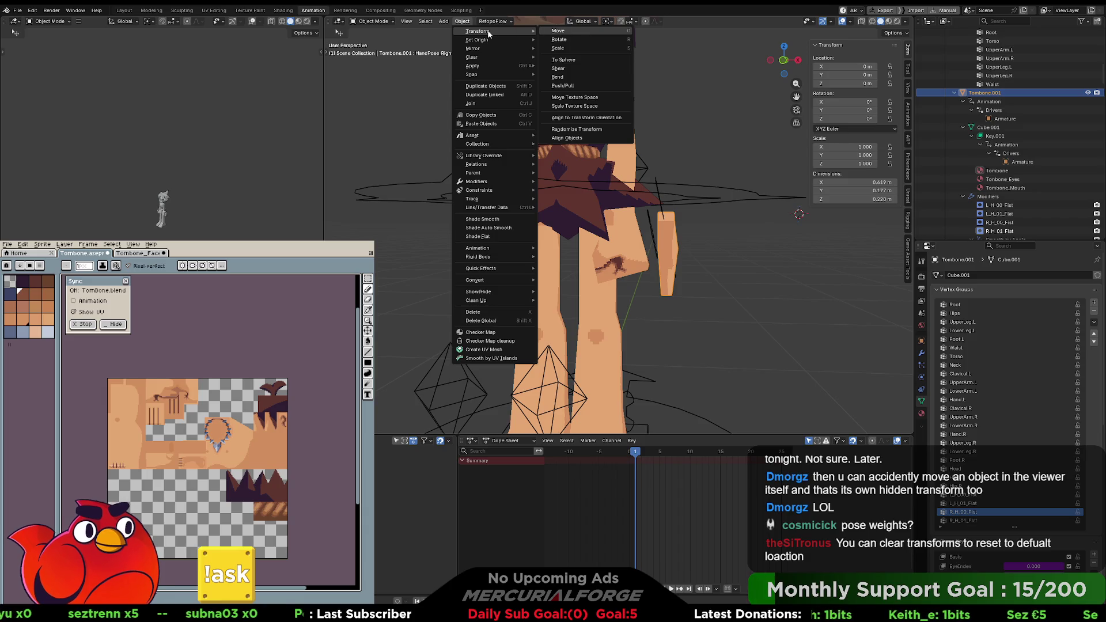
pyautogui.moveTo(478, 74)
pyautogui.press('F3')
pyautogui.write('clear ')
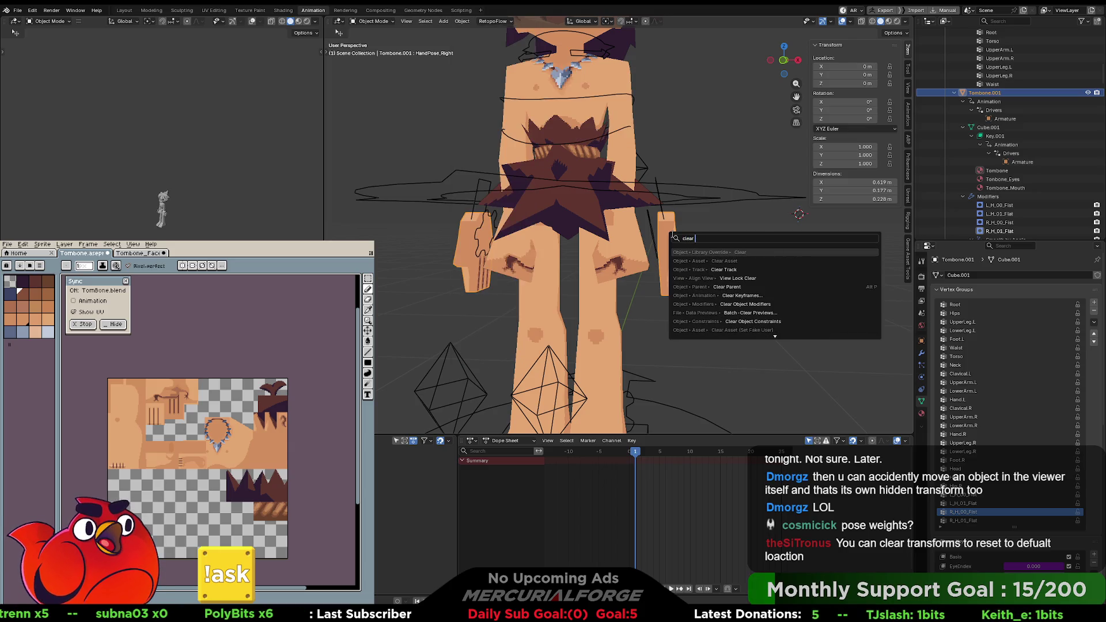
pyautogui.write('transform')
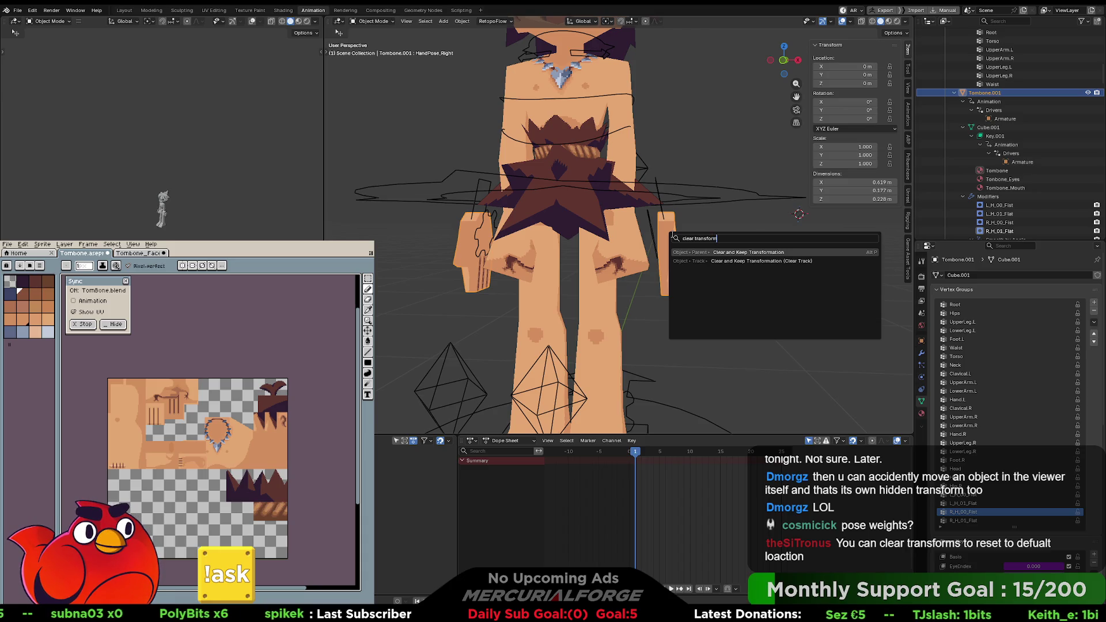
pyautogui.press('Escape')
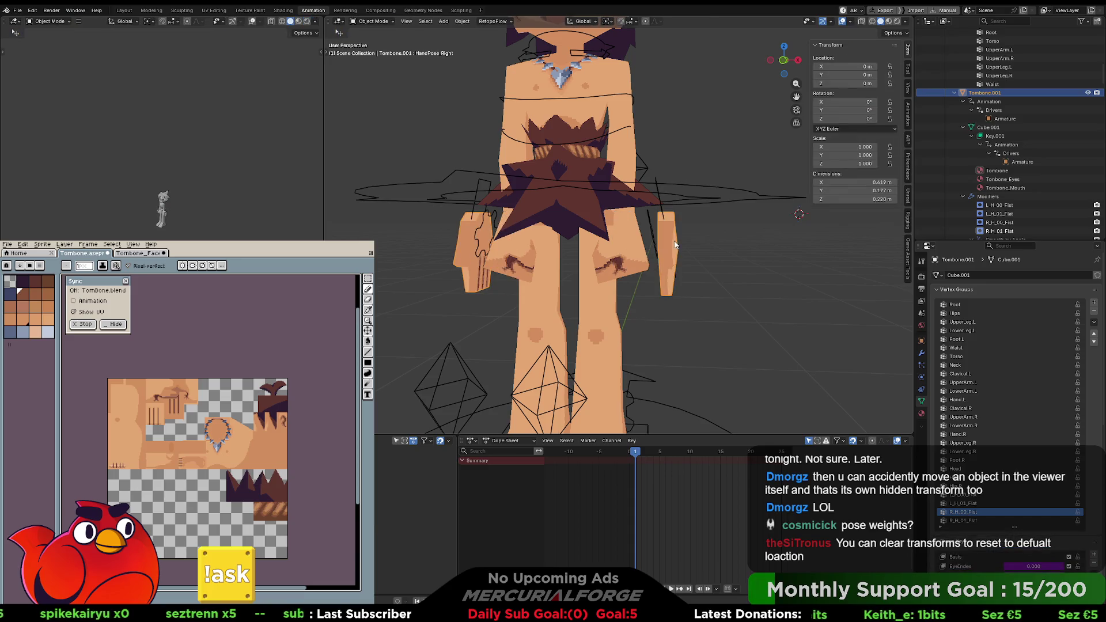
# Step: Check Cube.001's data options in the outliner, then reselect Tombone.001 and enter Edit Mode
pyautogui.click(973, 129)
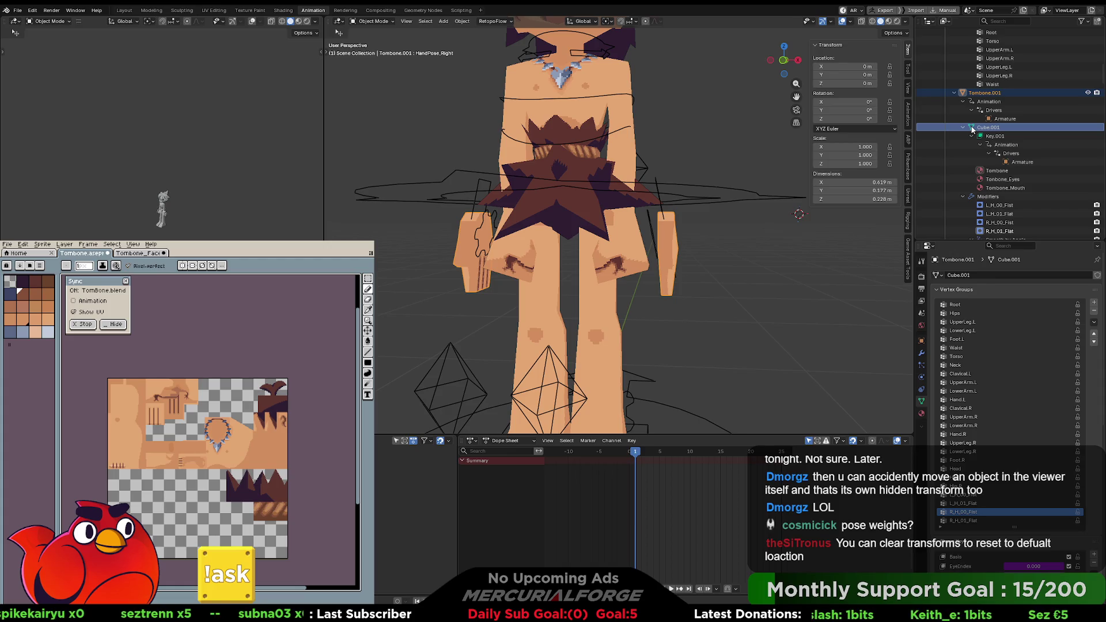
pyautogui.rightClick(973, 129)
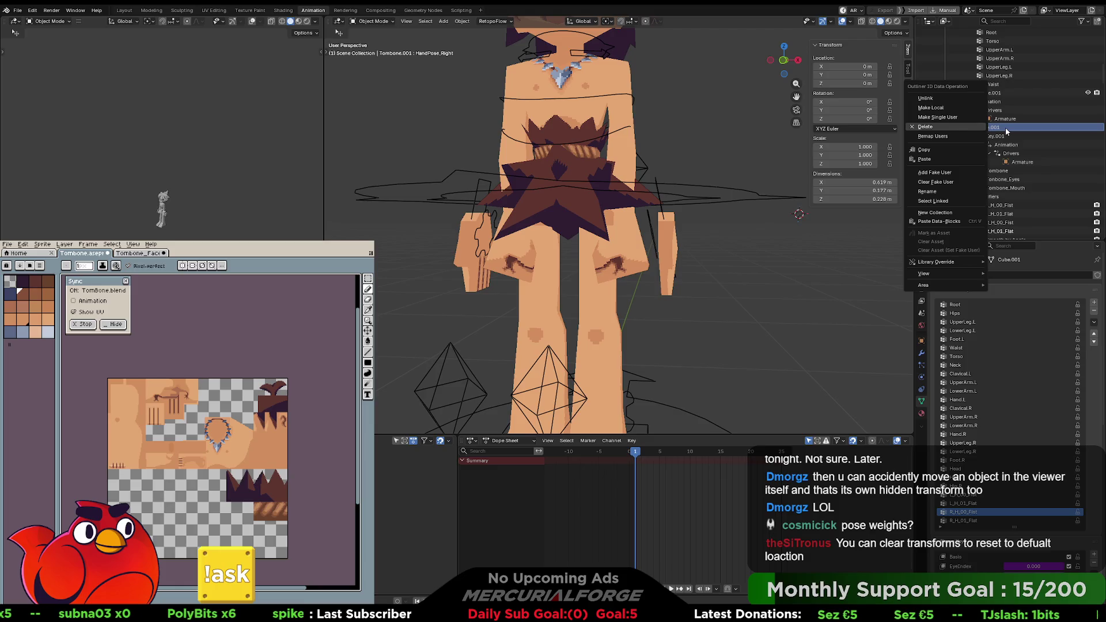
pyautogui.press('Escape')
pyautogui.click(971, 129)
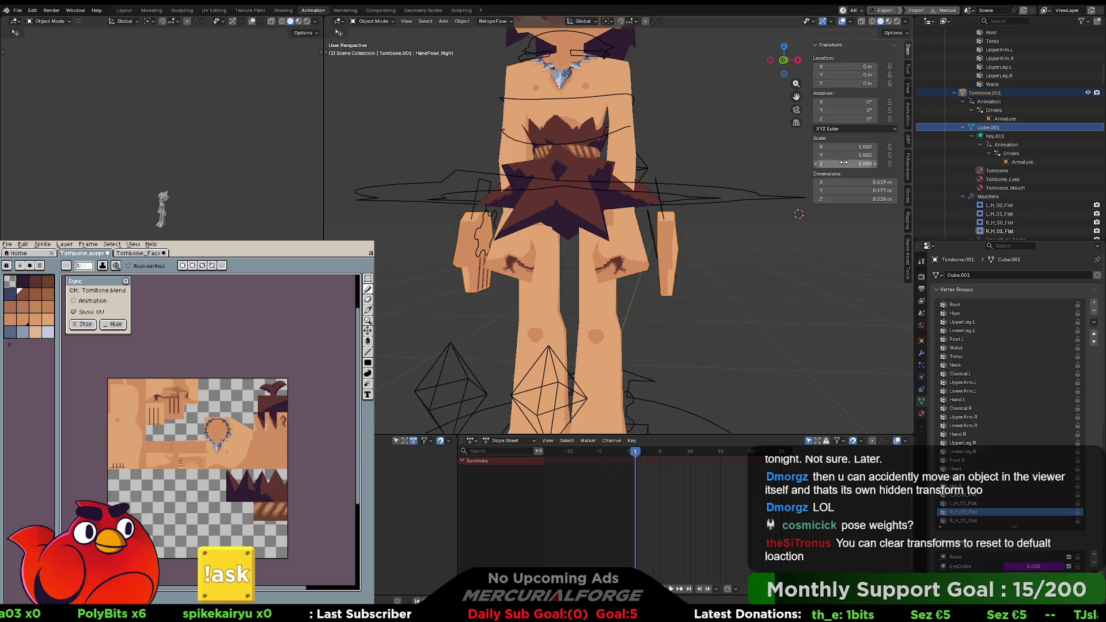
pyautogui.click(663, 235)
pyautogui.press('Tab')
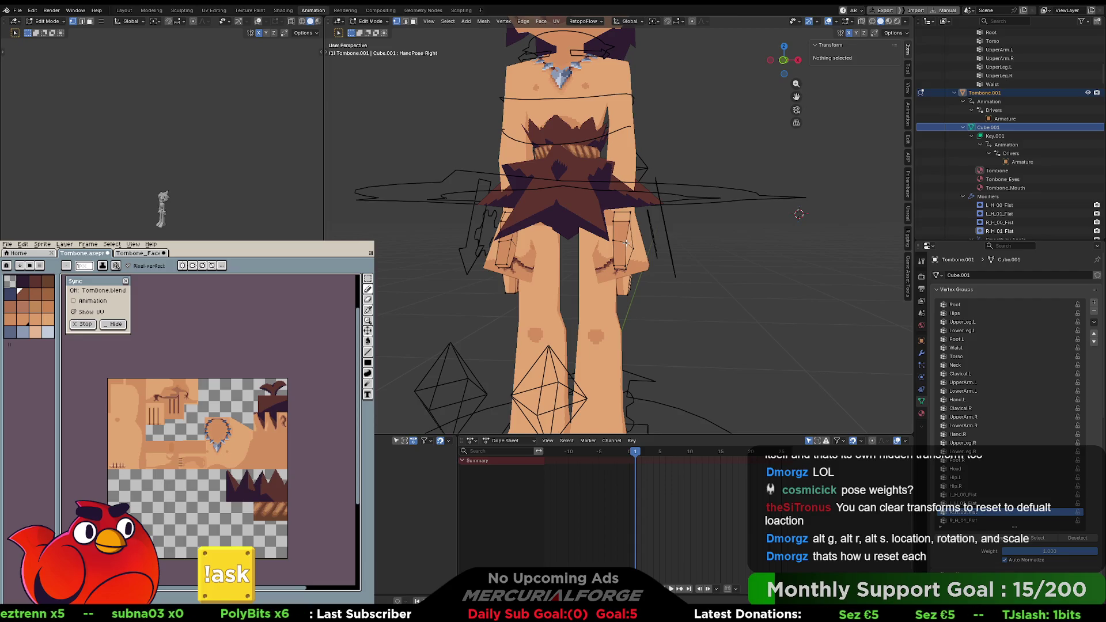
# Step: Select a hand vertex to inspect its weights, then return to Object Mode with the hand selected
pyautogui.click(625, 243)
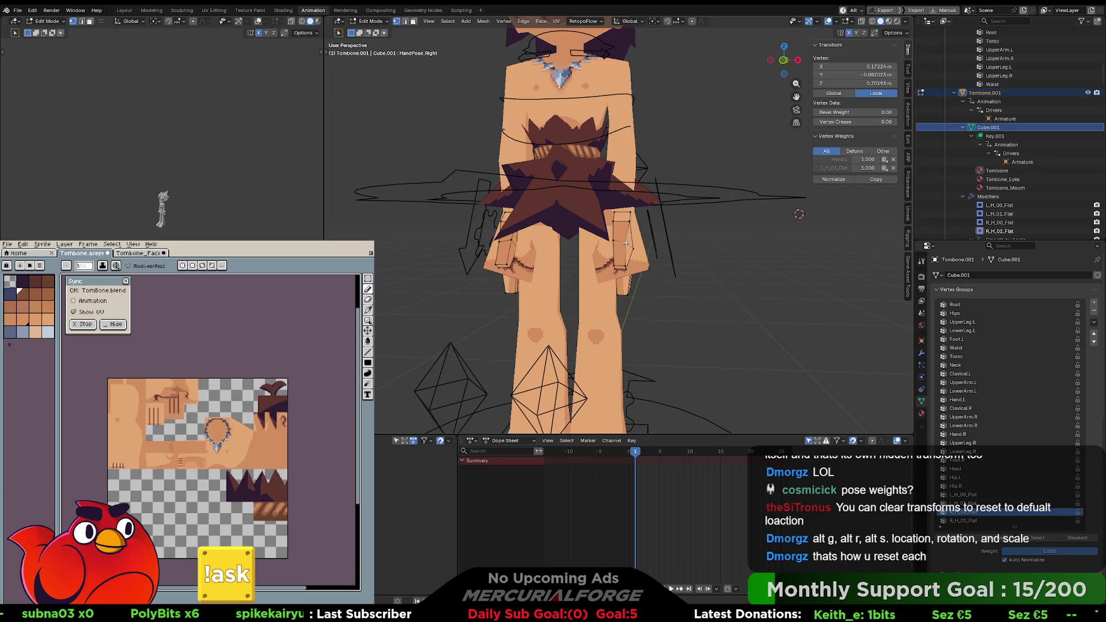
pyautogui.press('Tab')
pyautogui.click(662, 245)
pyautogui.click(662, 246)
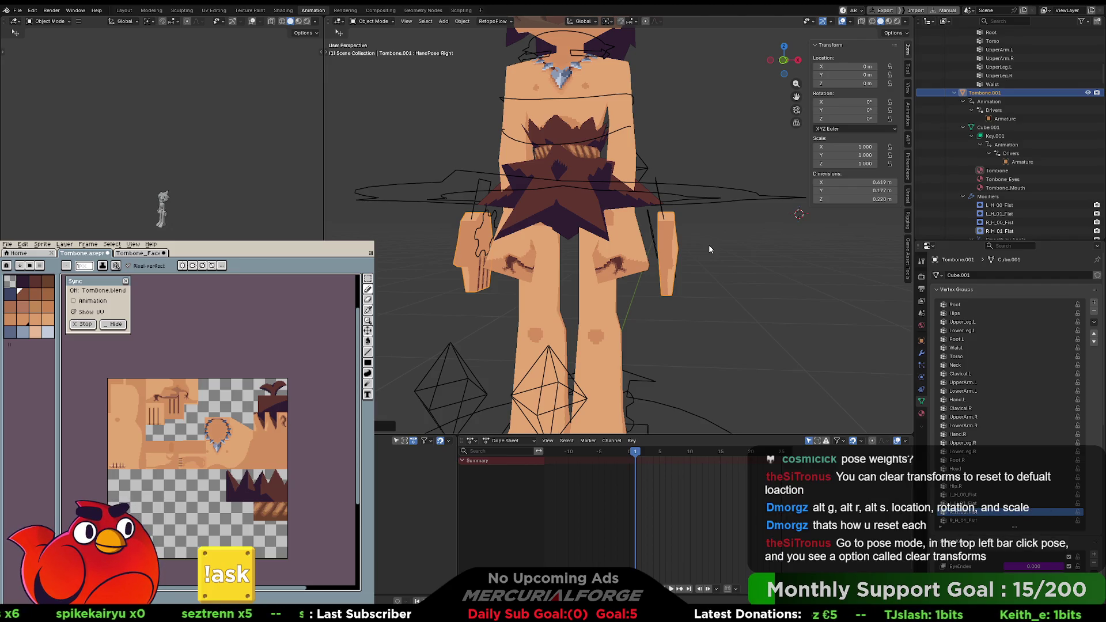
pyautogui.click(677, 247)
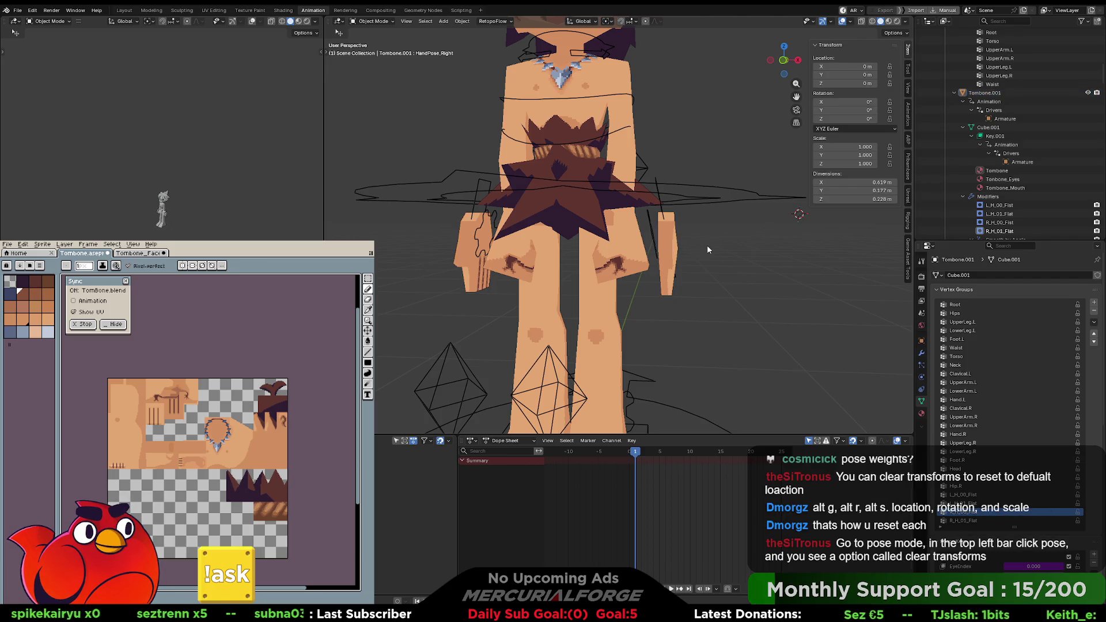
# Step: Move the hand object, then clear its location back to 0 m with Alt+G
pyautogui.press('g')
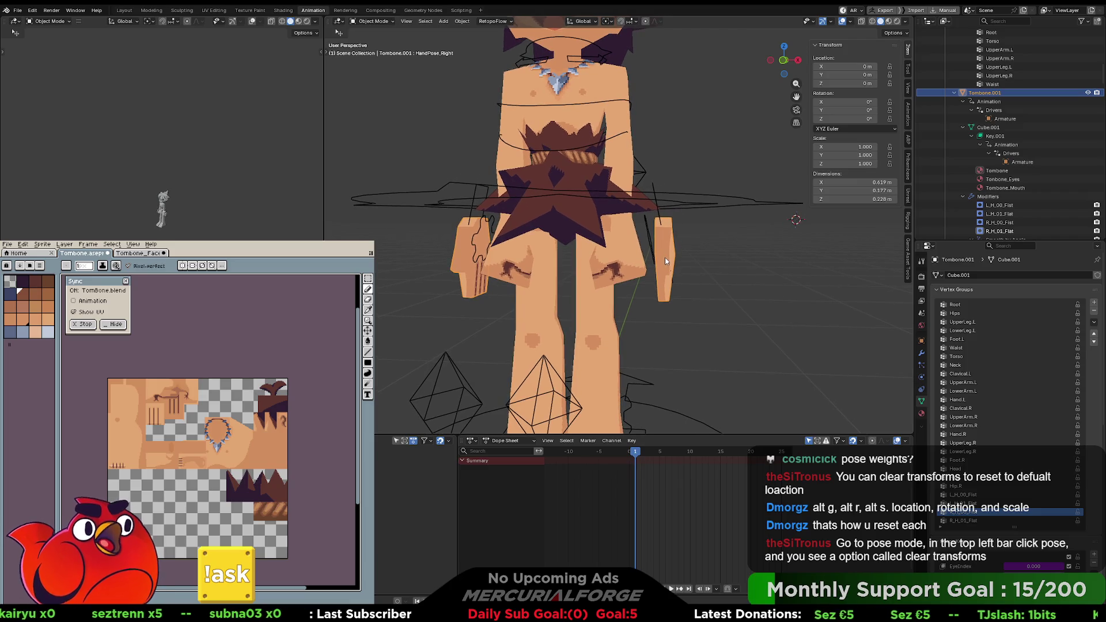
pyautogui.click(857, 289)
pyautogui.press('Tab')
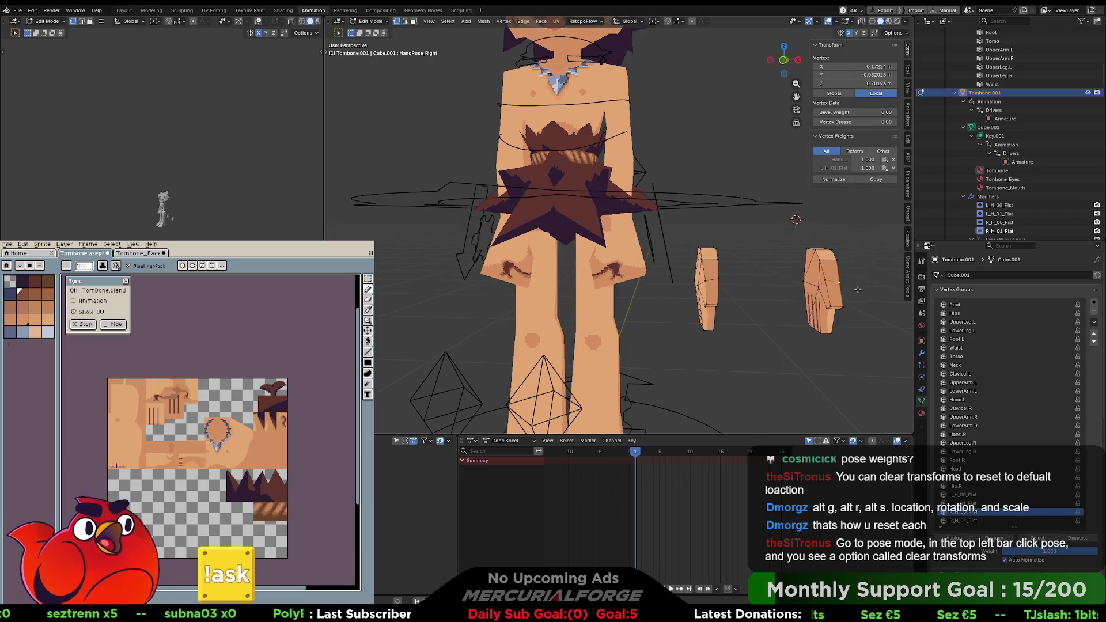
pyautogui.press('Tab')
pyautogui.press('Tab')
pyautogui.press('Tab')
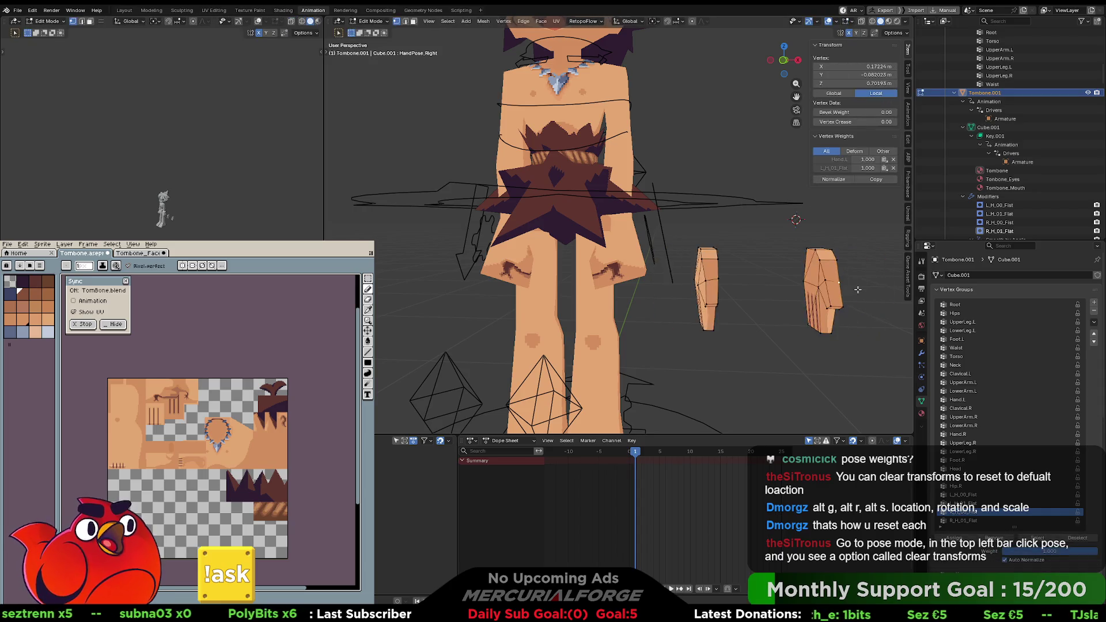
pyautogui.press('Tab')
pyautogui.press('Tab')
pyautogui.press('Tab')
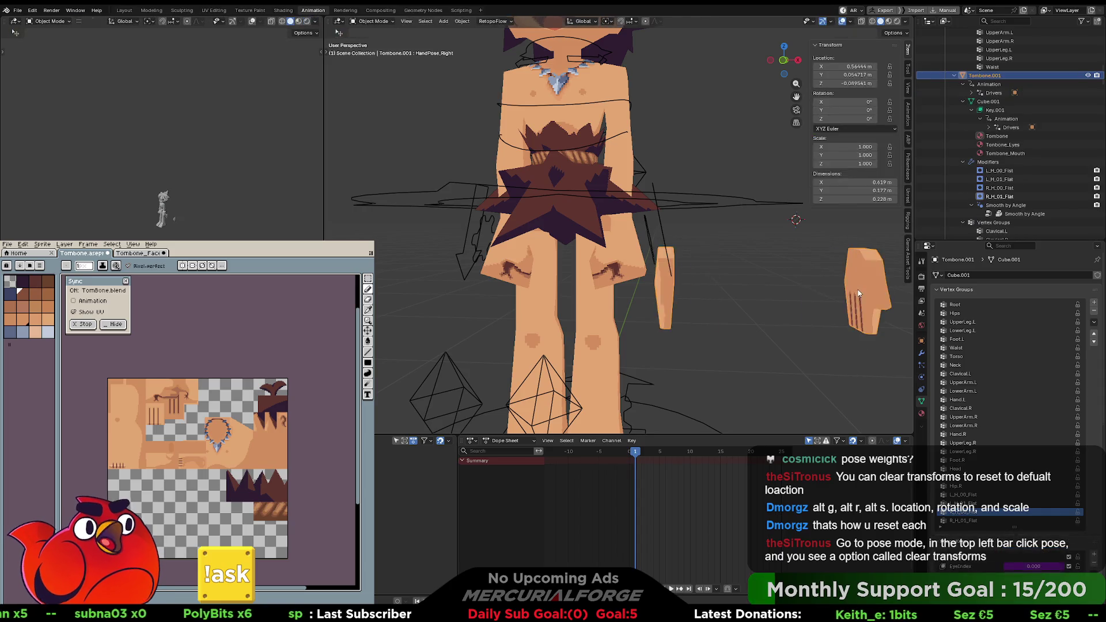
pyautogui.hotkey('alt', 'g')
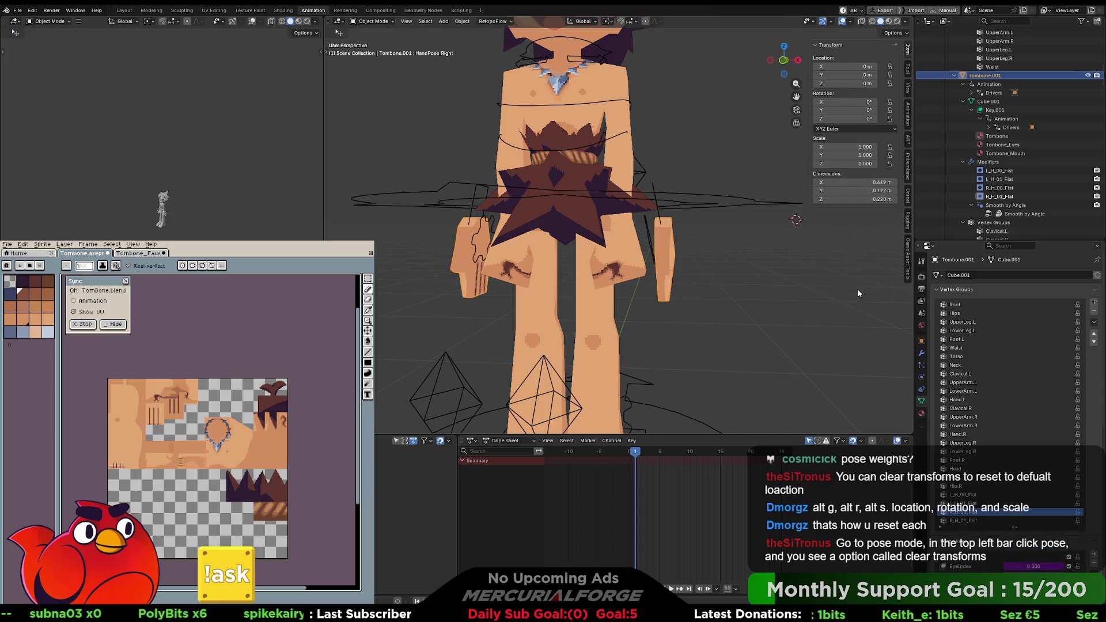
# Step: Select the character's armature
pyautogui.click(667, 247)
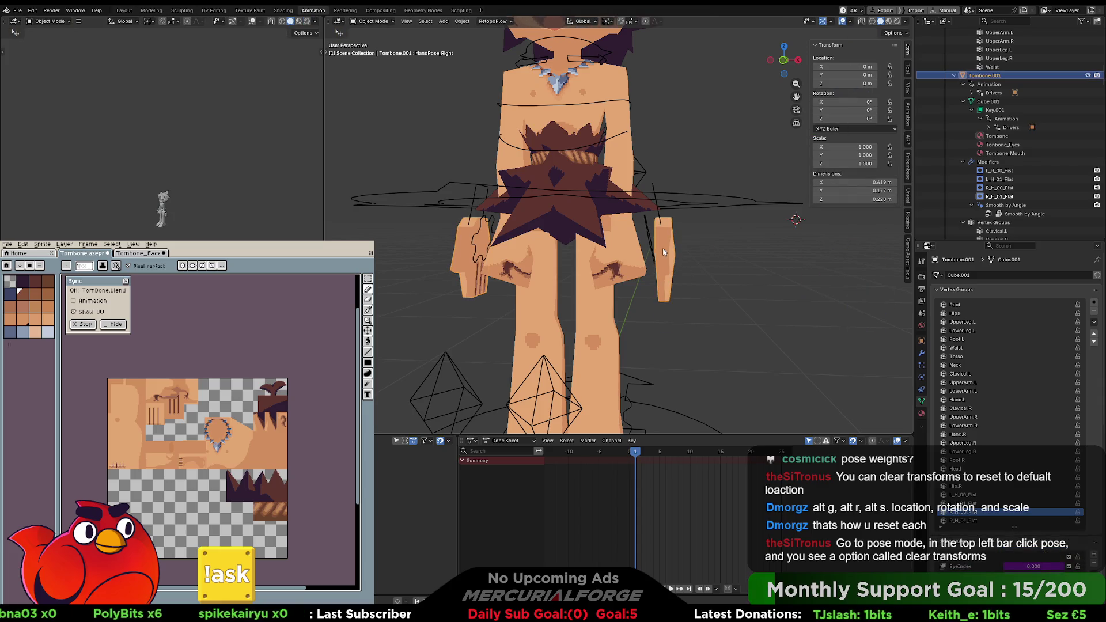
pyautogui.hotkey('ctrl', 'Tab')
pyautogui.click(623, 241)
pyautogui.click(664, 243)
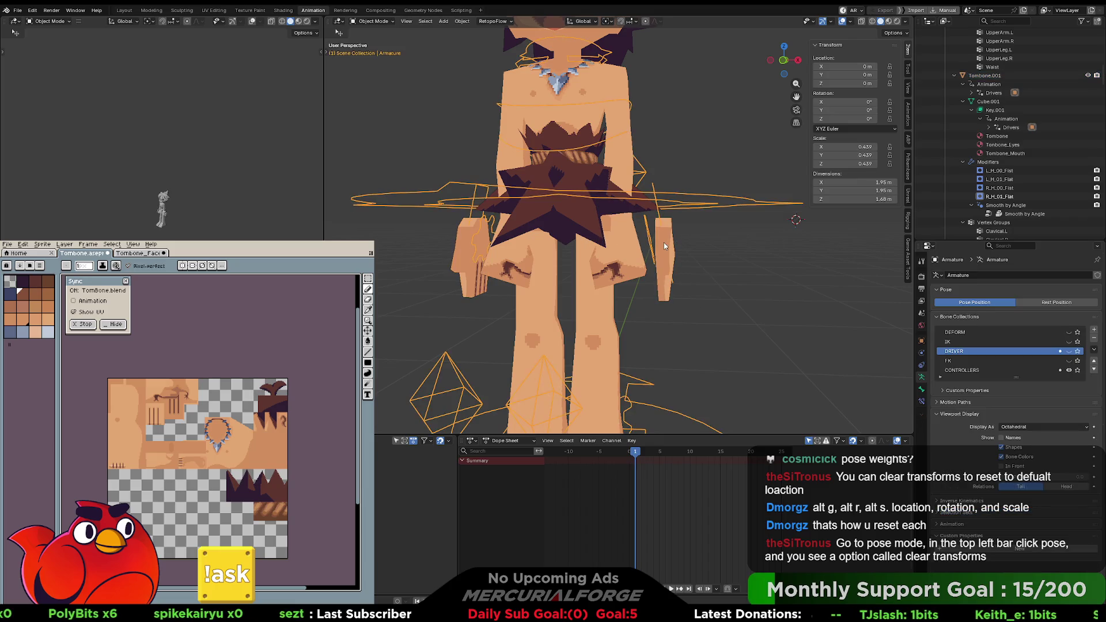
# Step: Put the armature in Pose Mode and clear all bone transforms to the rest pose
pyautogui.click(380, 26)
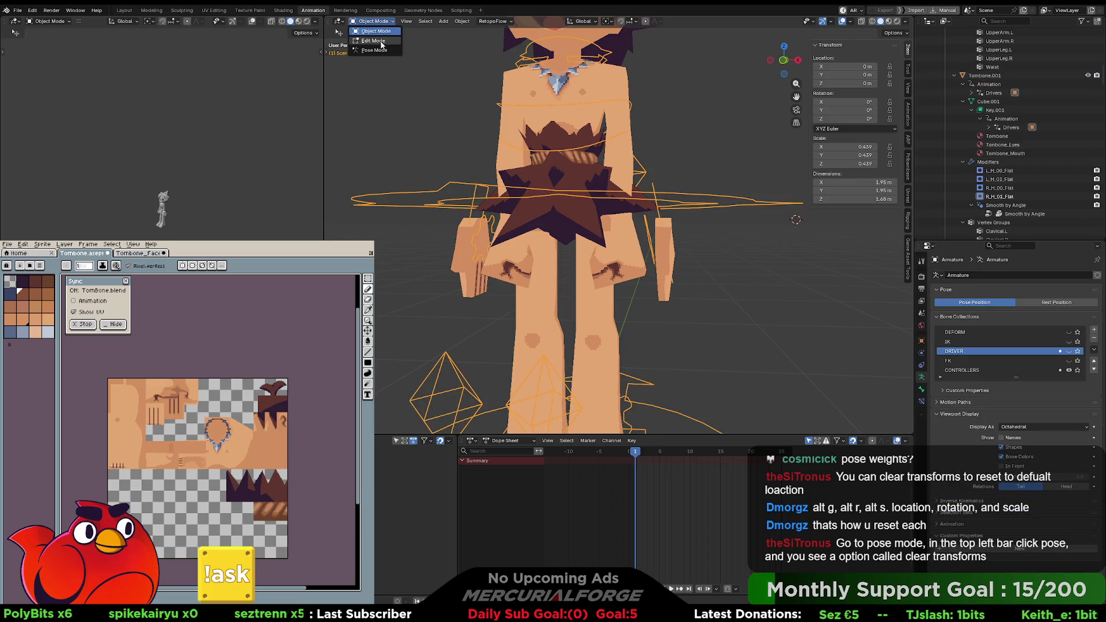
pyautogui.click(372, 53)
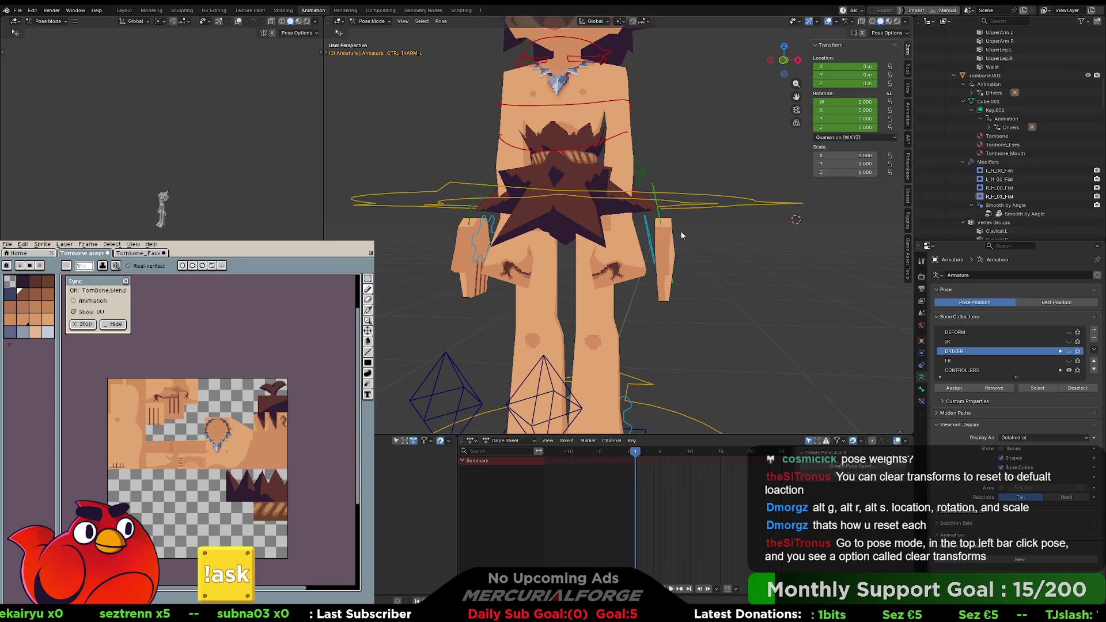
pyautogui.click(441, 21)
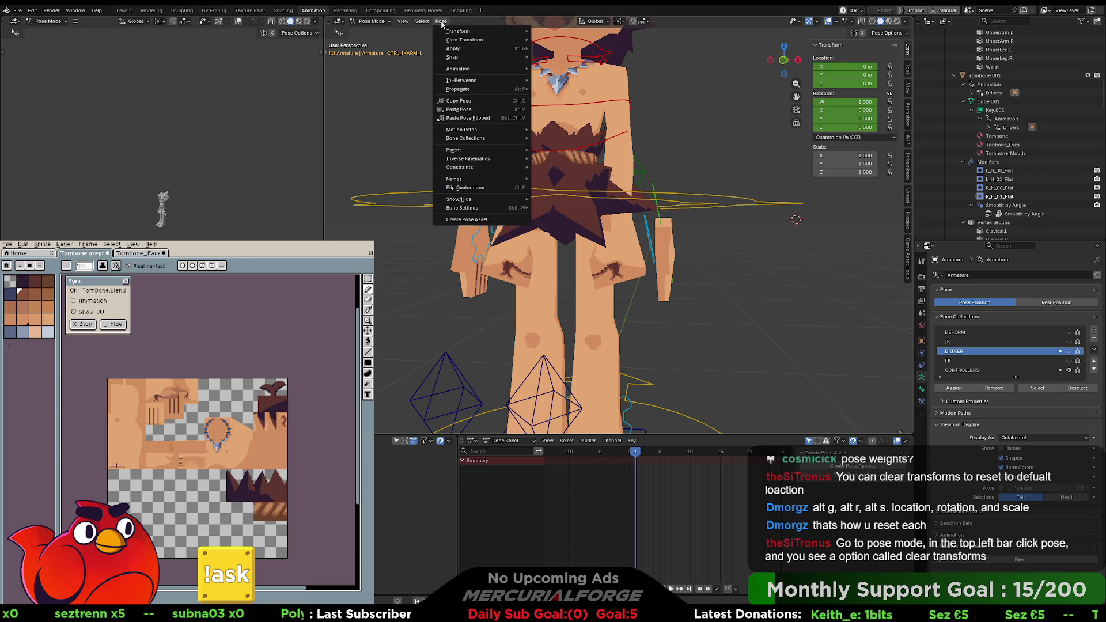
pyautogui.moveTo(478, 31)
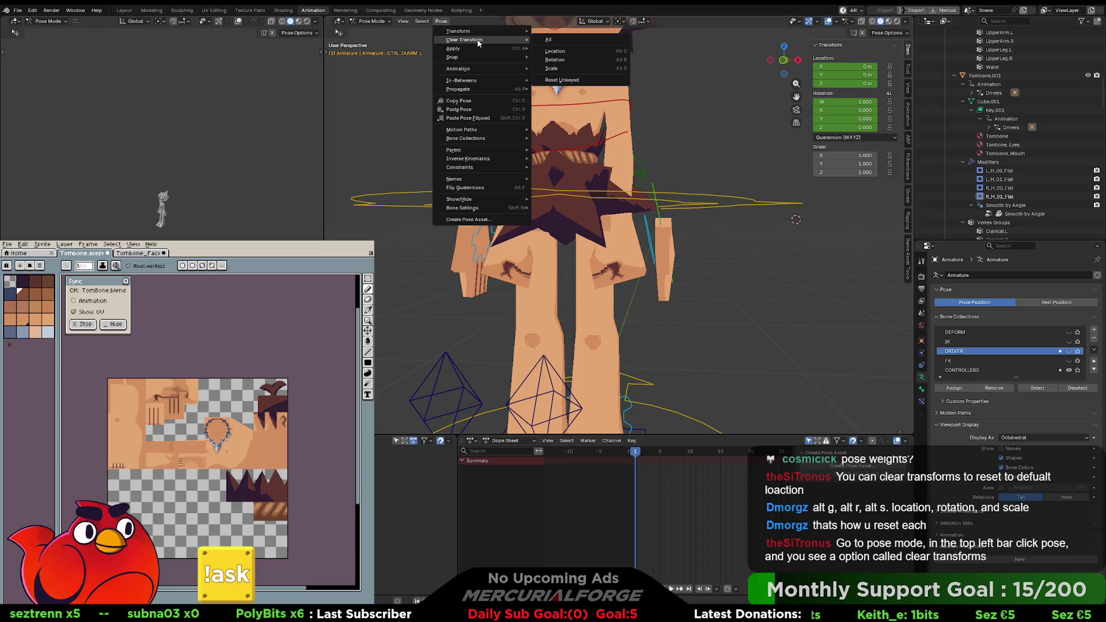
pyautogui.click(564, 41)
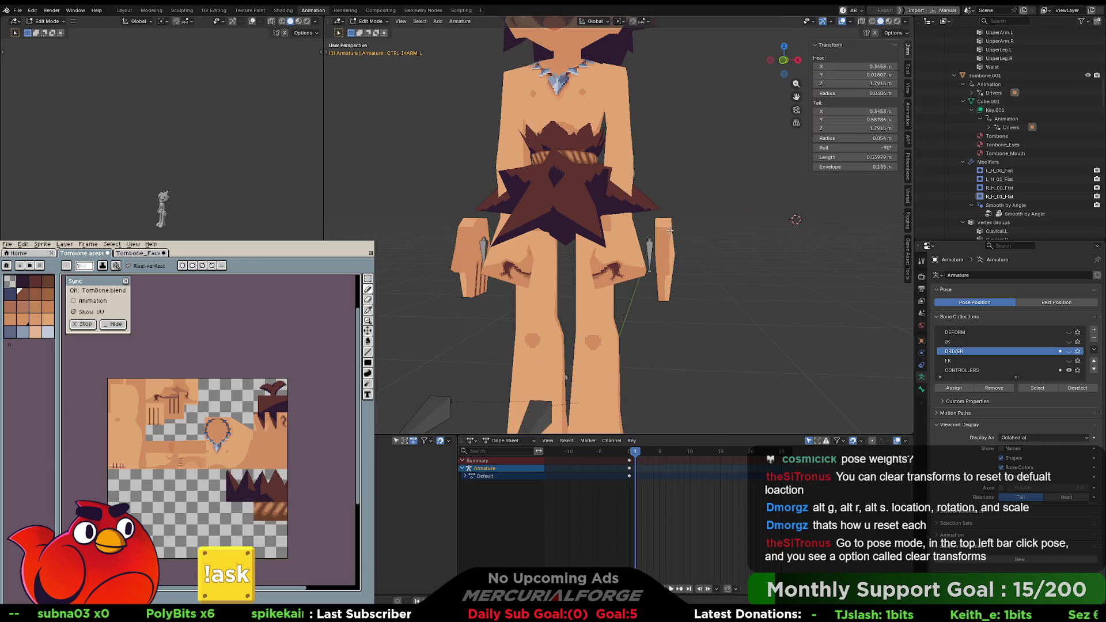
# Step: Back in Object Mode, select and move the Tombone.001 hand mesh, then isolate it in Local View
pyautogui.hotkey('ctrl', 'Tab')
pyautogui.click(616, 232)
pyautogui.click(669, 231)
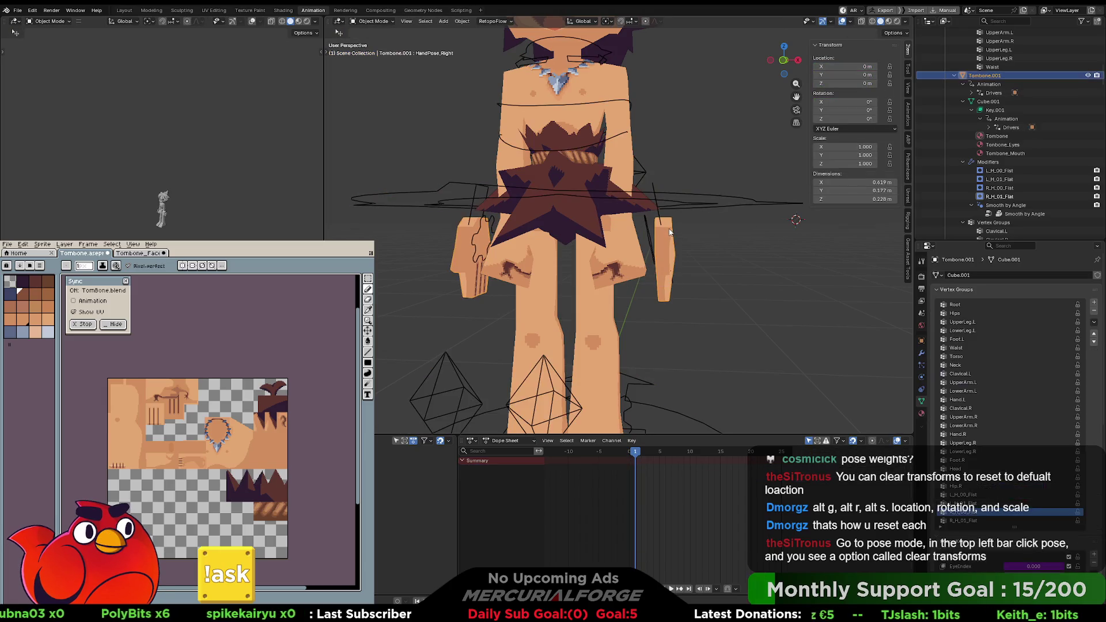
pyautogui.press('g')
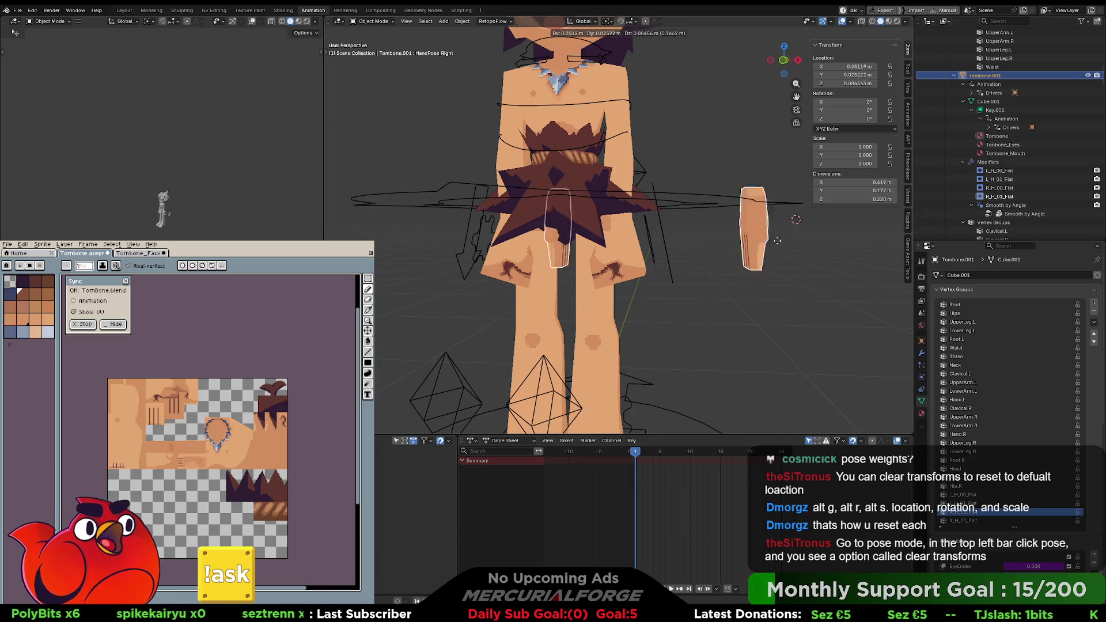
pyautogui.click(665, 228)
pyautogui.press('KP_Divide')
pyautogui.moveTo(666, 228)
pyautogui.mouseDown(button='middle')
pyautogui.moveTo(643, 216)
pyautogui.moveTo(685, 209)
pyautogui.mouseUp(button='middle')
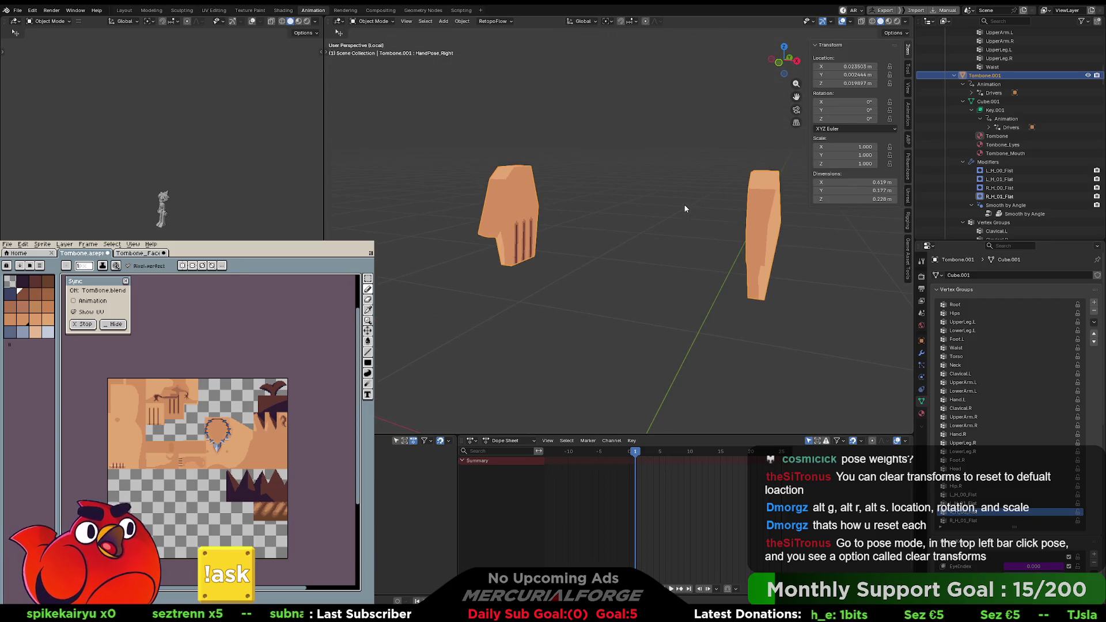
# Step: Turn off All View Layers in the outliner filter
pyautogui.click(944, 21)
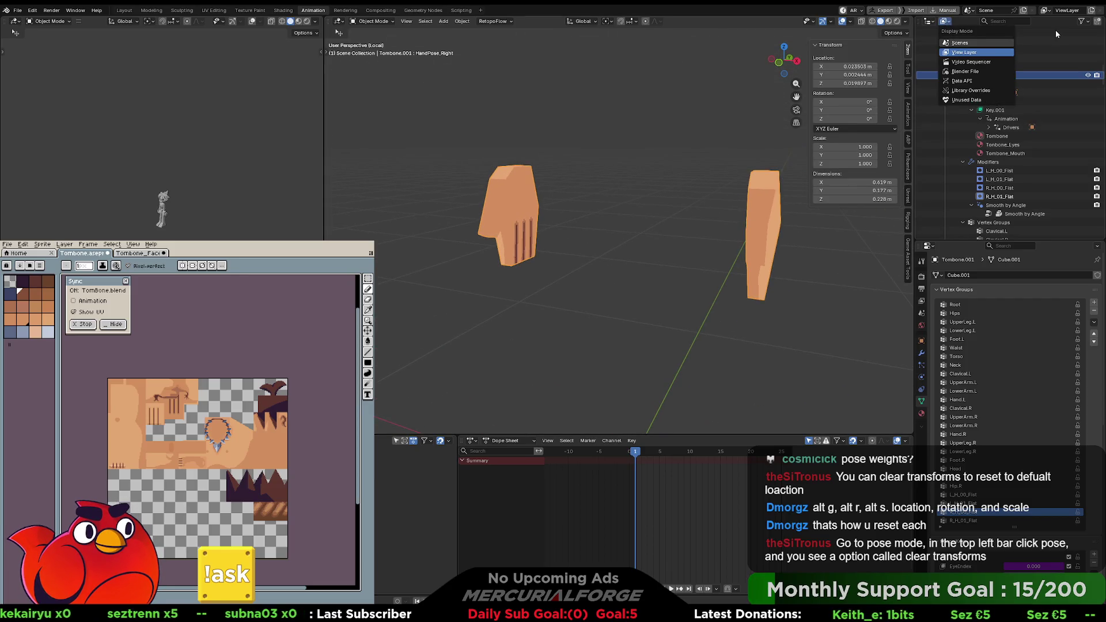
pyautogui.click(1080, 22)
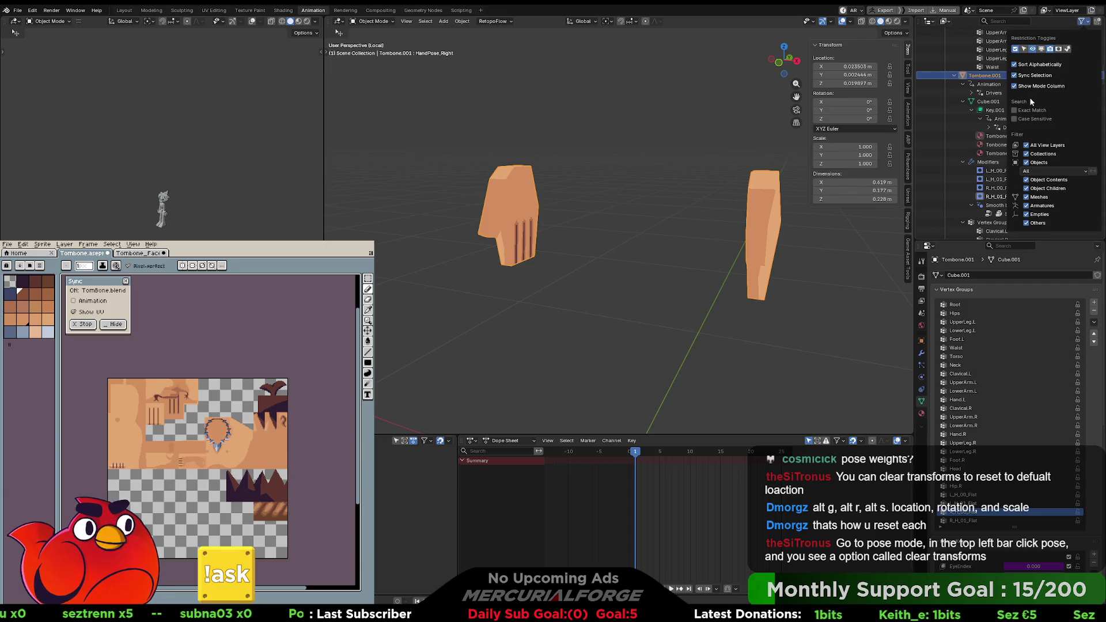
pyautogui.click(1026, 146)
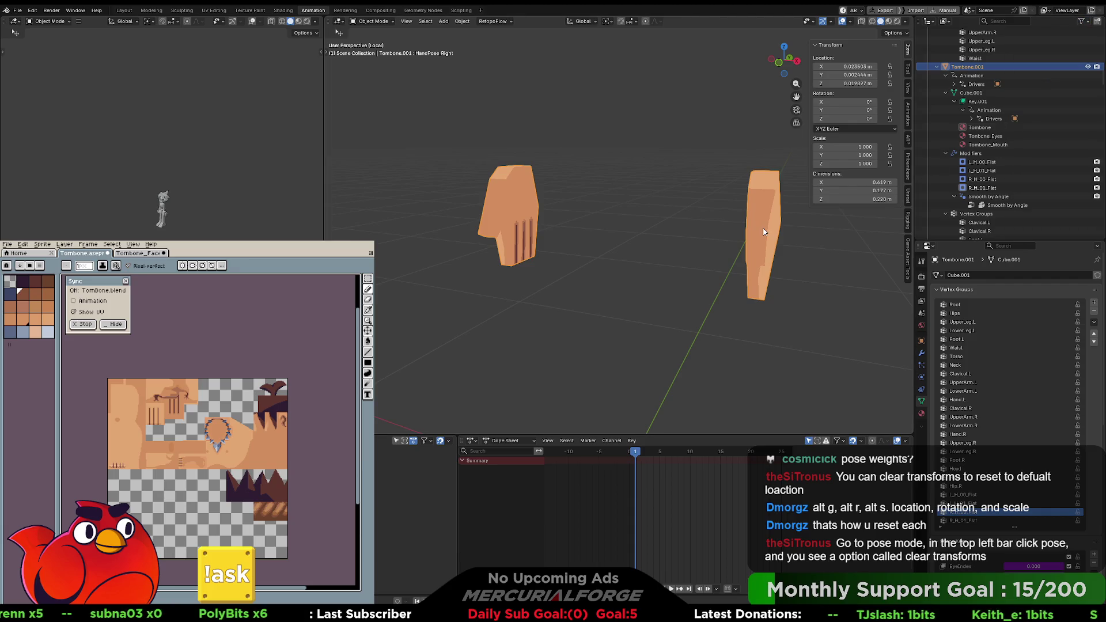
# Step: Toggle the hand mesh between Edit and Object Mode, ending in Object Mode to see the posed hands
pyautogui.press('Tab')
pyautogui.moveTo(714, 219); pyautogui.dragTo(694, 224, button='middle')
pyautogui.hotkey('ctrl', 'Tab')
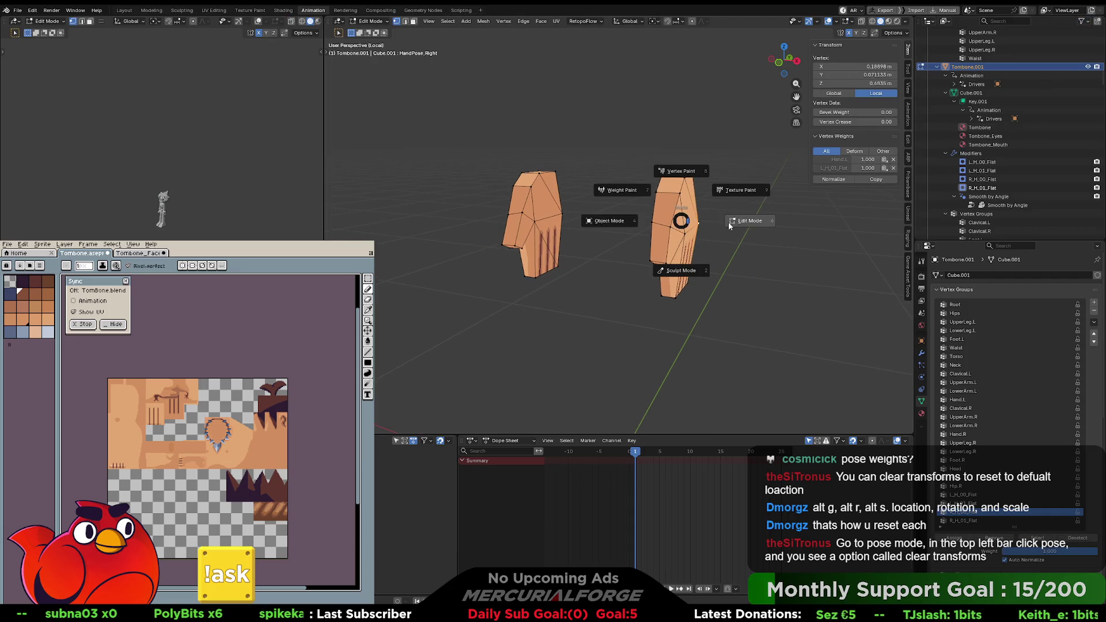
pyautogui.click(628, 223)
pyautogui.hotkey('ctrl', 'Tab')
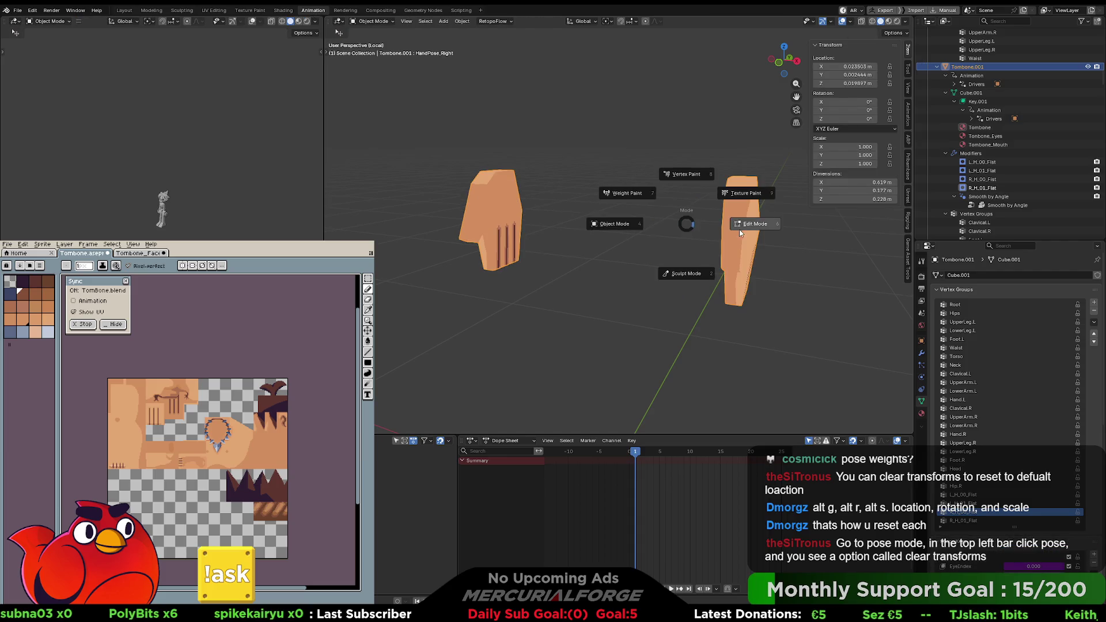
pyautogui.click(739, 232)
pyautogui.hotkey('ctrl', 'Tab')
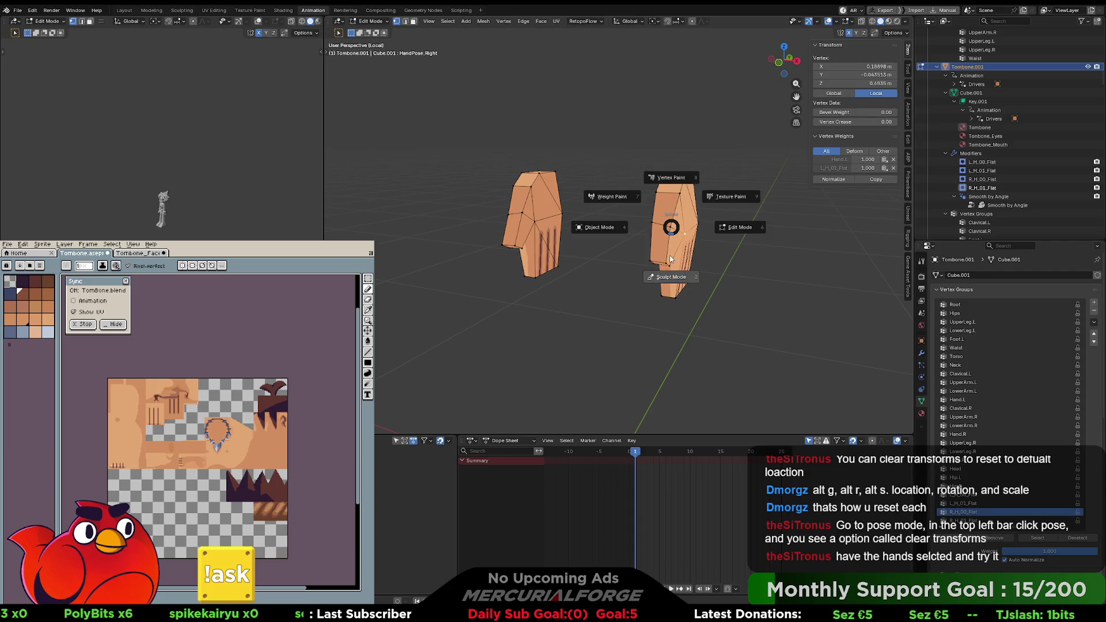
pyautogui.click(678, 229)
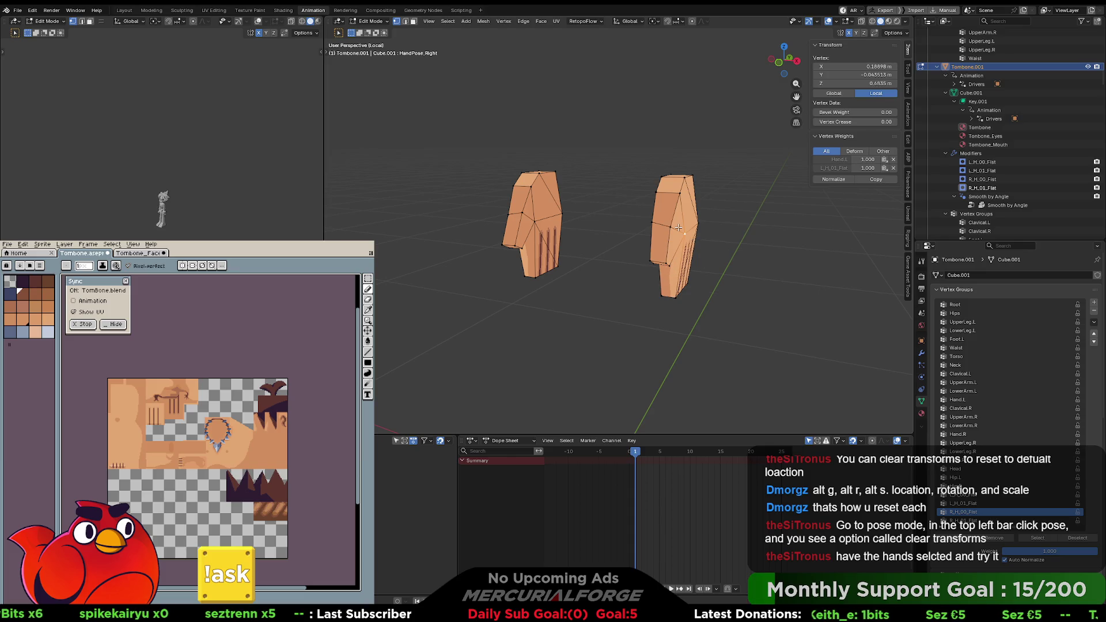
pyautogui.press('Tab')
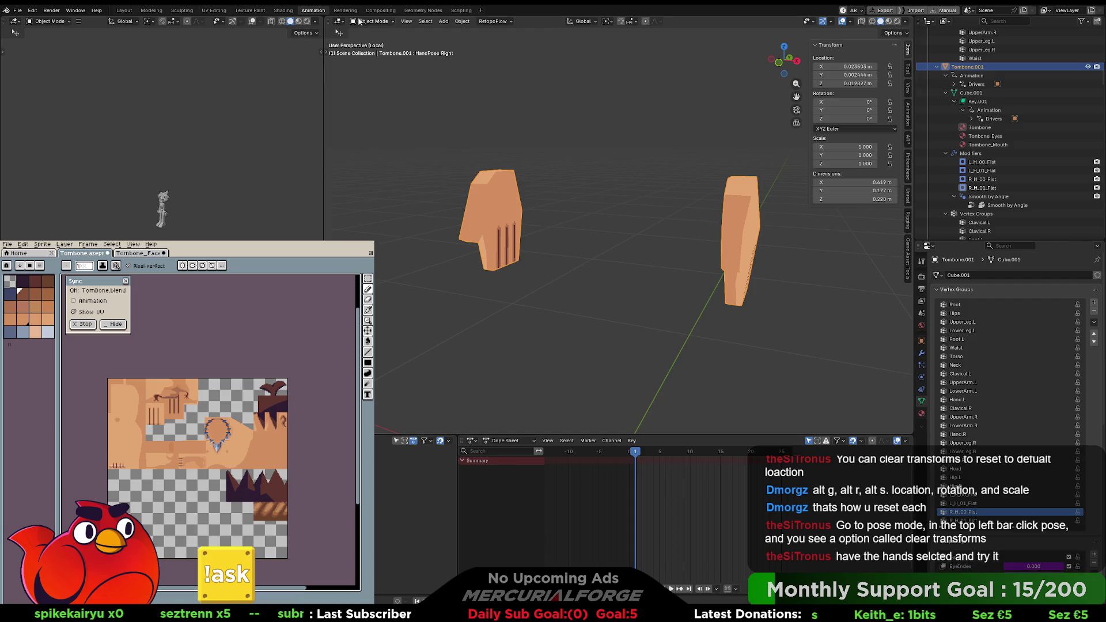
pyautogui.click(371, 22)
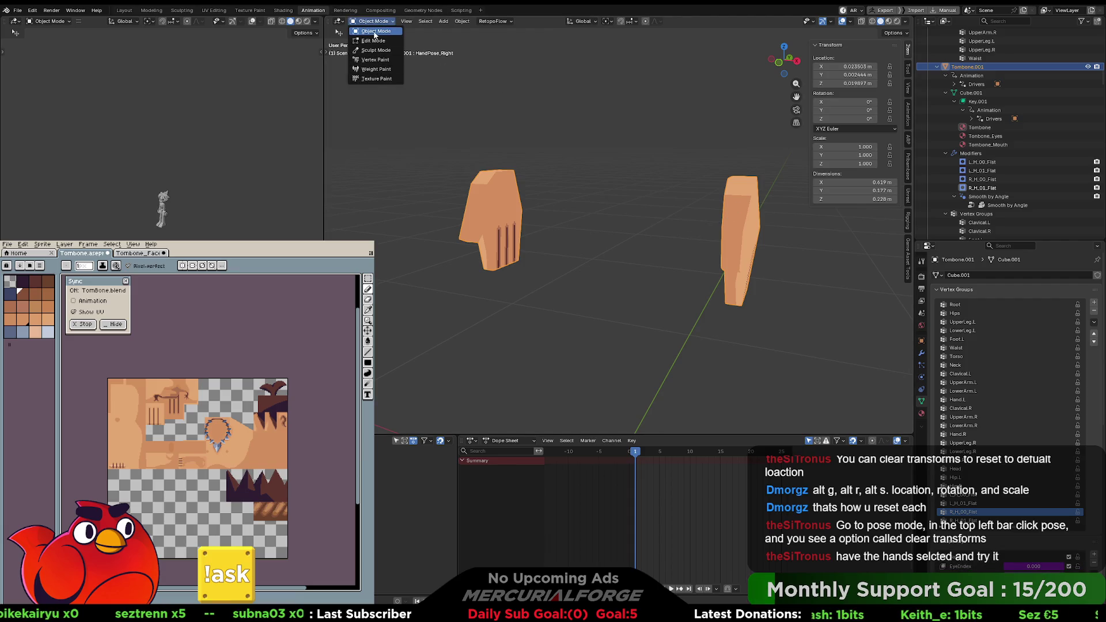
pyautogui.click(375, 30)
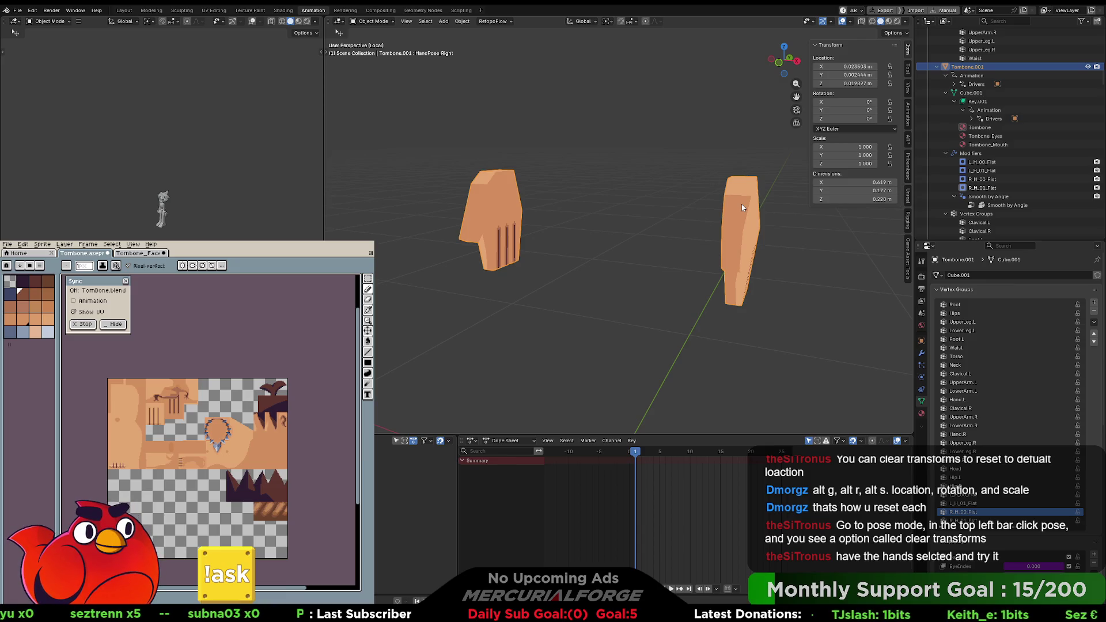
# Step: Zoom in on the hands and enter Edit Mode on the right hand
pyautogui.moveTo(703, 209)
pyautogui.mouseDown(button='middle')
pyautogui.moveTo(679, 237)
pyautogui.moveTo(684, 222)
pyautogui.mouseUp(button='middle')
pyautogui.scroll(3, 979, 92)
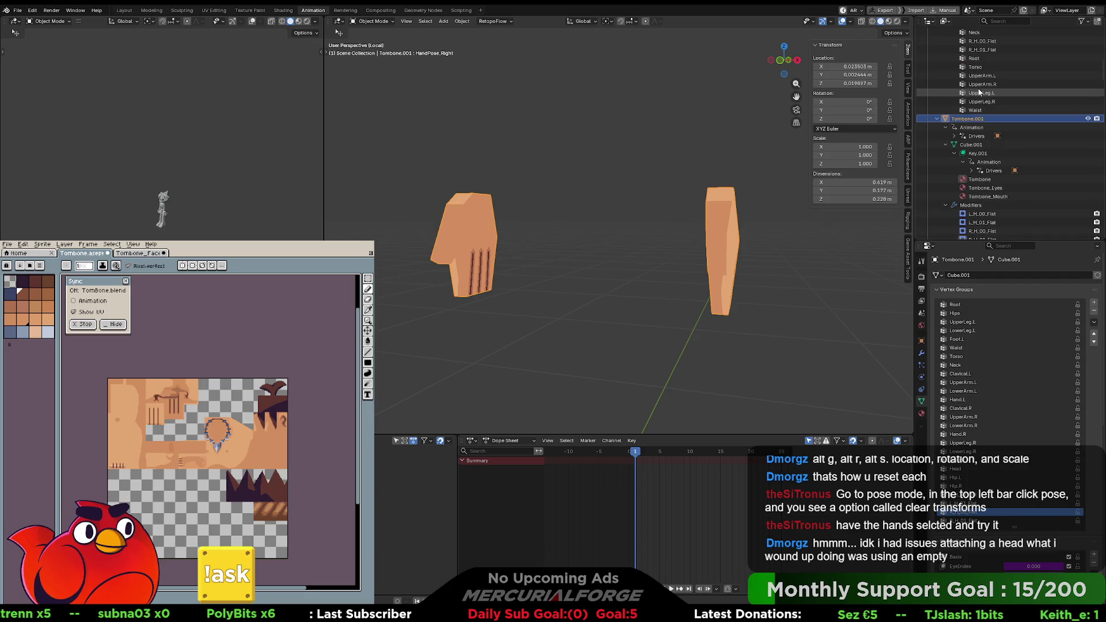
pyautogui.scroll(10, 979, 92)
pyautogui.scroll(2, 979, 92)
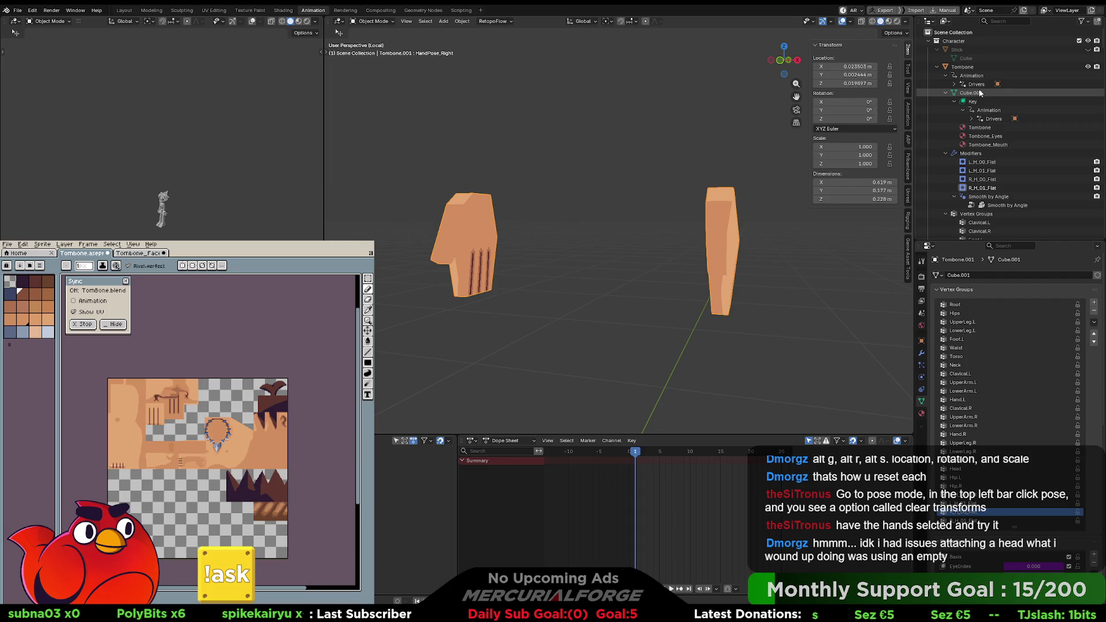
pyautogui.click(1085, 24)
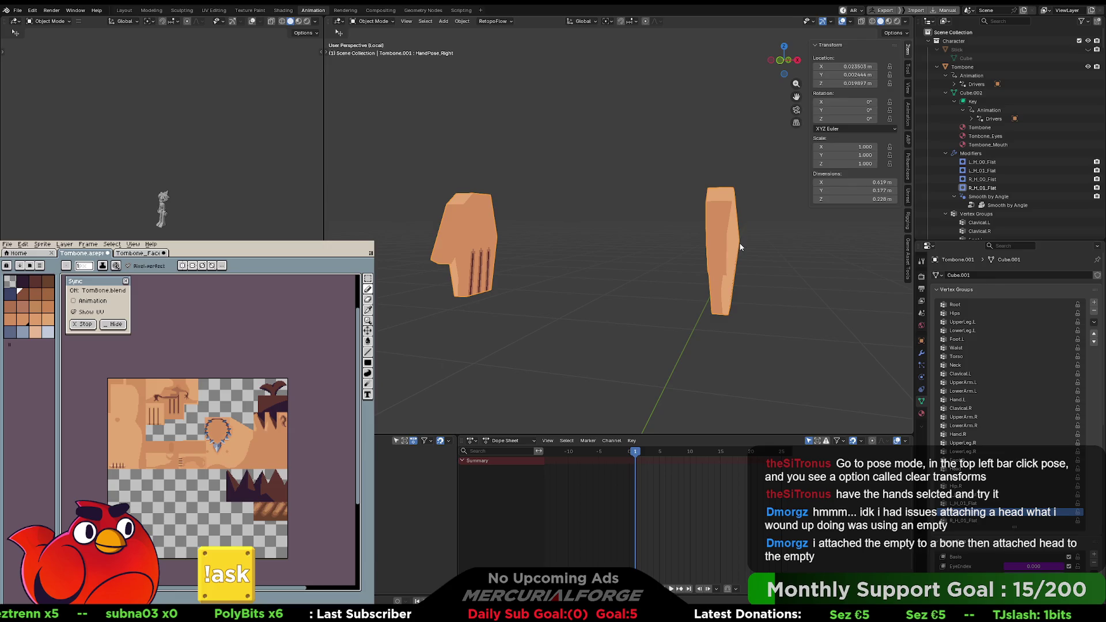
pyautogui.moveTo(740, 247); pyautogui.dragTo(730, 252, button='middle')
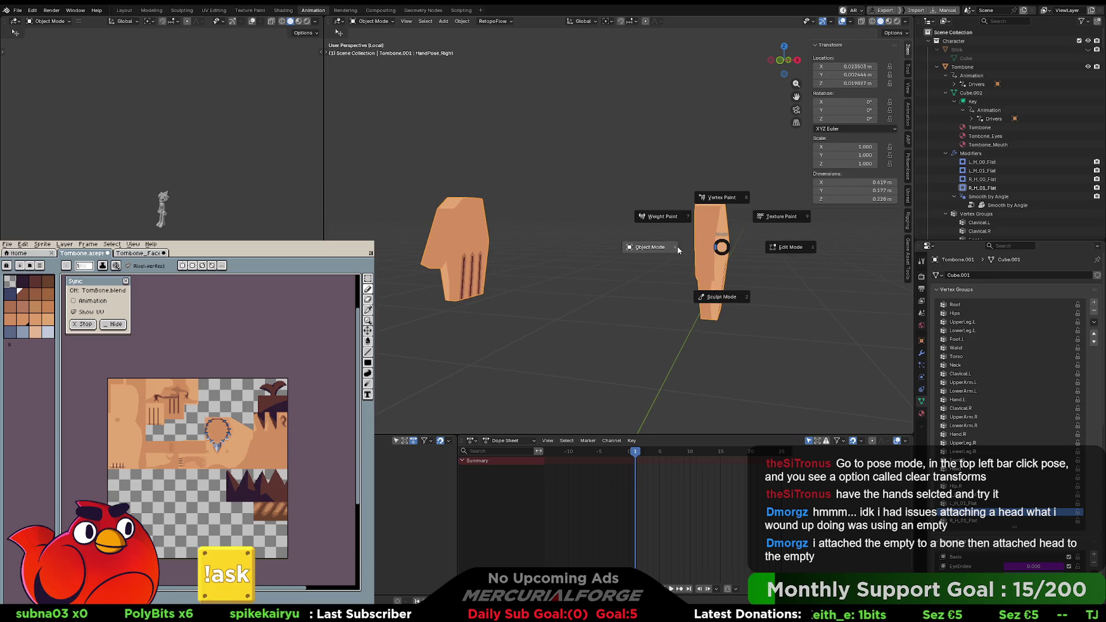
pyautogui.hotkey('ctrl', 'Tab')
pyautogui.click(776, 244)
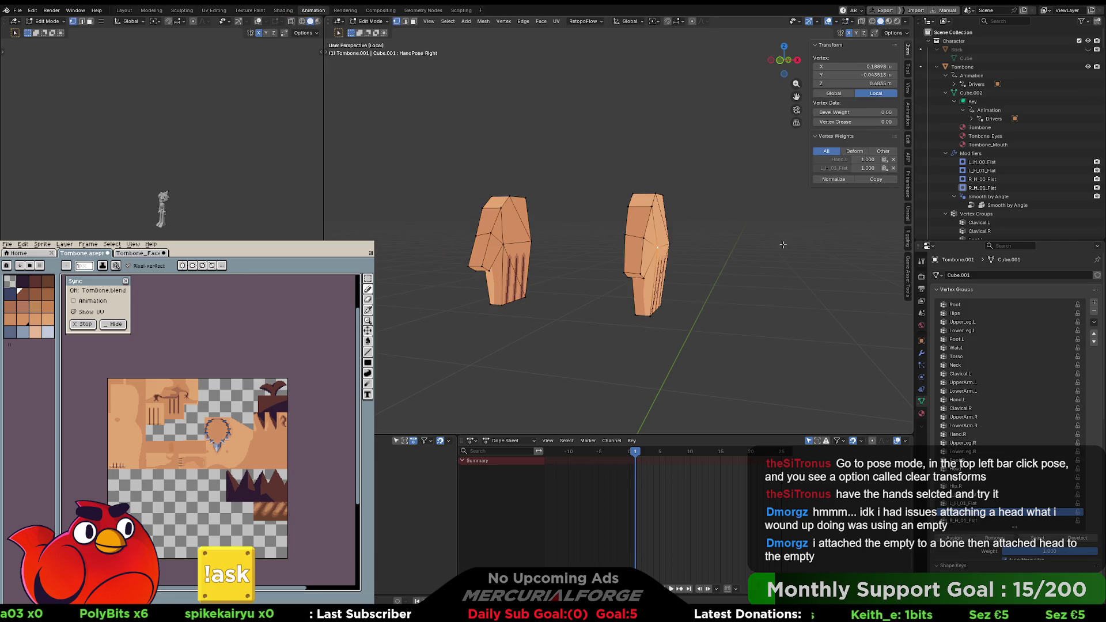
# Step: Select the whole right-hand mesh, return to Object Mode, and rearrange the Character, Armature and Yardstick outliner entries
pyautogui.press('l')
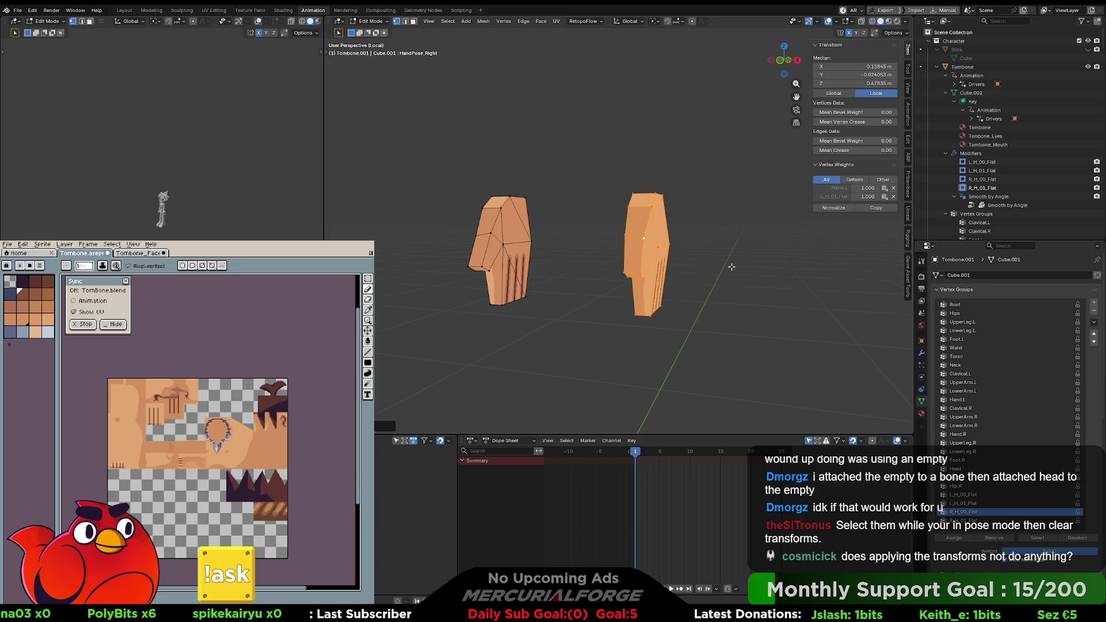
pyautogui.press('Tab')
pyautogui.scroll(-2, 685, 259)
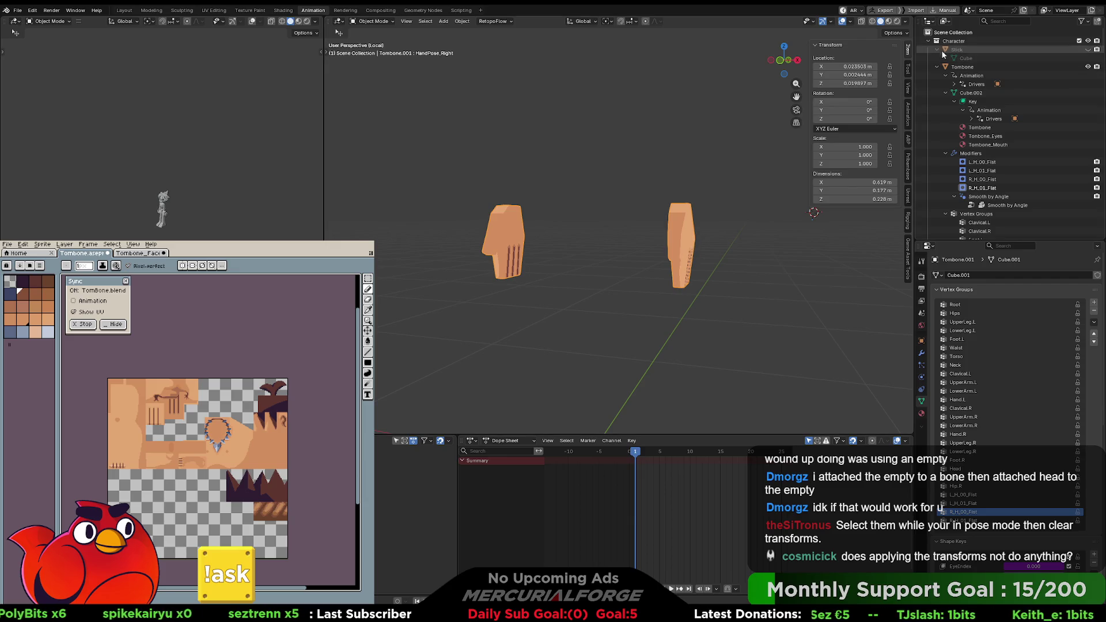
pyautogui.press('KP_Add')
pyautogui.press('KP_Add')
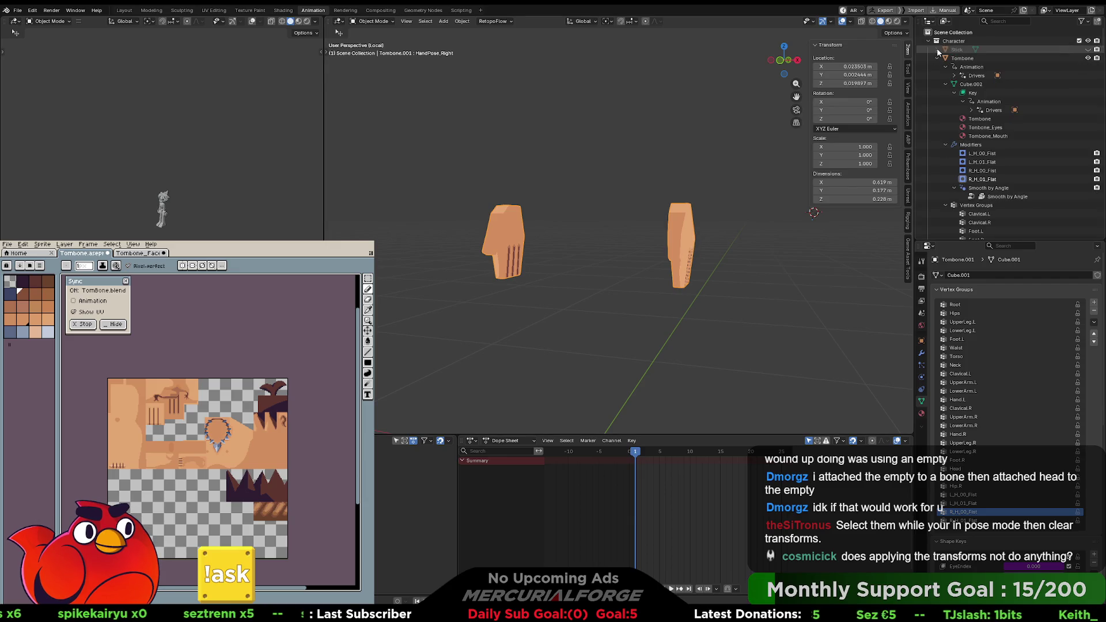
pyautogui.click(927, 41)
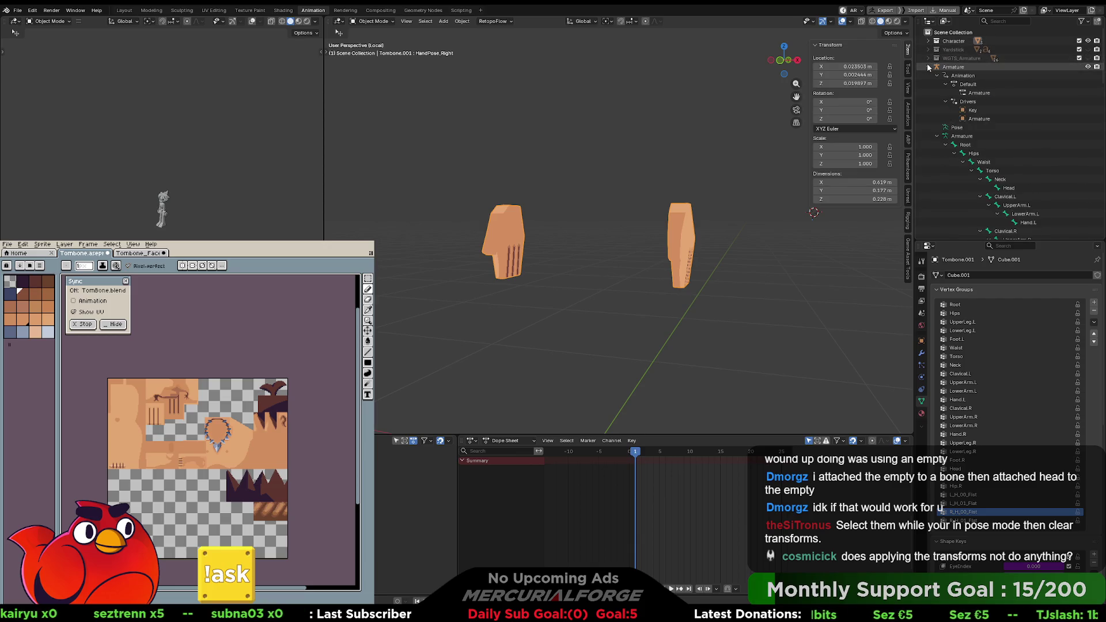
pyautogui.click(928, 67)
pyautogui.click(927, 67)
pyautogui.click(927, 49)
pyautogui.click(927, 41)
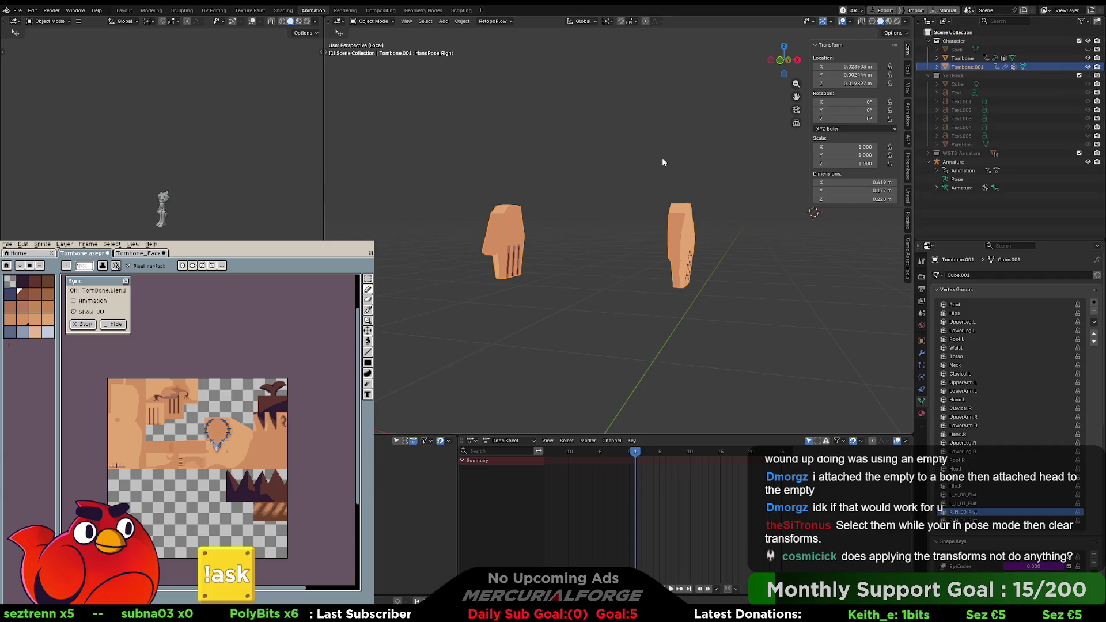
# Step: Deselect the hands and exit Local View with numpad / to show the whole character
pyautogui.click(708, 190)
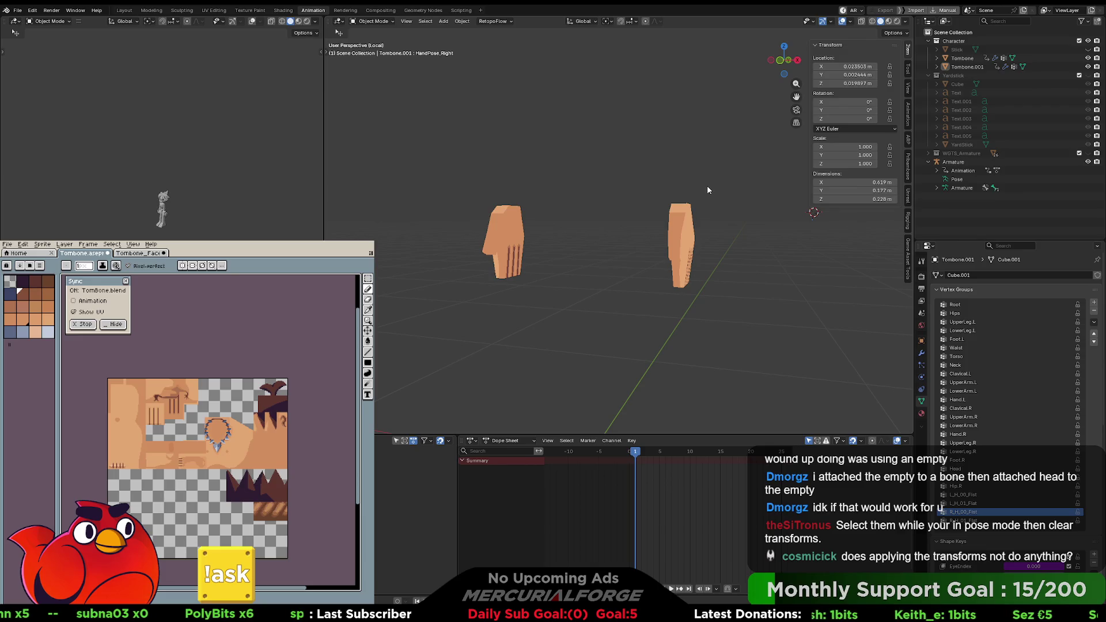
pyautogui.hotkey('ctrl', 'Tab')
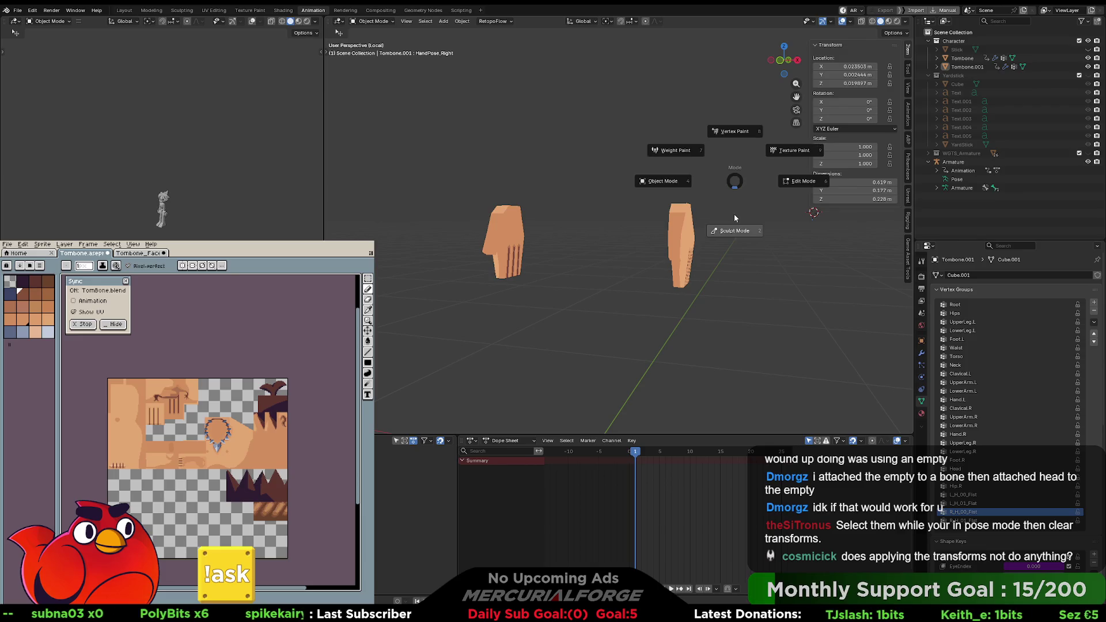
pyautogui.press('Escape')
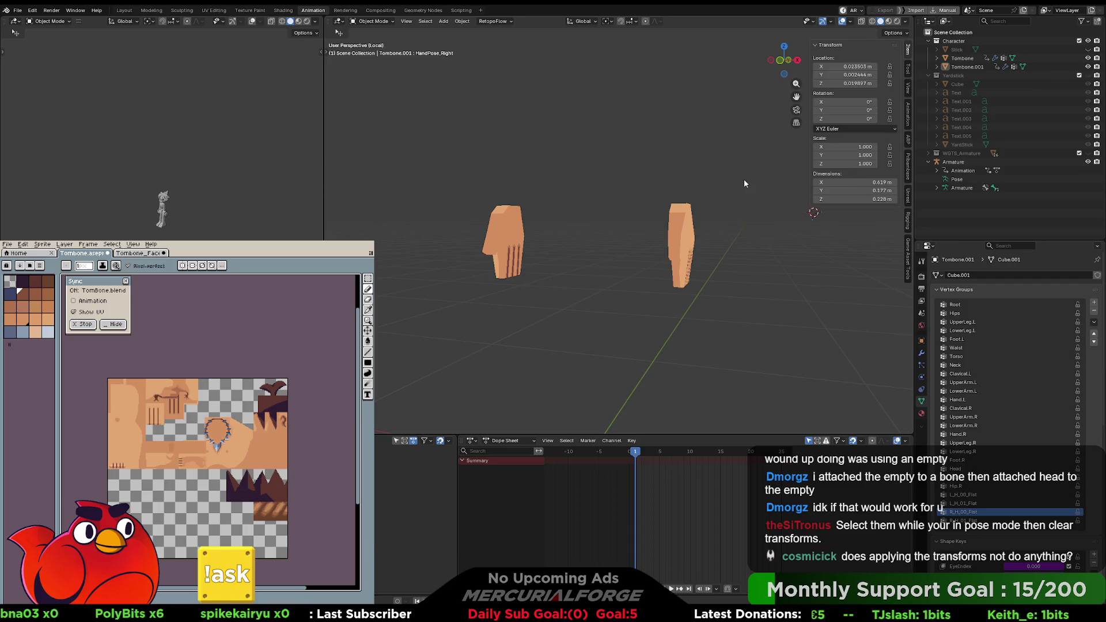
pyautogui.press('KP_Divide')
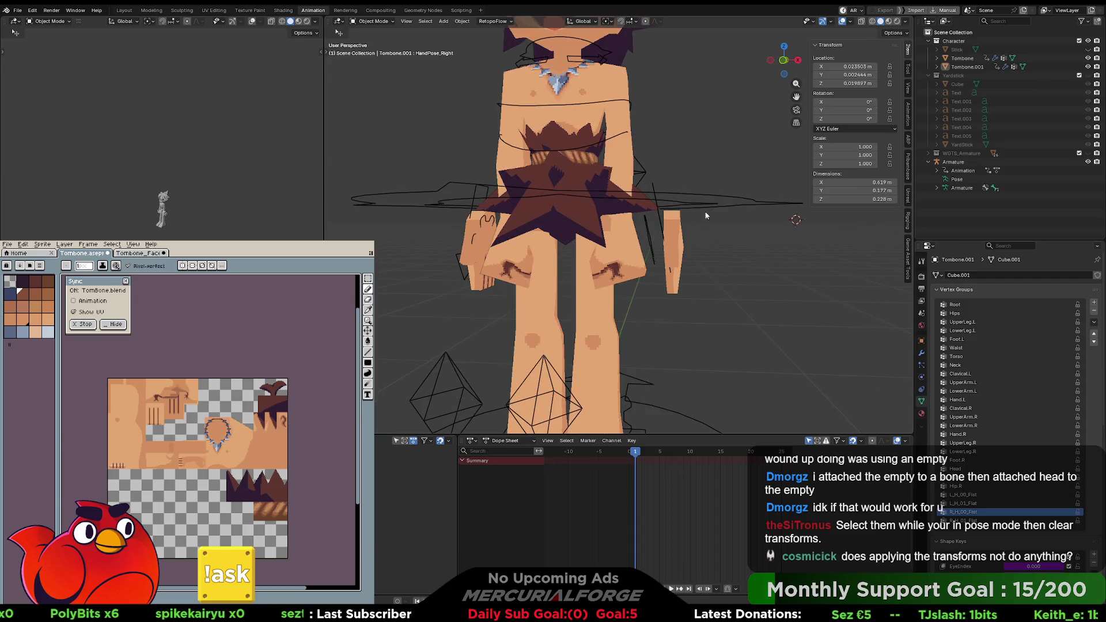
# Step: Put the armature in Pose Mode and run Pose > Clear Transform > All
pyautogui.click(700, 208)
pyautogui.hotkey('ctrl', 'Tab')
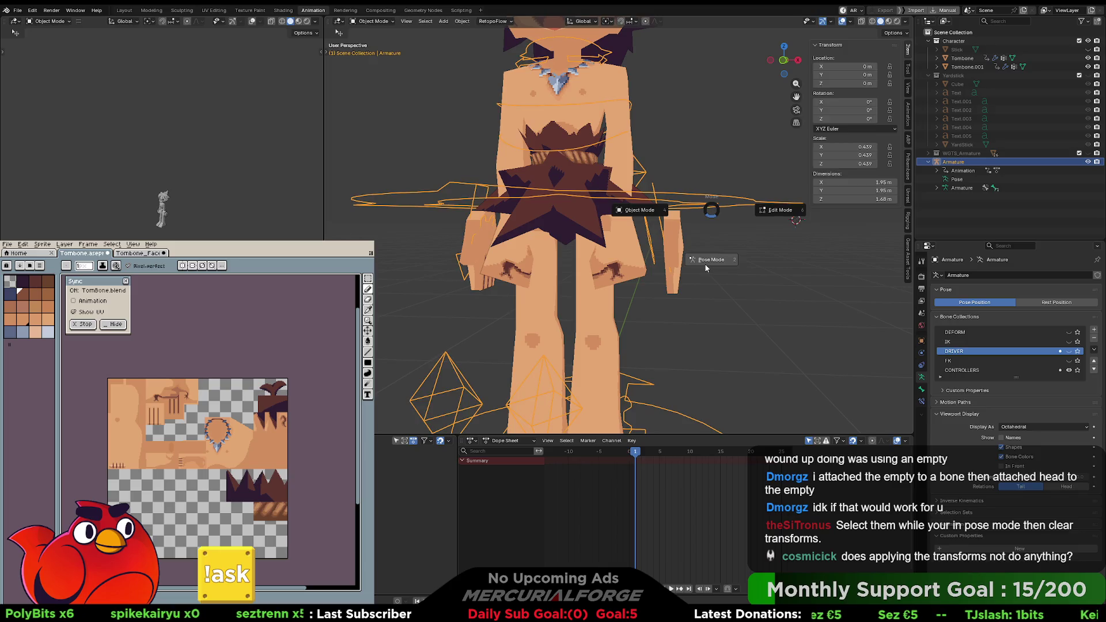
pyautogui.click(705, 266)
pyautogui.moveTo(676, 227); pyautogui.dragTo(860, 161, button='middle')
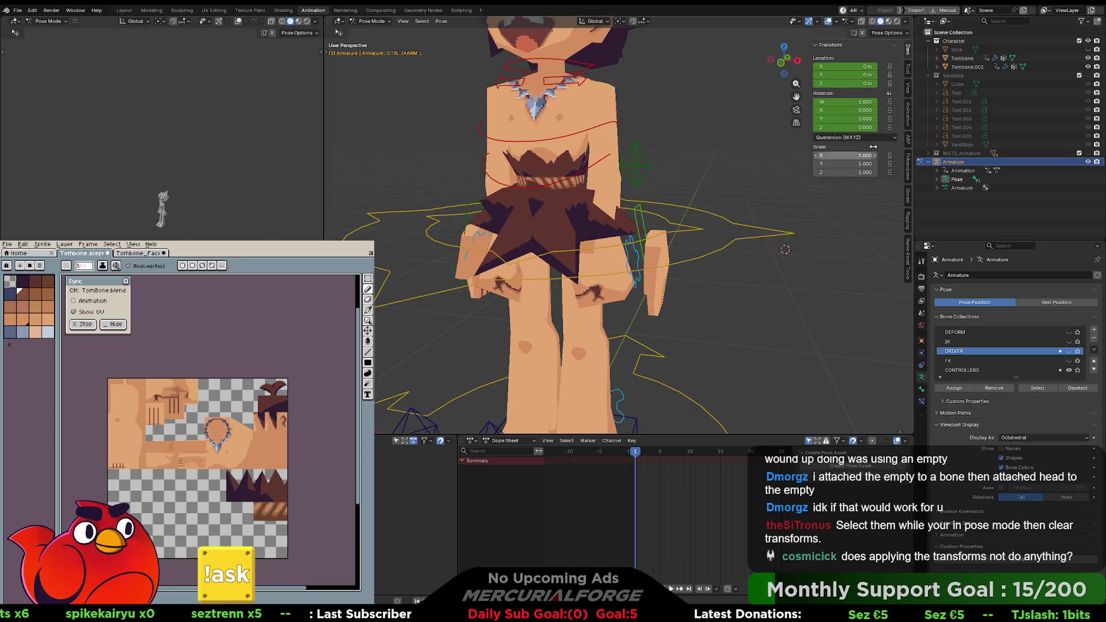
pyautogui.click(961, 67)
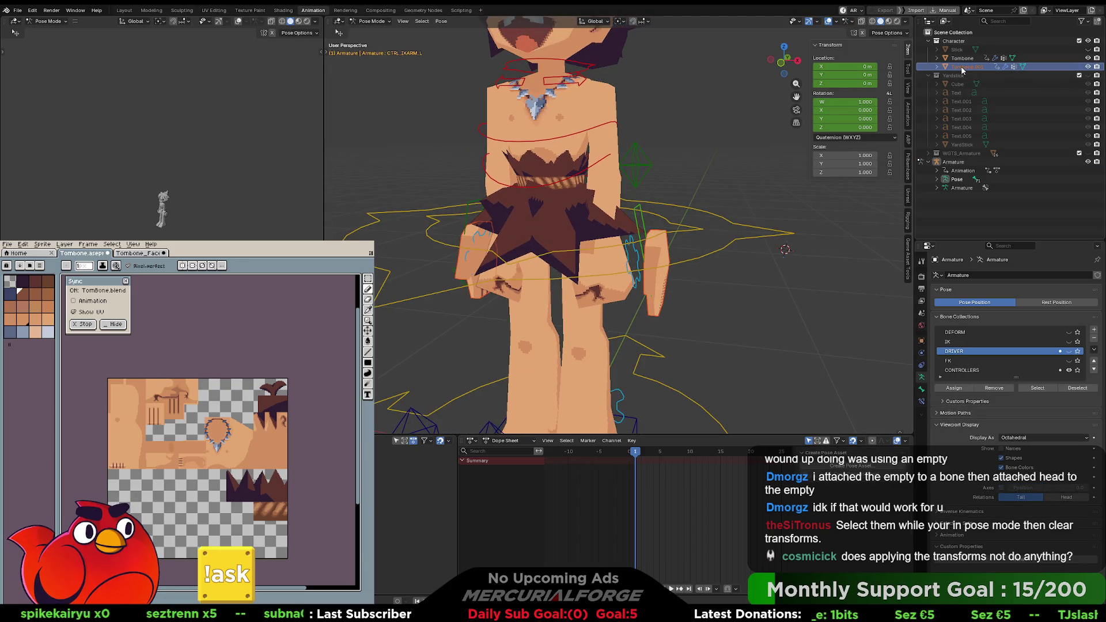
pyautogui.click(441, 21)
pyautogui.moveTo(468, 40)
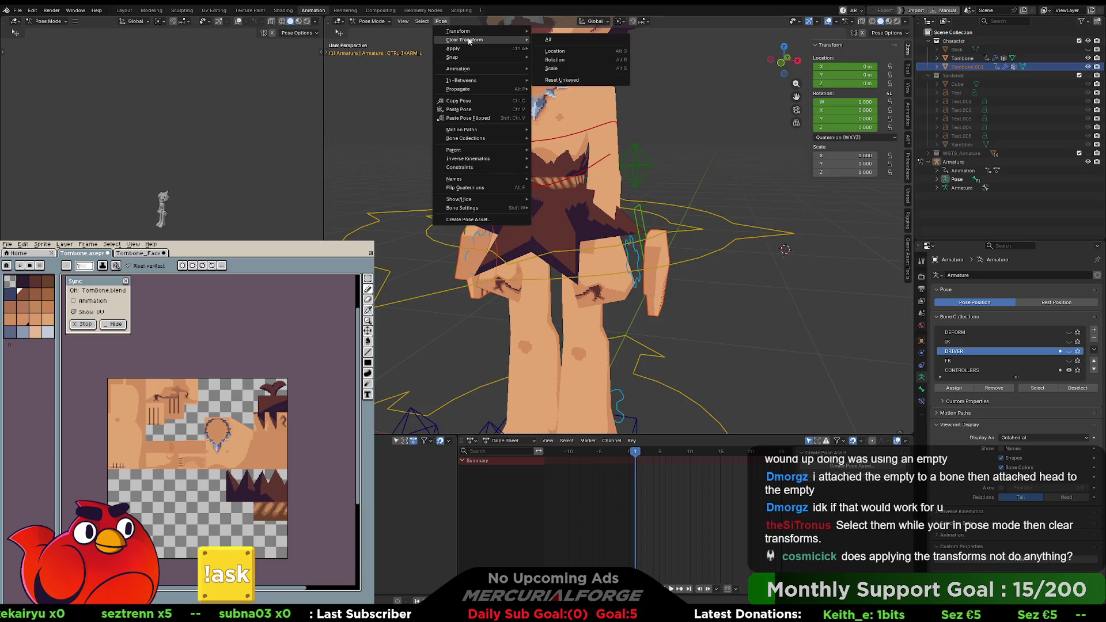
pyautogui.click(562, 41)
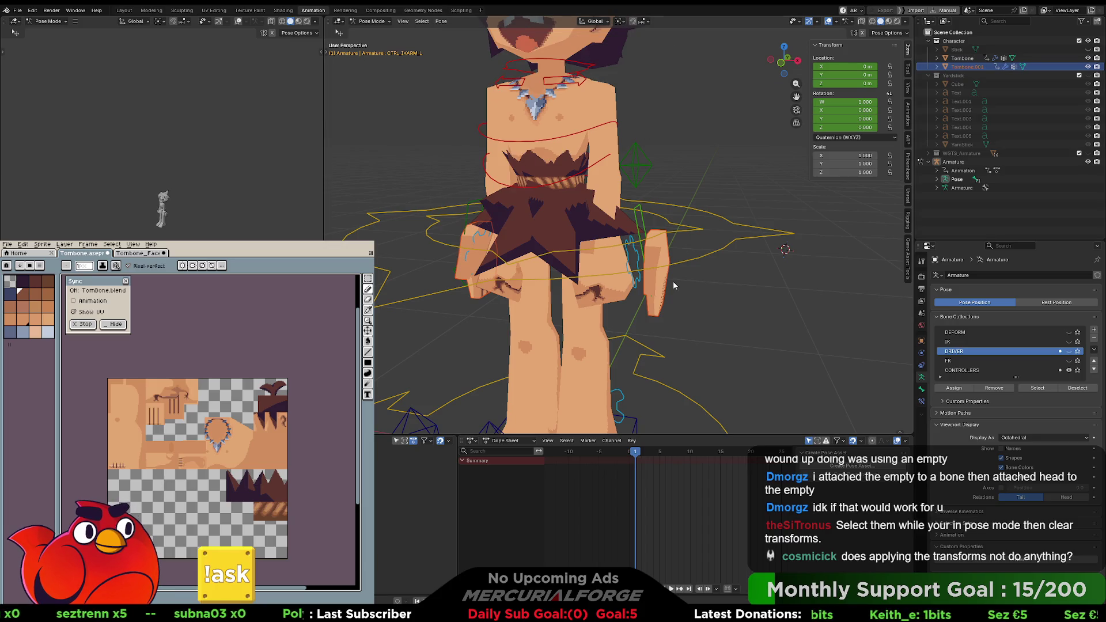
# Step: Return the armature and Tombone.001 to Object Mode and bring up the Apply menu
pyautogui.press('Tab')
pyautogui.press('Tab')
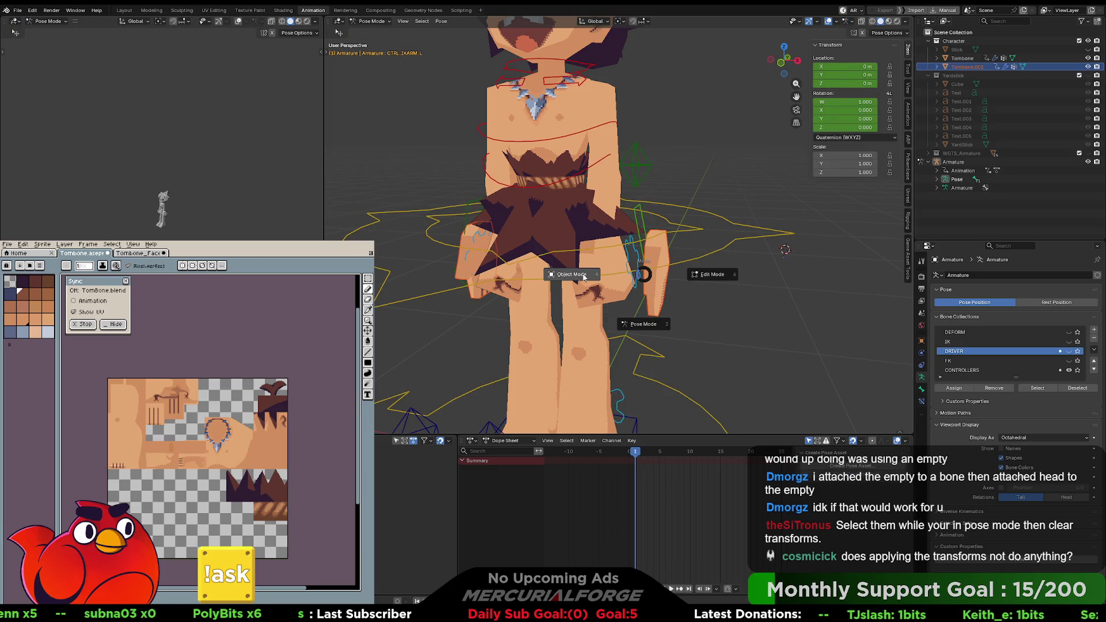
pyautogui.press('Tab')
pyautogui.press('Tab')
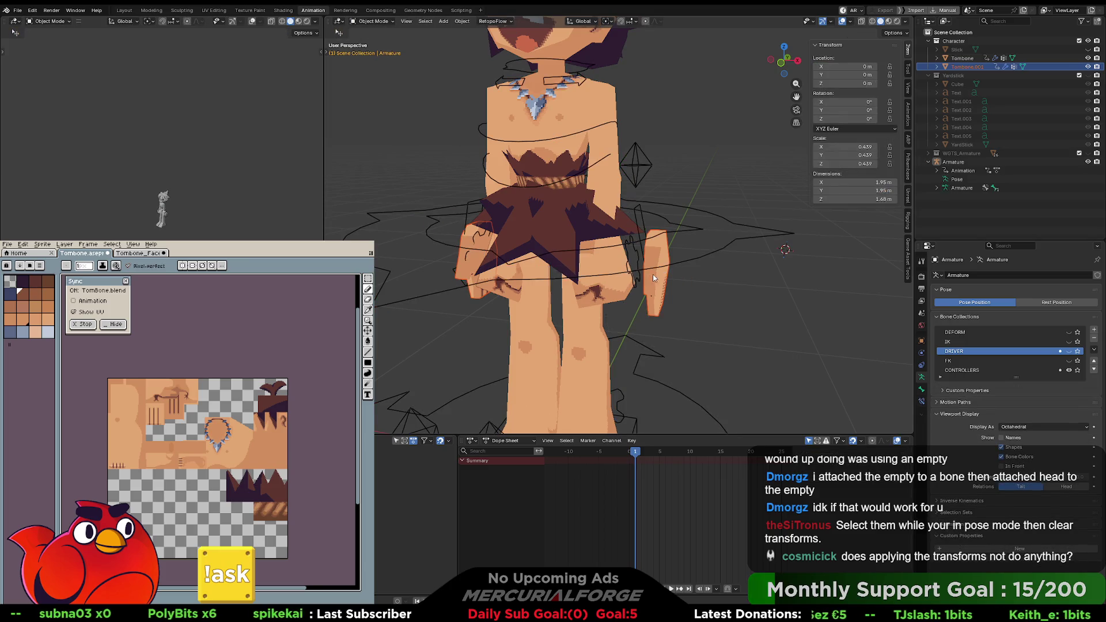
pyautogui.click(669, 275)
pyautogui.press('Tab')
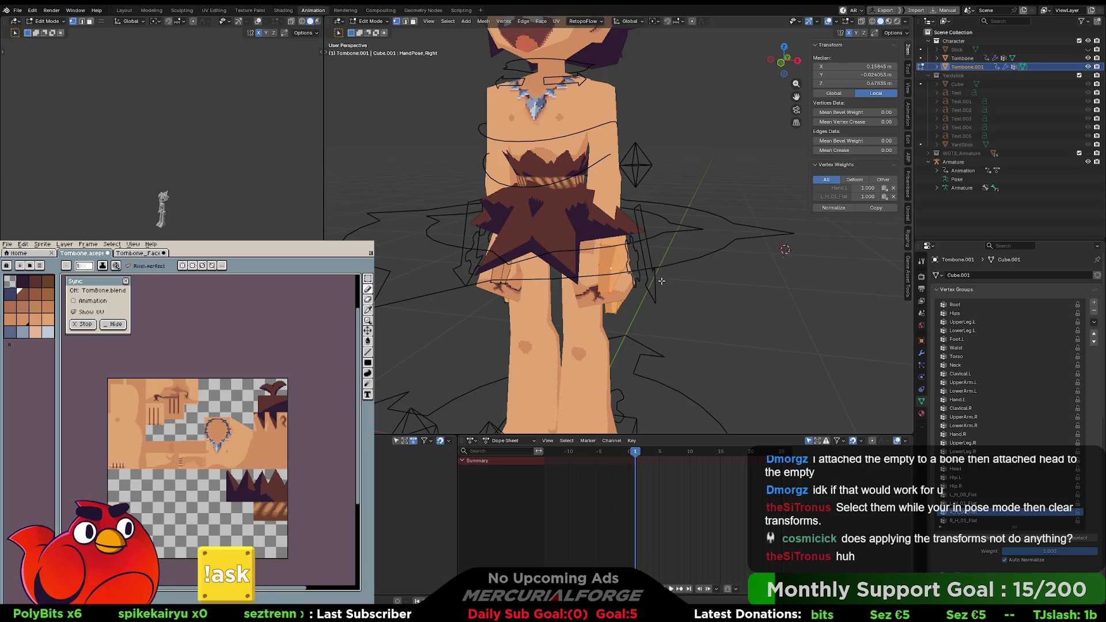
pyautogui.press('Tab')
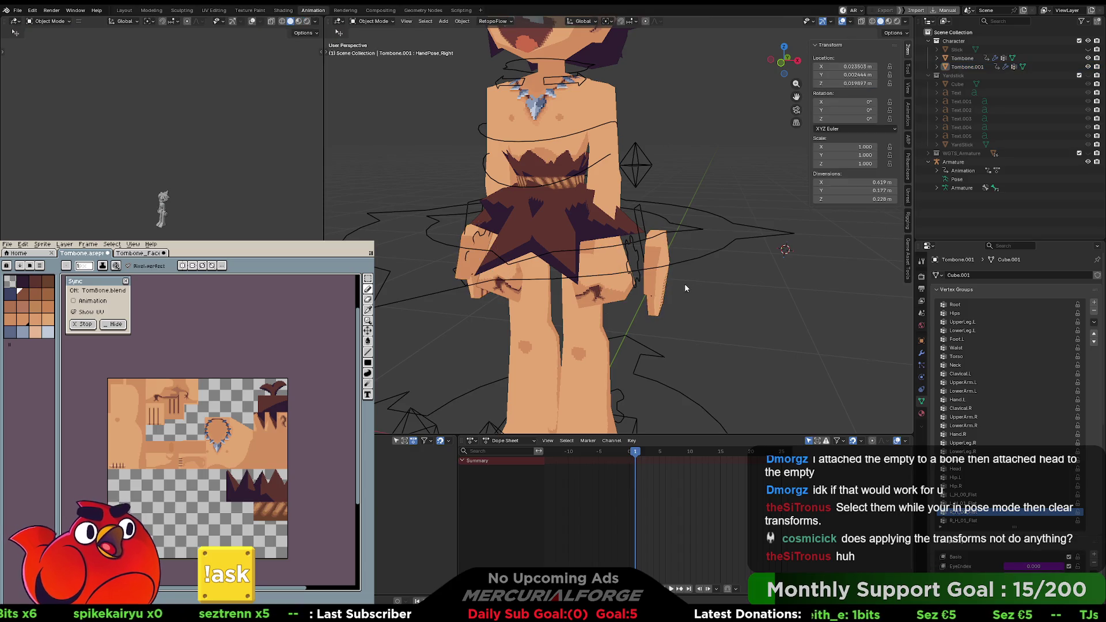
pyautogui.hotkey('ctrl', 'a')
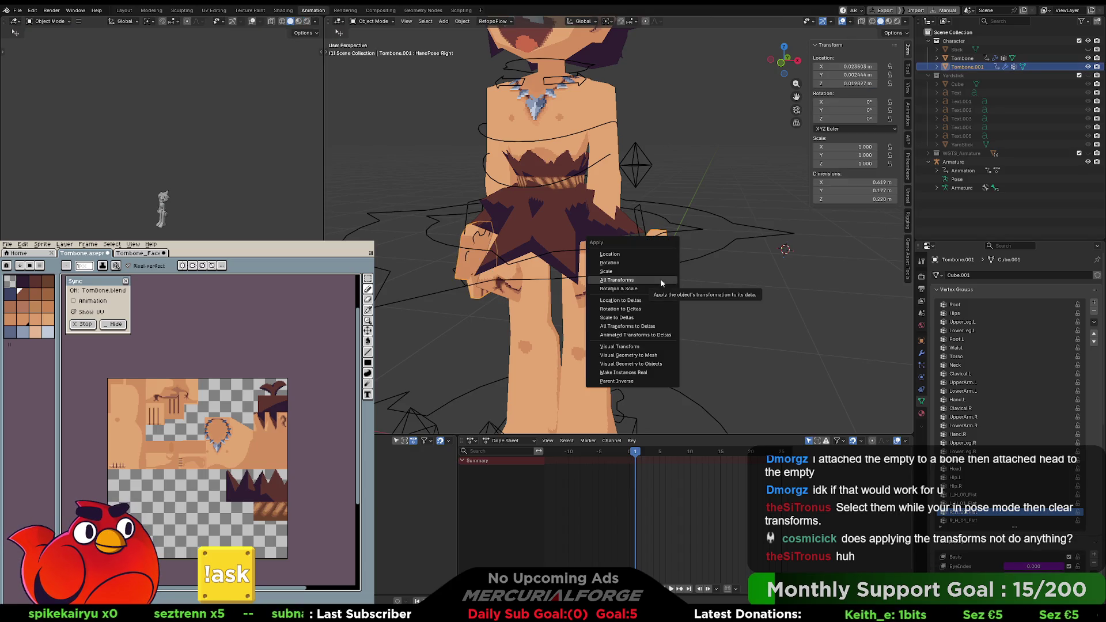
# Step: Apply All Transforms to Tombone.001, then try the Deltas, Animated-to-Deltas and Visual Transform options
pyautogui.click(632, 301)
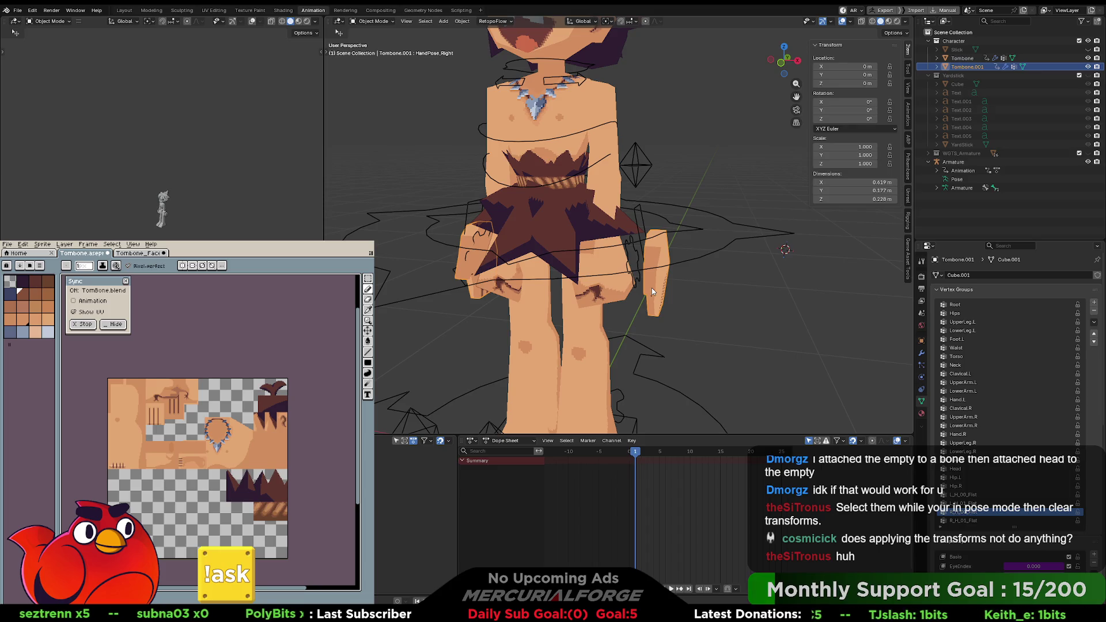
pyautogui.hotkey('ctrl', 'a')
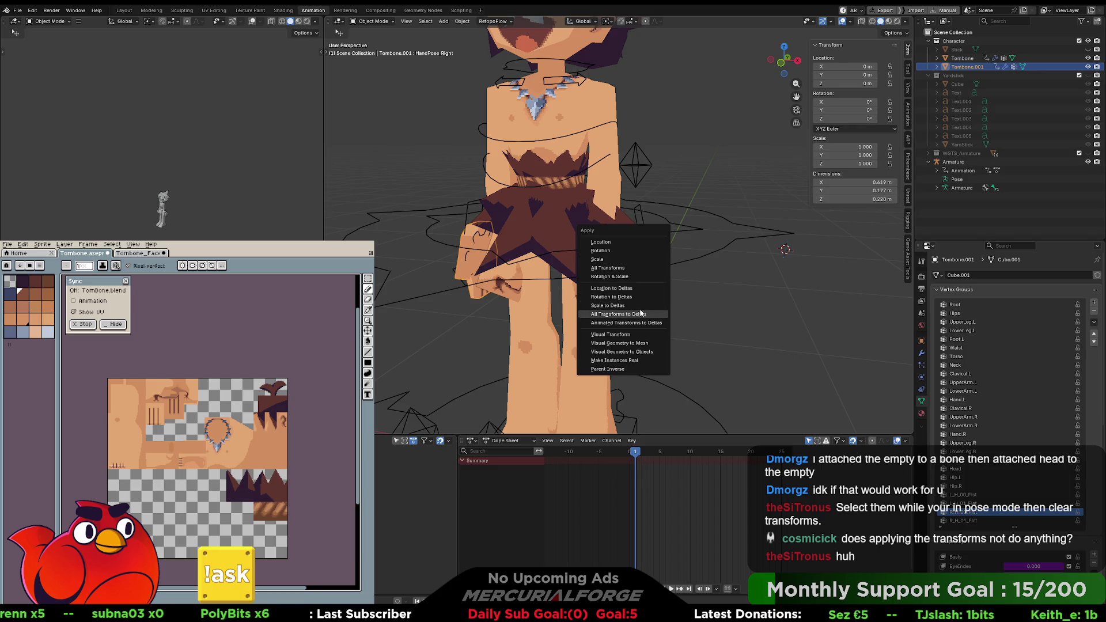
pyautogui.click(649, 313)
pyautogui.hotkey('ctrl', 'z')
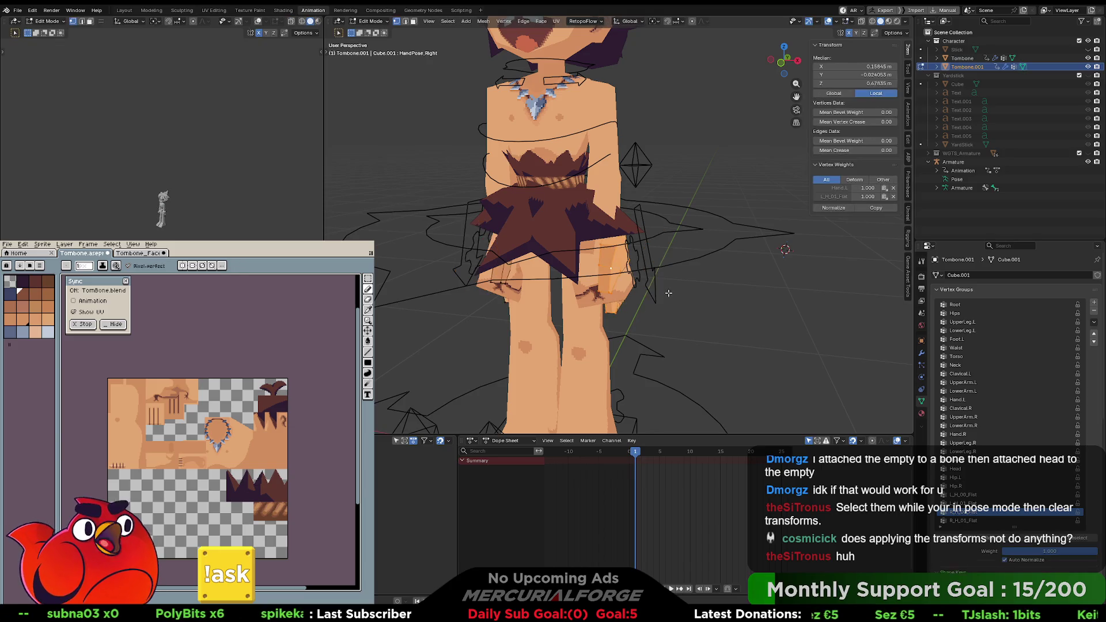
pyautogui.hotkey('ctrl', 'a')
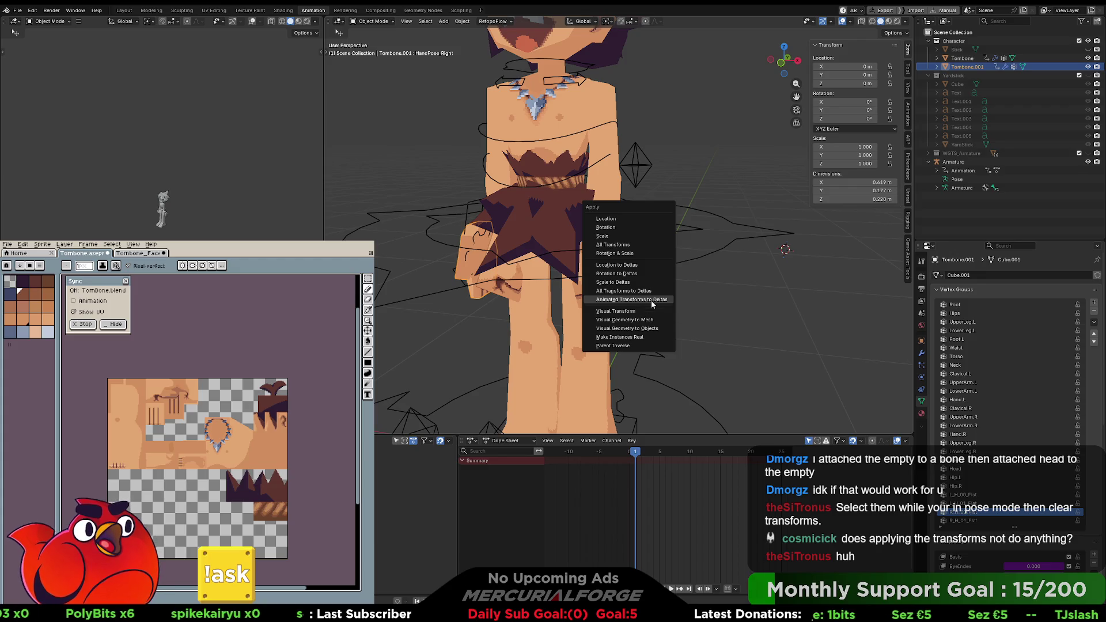
pyautogui.click(651, 299)
pyautogui.hotkey('ctrl', 'a')
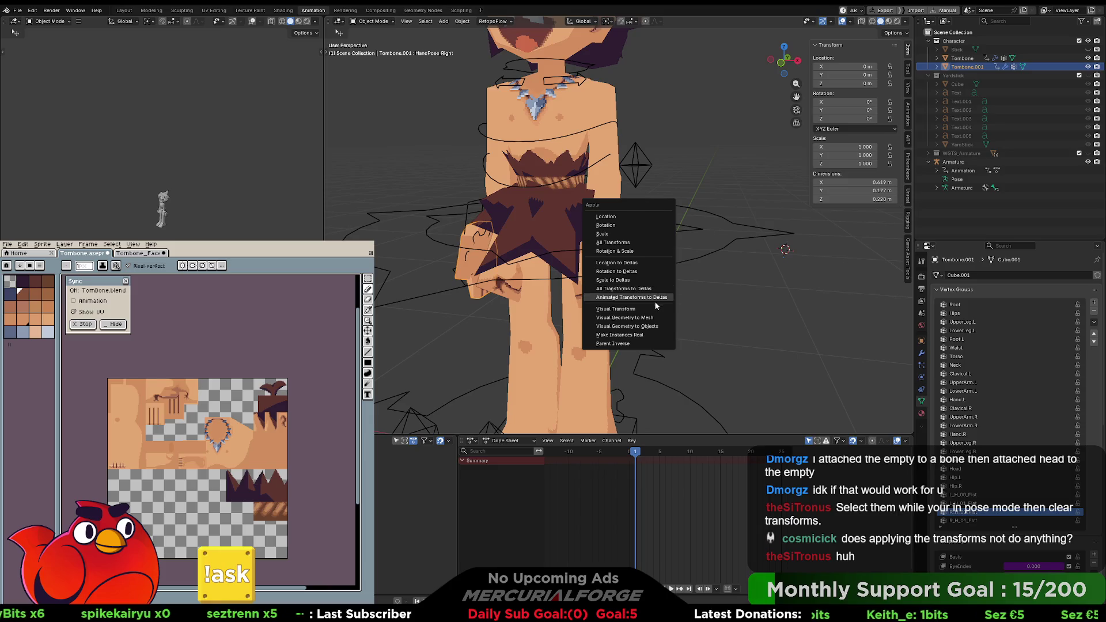
pyautogui.click(647, 306)
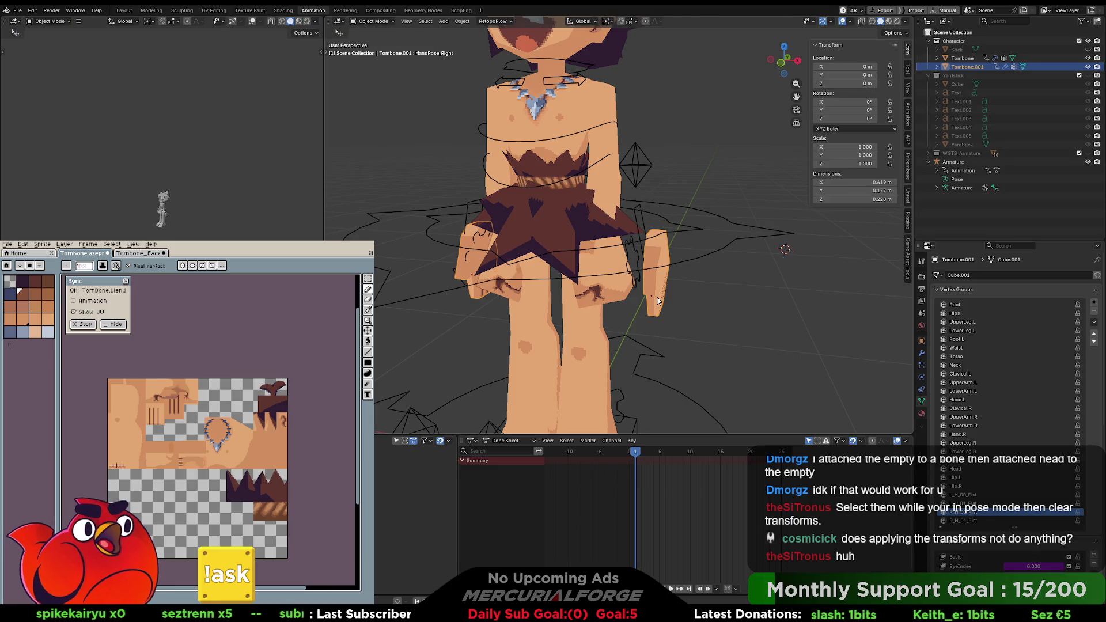
pyautogui.hotkey('ctrl', 'a')
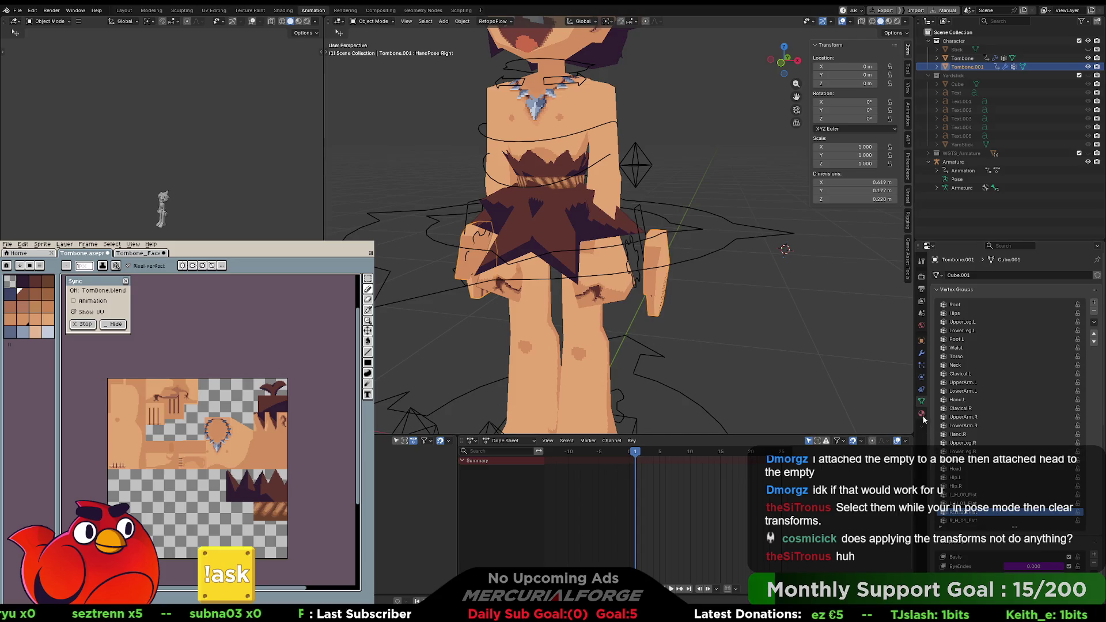
# Step: Test-delete the Smooth by Angle and hand-pose modifiers, then undo to restore the stack
pyautogui.click(921, 354)
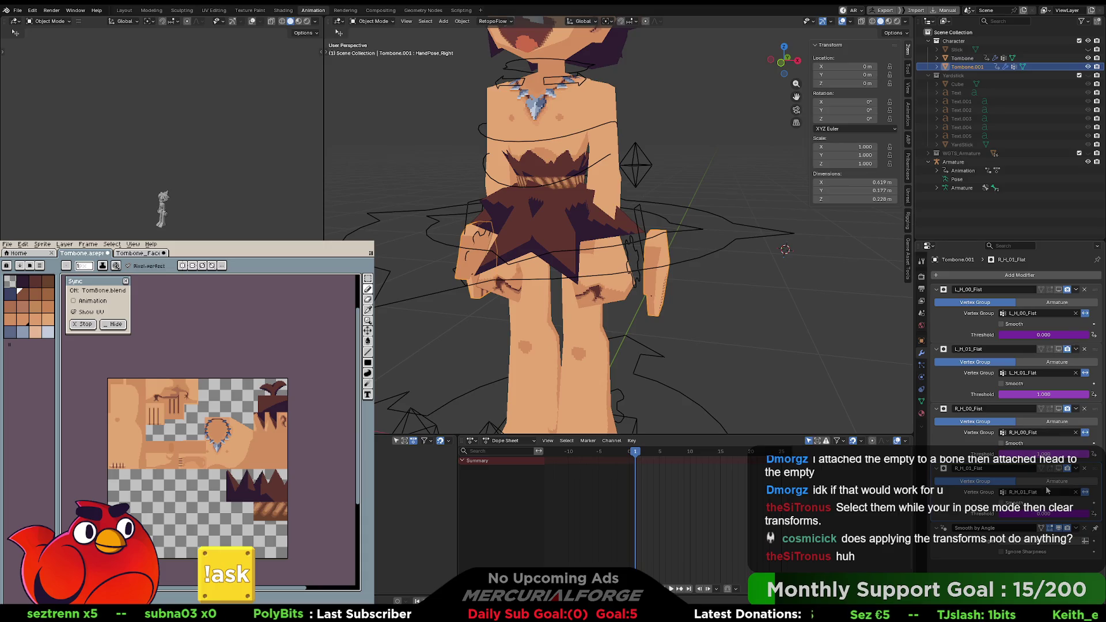
pyautogui.click(1084, 528)
pyautogui.hotkey('ctrl', 'z')
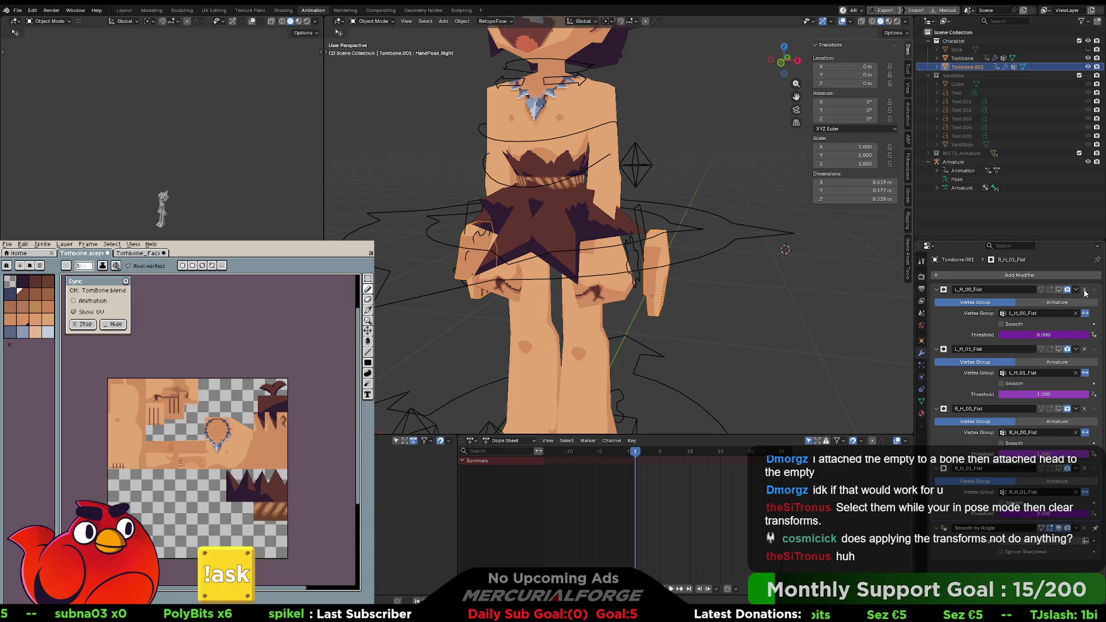
pyautogui.click(1084, 293)
pyautogui.click(1084, 293)
pyautogui.click(1084, 293)
pyautogui.click(1084, 292)
pyautogui.hotkey('ctrl', 'z')
pyautogui.hotkey('ctrl', 'z')
pyautogui.hotkey('ctrl', 'z')
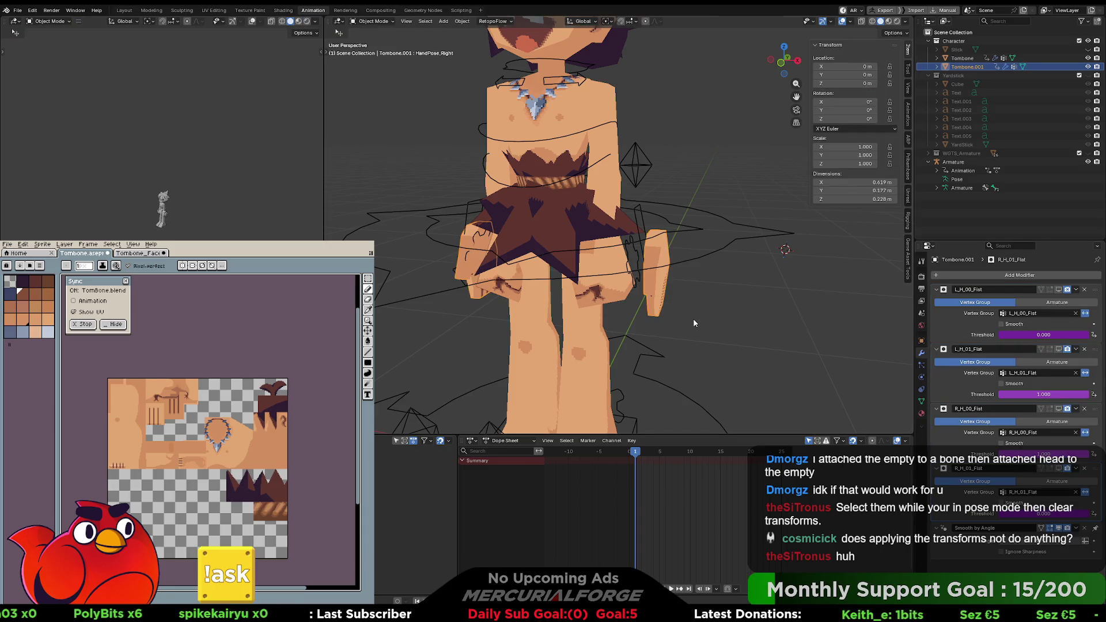
pyautogui.moveTo(693, 318); pyautogui.dragTo(697, 306, button='middle')
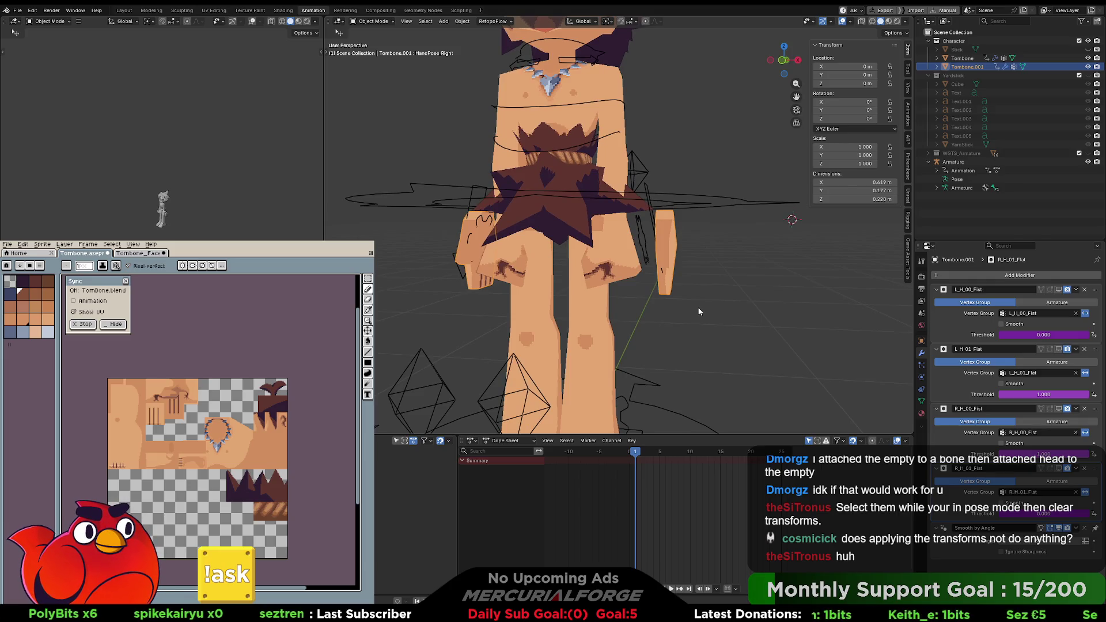
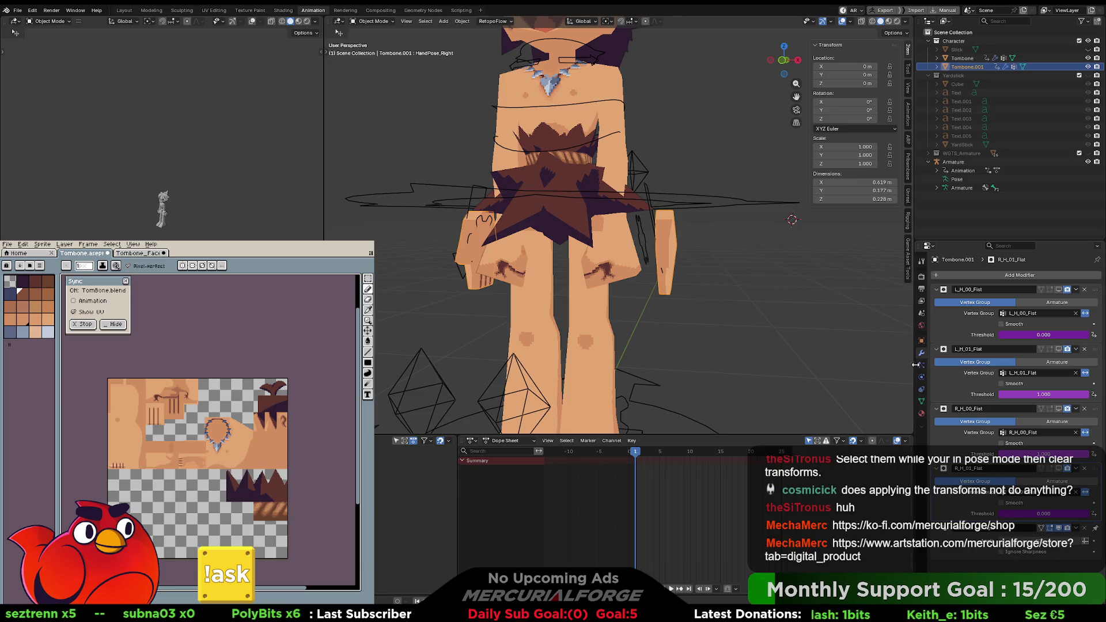
# Step: Delete Tombone.001's shape keys, from HandPose_Right and the mouth keys up through Basis
pyautogui.click(921, 400)
pyautogui.scroll(-8, 943, 411)
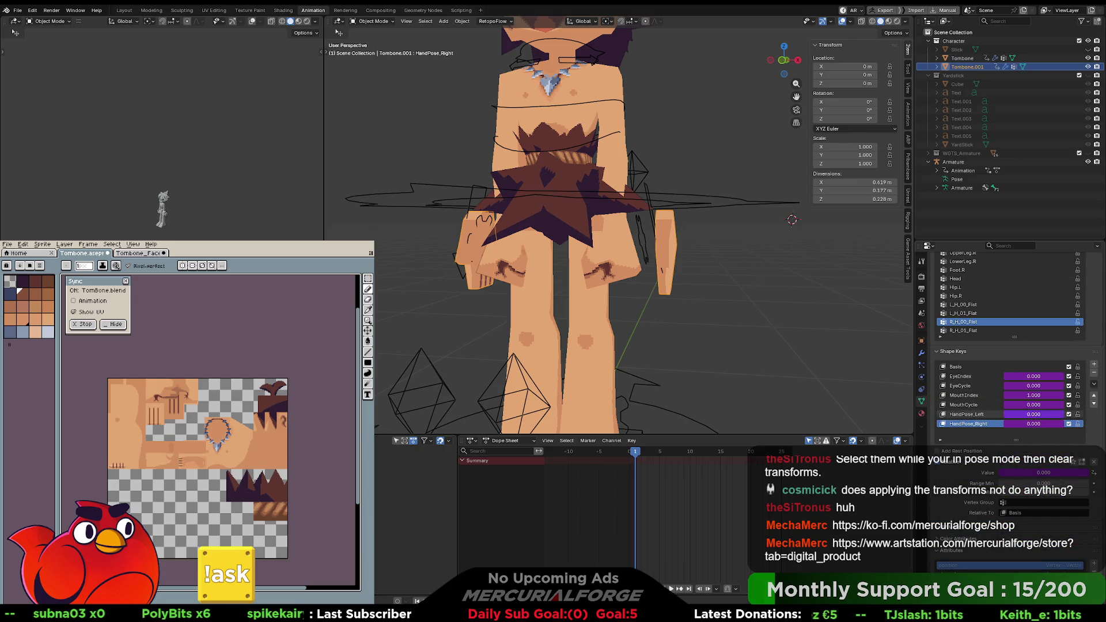
pyautogui.moveTo(1033, 386)
pyautogui.mouseDown()
pyautogui.moveTo(1088, 385)
pyautogui.moveTo(1034, 385)
pyautogui.mouseUp()
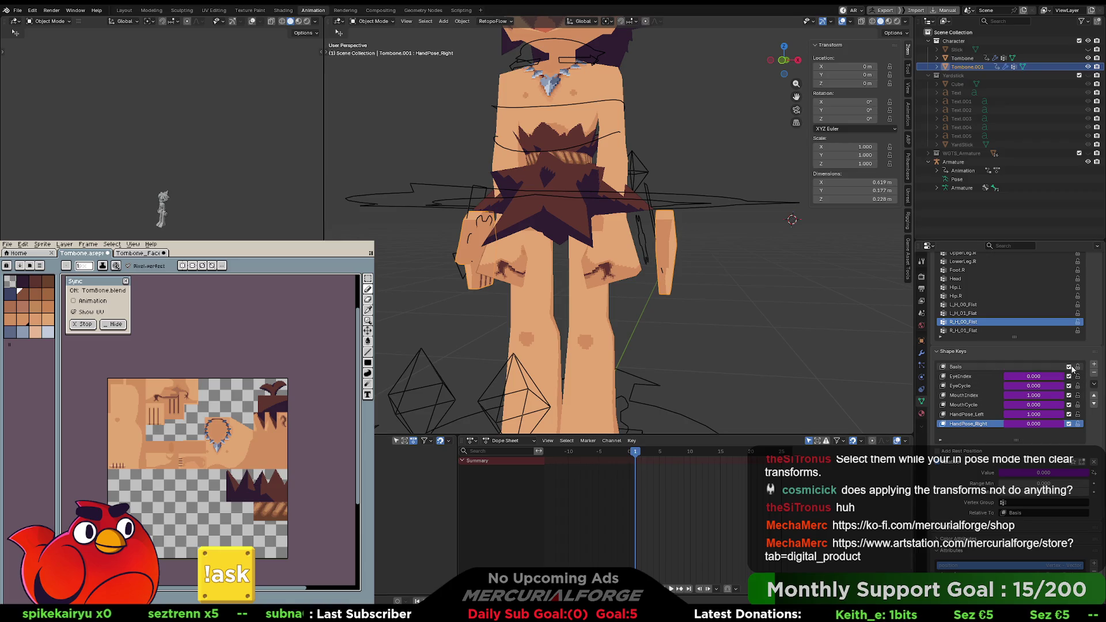
pyautogui.click(1093, 372)
pyautogui.click(1094, 373)
pyautogui.click(1093, 372)
pyautogui.click(1094, 373)
pyautogui.click(1093, 374)
pyautogui.click(1093, 375)
pyautogui.click(1093, 374)
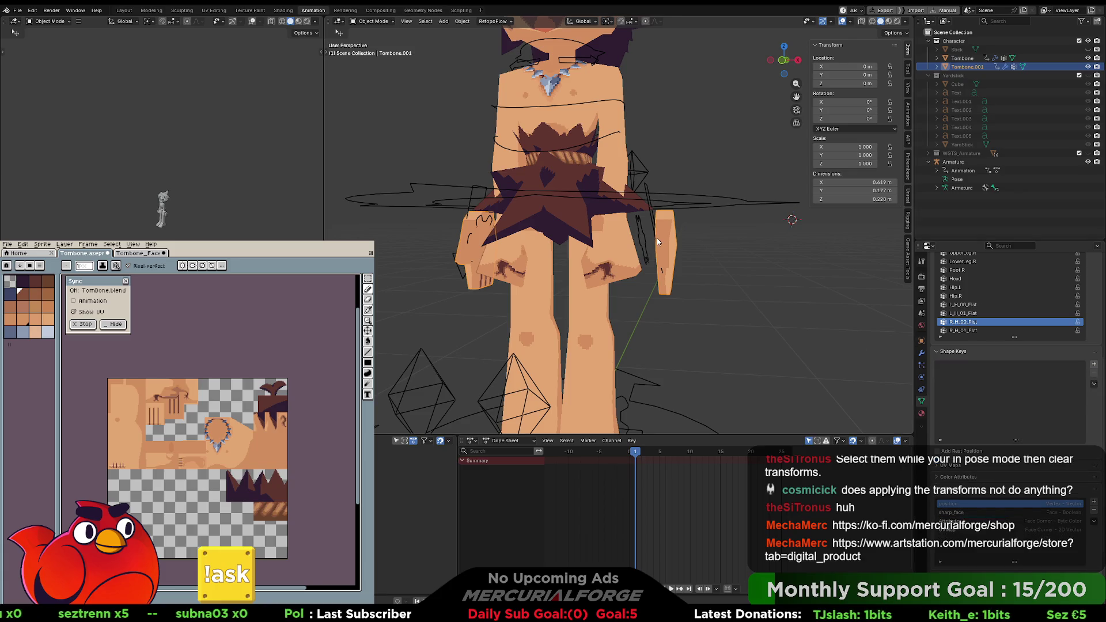
# Step: Step back through the edit history until the deleted shape keys reappear
pyautogui.press('Tab')
pyautogui.press('l')
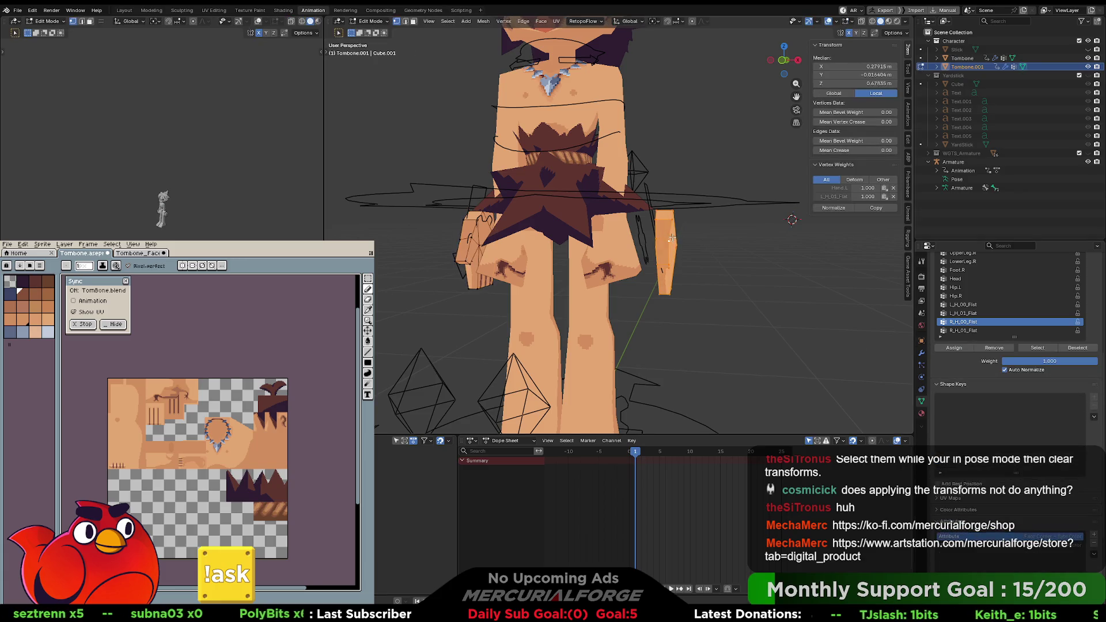
pyautogui.press('Tab')
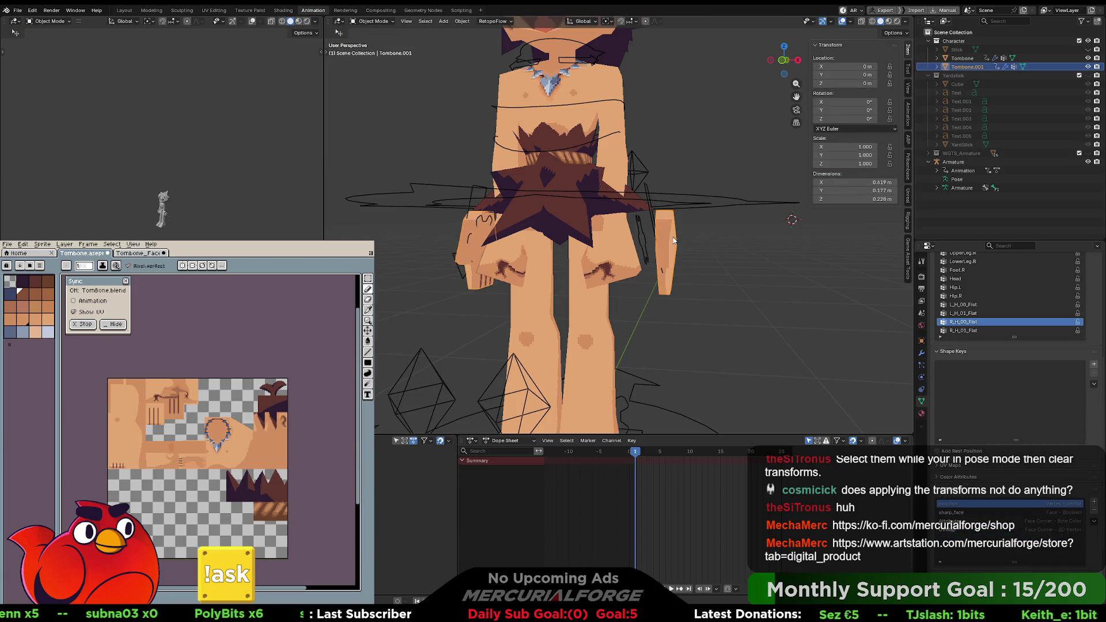
pyautogui.press('Tab')
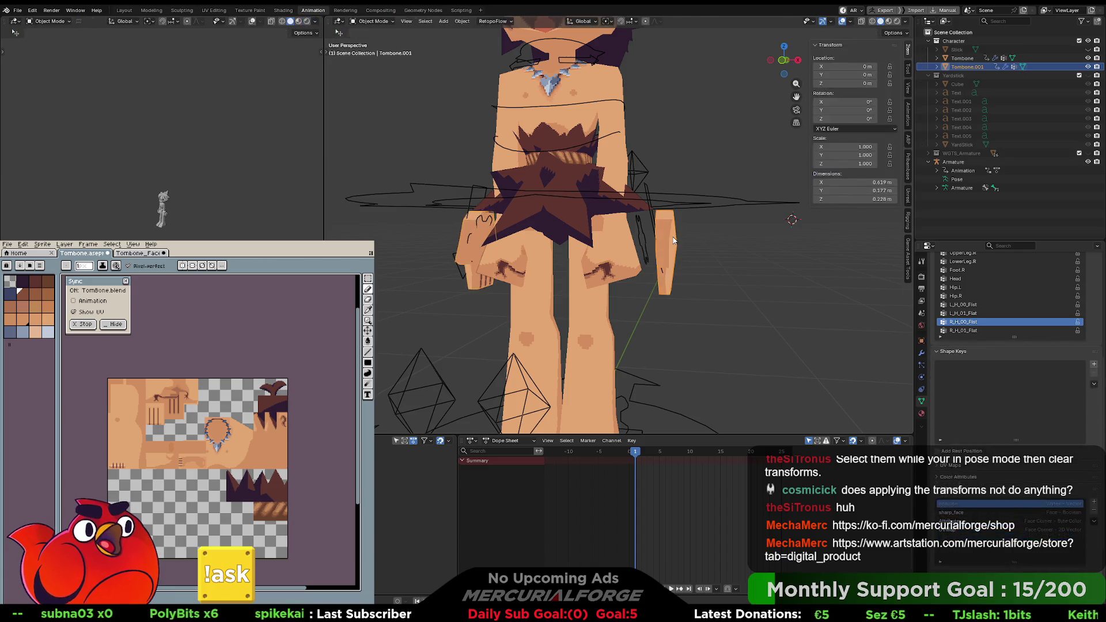
pyautogui.press('Tab')
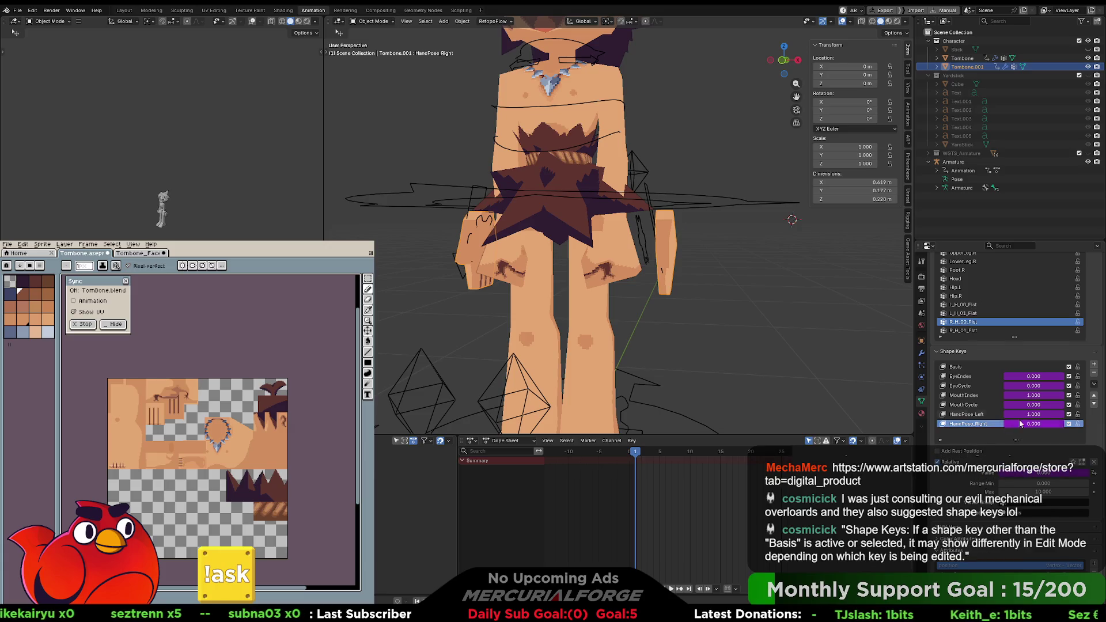
# Step: Mute and re-enable all seven shape keys, then reselect Tombone.001
pyautogui.moveTo(1069, 395)
pyautogui.mouseDown()
pyautogui.moveTo(1069, 376)
pyautogui.moveTo(1073, 415)
pyautogui.mouseUp()
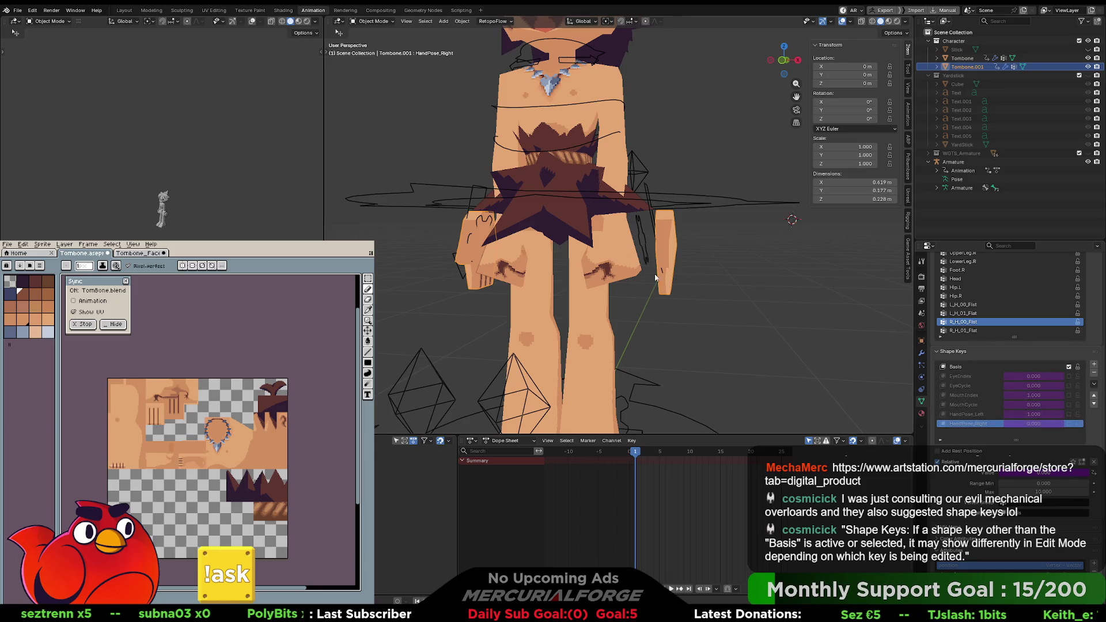
pyautogui.press('Tab')
pyautogui.press('Tab')
pyautogui.click(1068, 369)
pyautogui.press('Tab')
pyautogui.press('Tab')
pyautogui.click(1068, 376)
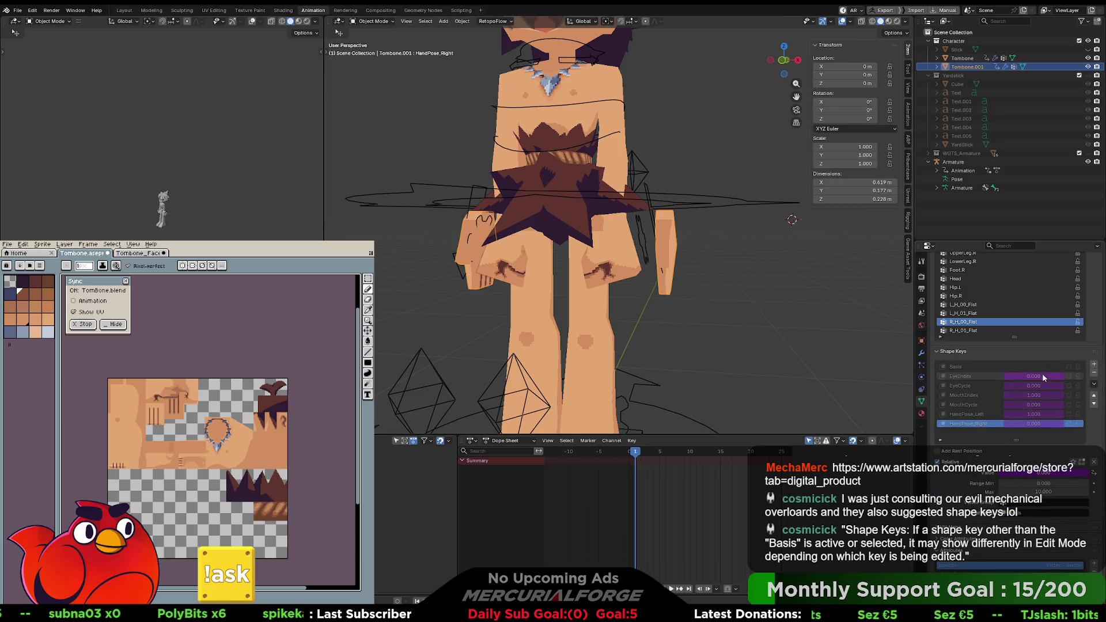
pyautogui.click(1068, 385)
pyautogui.moveTo(1069, 395); pyautogui.dragTo(1068, 424)
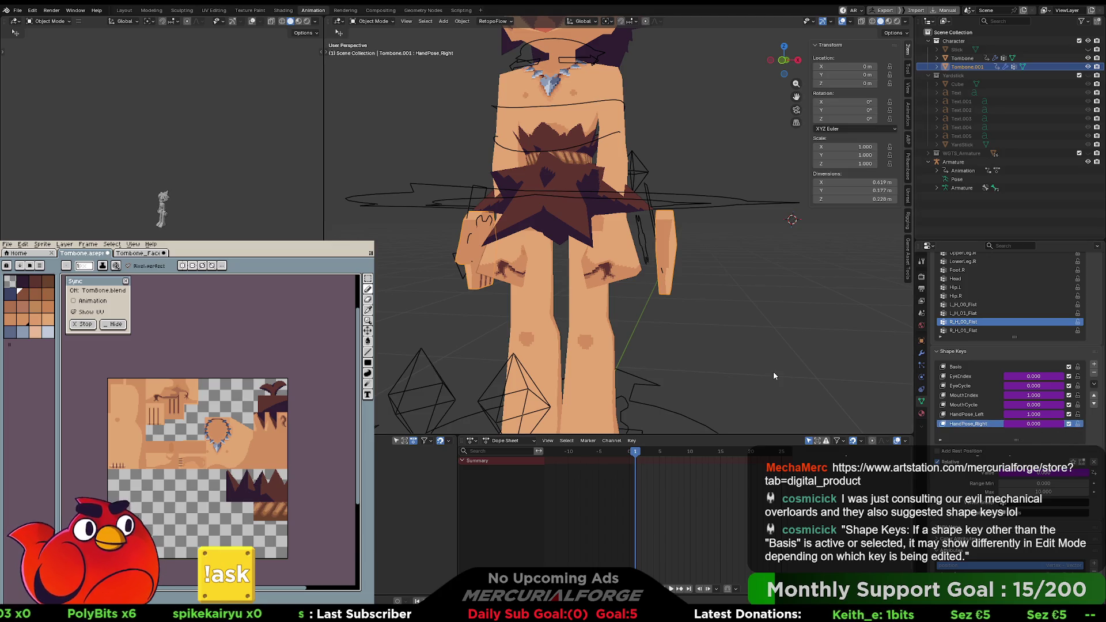
pyautogui.click(685, 257)
pyautogui.click(666, 238)
pyautogui.rightClick(666, 239)
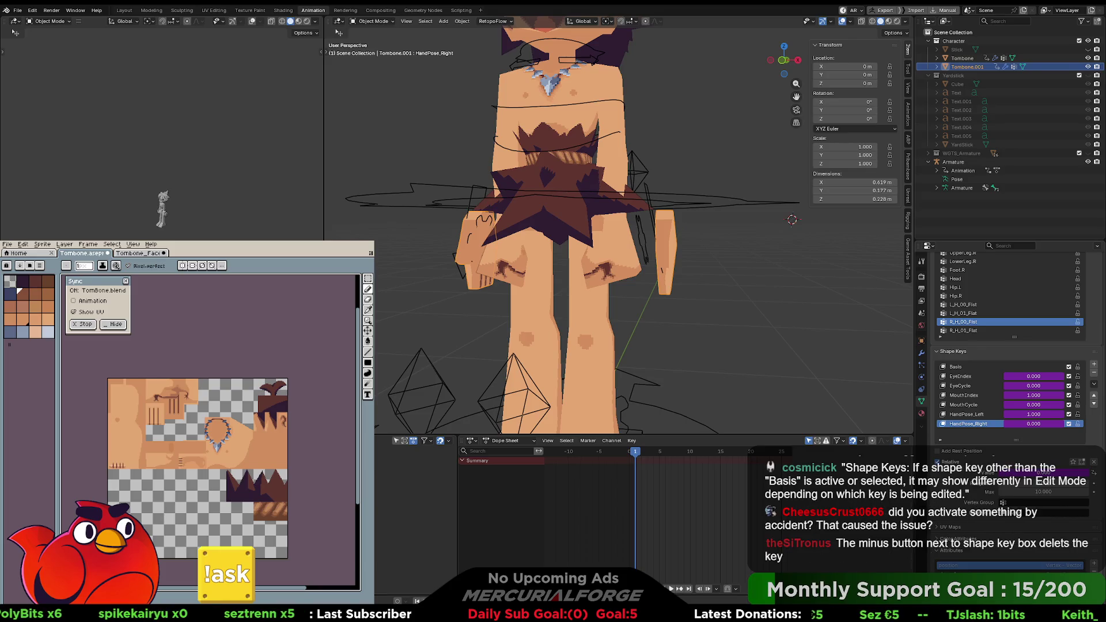
pyautogui.moveTo(1068, 423)
pyautogui.mouseDown()
pyautogui.moveTo(1068, 366)
pyautogui.moveTo(1068, 430)
pyautogui.moveTo(1069, 369)
pyautogui.moveTo(1026, 415)
pyautogui.mouseUp()
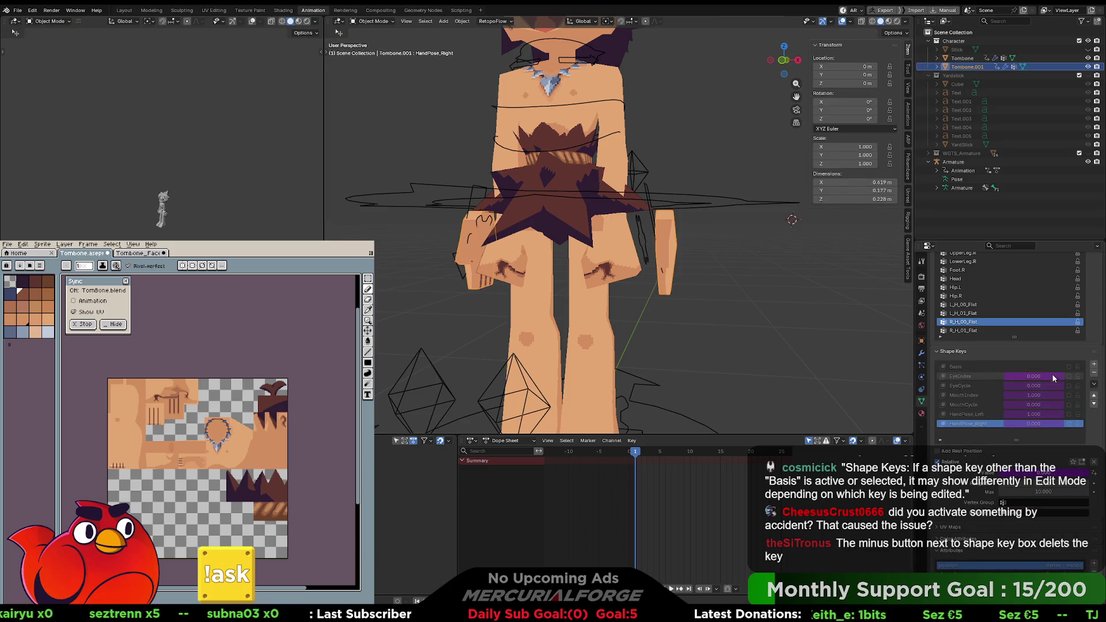
# Step: Unmute all shape keys and delete every one, HandPose_Right through Basis
pyautogui.moveTo(1068, 376); pyautogui.dragTo(1068, 425)
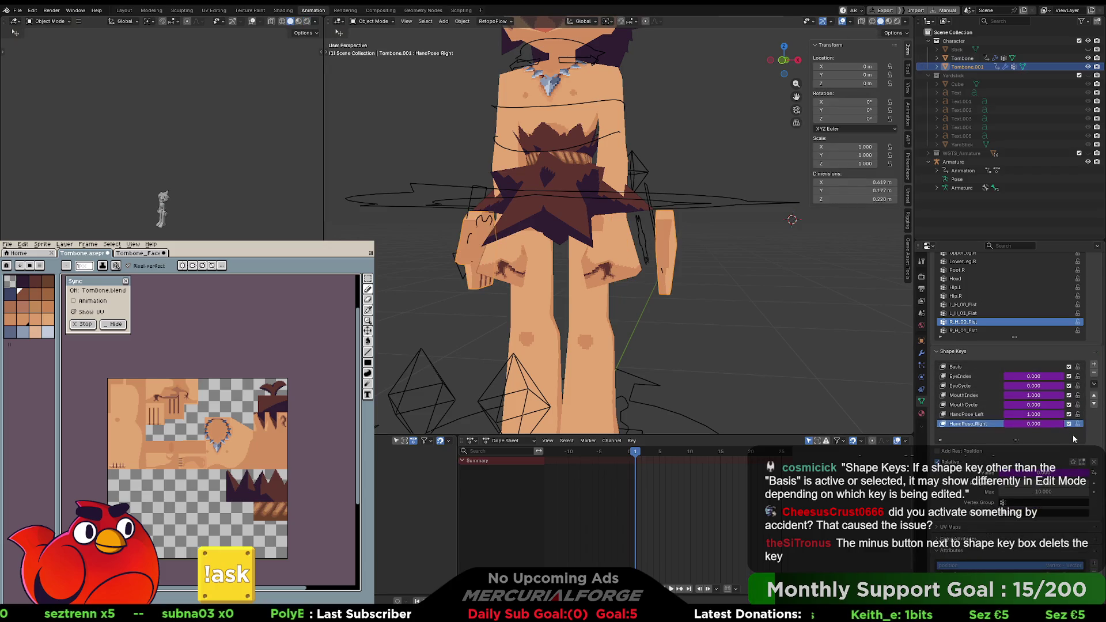
pyautogui.click(1093, 374)
pyautogui.click(1093, 374)
pyautogui.click(1093, 374)
pyautogui.click(1093, 375)
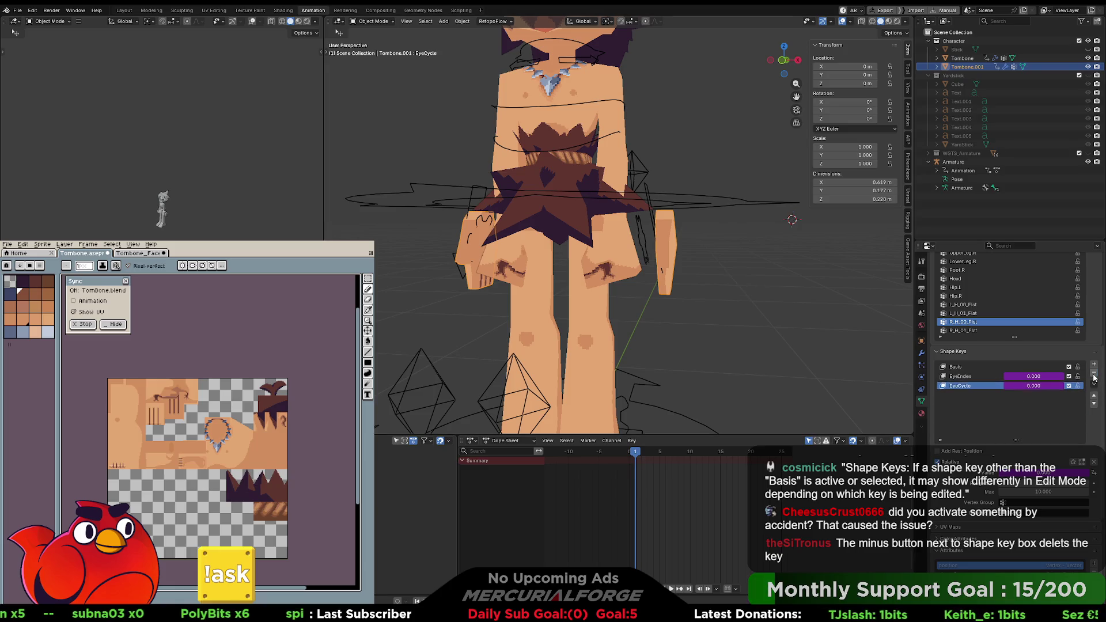
pyautogui.click(1093, 375)
pyautogui.click(1093, 374)
pyautogui.click(1097, 374)
# Step: Select the Root vertex group and undo the last shape key deletion
pyautogui.scroll(8, 1018, 302)
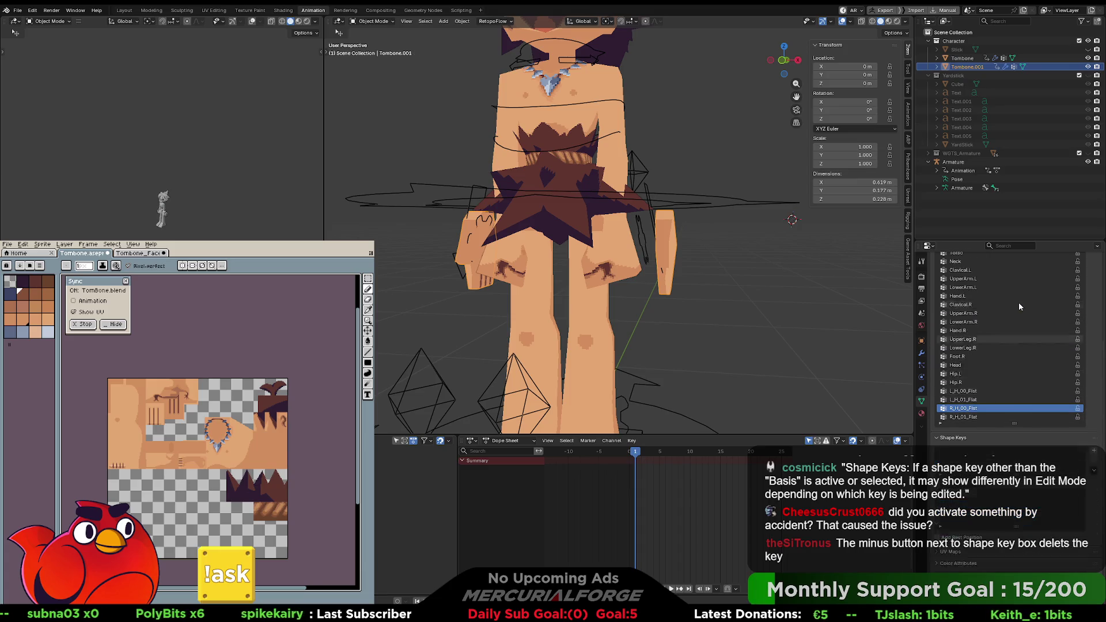
pyautogui.click(996, 304)
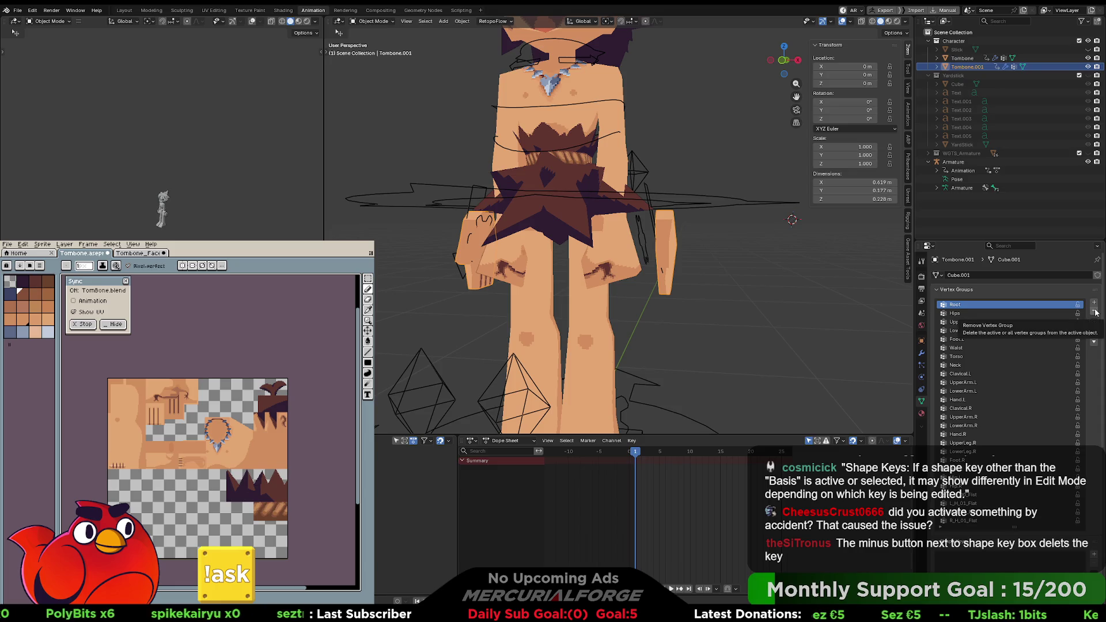
pyautogui.hotkey('ctrl', 'z')
pyautogui.hotkey('ctrl', 'z')
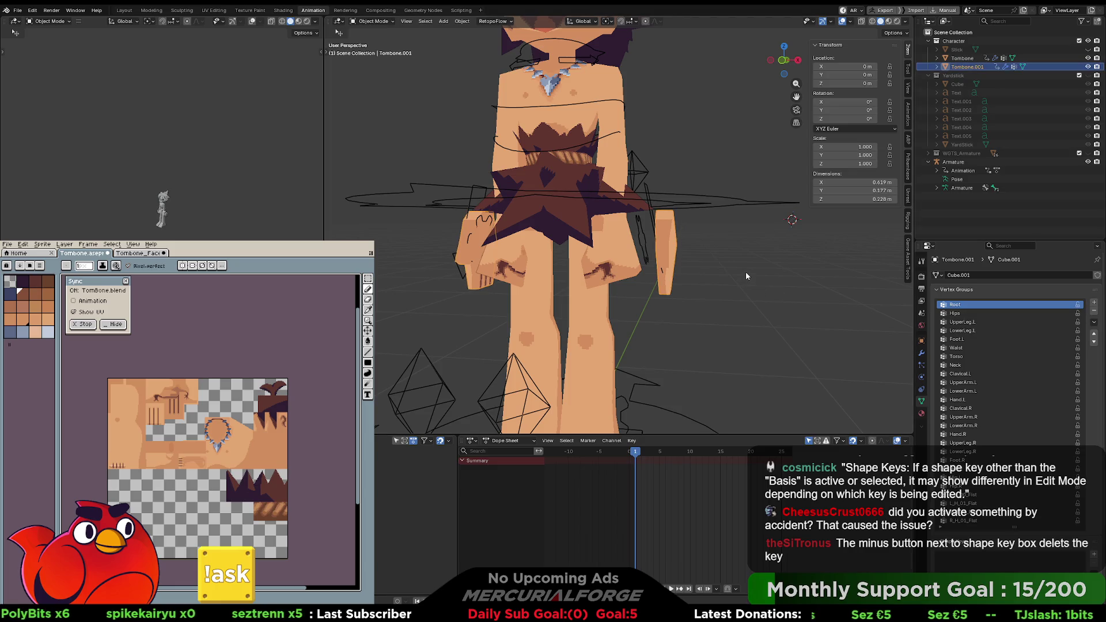
# Step: Undo until Tombone.001 no longer exists, then enter Edit Mode on the Tombone body mesh
pyautogui.hotkey('ctrl', 'z')
pyautogui.hotkey('ctrl', 'z')
pyautogui.hotkey('ctrl', 'z')
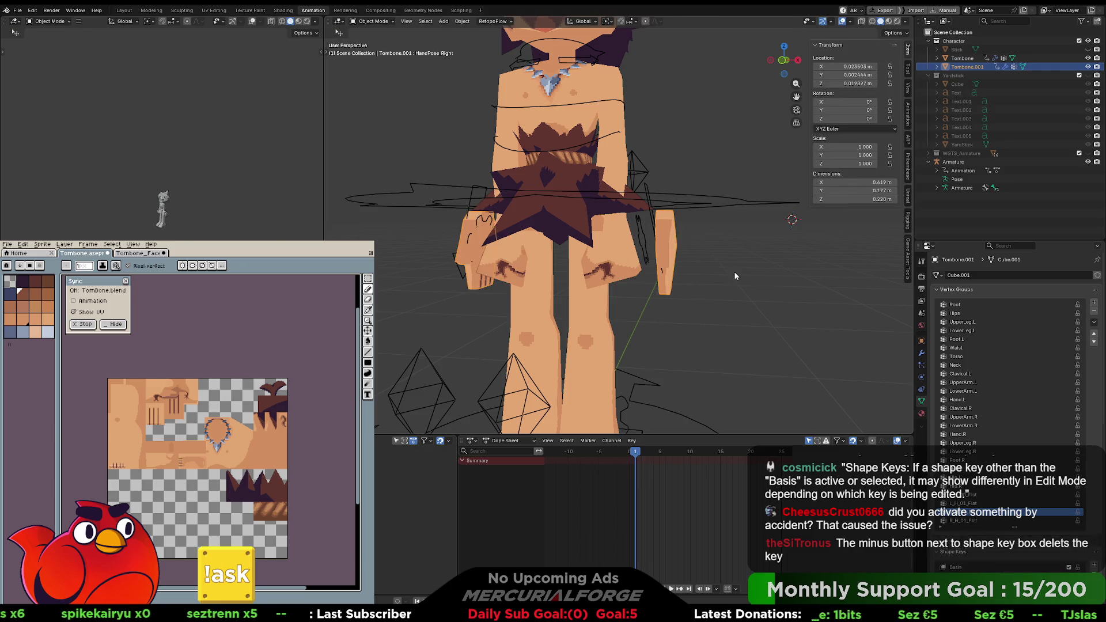
pyautogui.hotkey('ctrl', 'z')
pyautogui.hotkey('ctrl', 'z')
pyautogui.hotkey('ctrl', 'z')
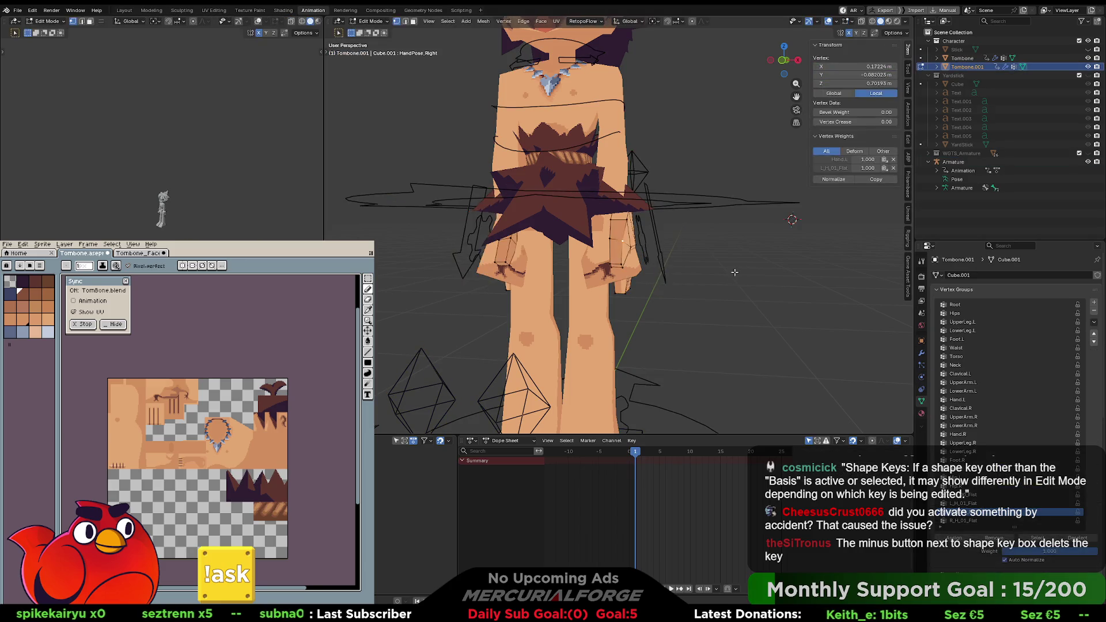
pyautogui.hotkey('ctrl', 'z')
pyautogui.hotkey('ctrl', 'z')
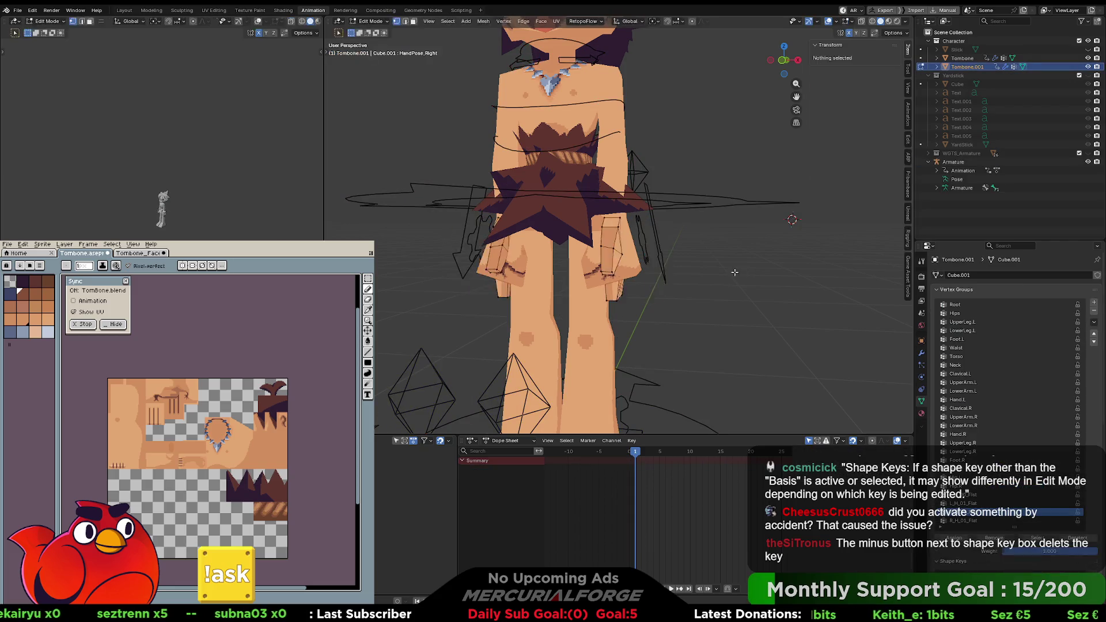
pyautogui.hotkey('ctrl', 'z')
pyautogui.hotkey('ctrl', 'z')
pyautogui.hotkey('ctrl', 'z')
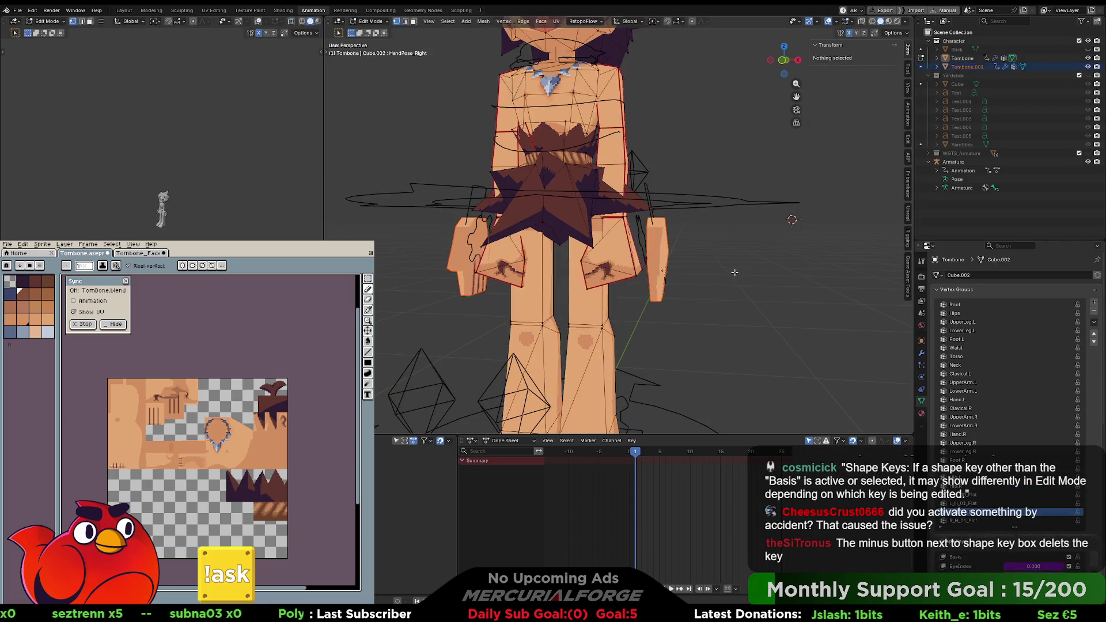
pyautogui.hotkey('ctrl', 'z')
pyautogui.hotkey('ctrl', 'z')
pyautogui.hotkey('ctrl', 'z')
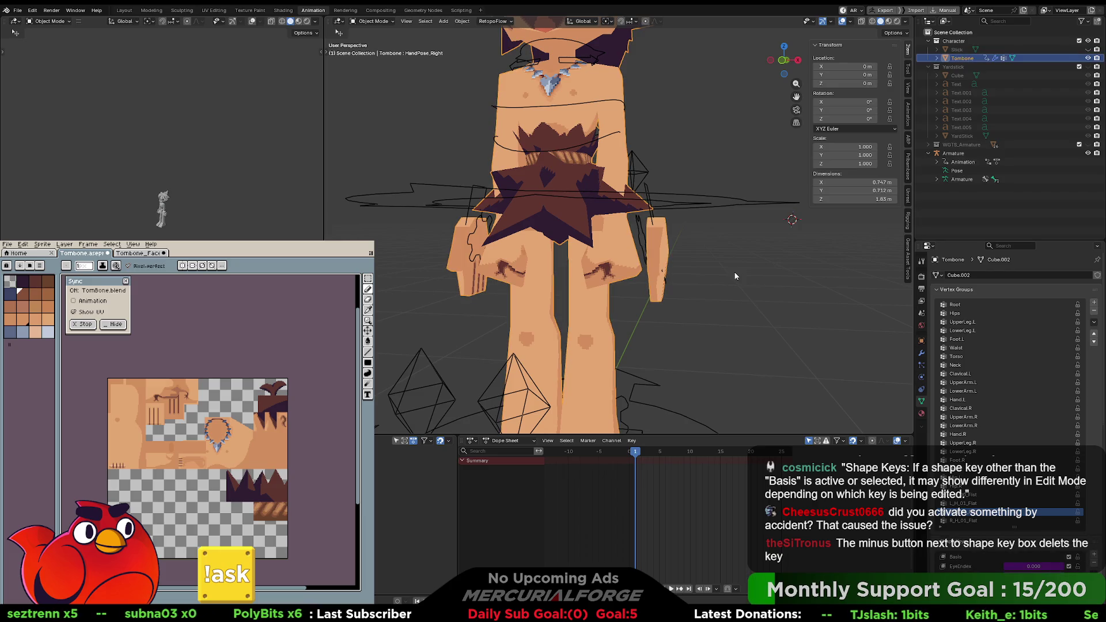
pyautogui.hotkey('ctrl', 'z')
pyautogui.hotkey('ctrl', 'z')
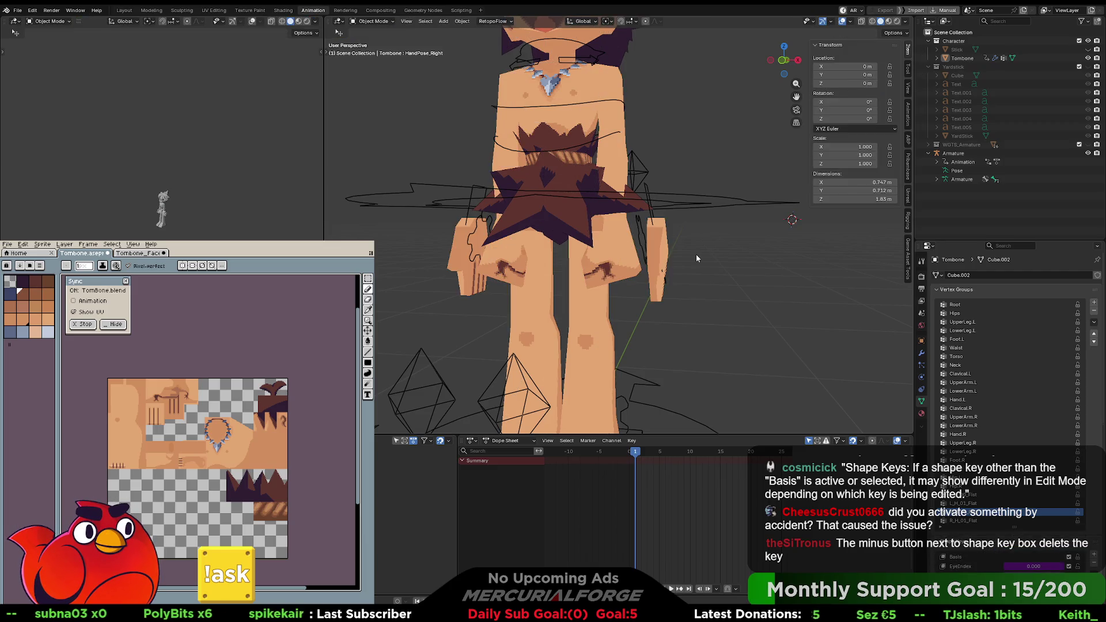
pyautogui.press('Tab')
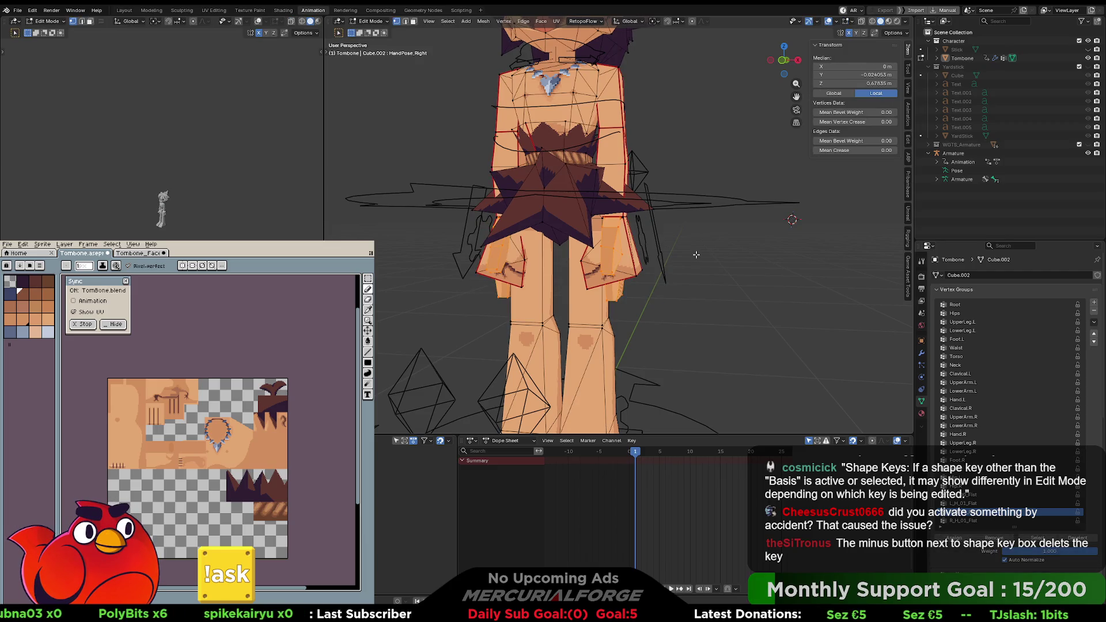
# Step: Step through Tombone's shape keys from Basis down to HandPose_Right
pyautogui.scroll(-8, 997, 433)
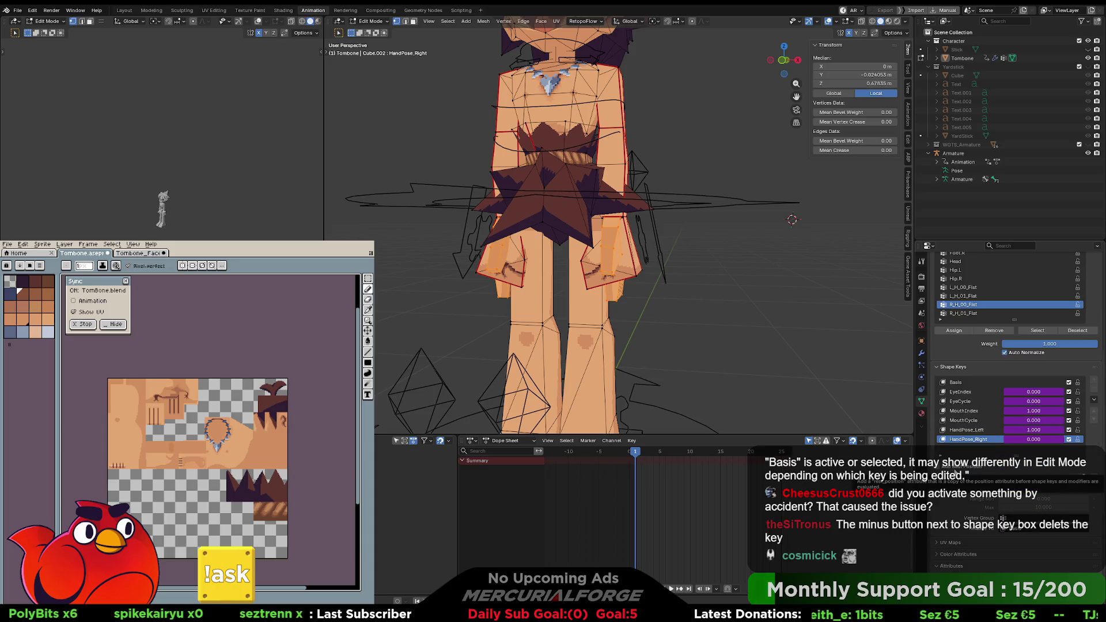
pyautogui.scroll(-7, 955, 471)
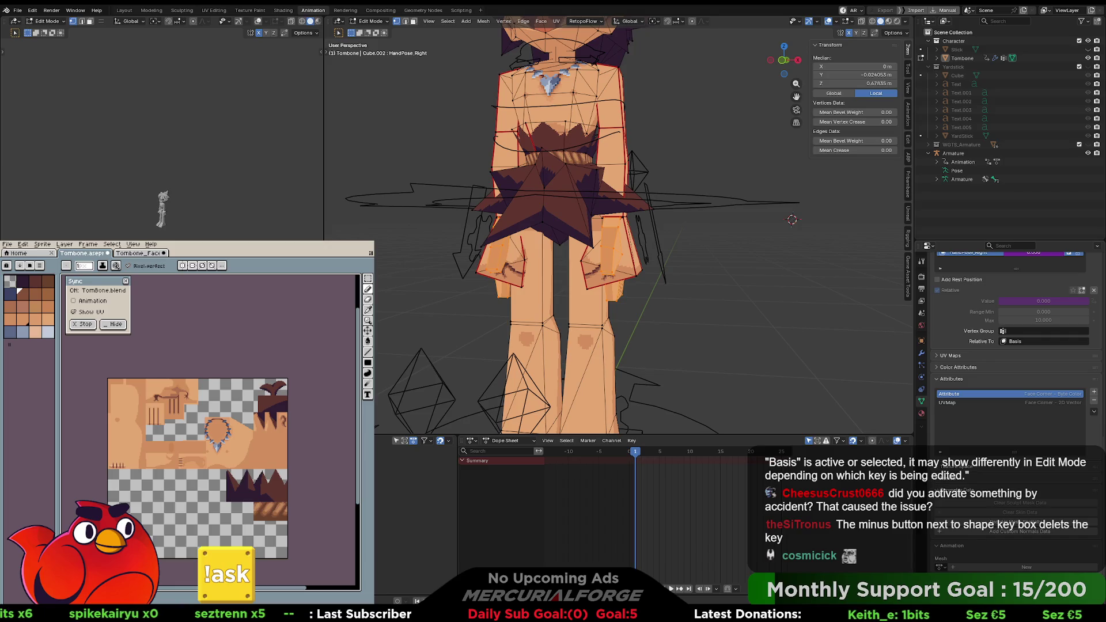
pyautogui.scroll(3, 939, 494)
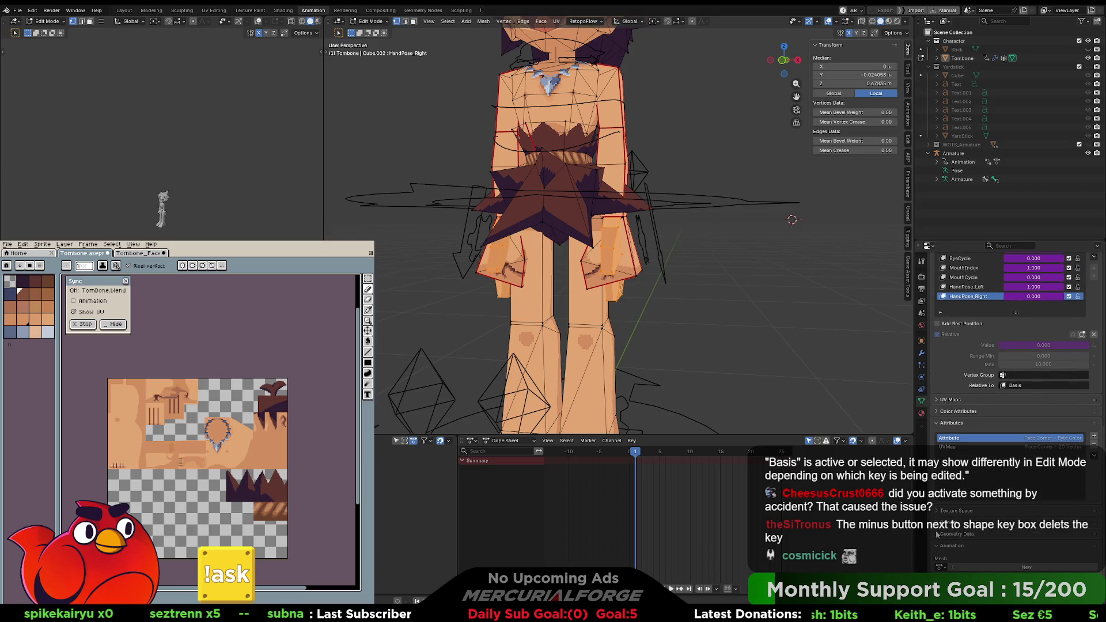
pyautogui.scroll(3, 936, 549)
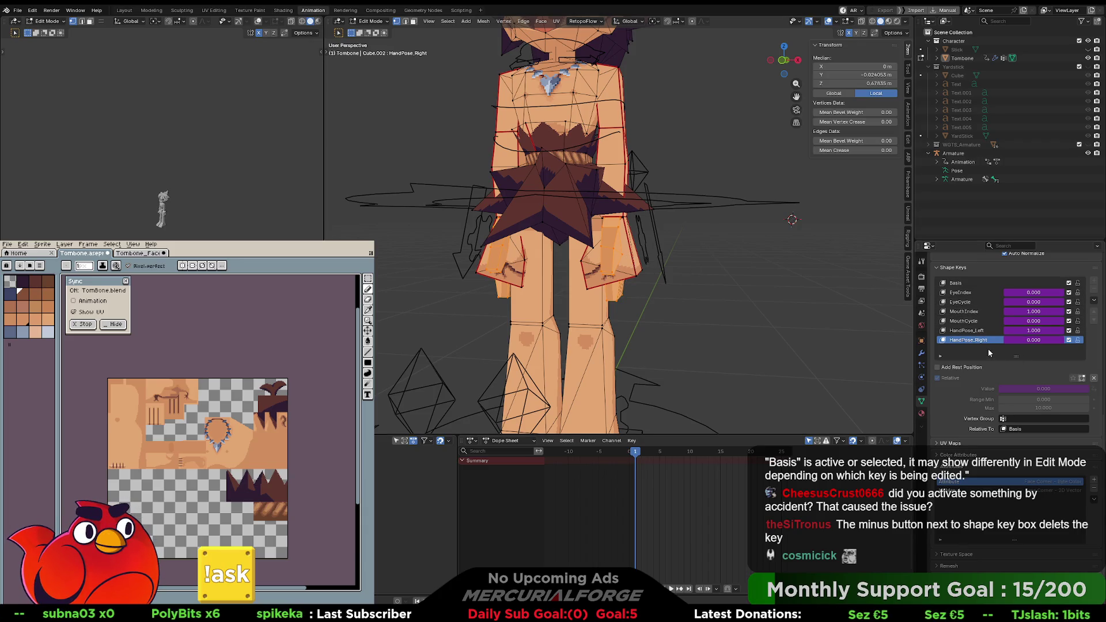
pyautogui.click(959, 282)
pyautogui.scroll(2, 959, 284)
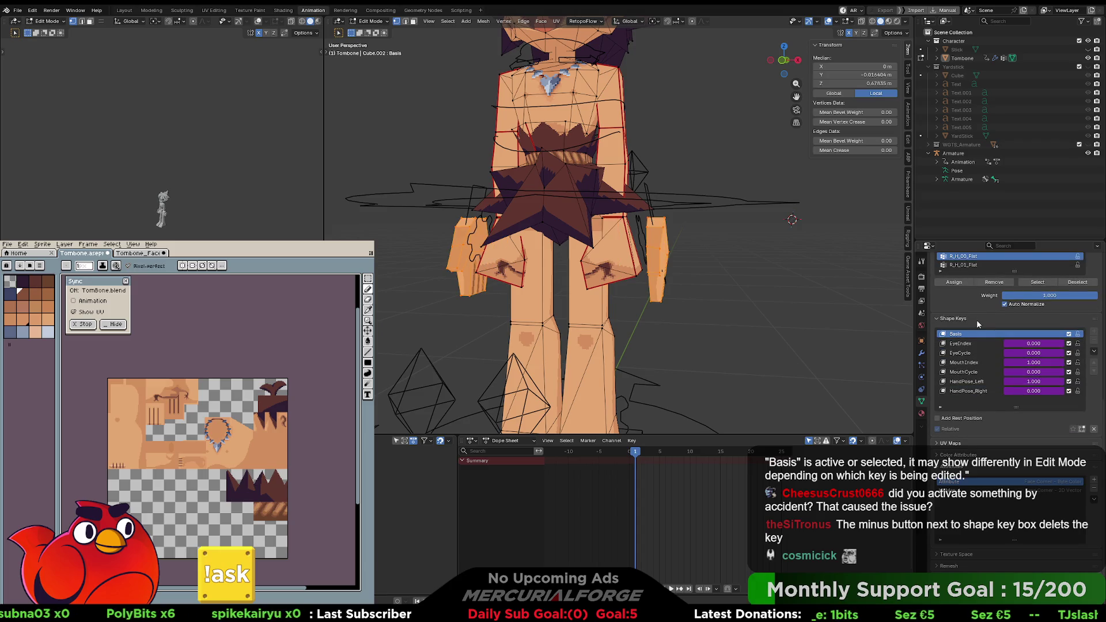
pyautogui.click(962, 344)
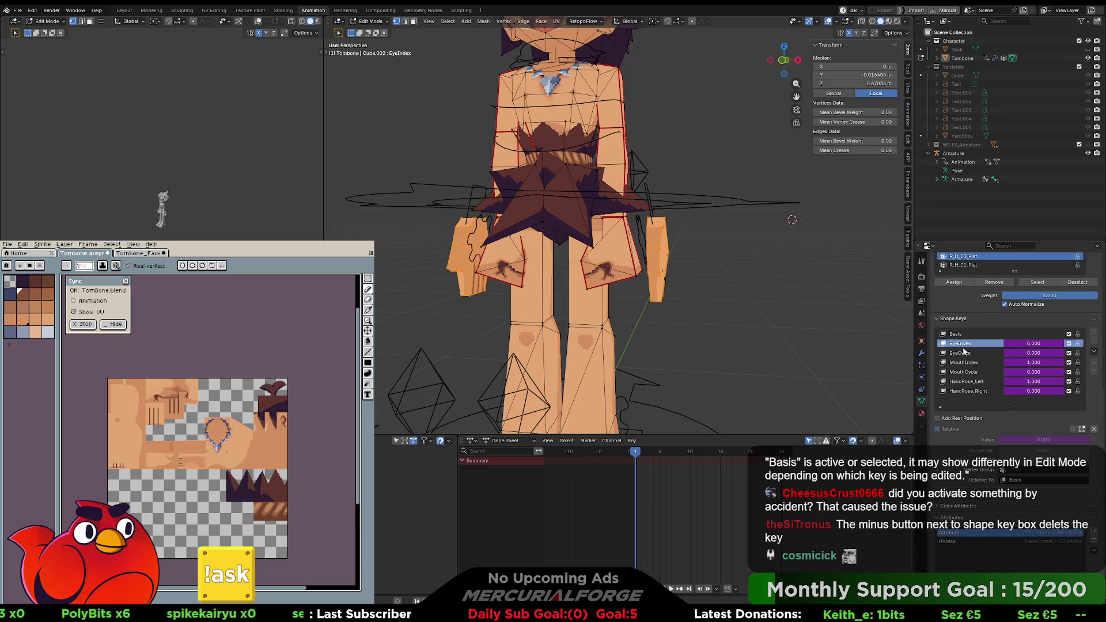
pyautogui.click(962, 353)
pyautogui.click(961, 362)
pyautogui.click(961, 372)
pyautogui.click(961, 382)
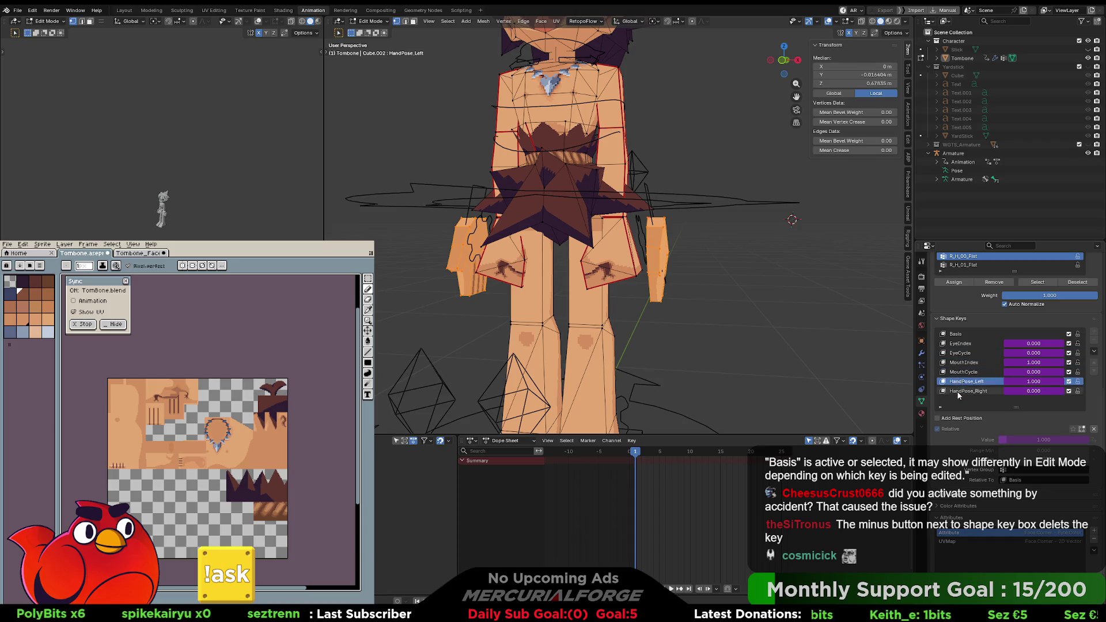
pyautogui.click(959, 391)
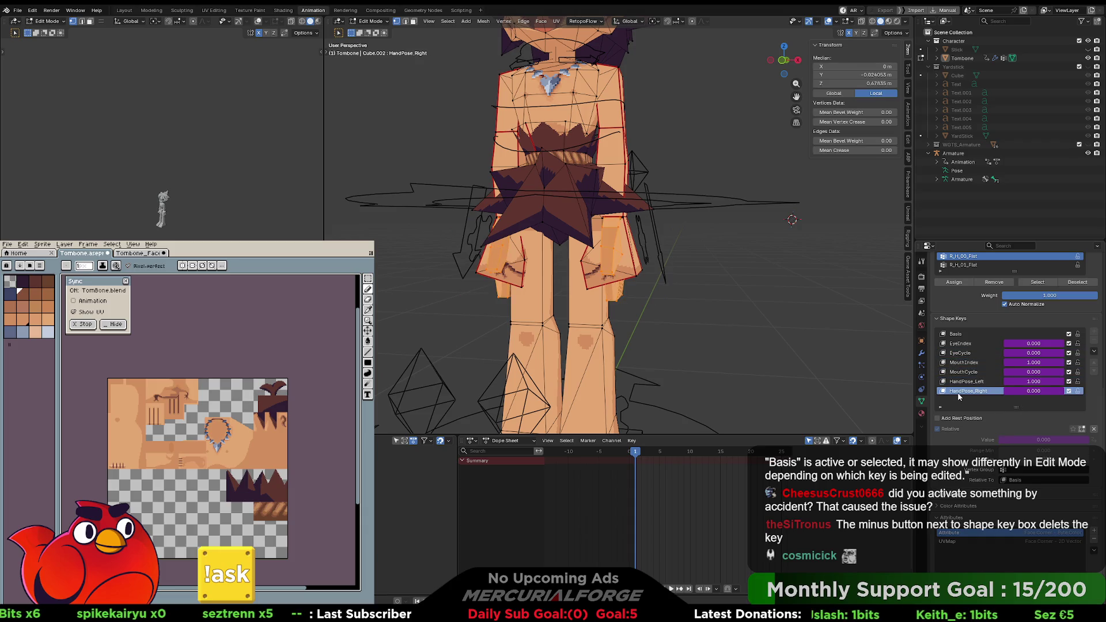
# Step: Make Basis the active shape key, enter Edit Mode and select the whole right hand
pyautogui.rightClick(963, 393)
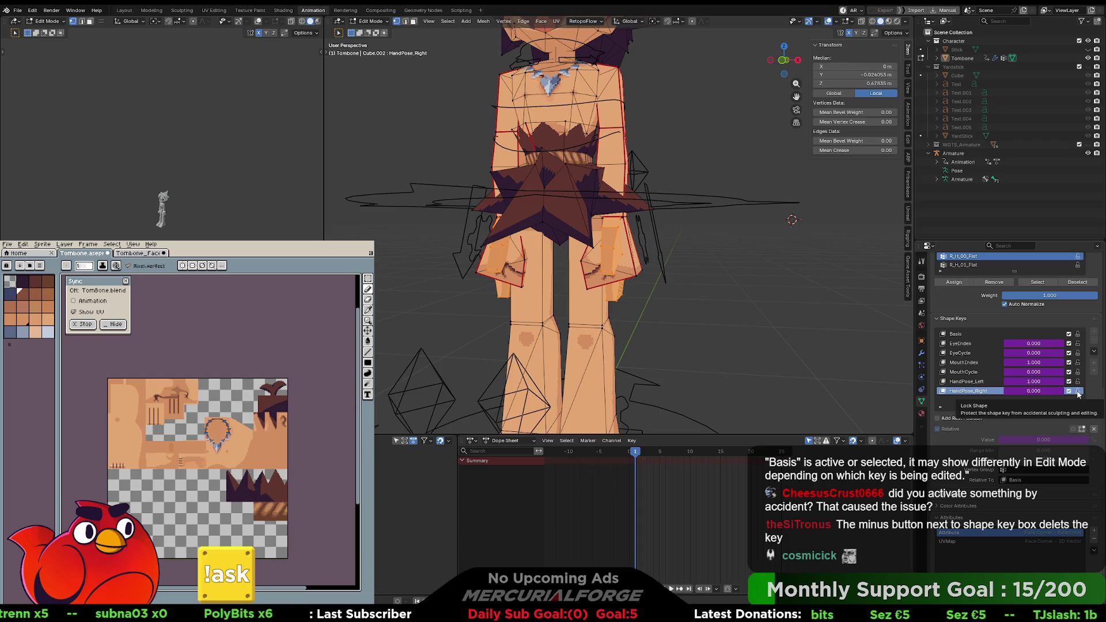
pyautogui.moveTo(1078, 393); pyautogui.dragTo(1077, 345)
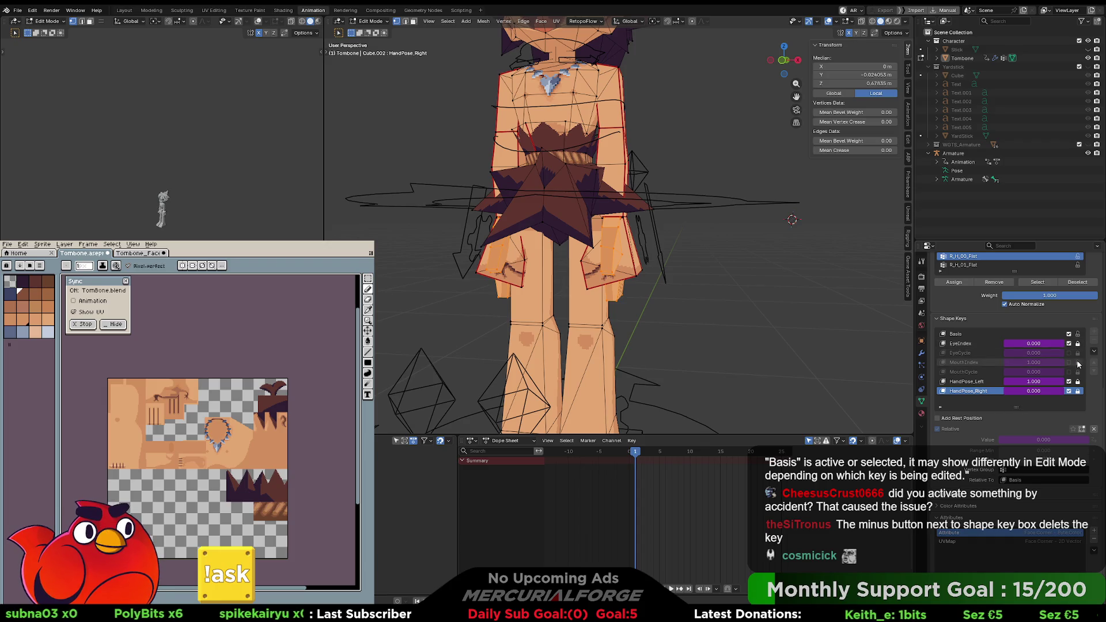
pyautogui.moveTo(1078, 394)
pyautogui.mouseDown()
pyautogui.moveTo(1079, 347)
pyautogui.moveTo(1079, 392)
pyautogui.mouseUp()
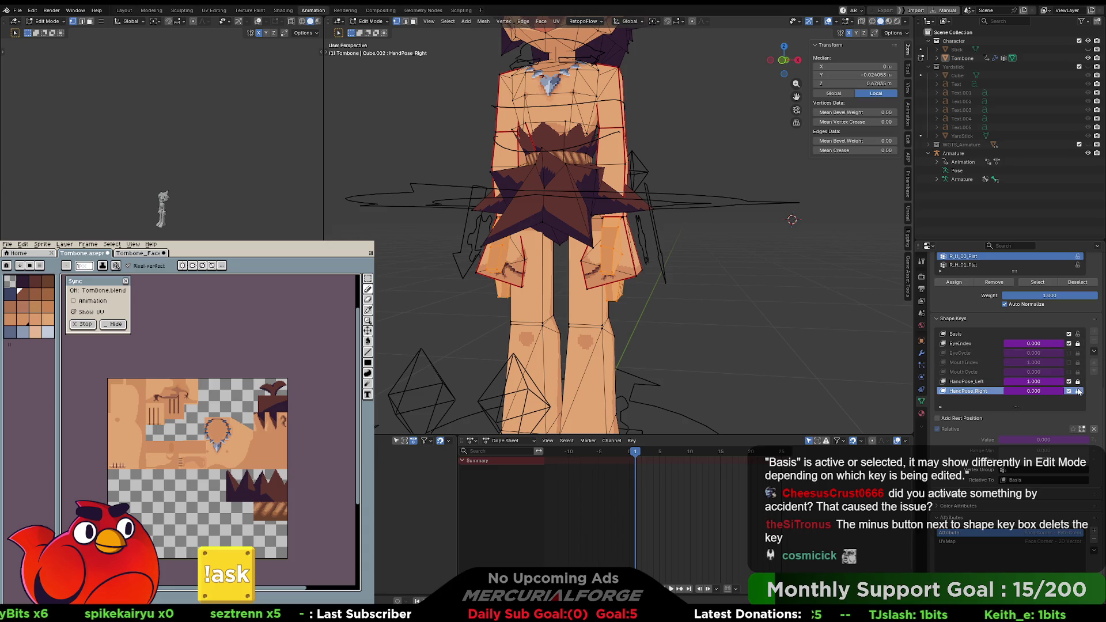
pyautogui.click(979, 333)
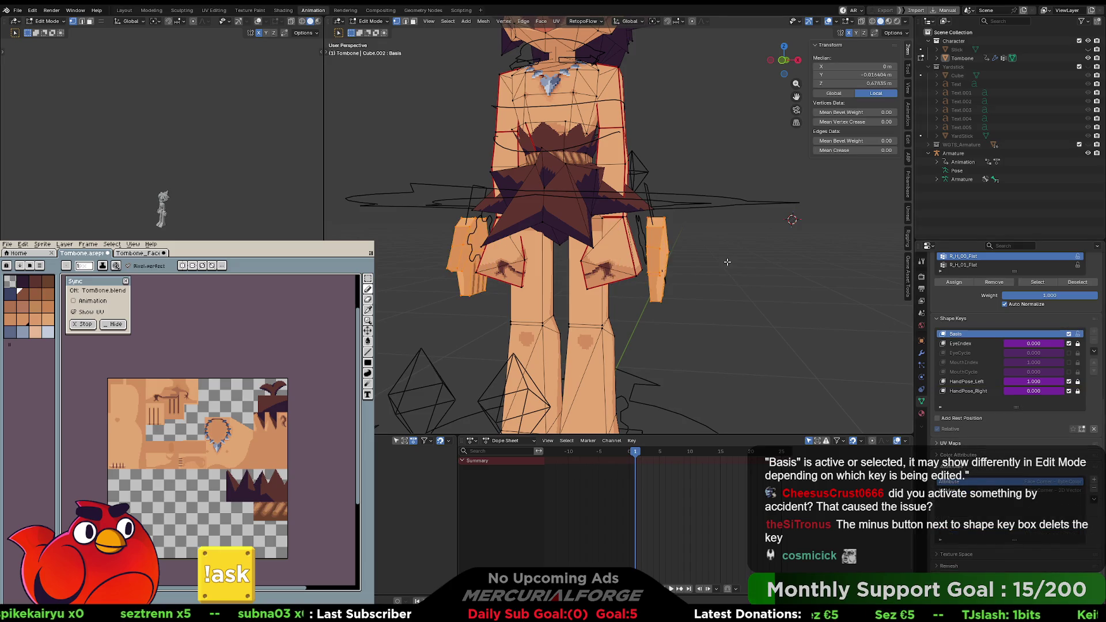
pyautogui.press('Tab')
pyautogui.press('Tab')
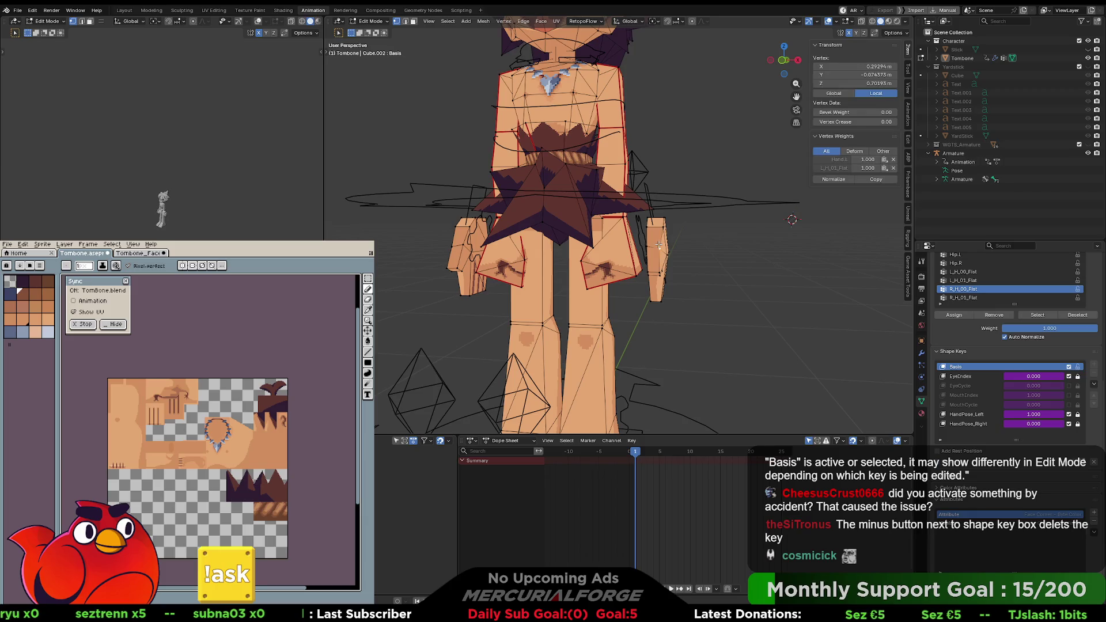
pyautogui.press('l')
pyautogui.press('l')
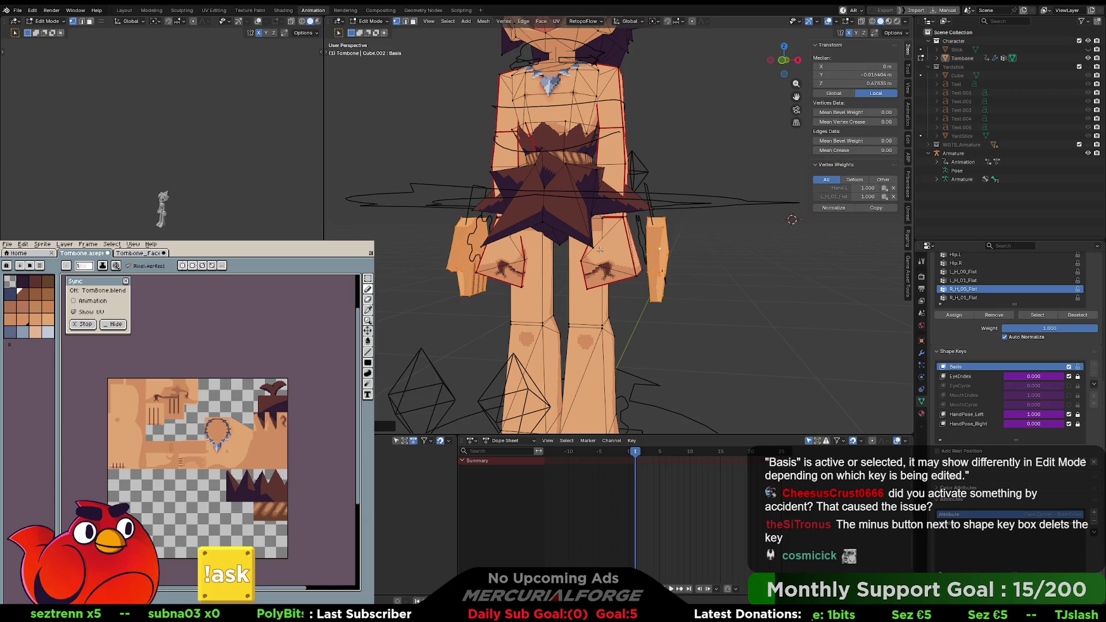
pyautogui.moveTo(594, 249); pyautogui.dragTo(629, 244, button='middle')
pyautogui.click(669, 247)
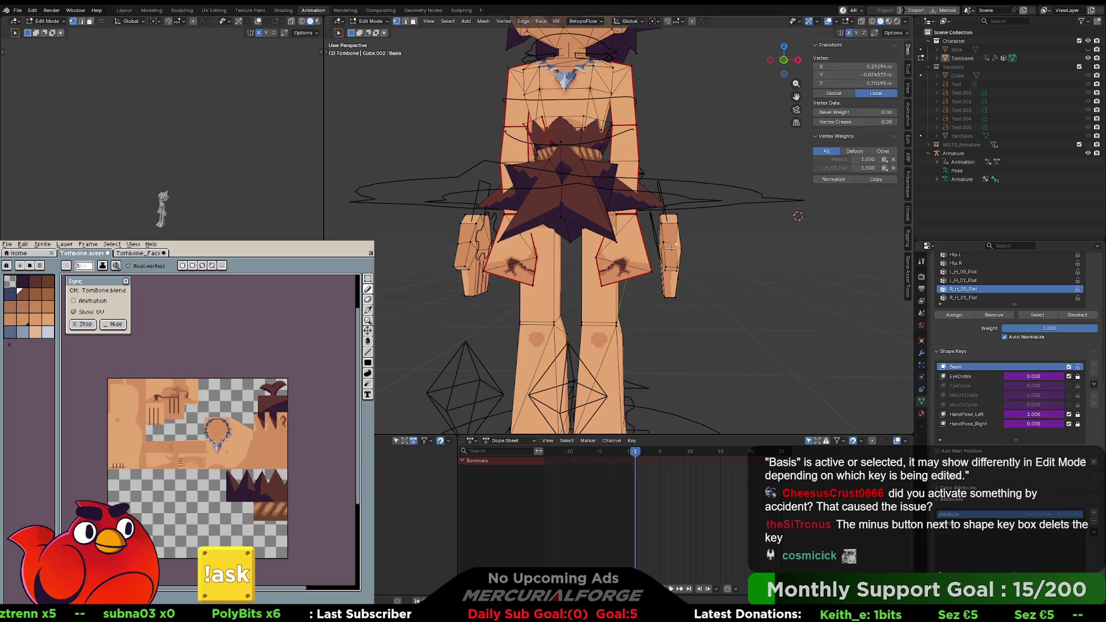
pyautogui.press('l')
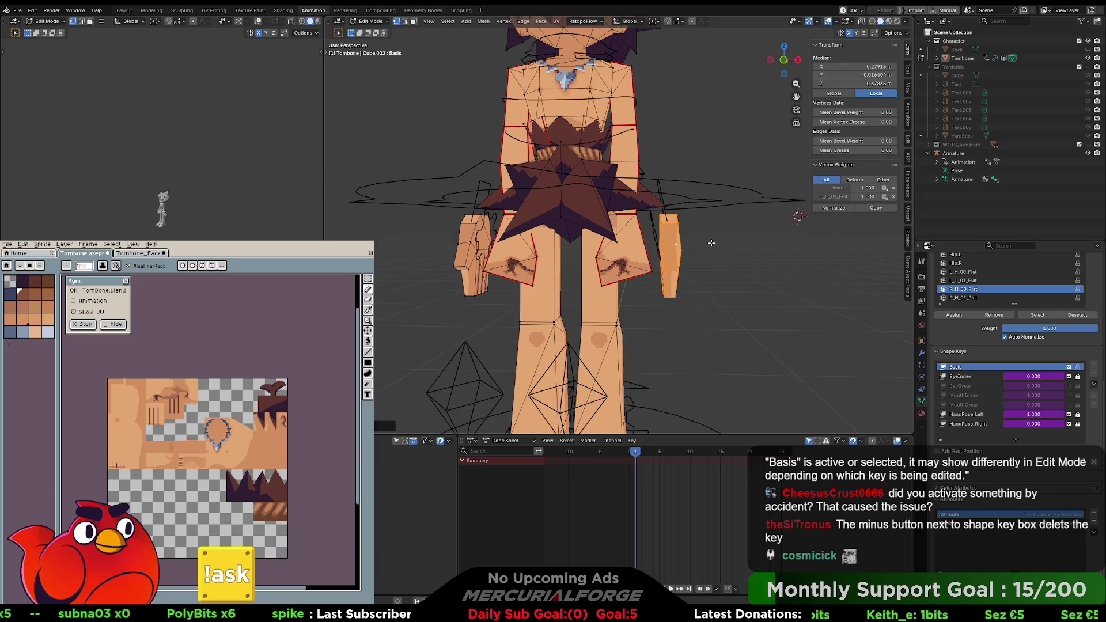
# Step: Move the right hand slightly left along X
pyautogui.press('g')
pyautogui.press('x')
pyautogui.press('Escape')
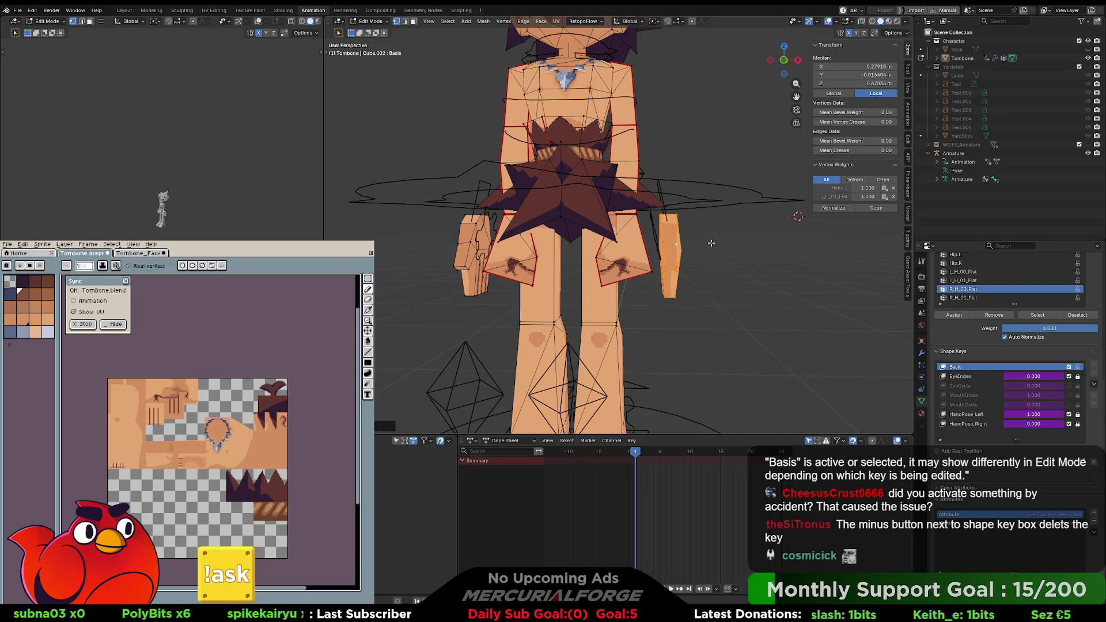
pyautogui.press('g')
pyautogui.press('x')
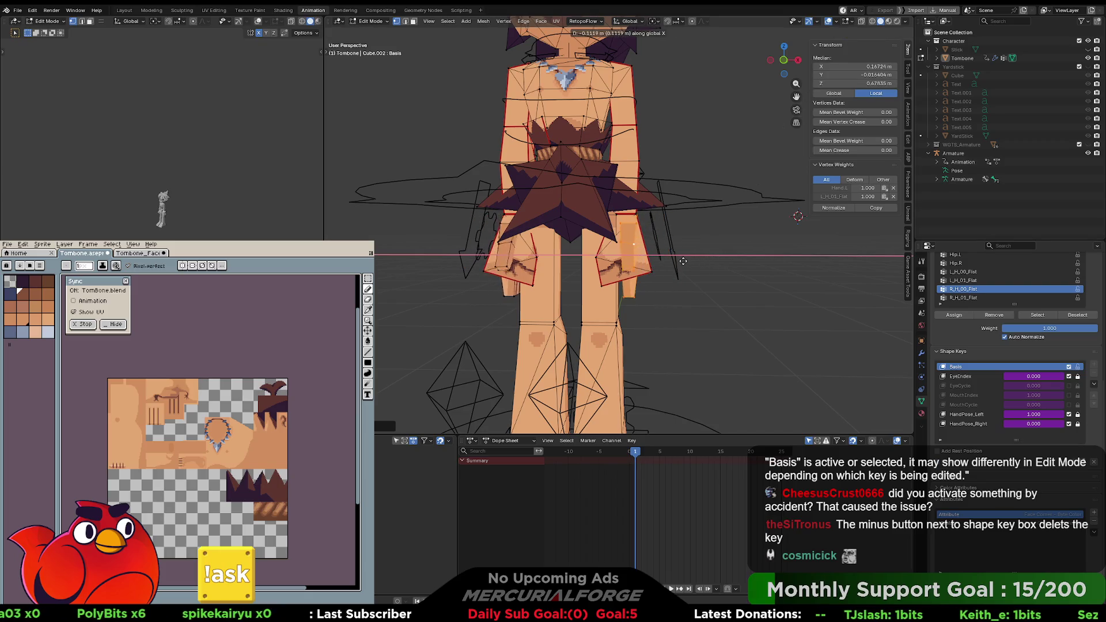
pyautogui.click(680, 262)
pyautogui.moveTo(695, 254)
pyautogui.mouseDown(button='middle')
pyautogui.moveTo(792, 251)
pyautogui.moveTo(739, 258)
pyautogui.mouseUp(button='middle')
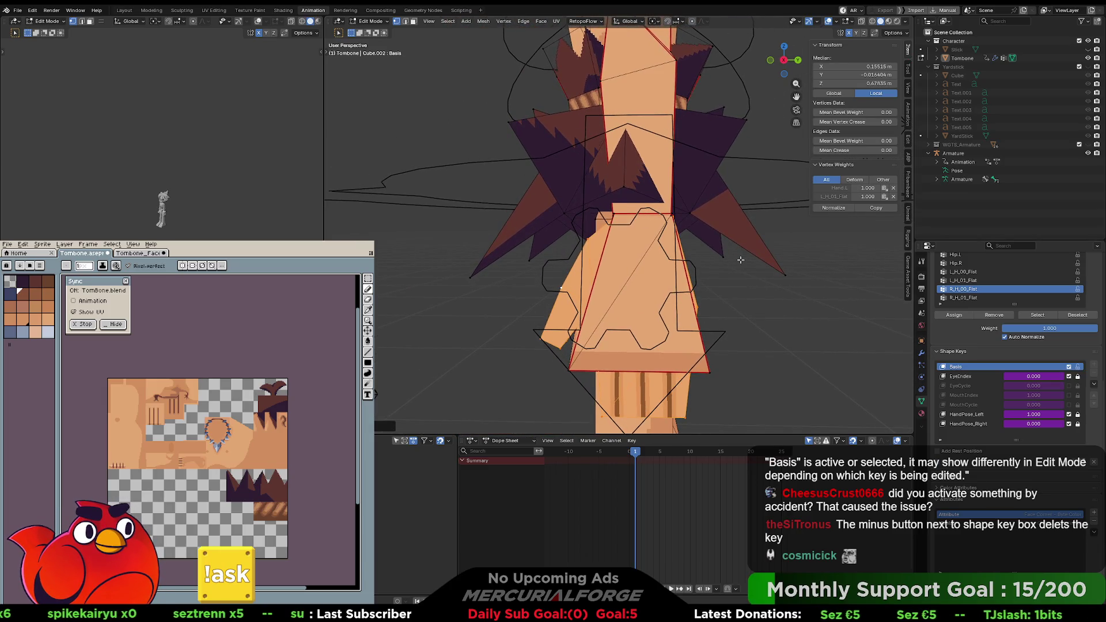
# Step: Move the right hand along Y, then return to Object Mode
pyautogui.press('g')
pyautogui.press('y')
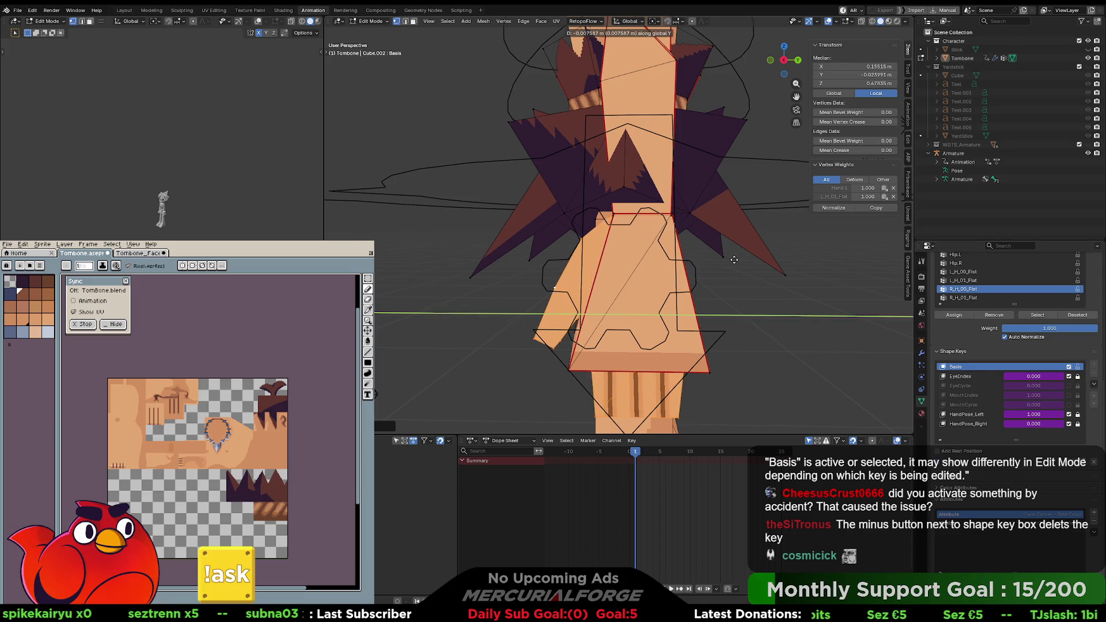
pyautogui.click(738, 260)
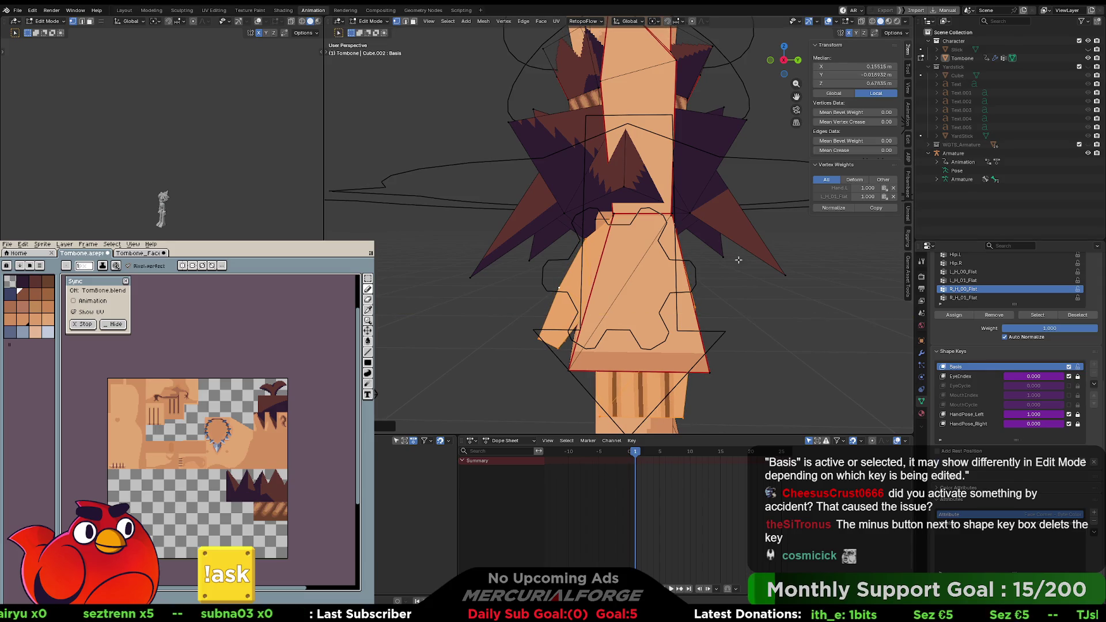
pyautogui.scroll(5, 738, 260)
pyautogui.moveTo(738, 260); pyautogui.dragTo(792, 261, button='middle')
pyautogui.scroll(-8, 783, 265)
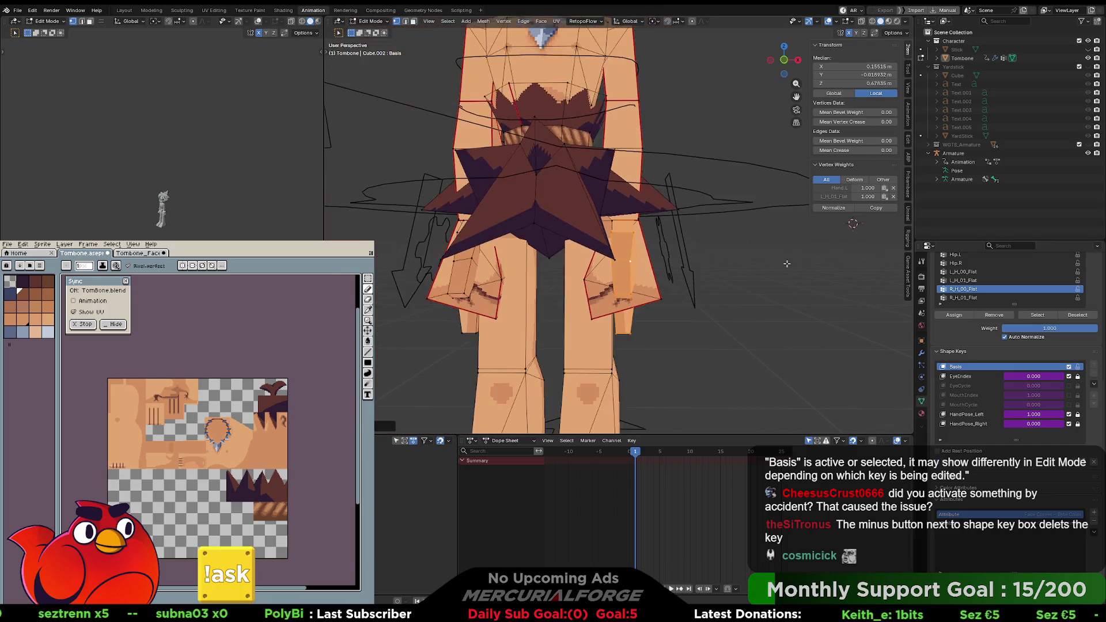
pyautogui.keyDown('shift'); pyautogui.moveTo(733, 279); pyautogui.dragTo(755, 244, button='middle'); pyautogui.keyUp('shift')
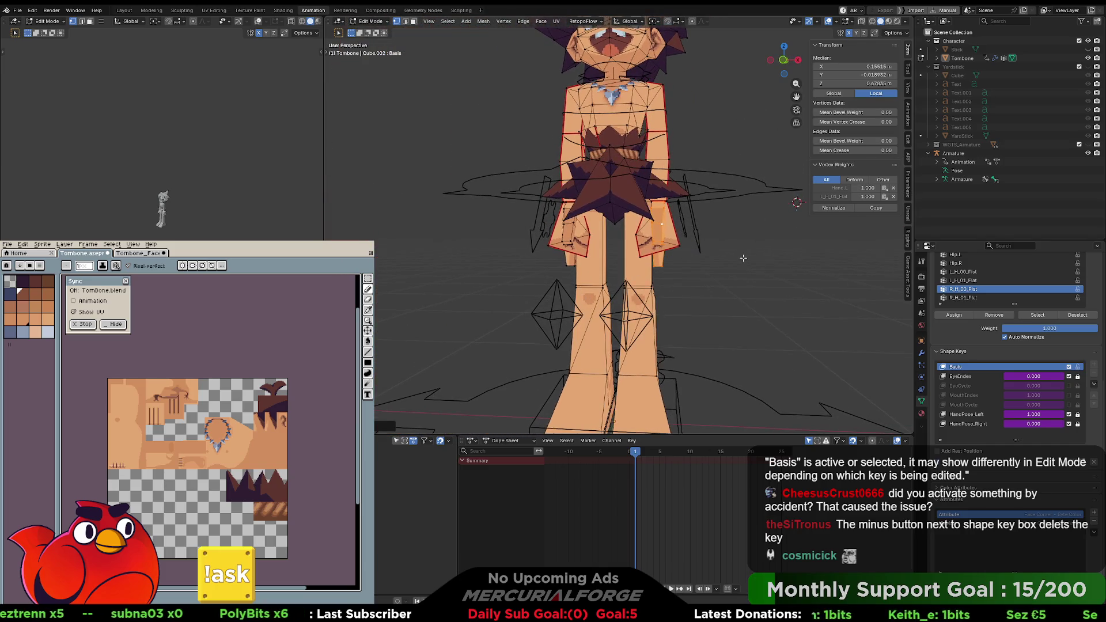
pyautogui.press('Tab')
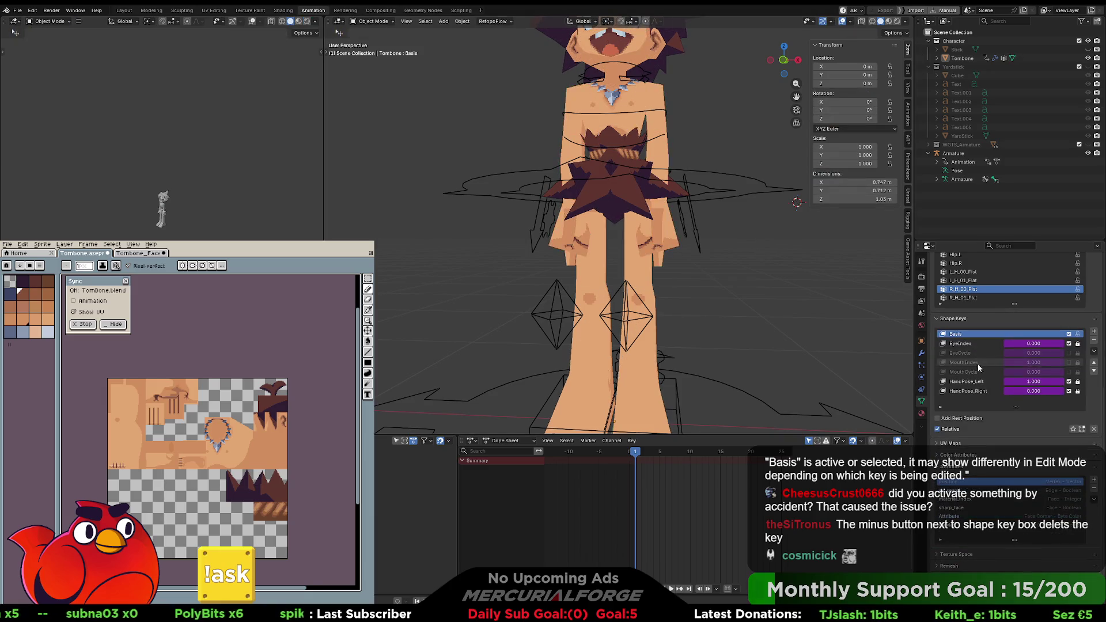
# Step: Switch the active shape key between HandPose_Right and Basis to compare the hand
pyautogui.click(965, 391)
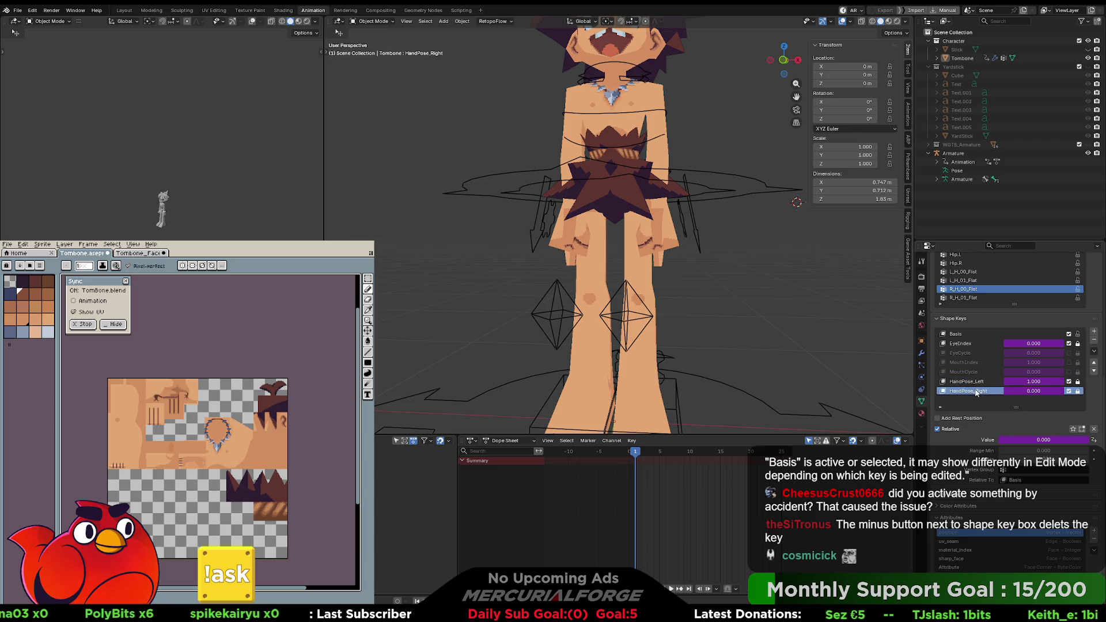
pyautogui.moveTo(752, 268)
pyautogui.mouseDown(button='middle')
pyautogui.moveTo(697, 292)
pyautogui.moveTo(713, 279)
pyautogui.mouseUp(button='middle')
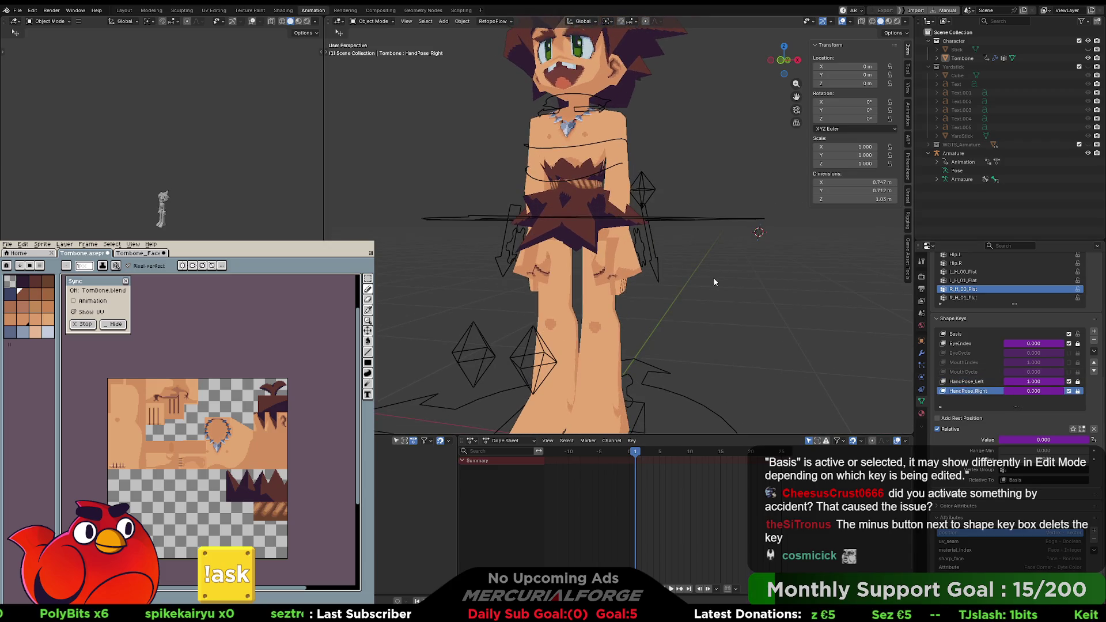
pyautogui.click(961, 334)
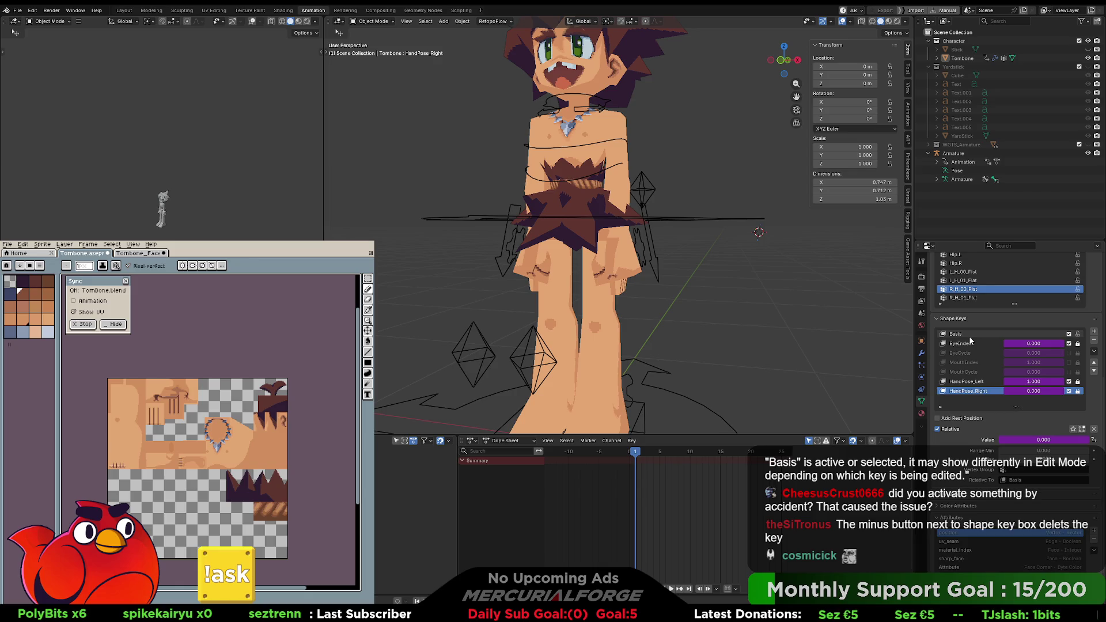
pyautogui.click(974, 387)
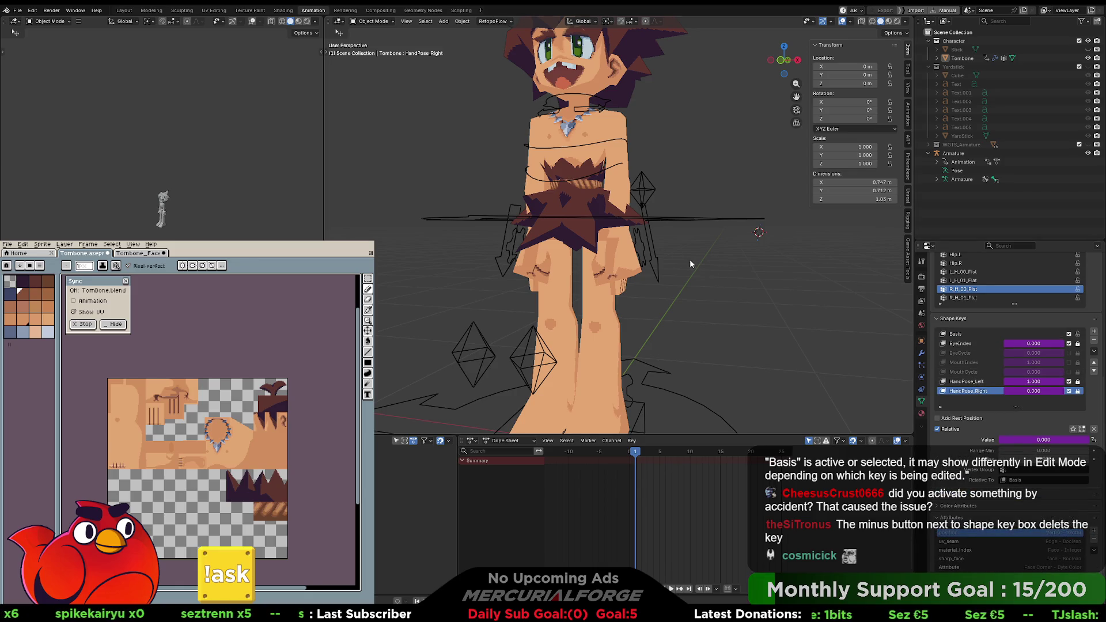
# Step: Put the armature into Pose Mode and select the right-hand control bone
pyautogui.click(649, 238)
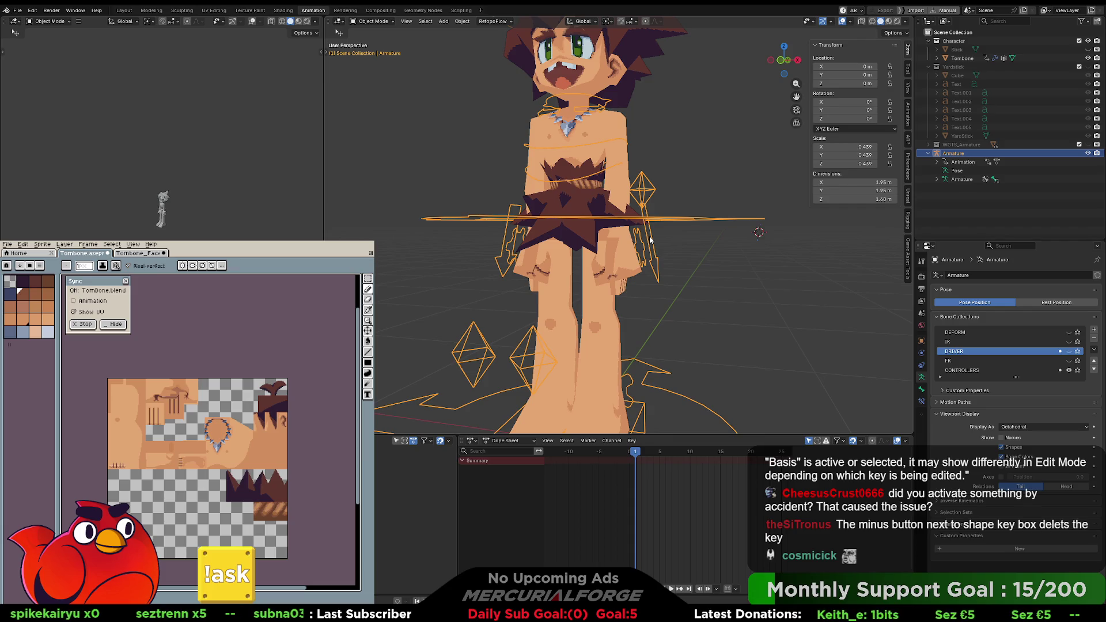
pyautogui.press('Tab')
pyautogui.hotkey('ctrl', 'Tab')
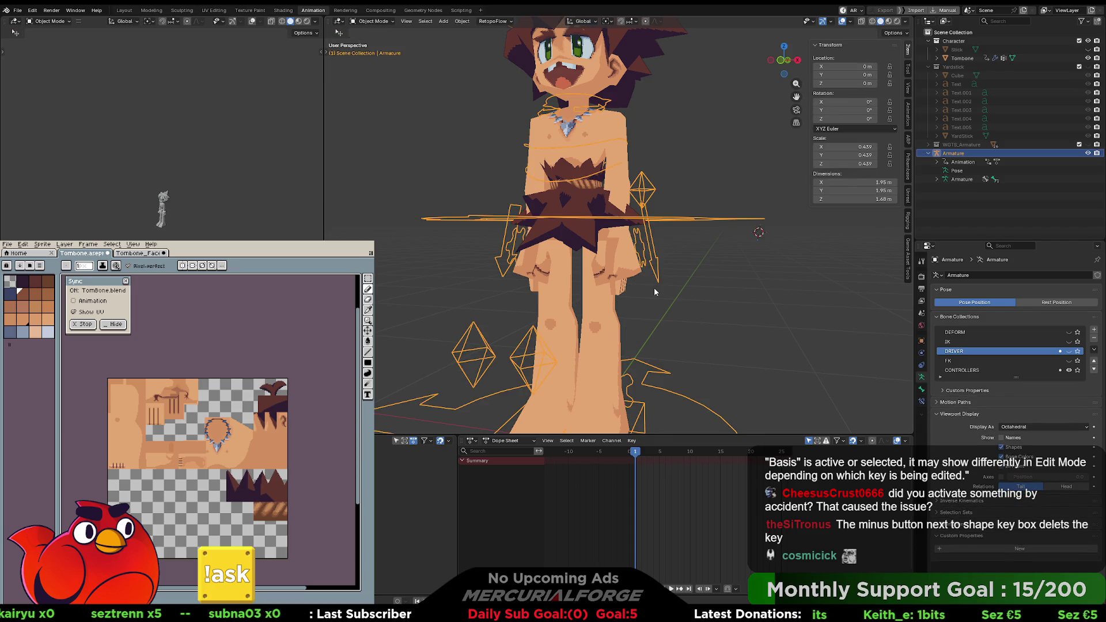
pyautogui.click(657, 252)
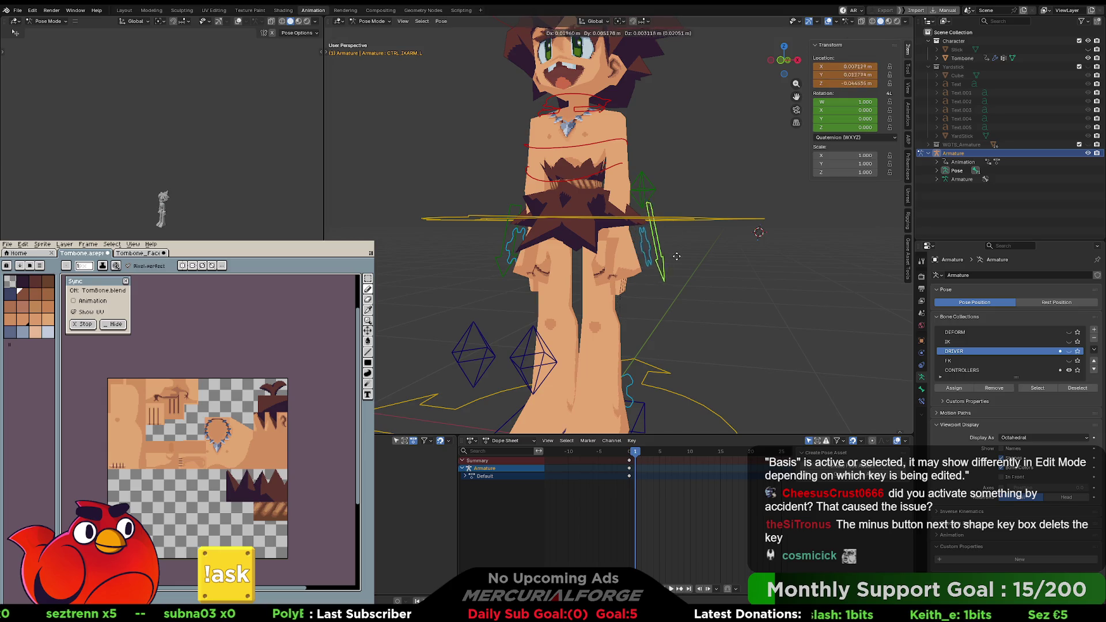
pyautogui.click(704, 266)
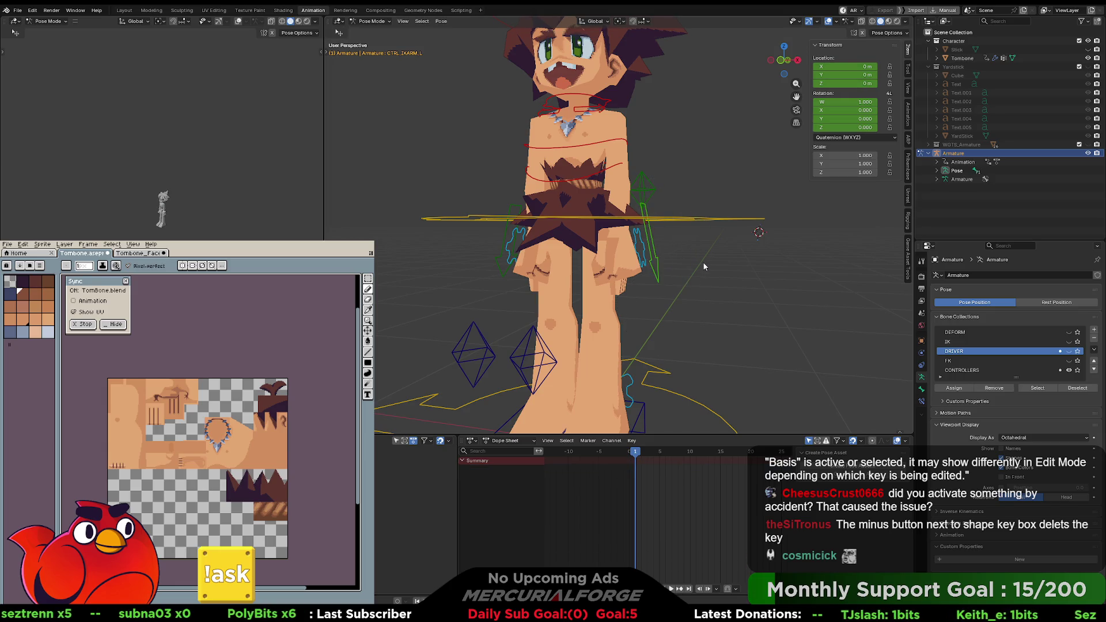
pyautogui.press('Tab')
pyautogui.press('Tab')
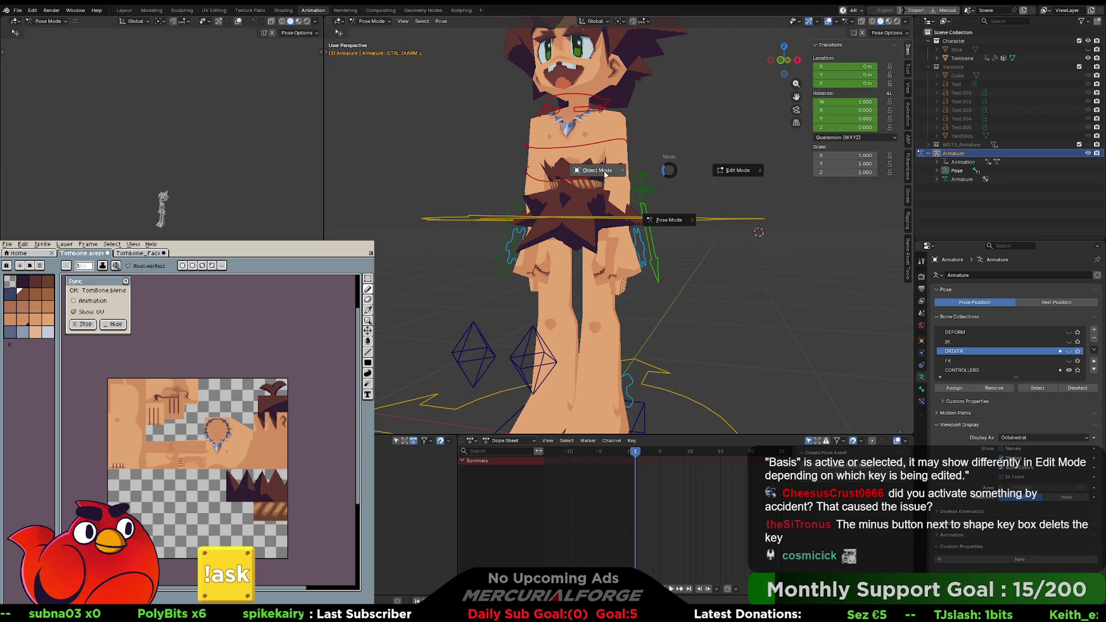
pyautogui.hotkey('ctrl', 'Tab')
pyautogui.click(633, 123)
pyautogui.click(692, 218)
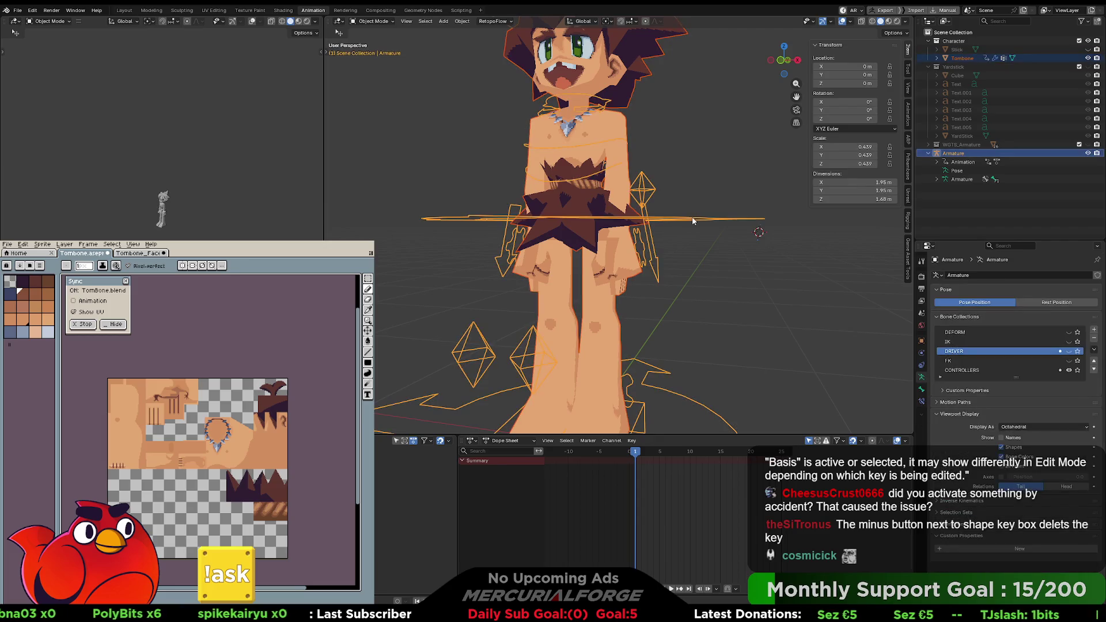
pyautogui.hotkey('ctrl', 'p')
pyautogui.click(692, 217)
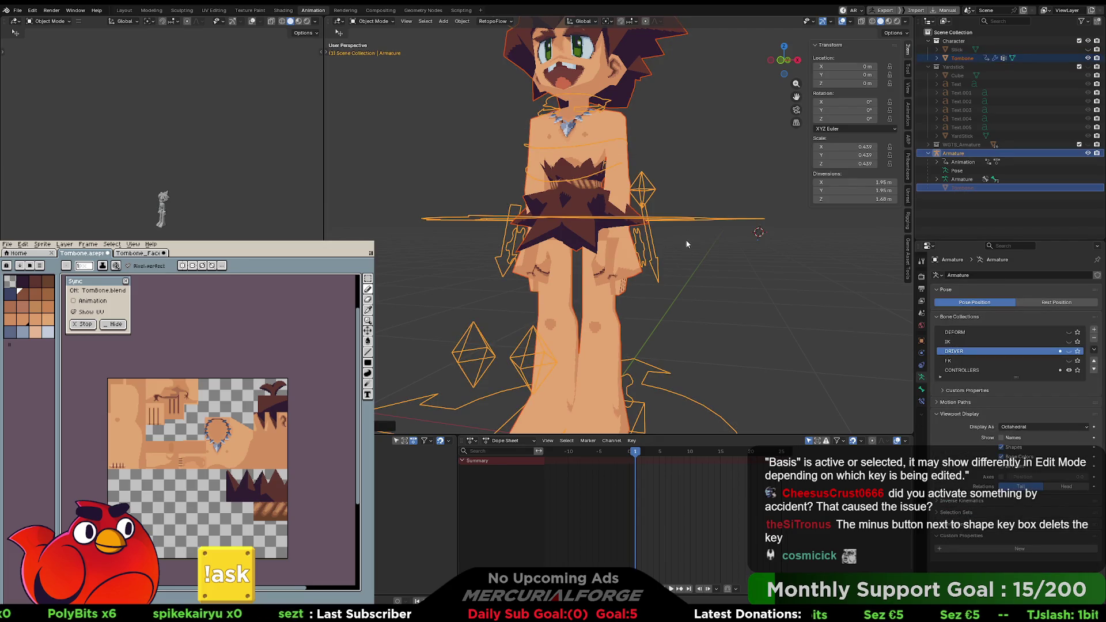
pyautogui.hotkey('ctrl', 'Tab')
pyautogui.click(671, 321)
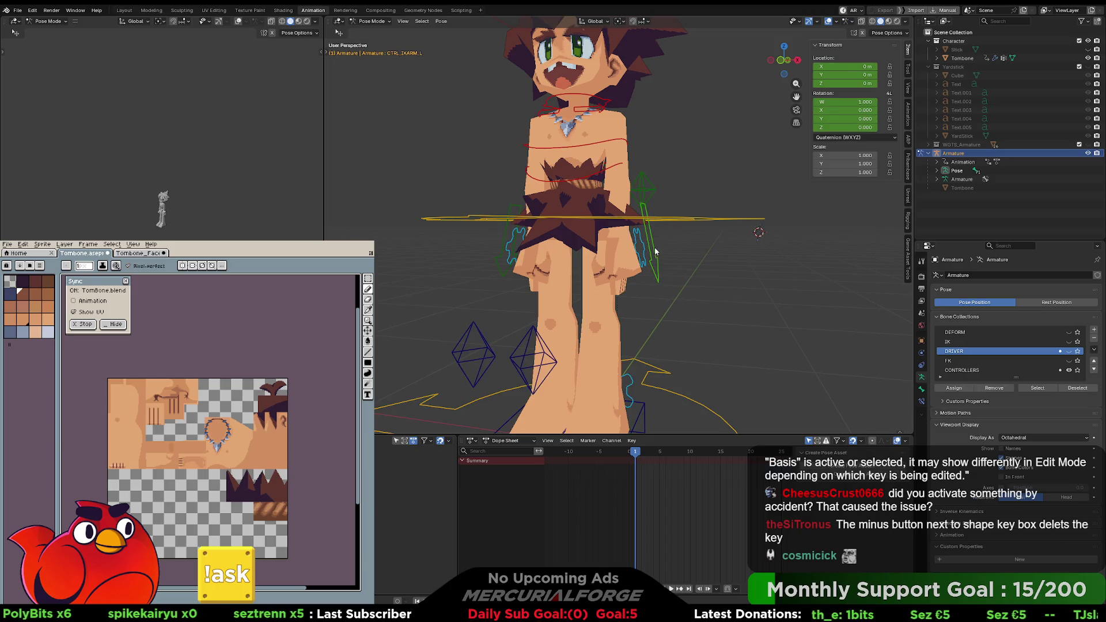
pyautogui.press('g')
pyautogui.click(700, 191)
pyautogui.click(619, 142)
pyautogui.press('r')
pyautogui.press('Escape')
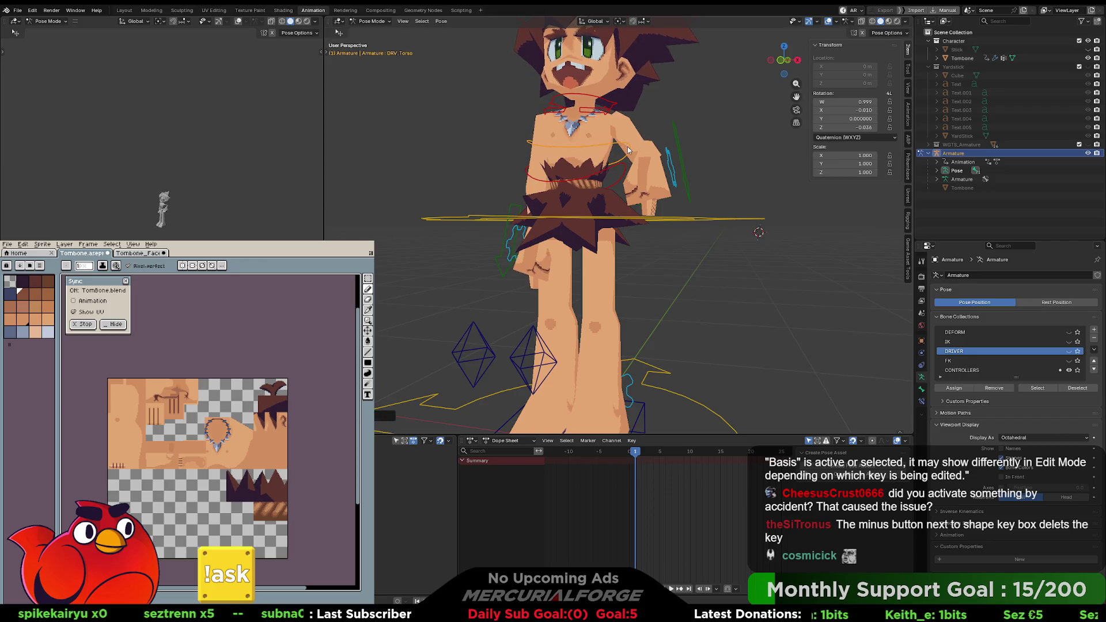
pyautogui.click(612, 105)
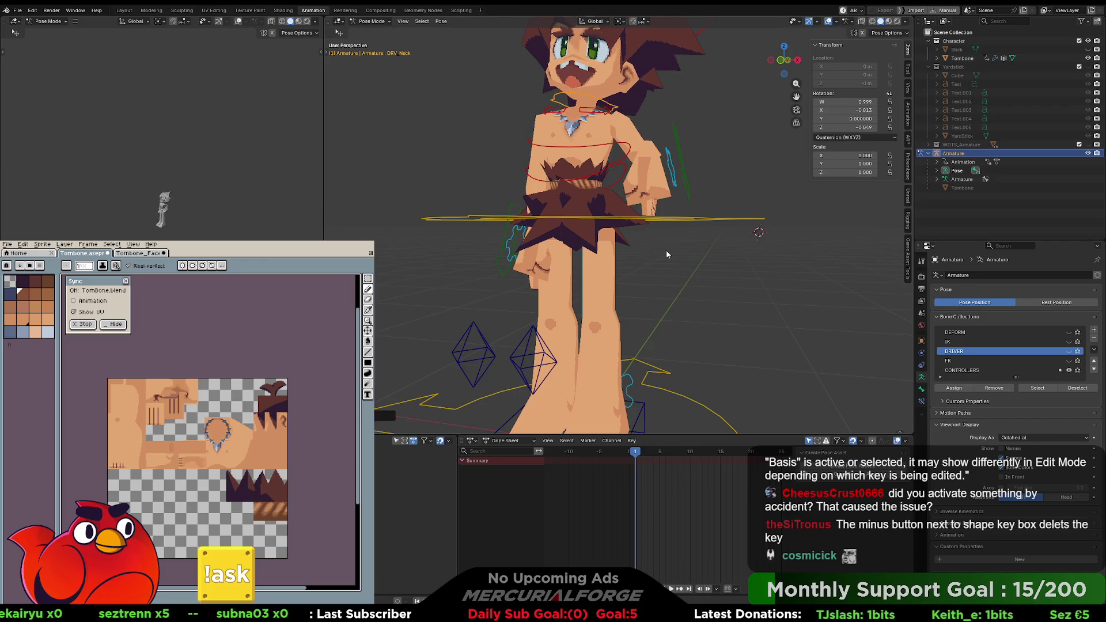
pyautogui.click(695, 222)
pyautogui.press('g')
pyautogui.click(687, 332)
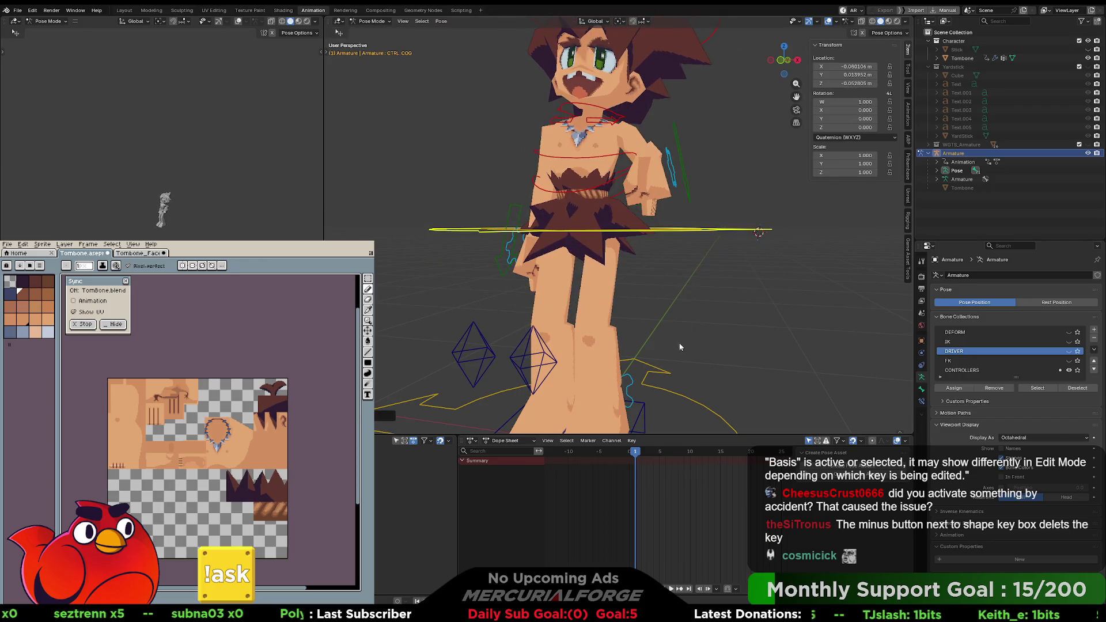
pyautogui.click(644, 407)
pyautogui.press('g')
pyautogui.click(627, 373)
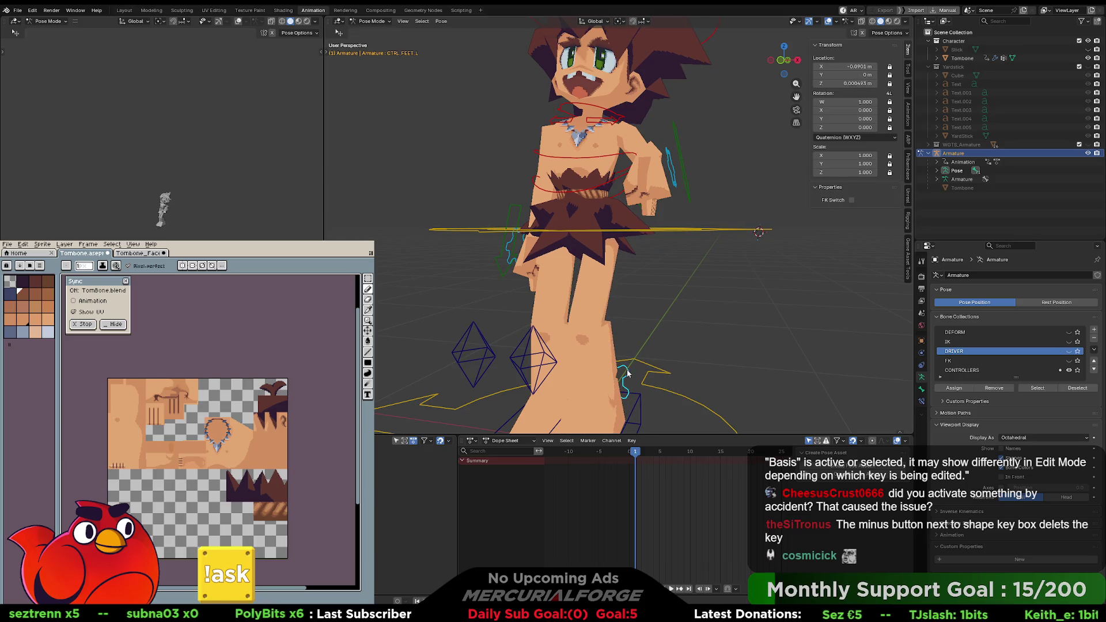
pyautogui.hotkey('alt', 'g')
pyautogui.click(627, 289)
pyautogui.press('i')
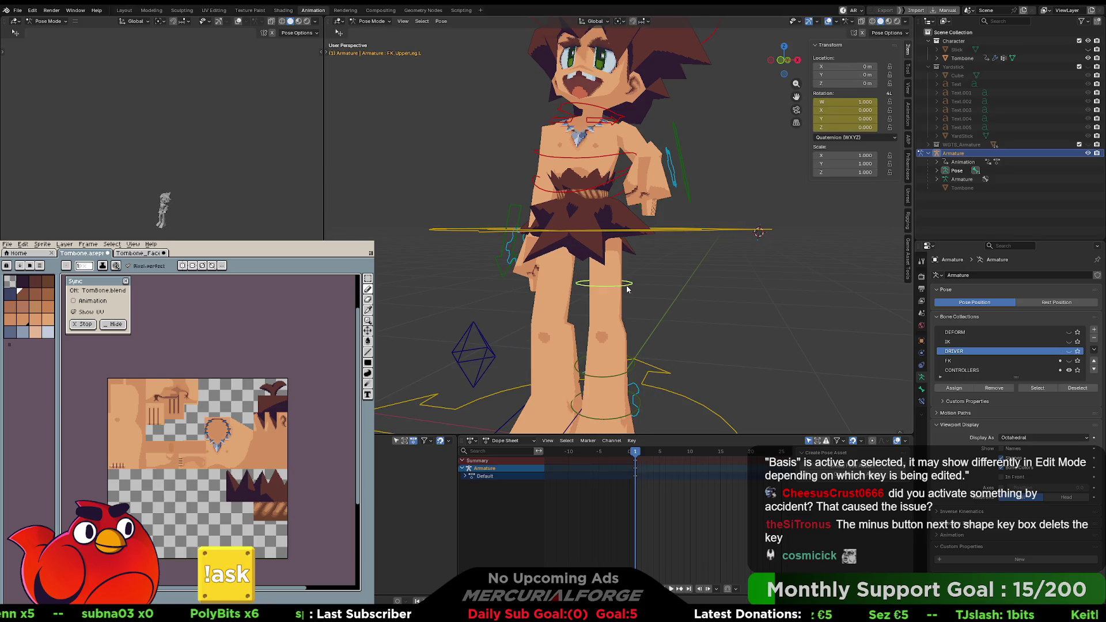
pyautogui.press('r')
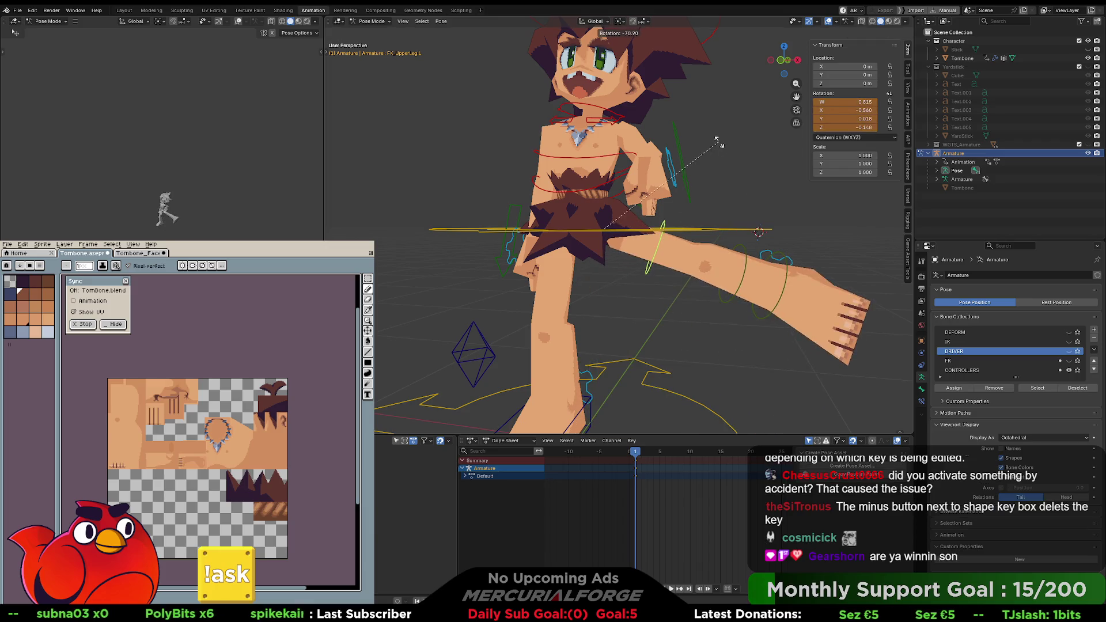
pyautogui.click(738, 219)
pyautogui.hotkey('ctrl', 'z')
pyautogui.hotkey('ctrl', 'z')
pyautogui.hotkey('ctrl', 'z')
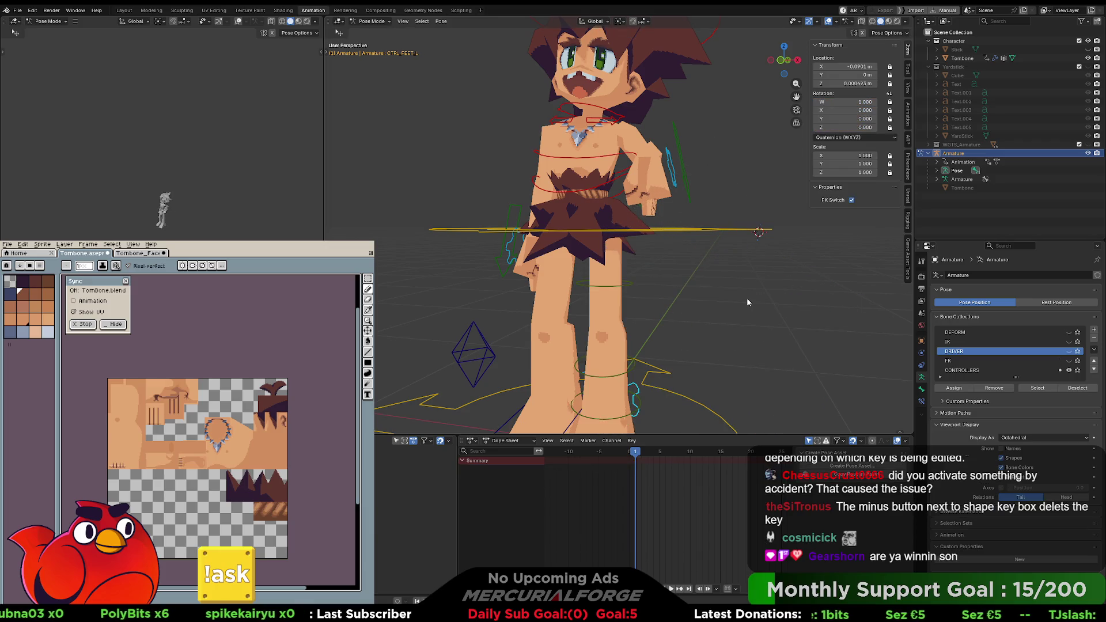
pyautogui.hotkey('ctrl', 'z')
pyautogui.hotkey('ctrl', 'z')
pyautogui.hotkey('ctrl', 'z')
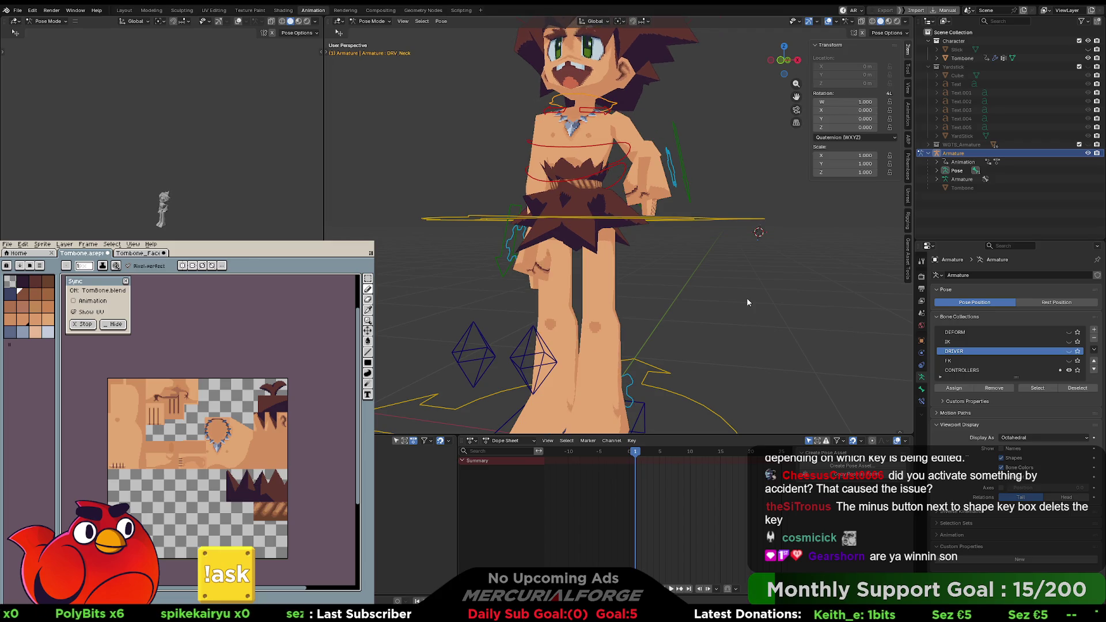
pyautogui.hotkey('ctrl', 'z')
pyautogui.hotkey('ctrl', 'z')
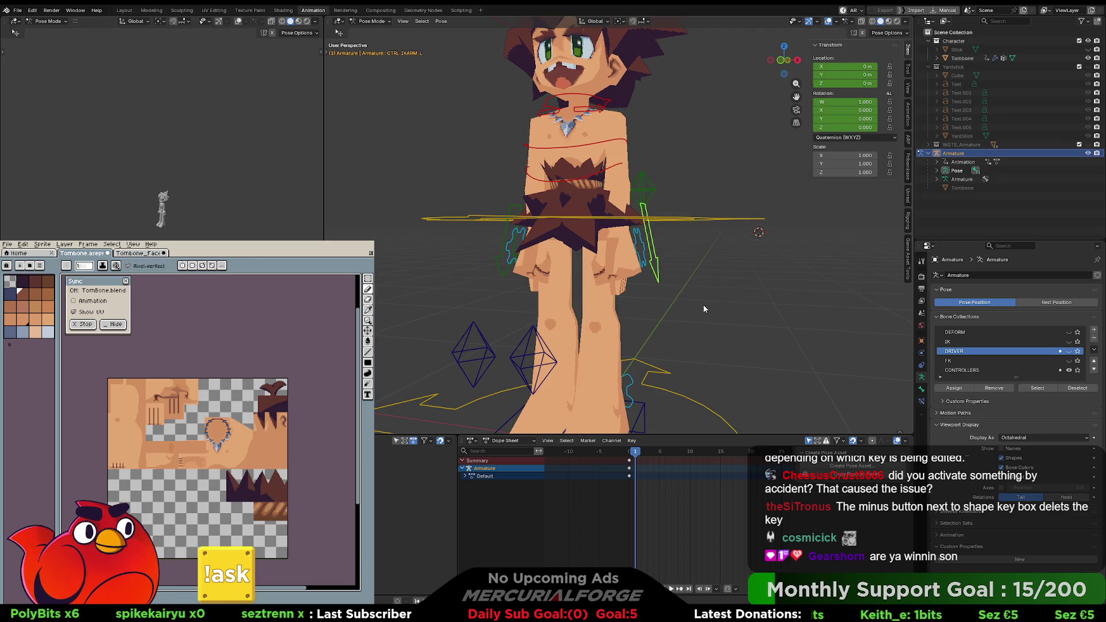
# Step: Check CTRL_IKARM_L's bone properties, then select the Tombone mesh in Object Mode
pyautogui.scroll(2, 686, 296)
pyautogui.moveTo(687, 295)
pyautogui.mouseDown(button='middle')
pyautogui.moveTo(669, 305)
pyautogui.moveTo(685, 294)
pyautogui.mouseUp(button='middle')
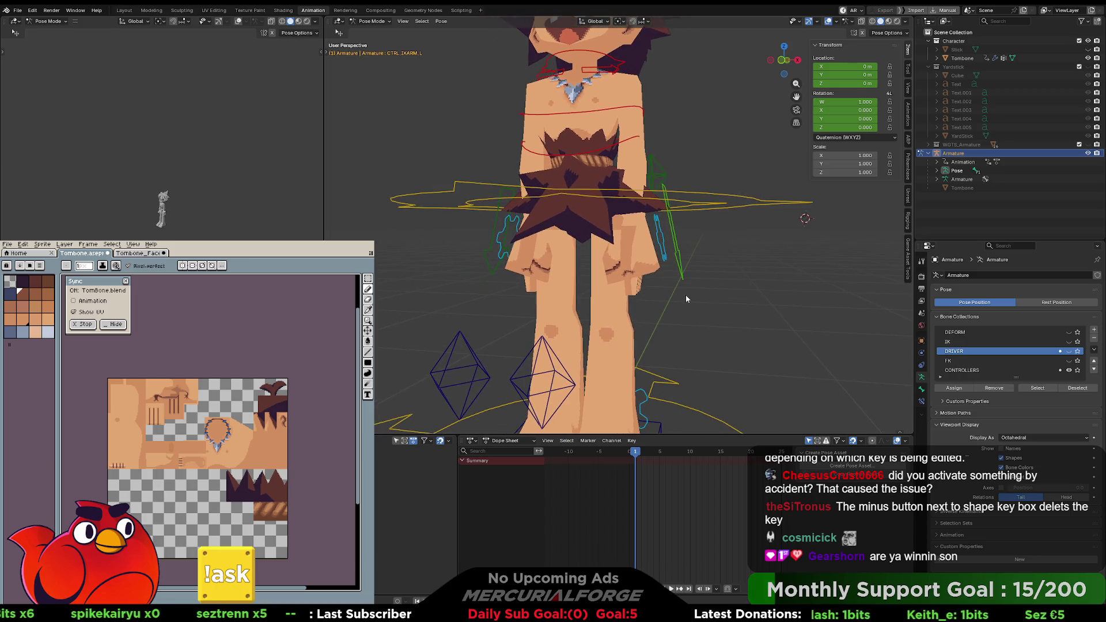
pyautogui.press('Tab')
pyautogui.press('Tab')
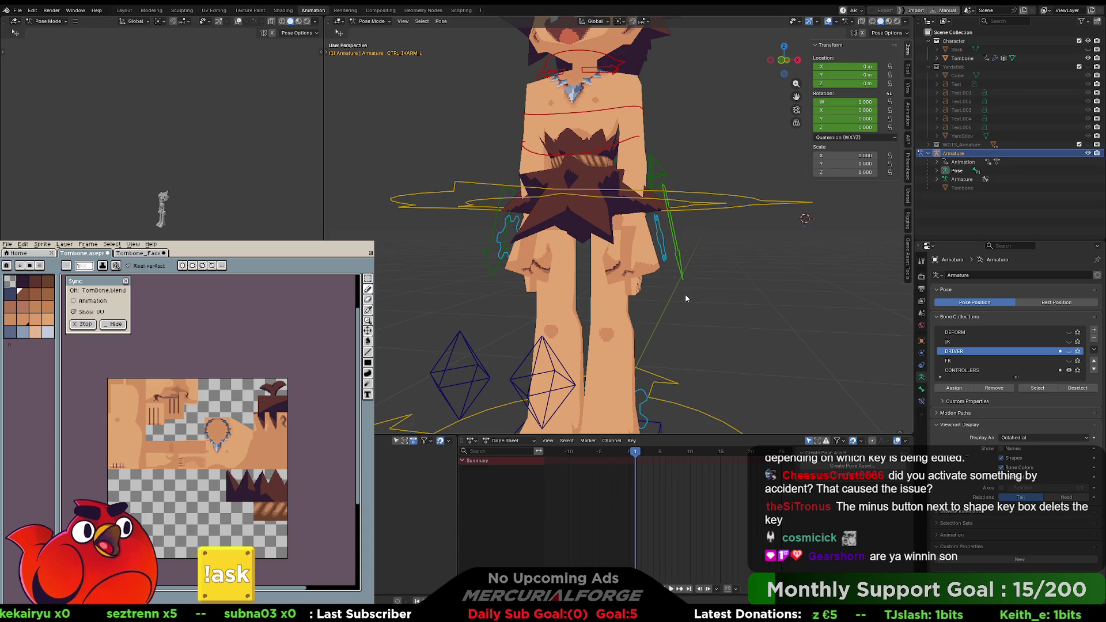
pyautogui.click(921, 390)
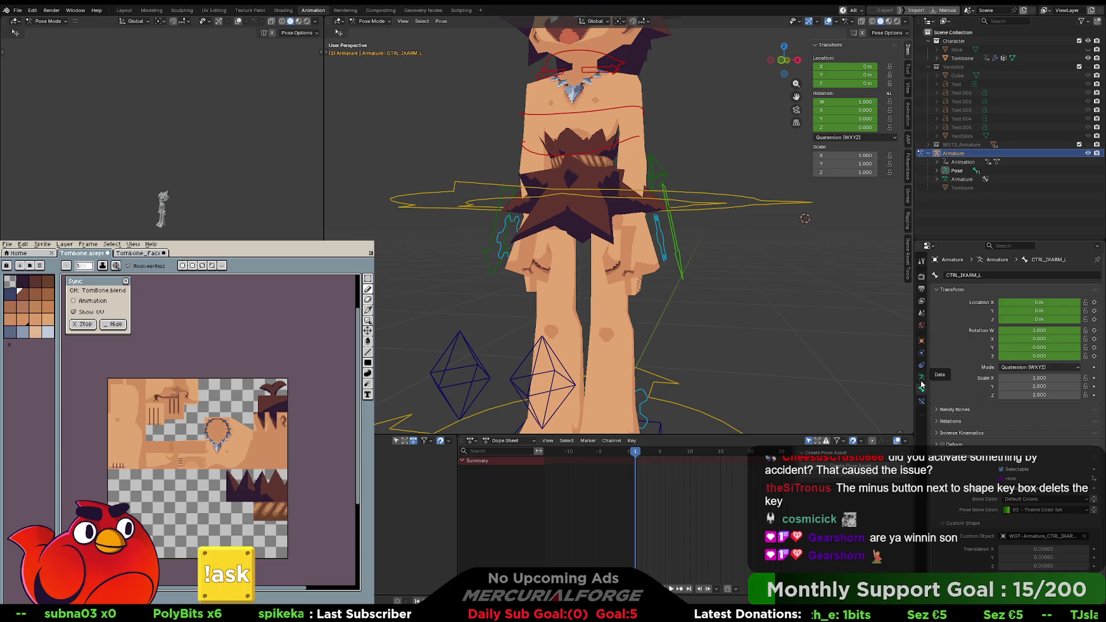
pyautogui.click(921, 377)
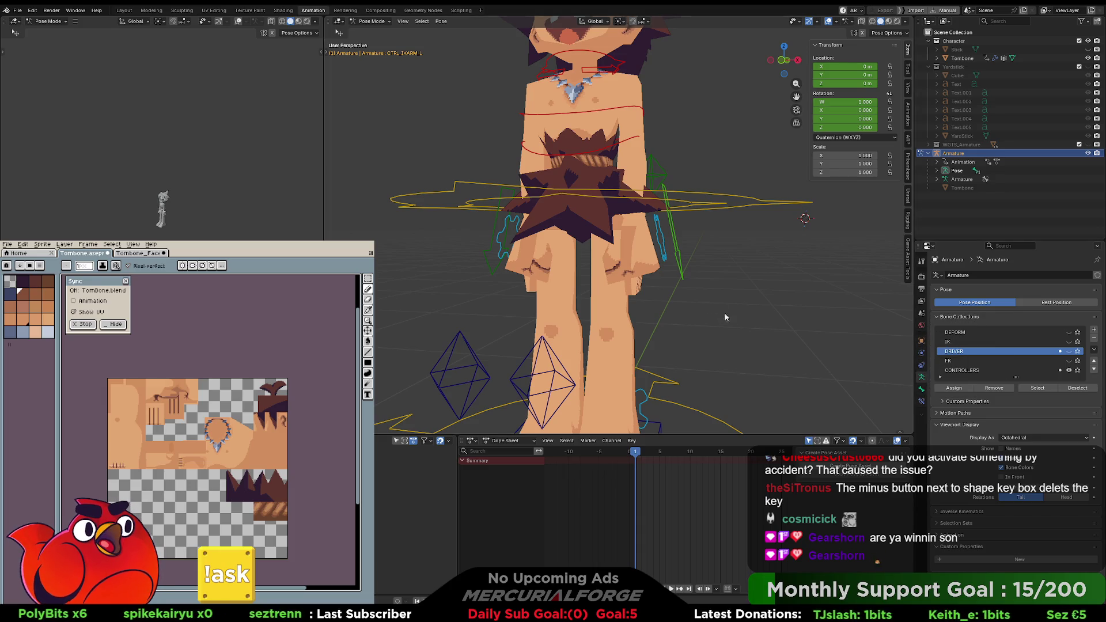
pyautogui.click(616, 290)
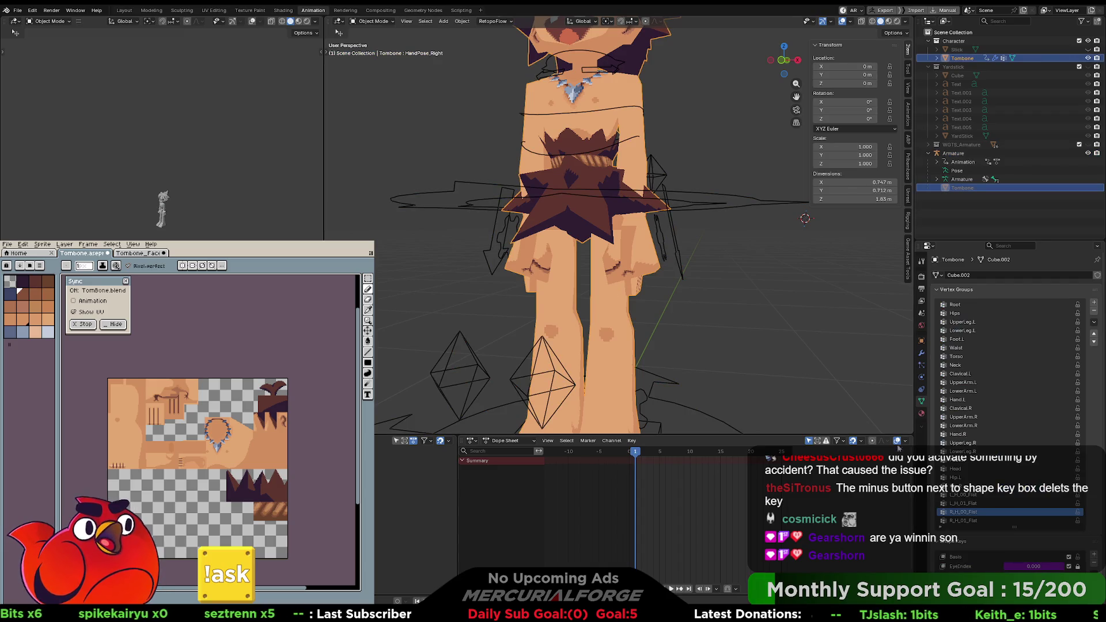
# Step: Inspect the EyeIndex driver value, then re-enable the EyeCycle and MouthIndex shape keys
pyautogui.scroll(-5, 1034, 488)
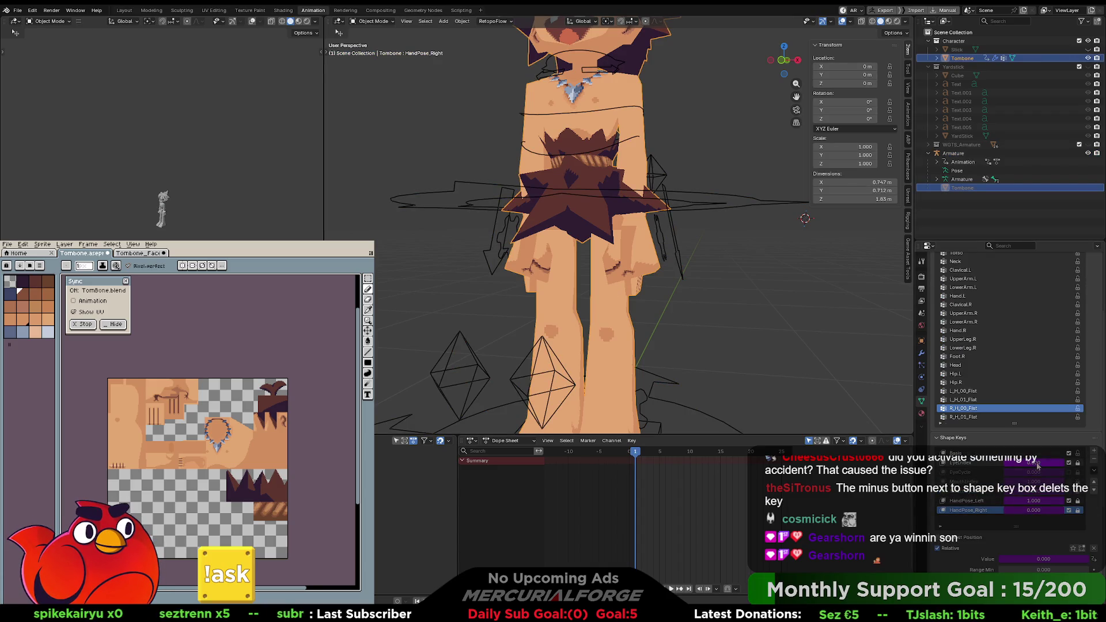
pyautogui.click(1034, 463)
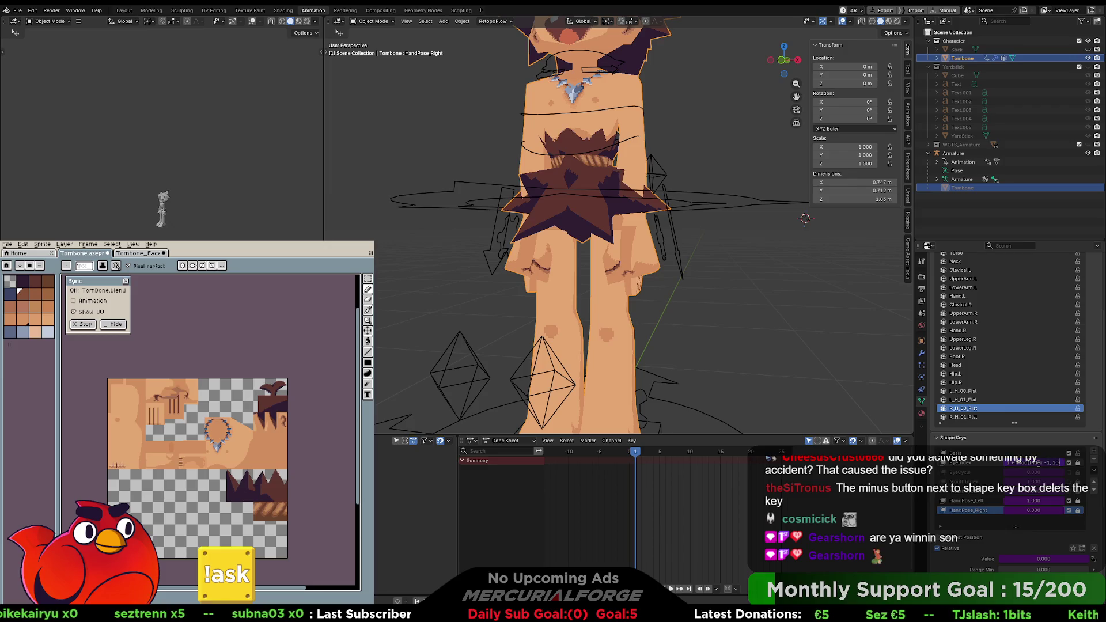
pyautogui.press('Return')
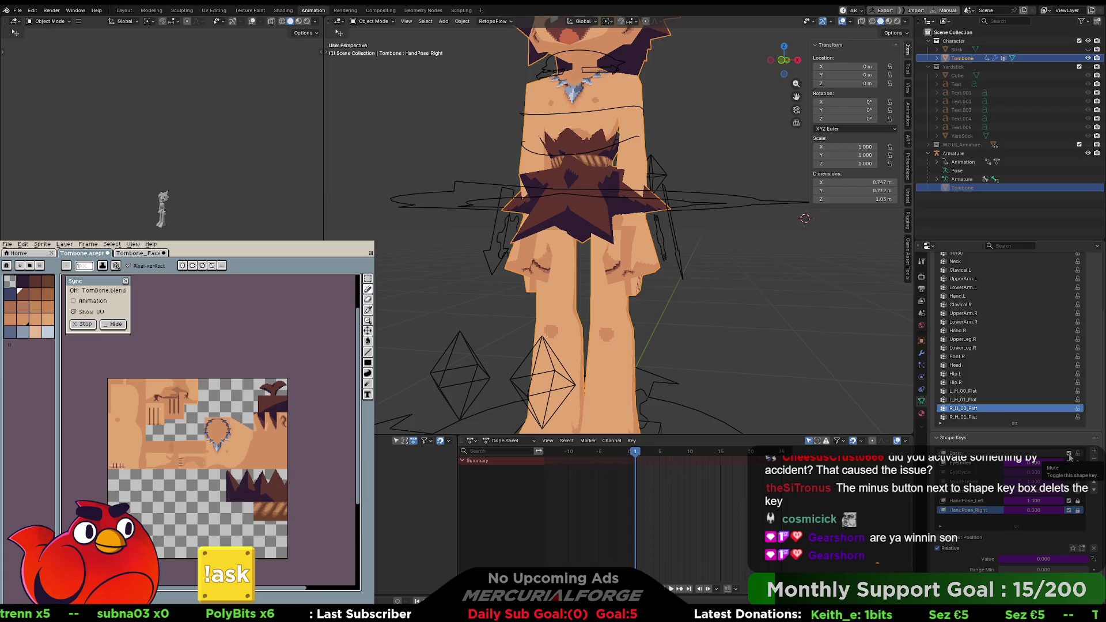
pyautogui.click(1069, 482)
pyautogui.click(1068, 472)
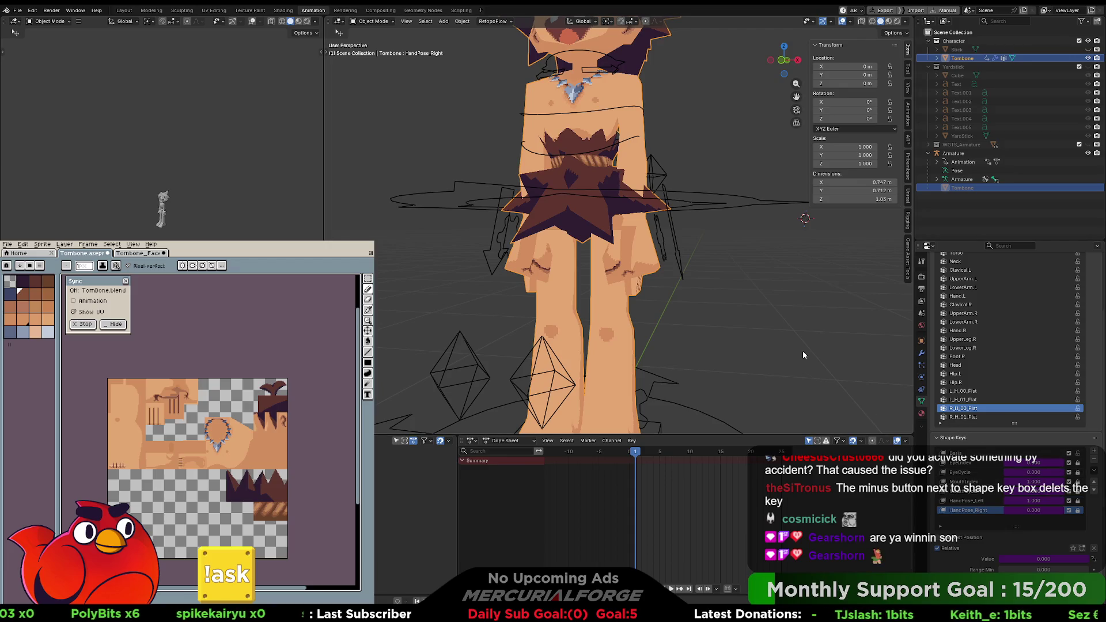
# Step: Hide the L_H_00_Fist and R_H_01_Flat modifiers in the viewport, then select the armature
pyautogui.moveTo(640, 262); pyautogui.dragTo(623, 262, button='middle')
pyautogui.click(922, 353)
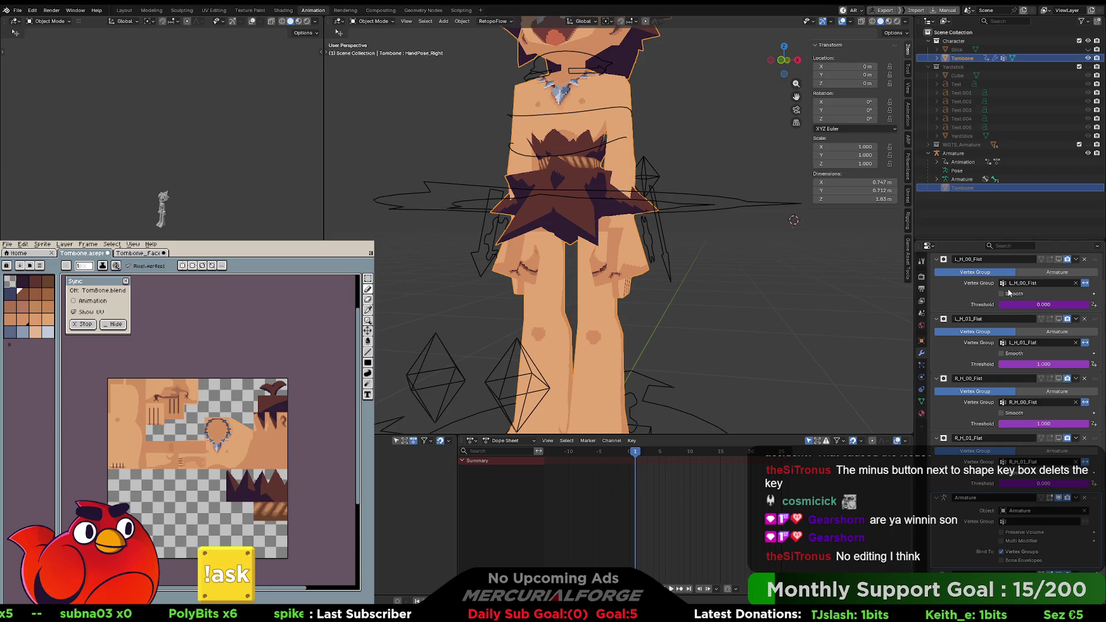
pyautogui.click(1059, 261)
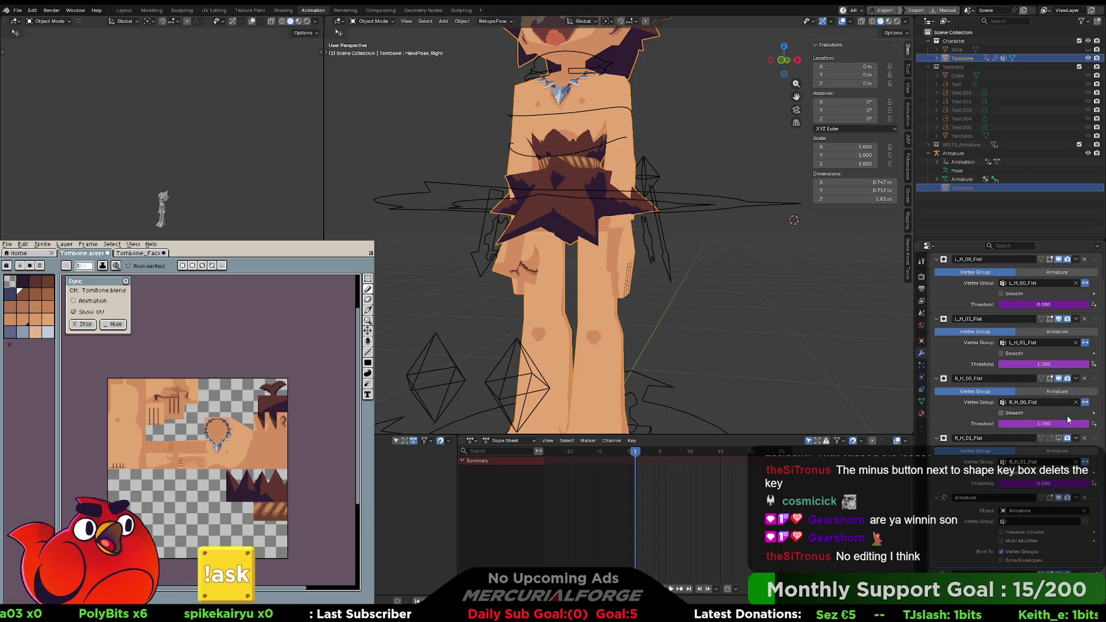
pyautogui.click(1059, 438)
pyautogui.click(685, 285)
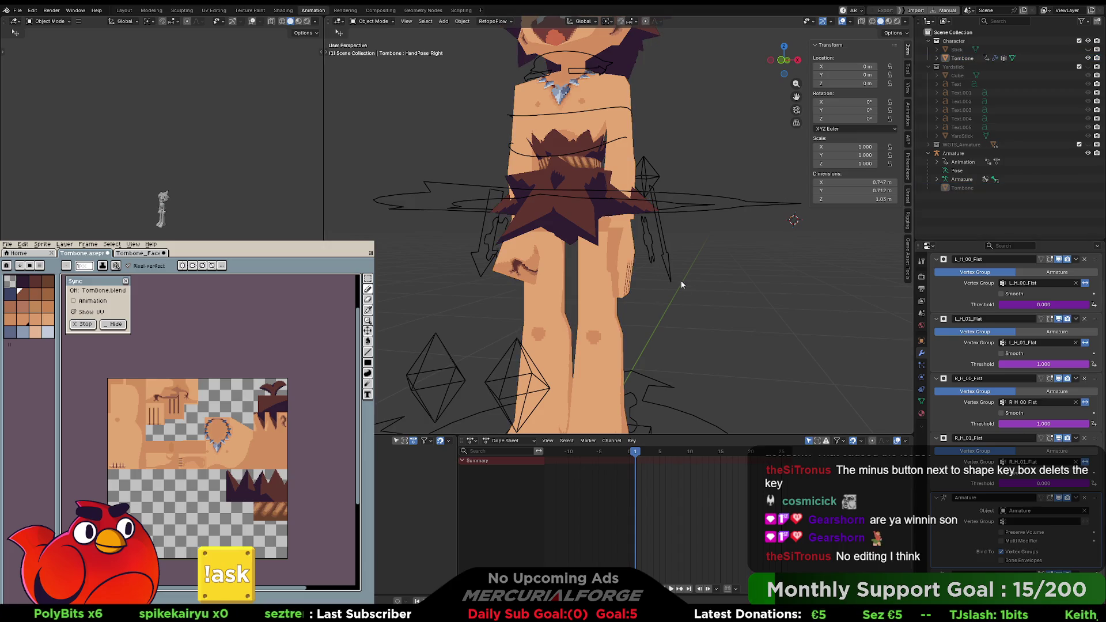
pyautogui.click(669, 280)
# Step: In Pose Mode, set CTRL_HAND_L's HandPose to 0 and CTRL_HAND_R's to 1
pyautogui.hotkey('ctrl', 'Tab')
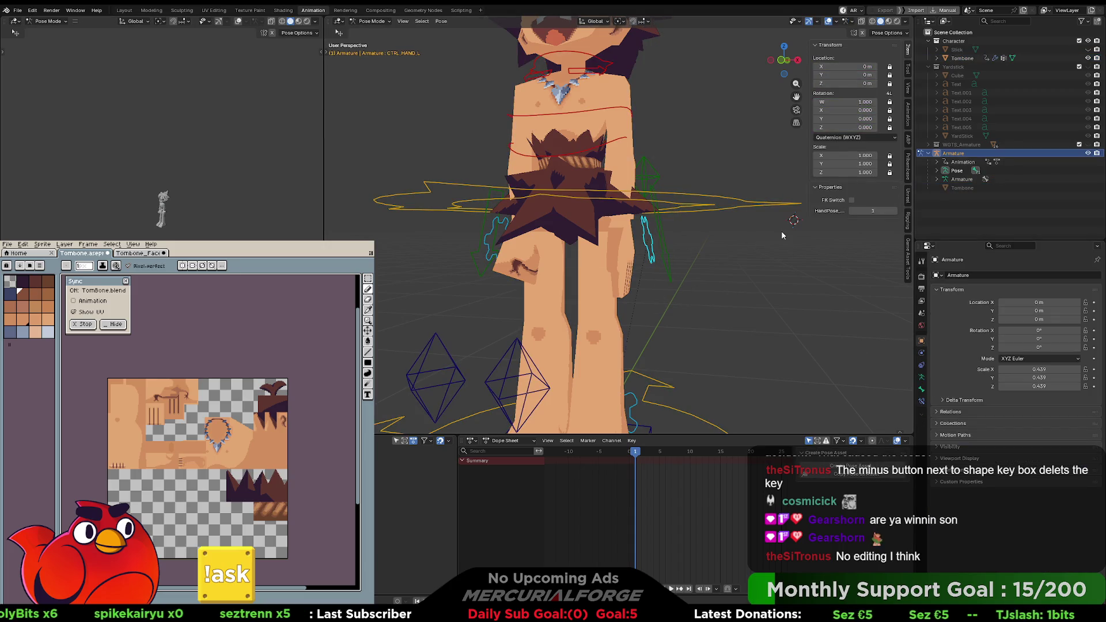
pyautogui.click(852, 211)
pyautogui.click(505, 247)
pyautogui.moveTo(517, 244); pyautogui.dragTo(576, 236, button='middle')
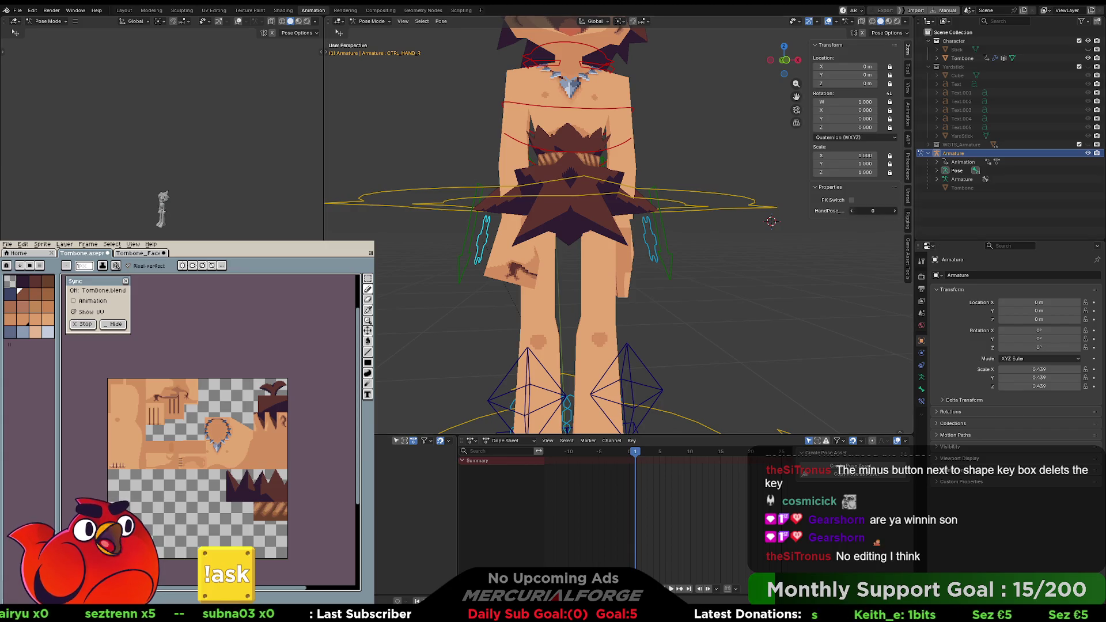
pyautogui.click(895, 211)
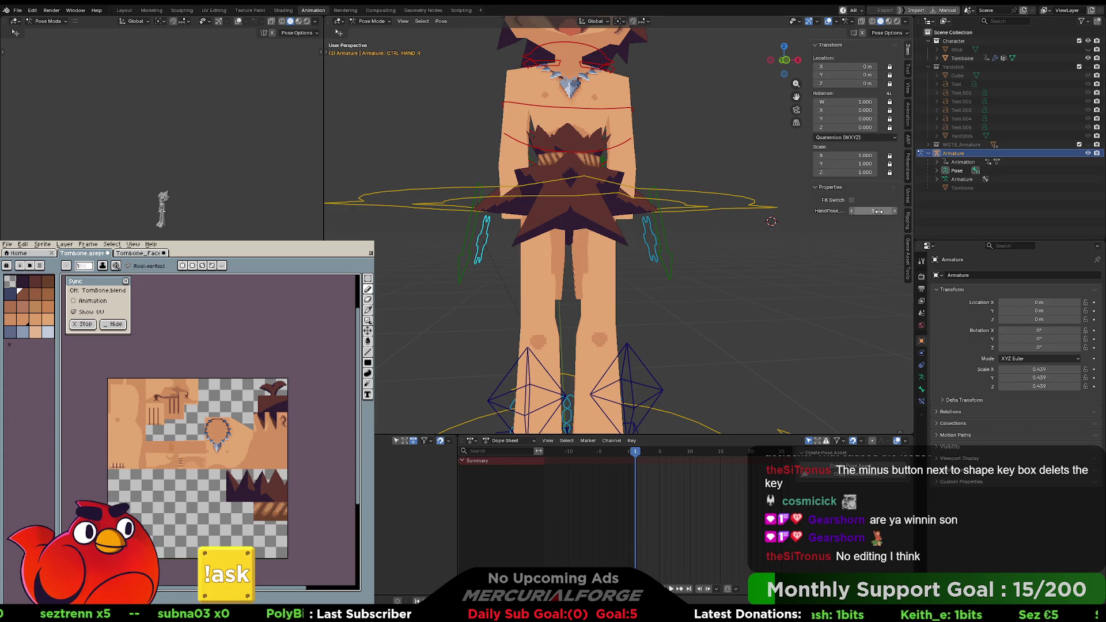
pyautogui.moveTo(696, 267)
pyautogui.mouseDown(button='middle')
pyautogui.moveTo(685, 190)
pyautogui.moveTo(688, 269)
pyautogui.mouseUp(button='middle')
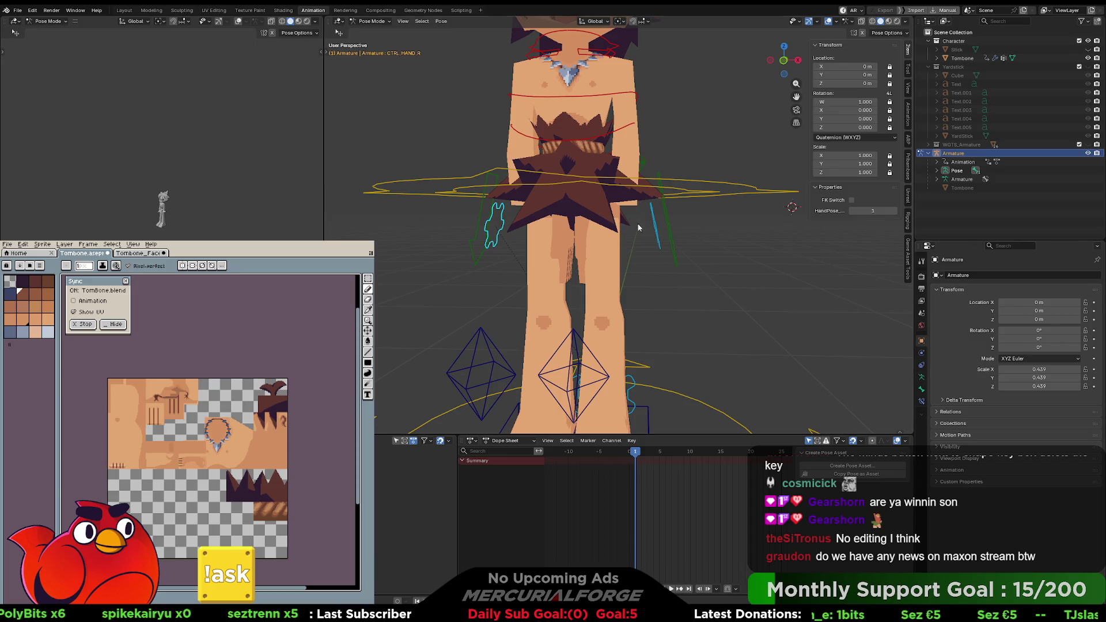
# Step: Return to Object Mode, select Tombone and pick its HandPose_Right shape key
pyautogui.hotkey('ctrl', 'Tab')
pyautogui.click(613, 270)
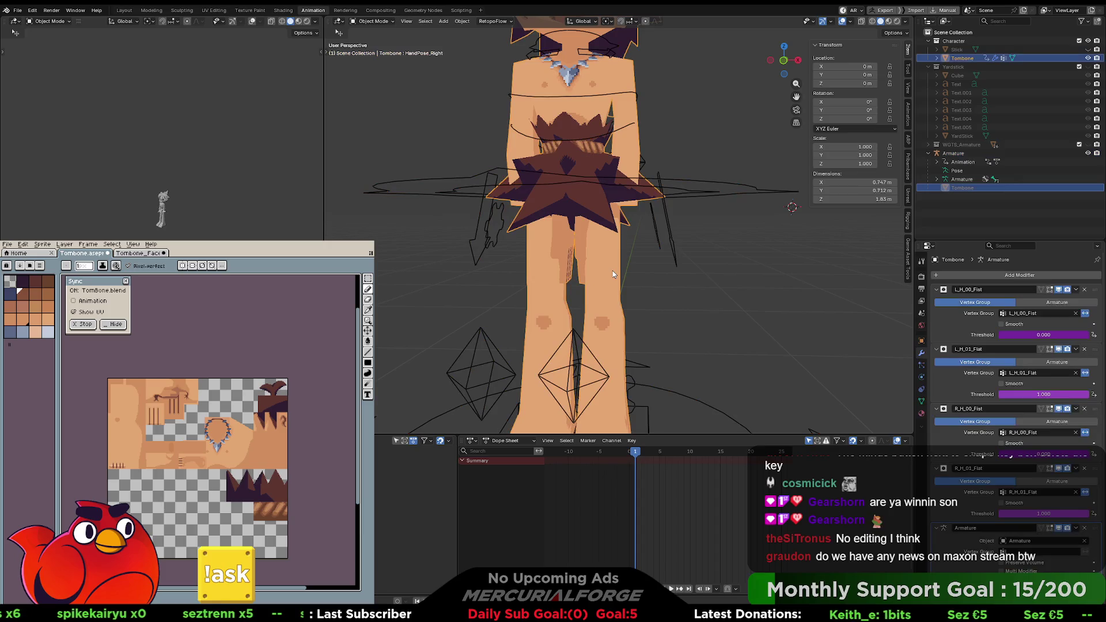
pyautogui.click(921, 400)
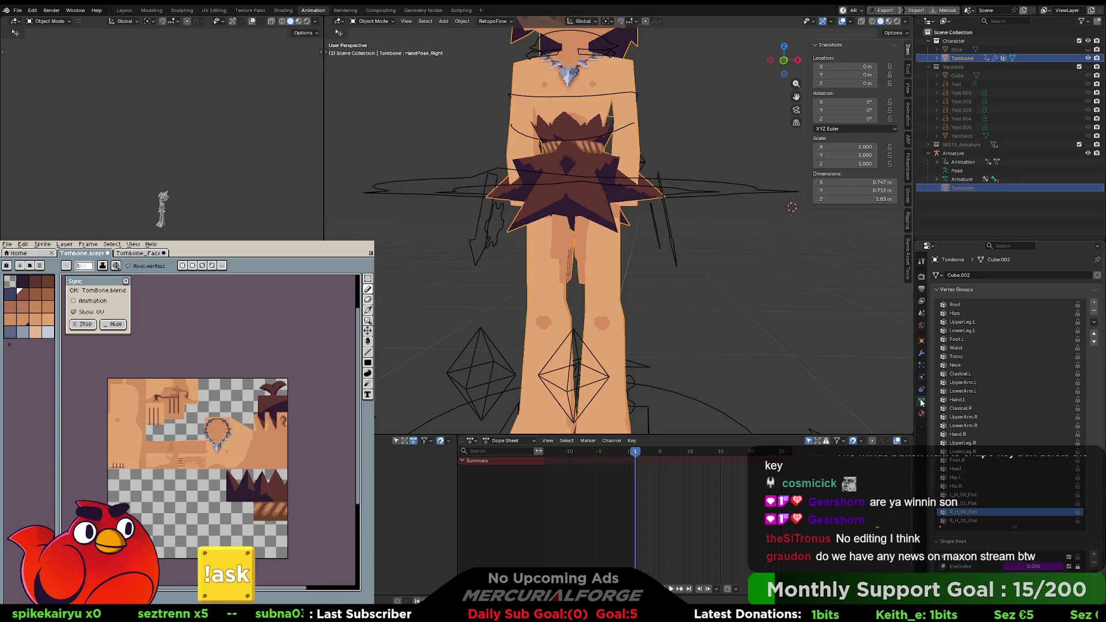
pyautogui.scroll(-6, 1036, 455)
pyautogui.click(1065, 459)
# Step: Toggle HandPose_Right's mute on and off to compare, then bring up its context menu
pyautogui.click(1068, 459)
pyautogui.click(1068, 460)
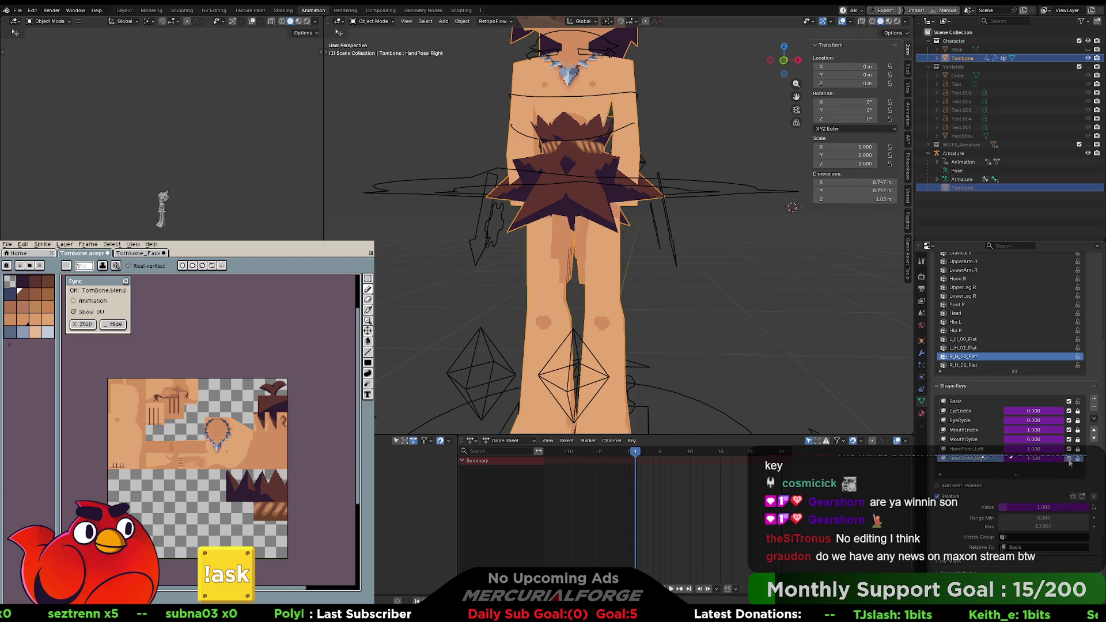
pyautogui.click(1068, 460)
pyautogui.click(1068, 460)
pyautogui.click(1068, 460)
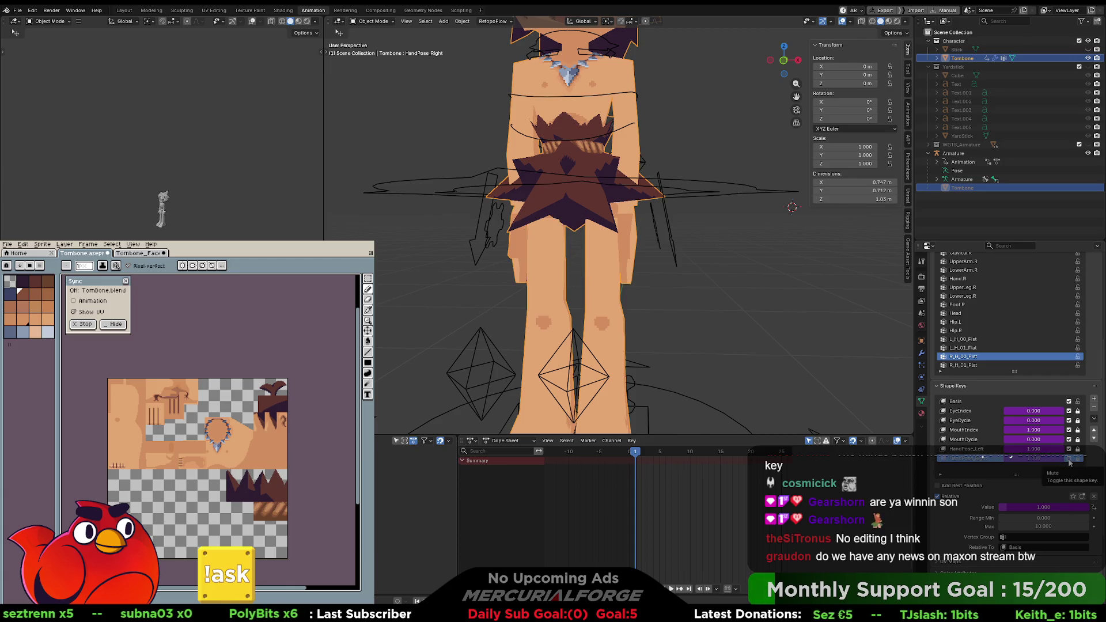
pyautogui.click(1068, 460)
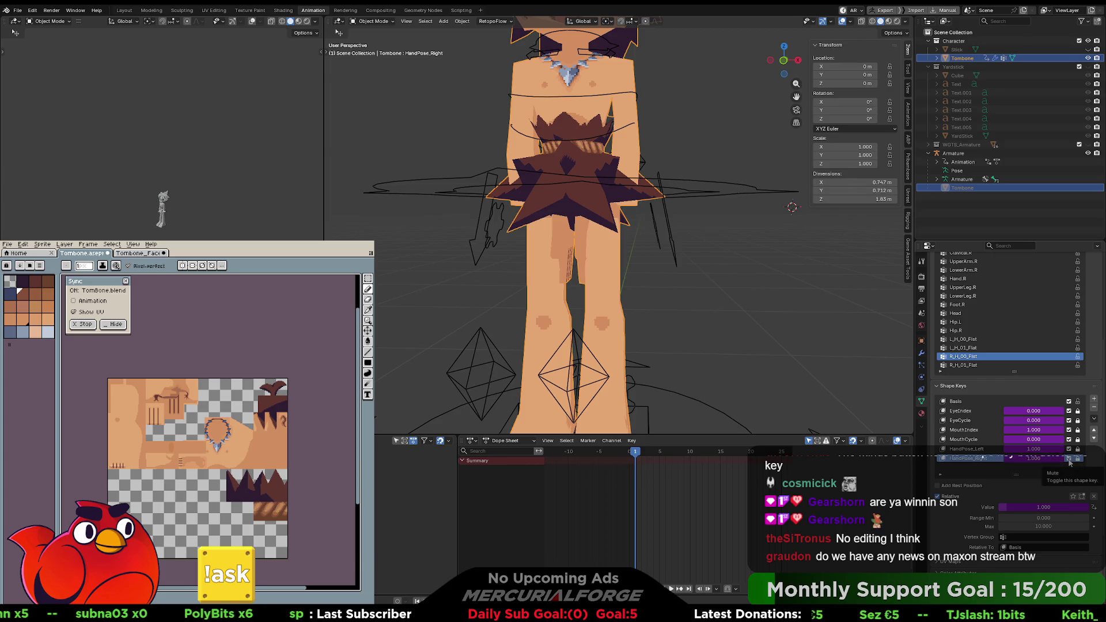
pyautogui.click(1068, 460)
pyautogui.click(1068, 460)
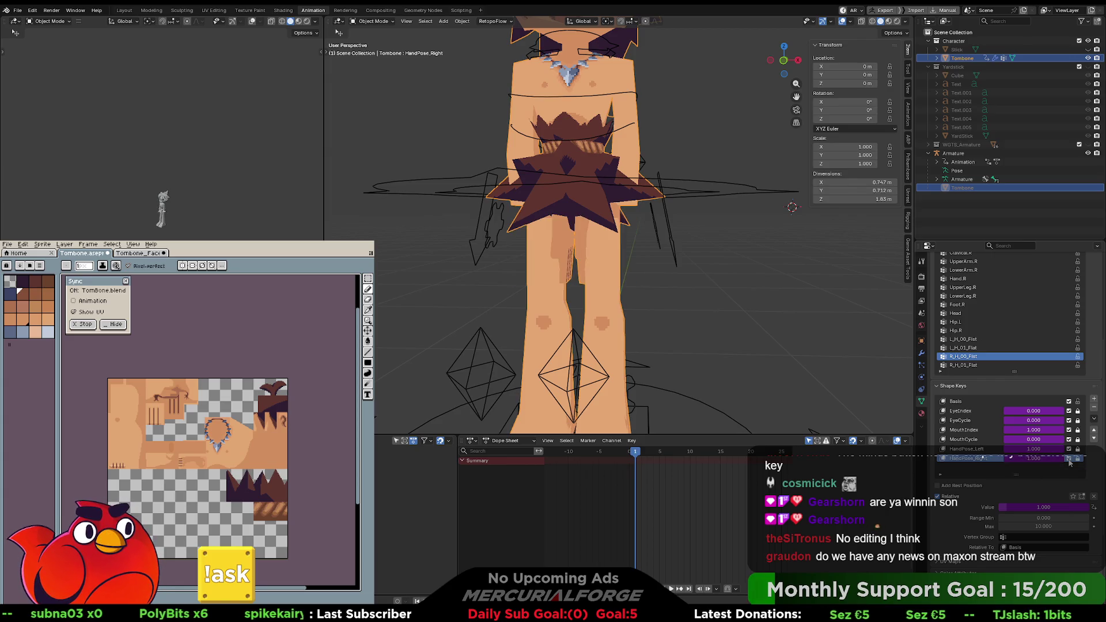
pyautogui.rightClick(978, 464)
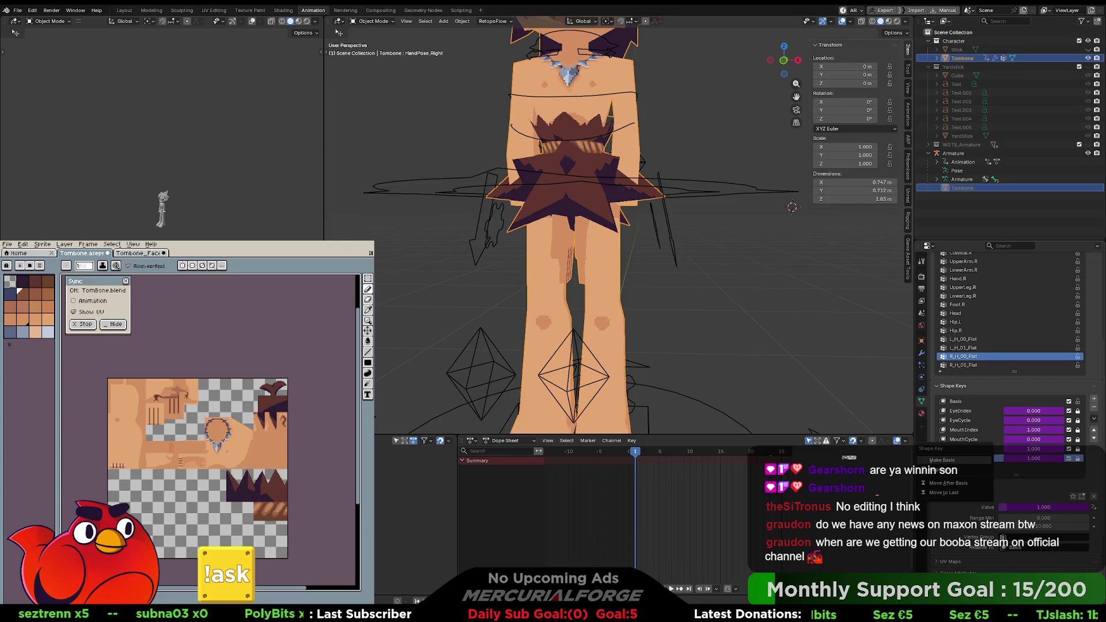
# Step: Try Delete All from the shape key specials menu, reselect HandPose_Right, then cancel
pyautogui.click(945, 469)
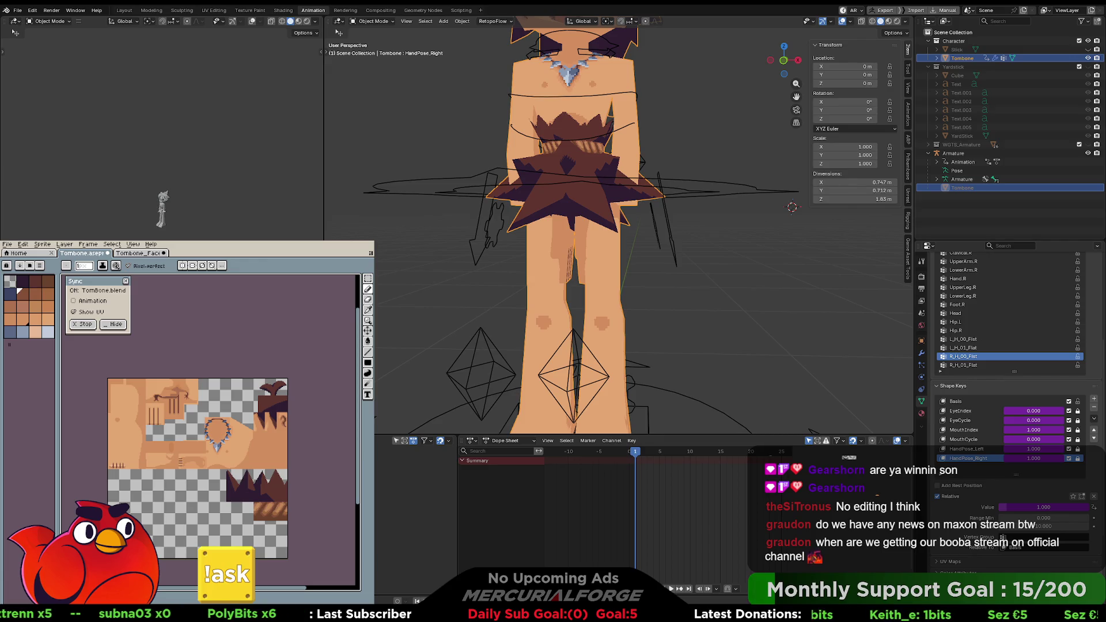
pyautogui.click(1093, 418)
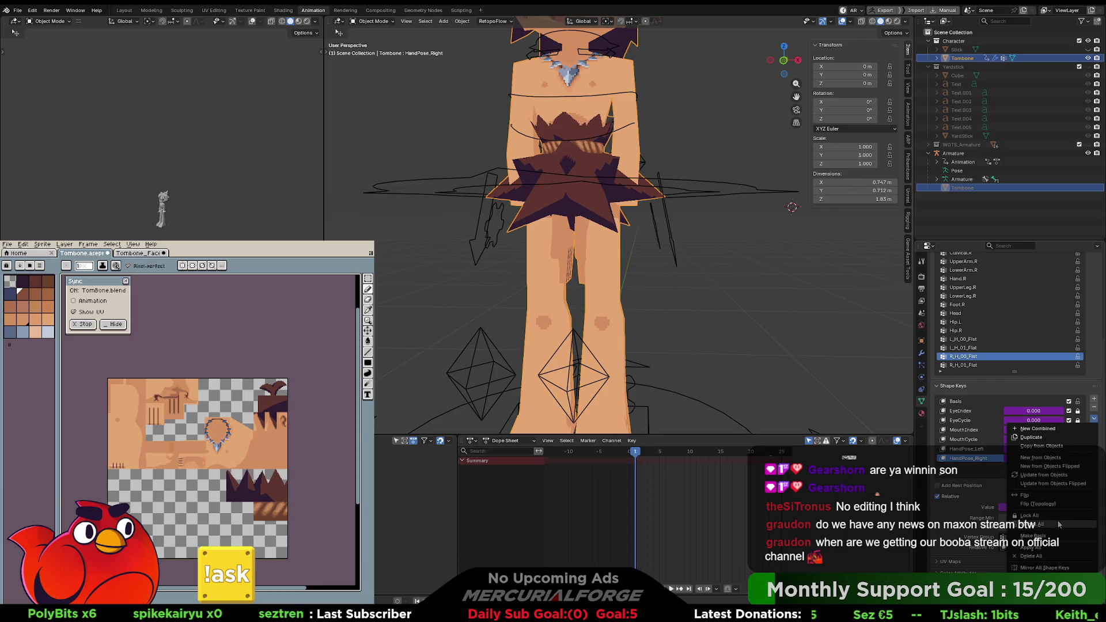
pyautogui.click(1035, 558)
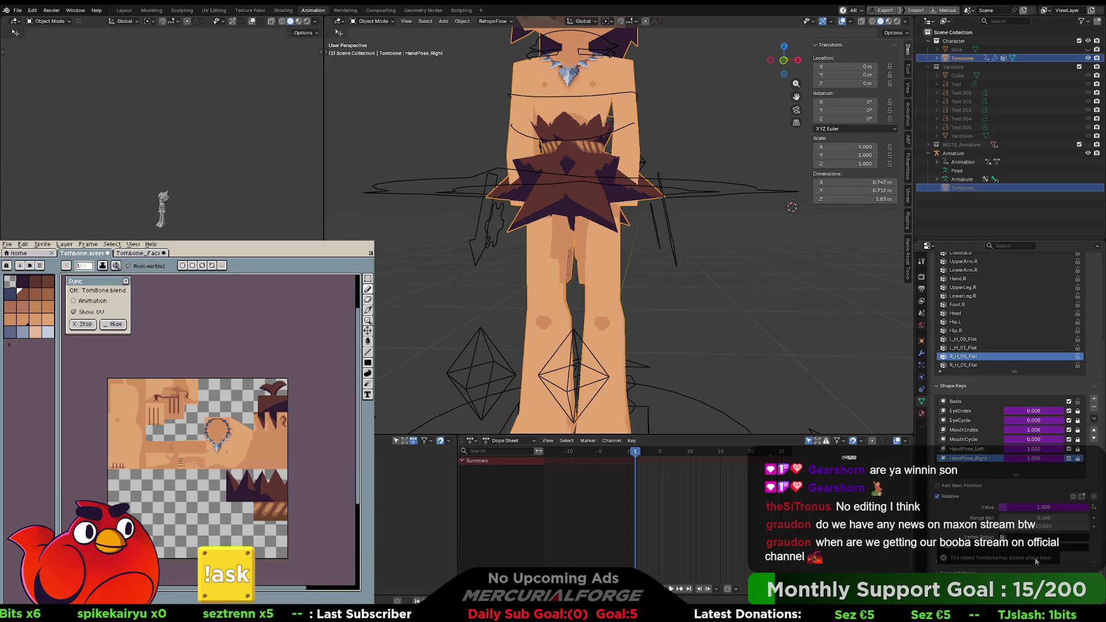
pyautogui.click(980, 449)
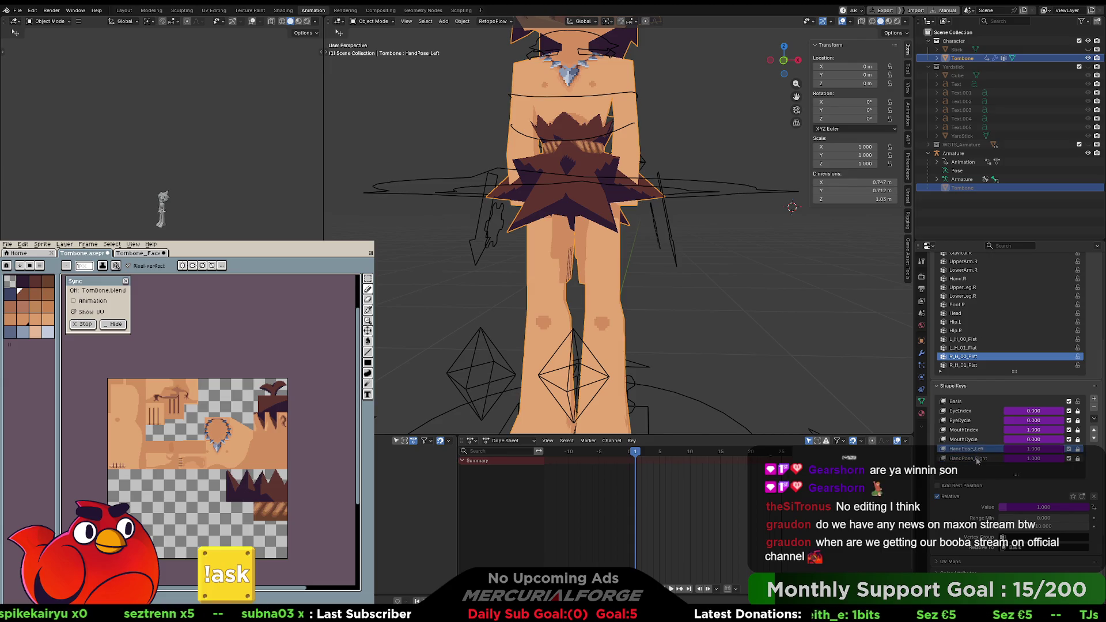
pyautogui.click(973, 458)
pyautogui.click(1094, 420)
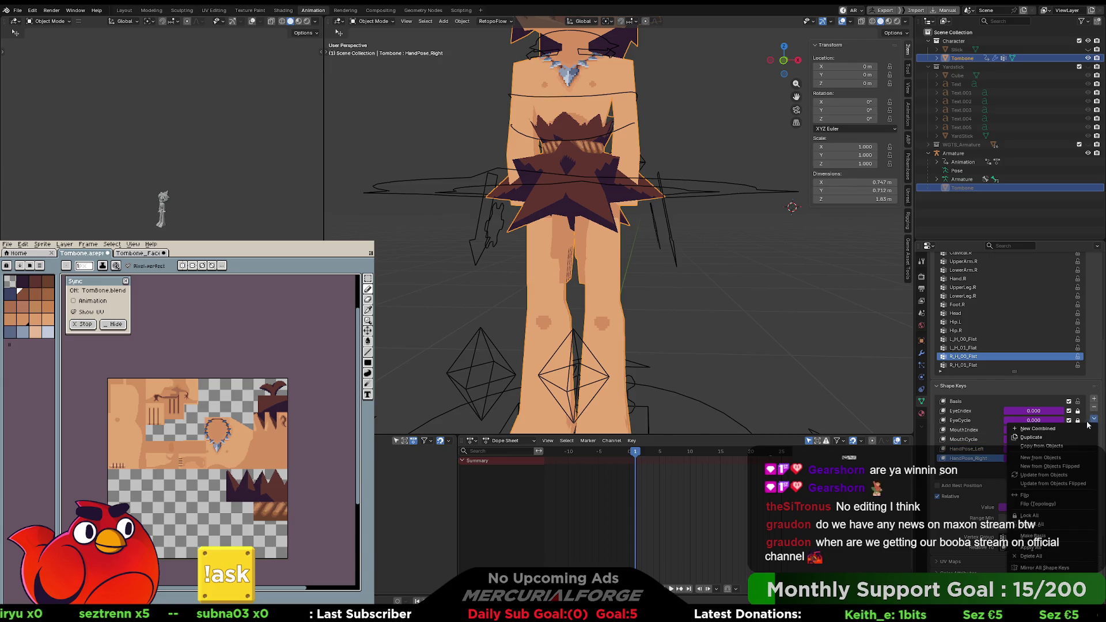
pyautogui.press('Escape')
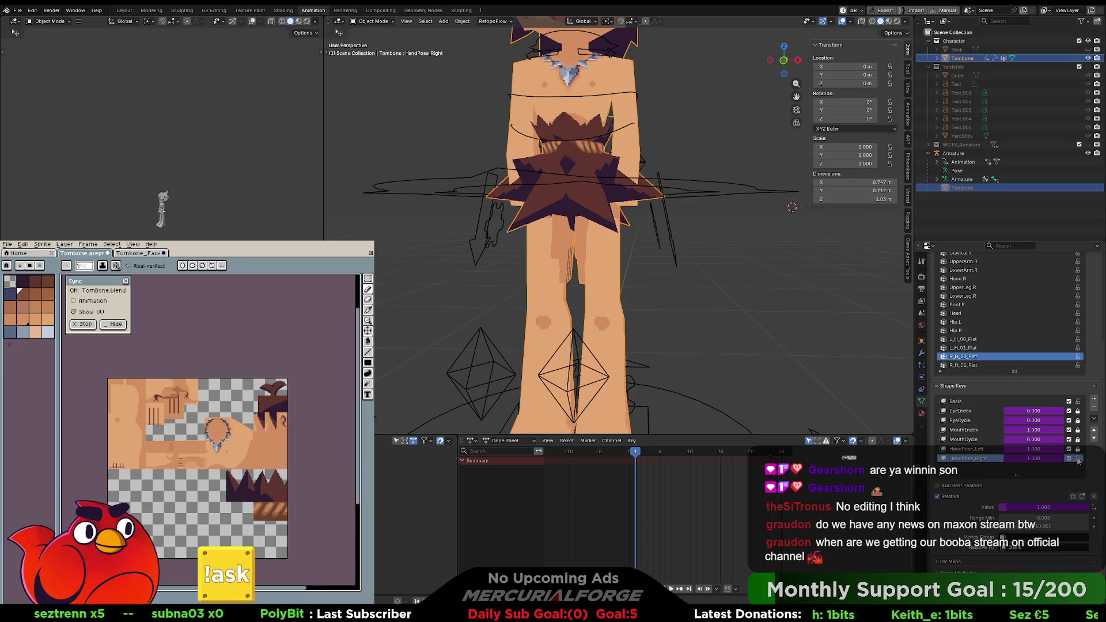
pyautogui.click(1094, 419)
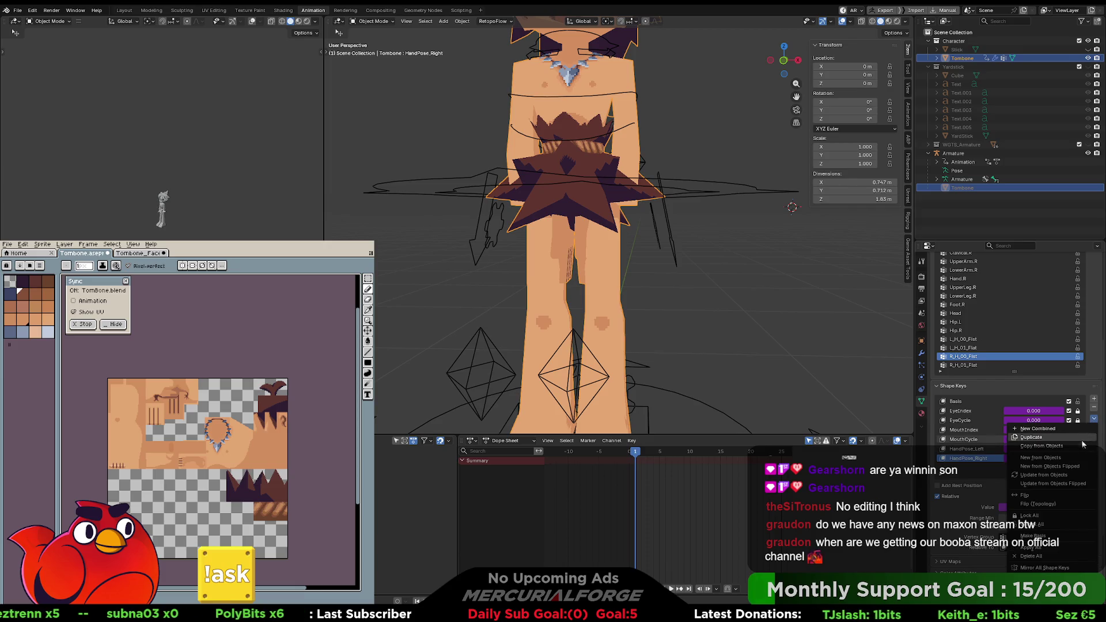
pyautogui.click(1061, 473)
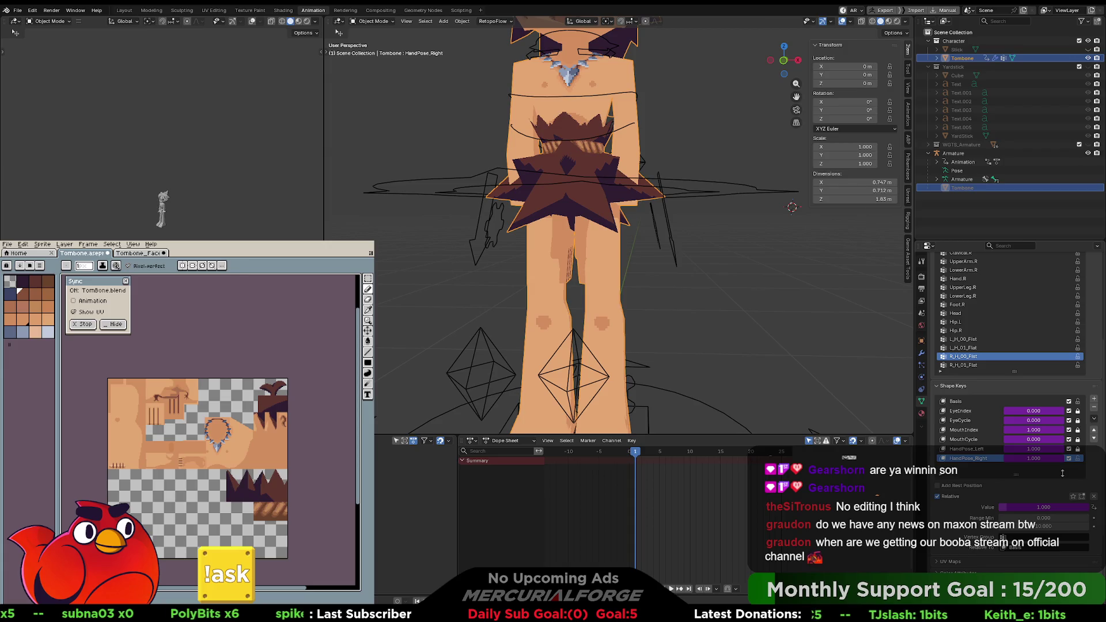
# Step: Select the CTRL_HAND_R bone and enter Pose Mode on the armature
pyautogui.click(492, 206)
pyautogui.hotkey('ctrl', 'Tab')
pyautogui.click(500, 222)
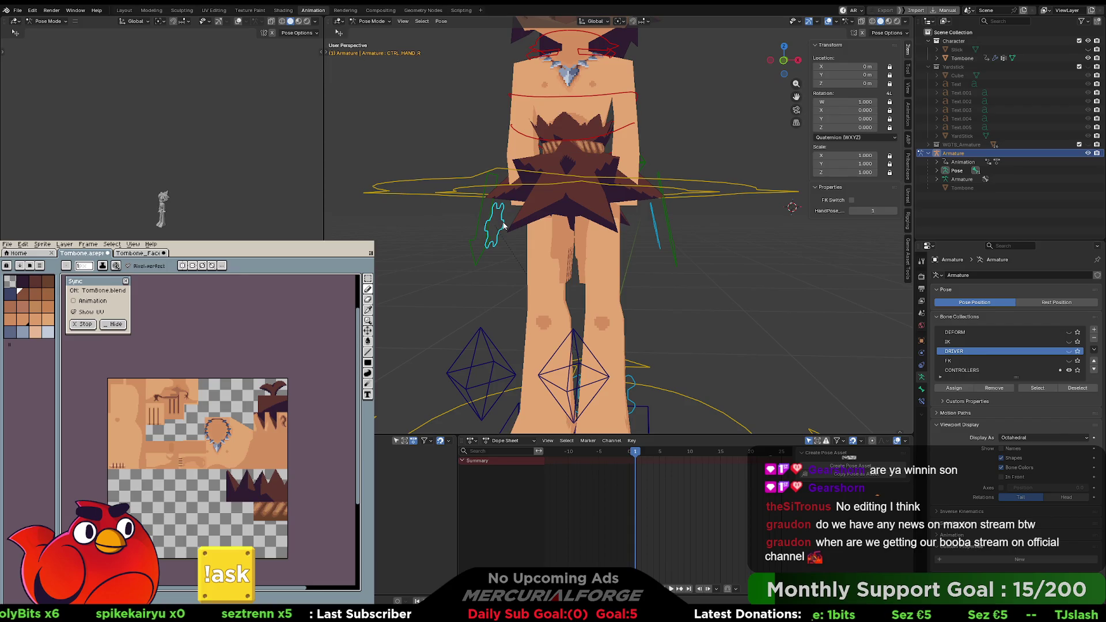
# Step: Tab into Edit Mode and back, exit to Object Mode and select Tombone
pyautogui.press('Tab')
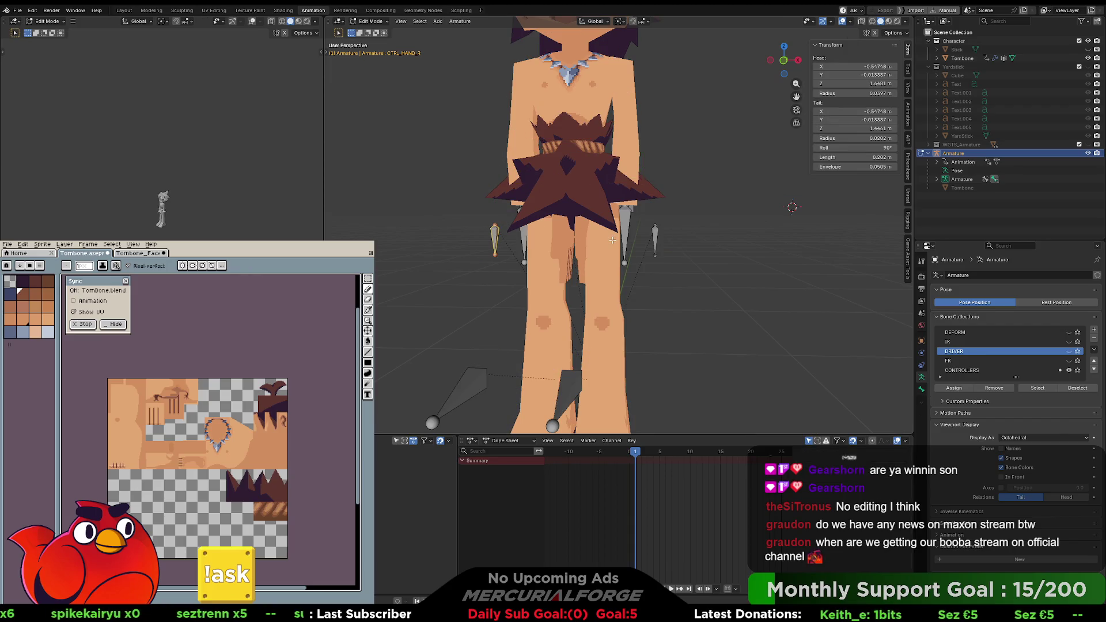
pyautogui.press('Tab')
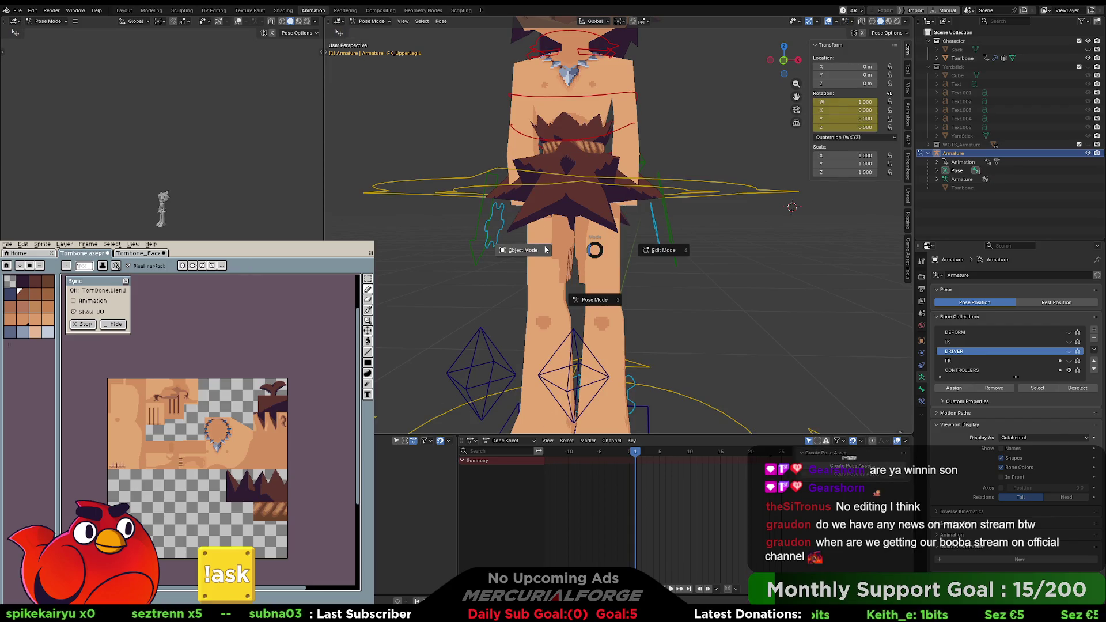
pyautogui.hotkey('ctrl', 'Tab')
pyautogui.click(609, 249)
pyautogui.scroll(-3, 968, 459)
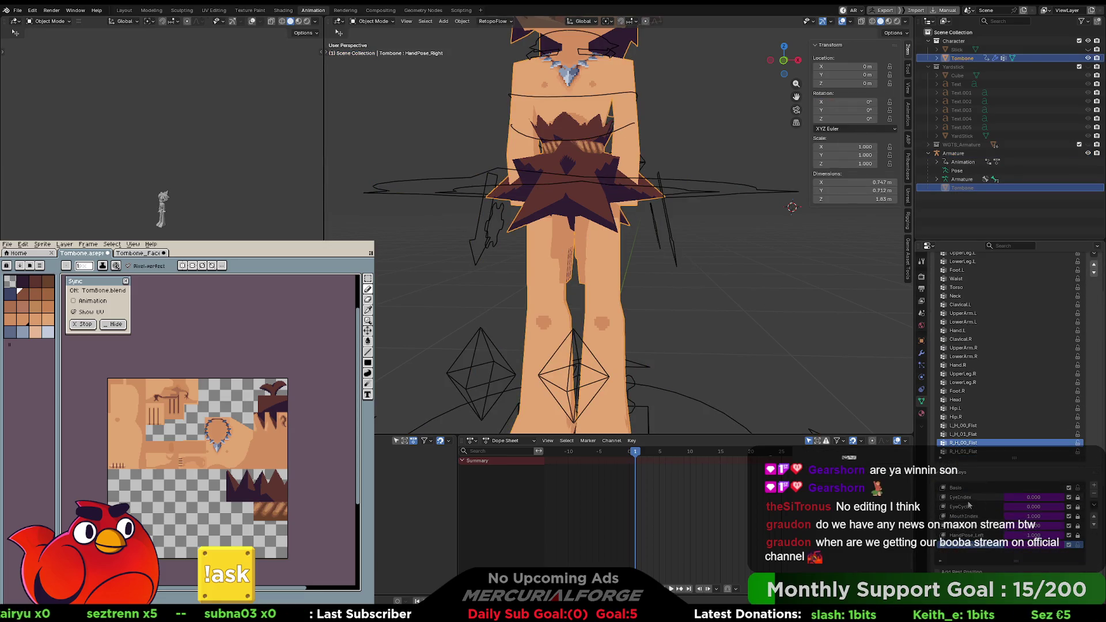
# Step: Unlock HandPose_Right, run Delete All on the shape keys, then undo it
pyautogui.click(1093, 505)
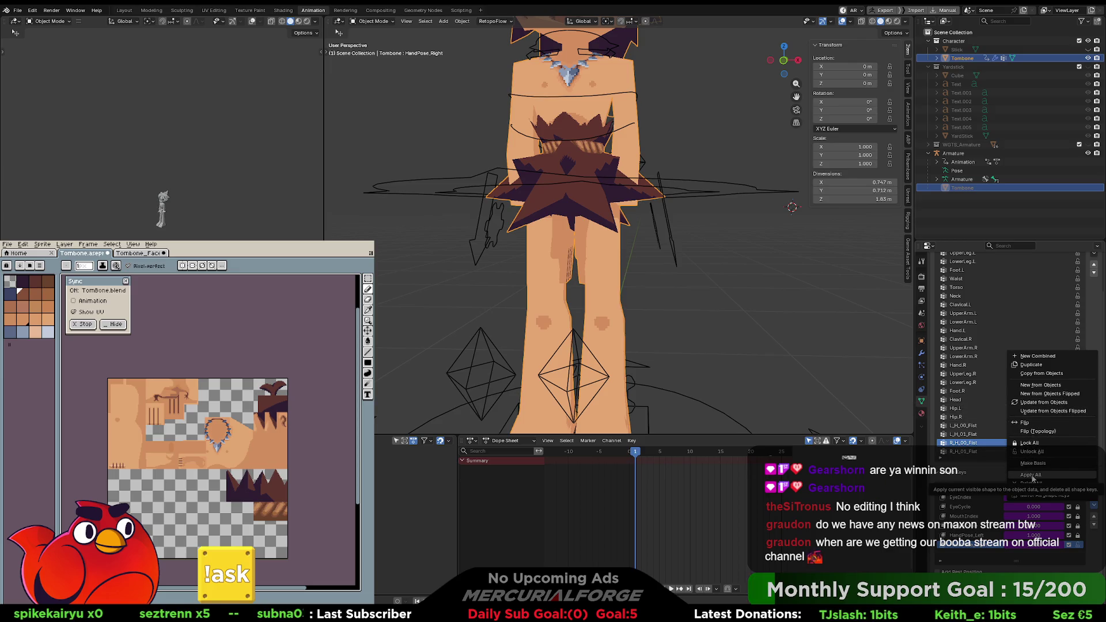
pyautogui.click(1032, 476)
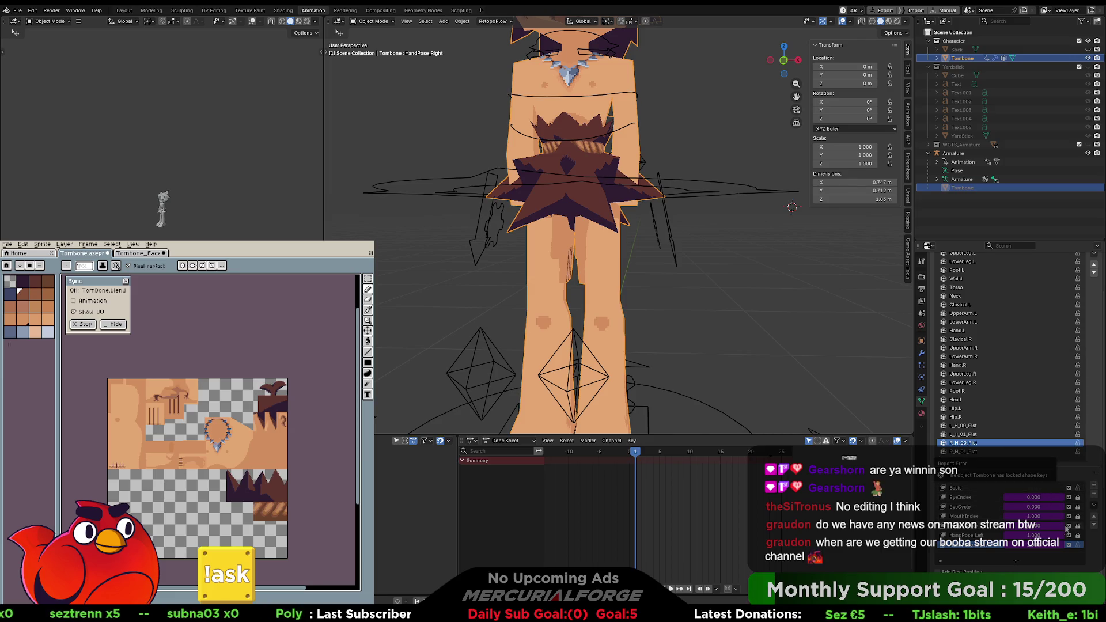
pyautogui.click(1074, 544)
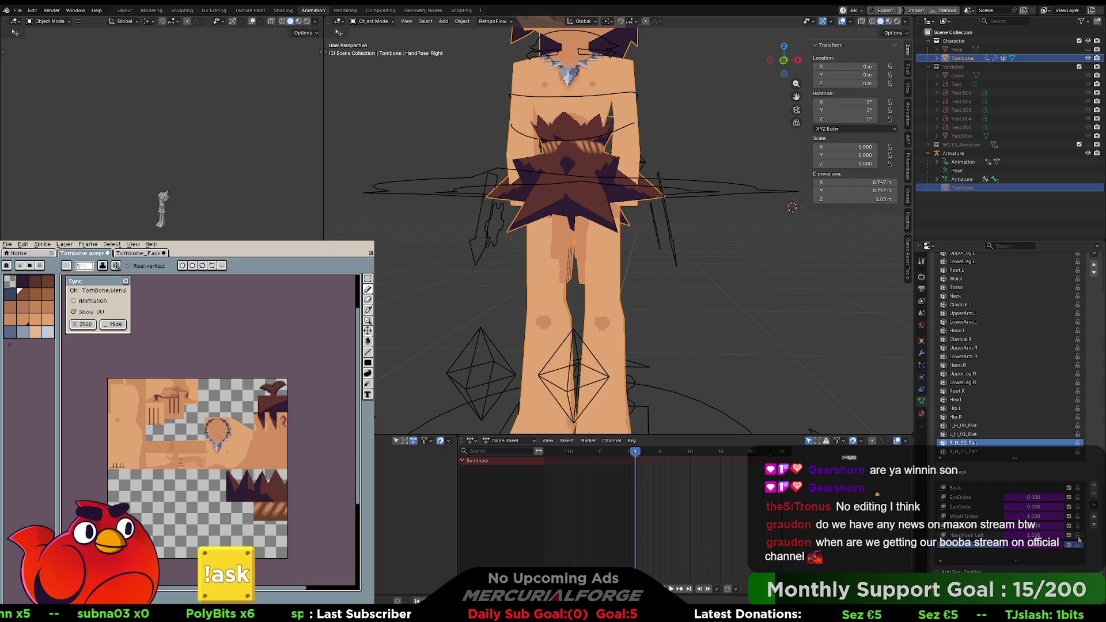
pyautogui.click(1094, 506)
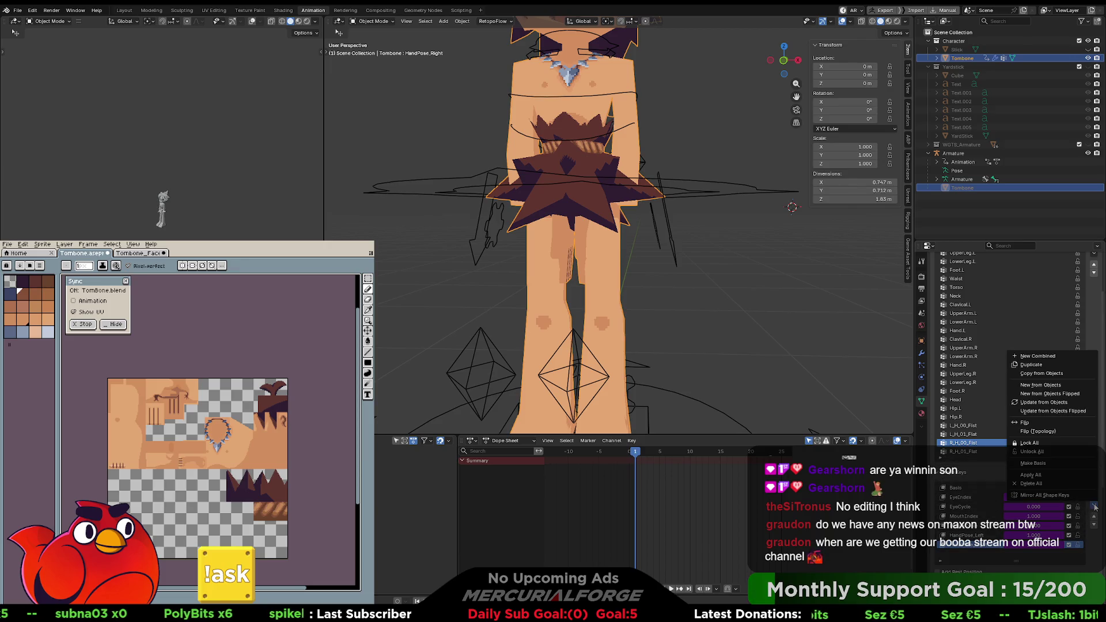
pyautogui.click(1043, 482)
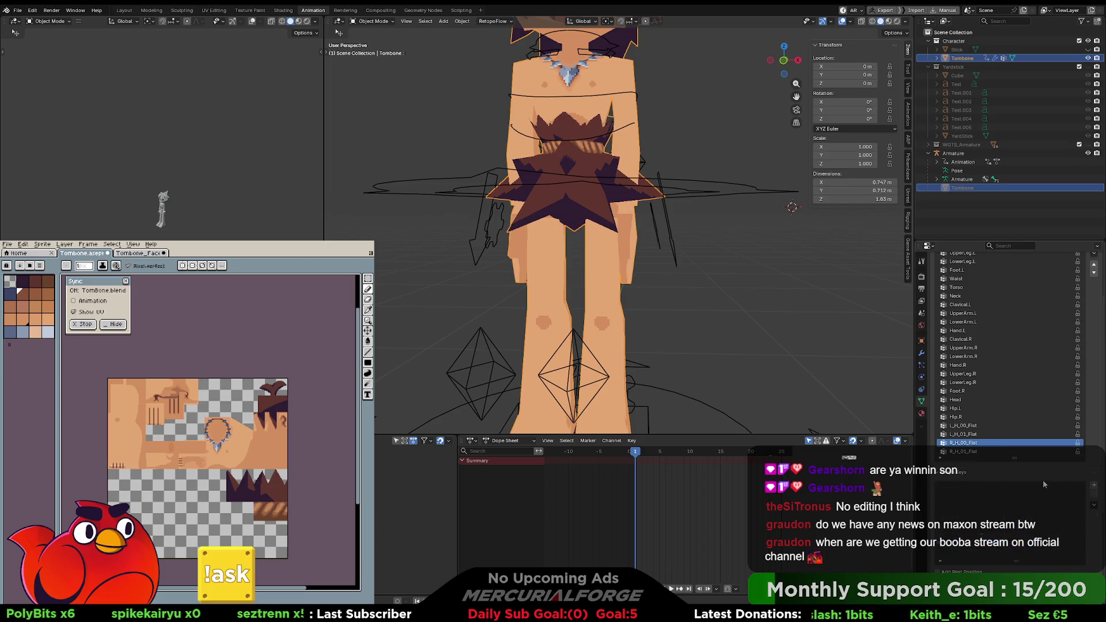
pyautogui.hotkey('ctrl', 'z')
# Step: Try Make Basis on HandPose_Right from the shape key specials menu, then undo it
pyautogui.scroll(-3, 998, 560)
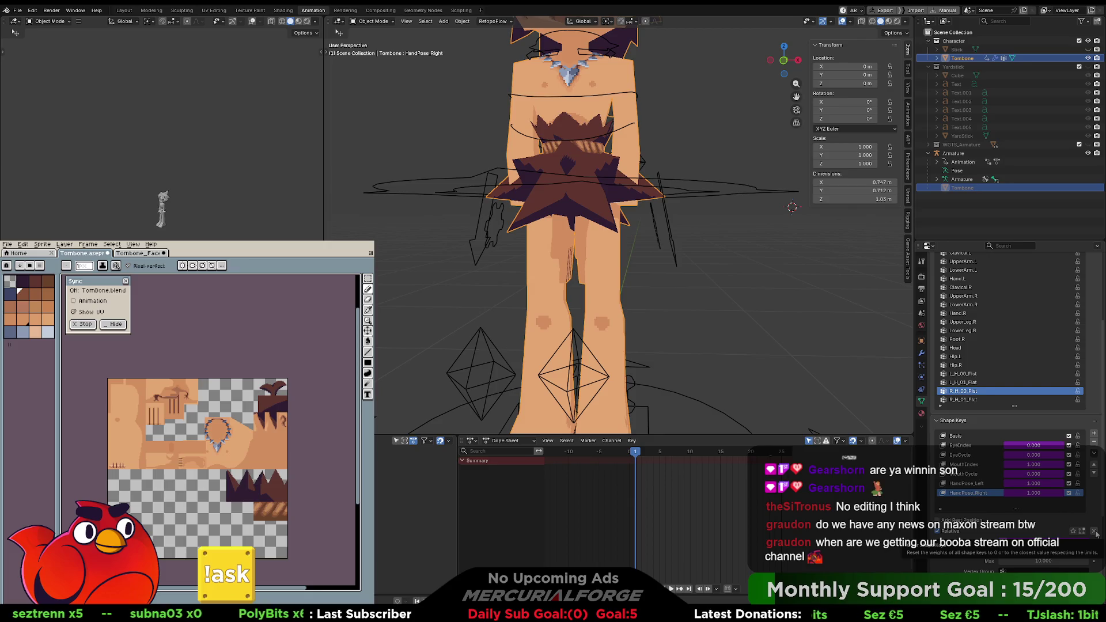
pyautogui.click(1094, 531)
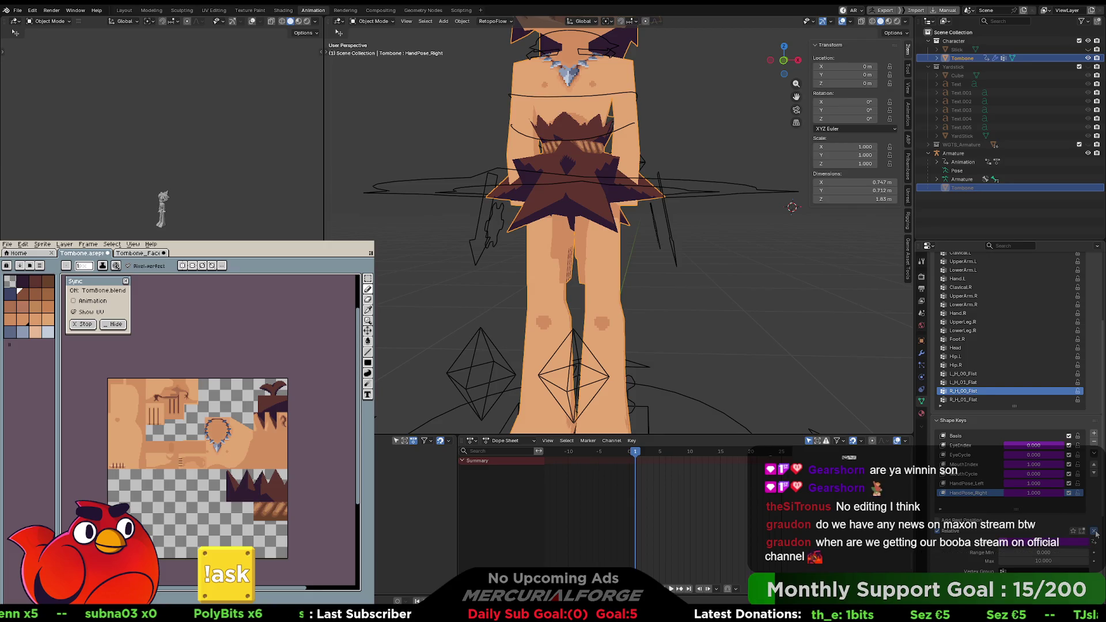
pyautogui.scroll(-3, 1061, 521)
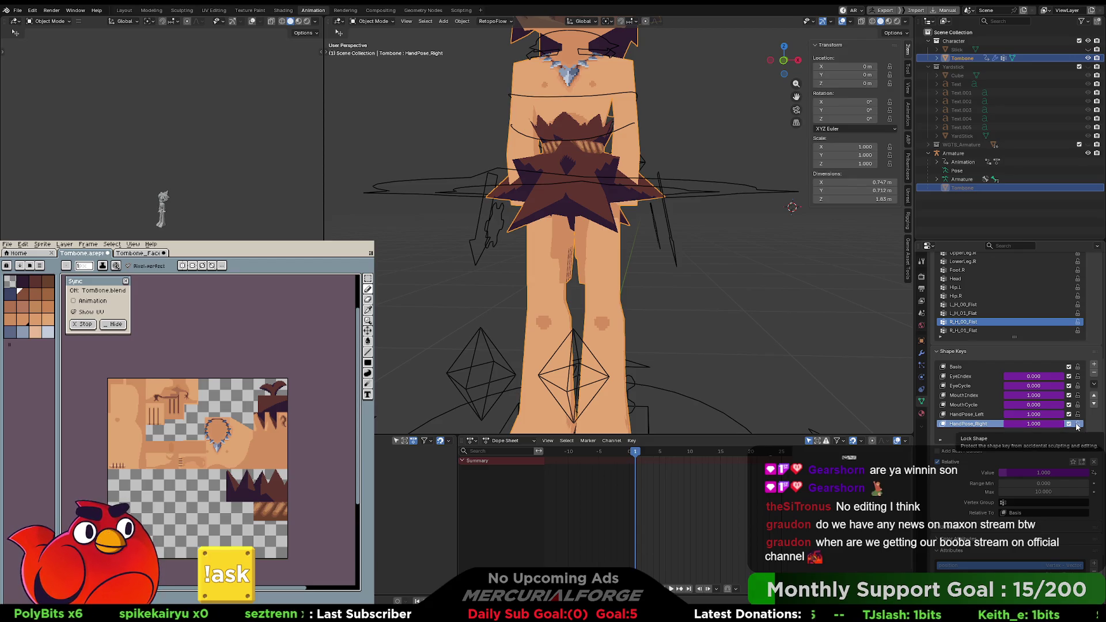
pyautogui.click(1094, 385)
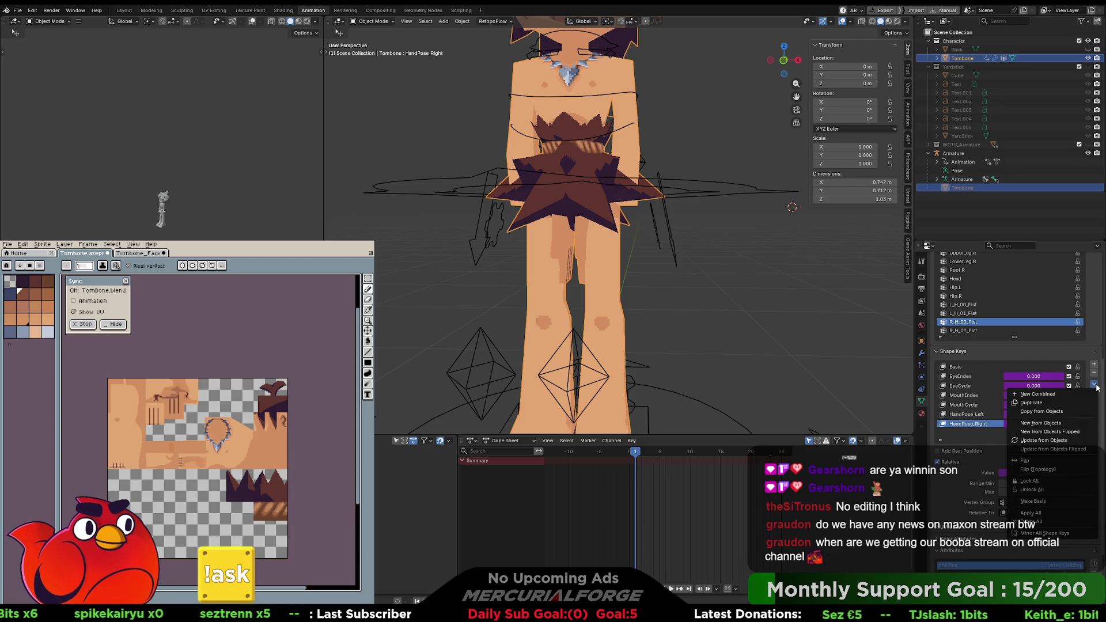
pyautogui.click(1097, 387)
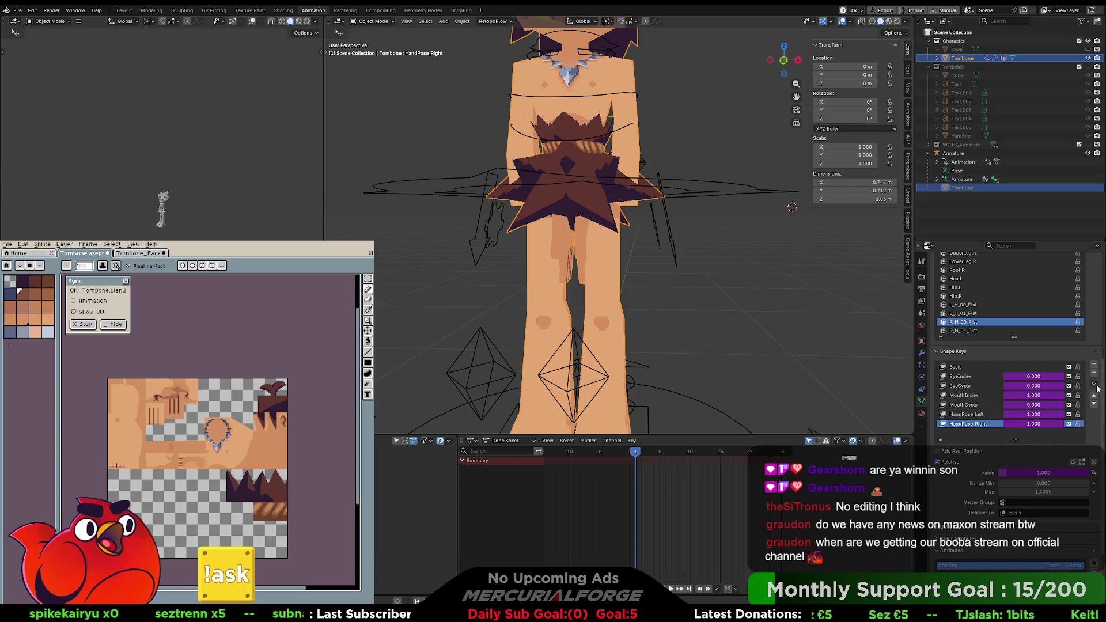
pyautogui.click(1096, 388)
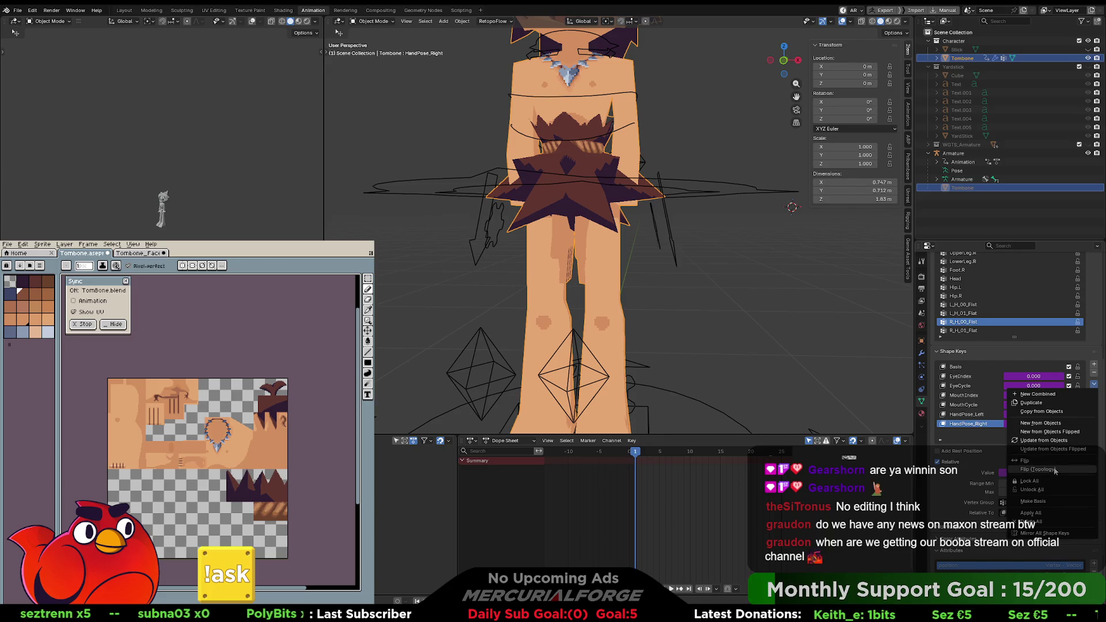
pyautogui.click(1035, 502)
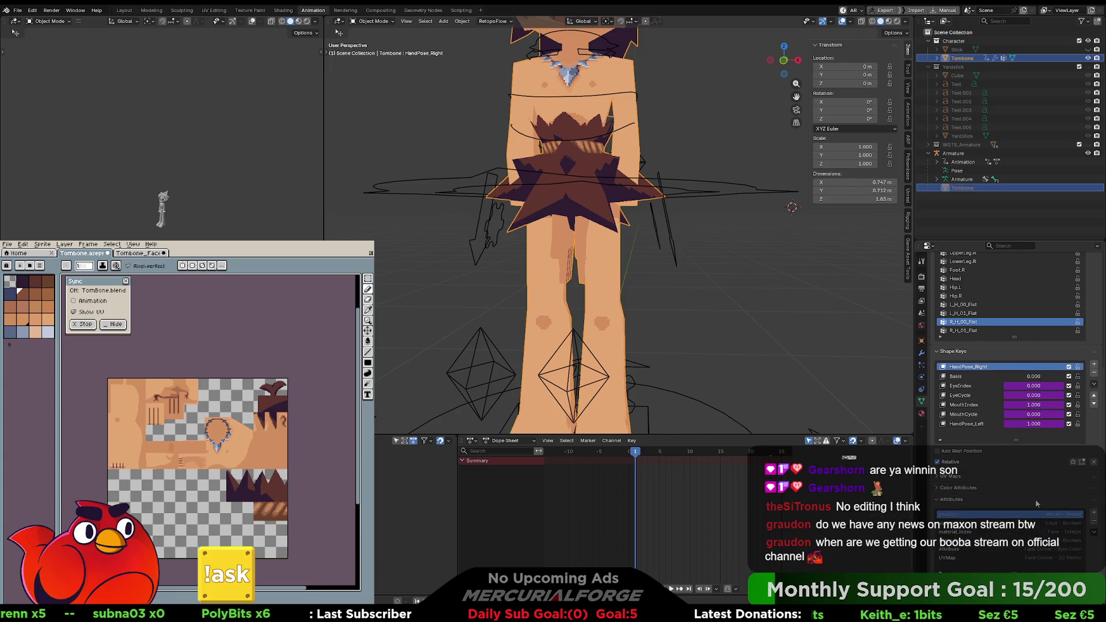
pyautogui.hotkey('ctrl', 'z')
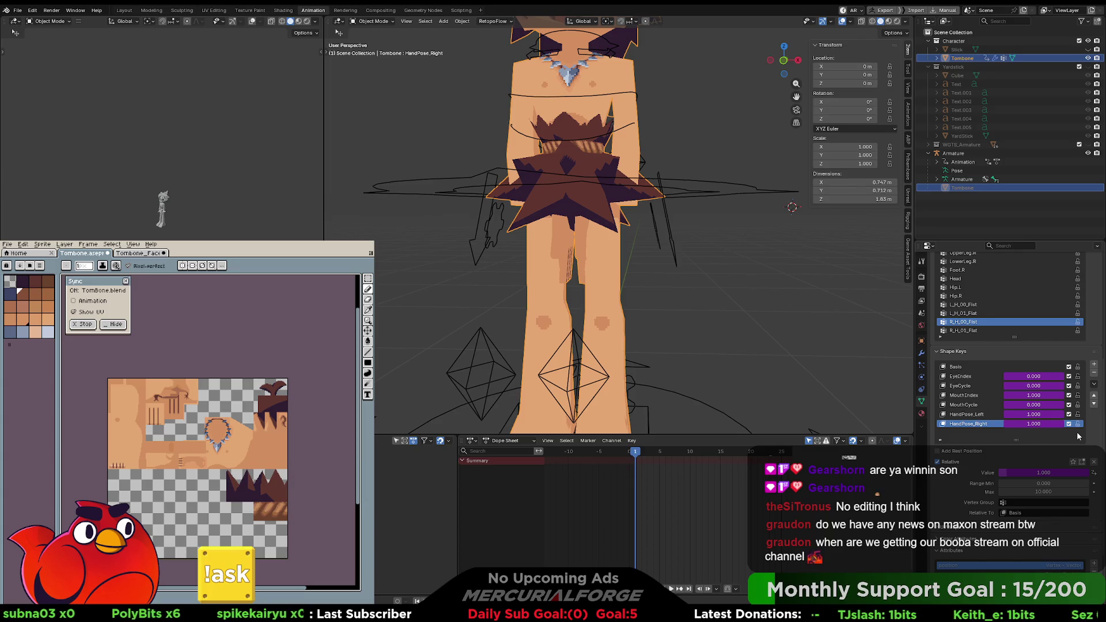
# Step: Toggle Relative off and on, then drag HandPose_Right's Range Max down to 0.001
pyautogui.click(1017, 500)
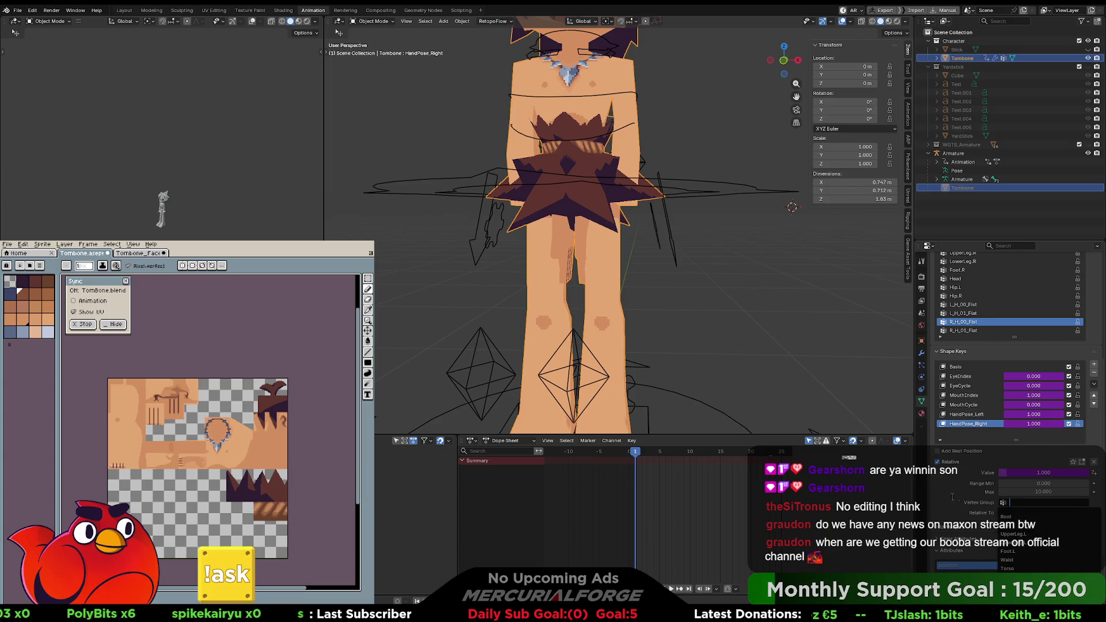
pyautogui.press('Escape')
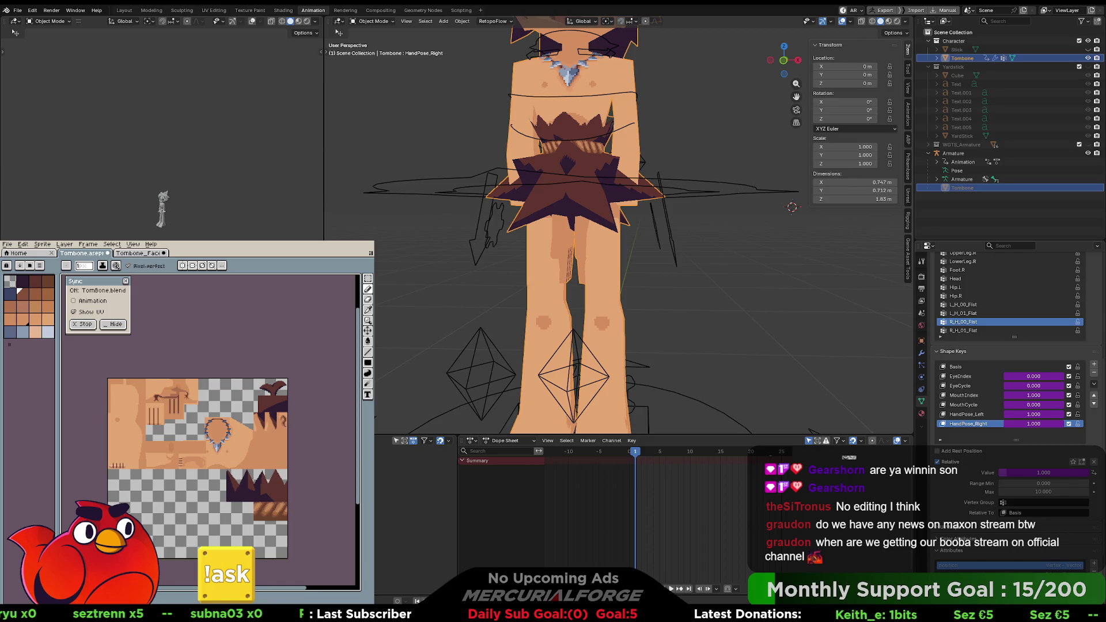
pyautogui.scroll(-1, 1014, 403)
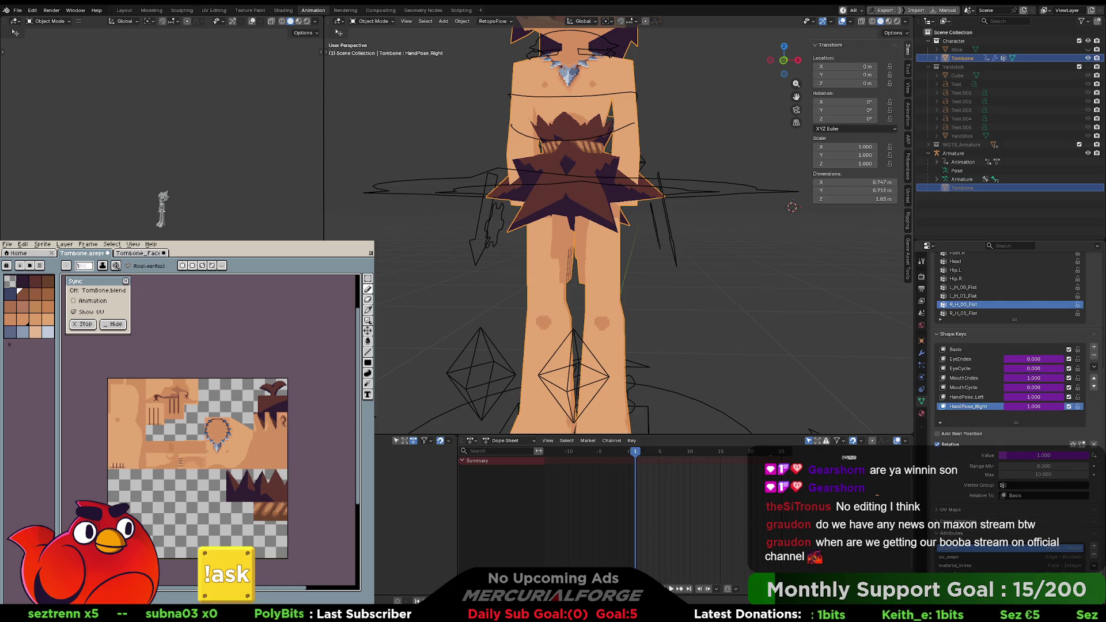
pyautogui.click(944, 444)
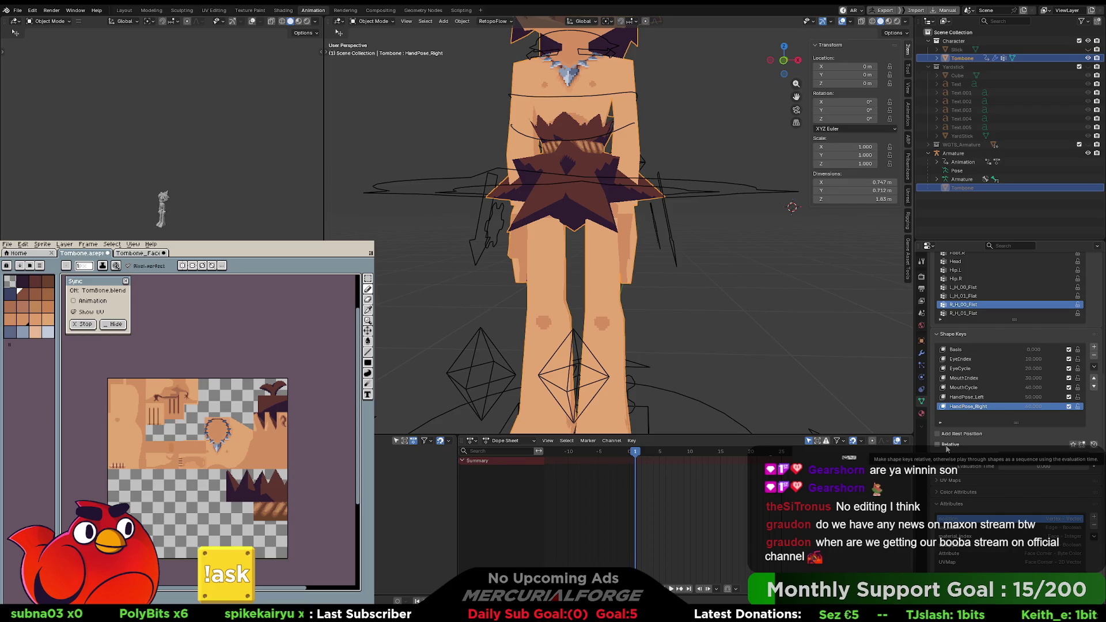
pyautogui.click(946, 446)
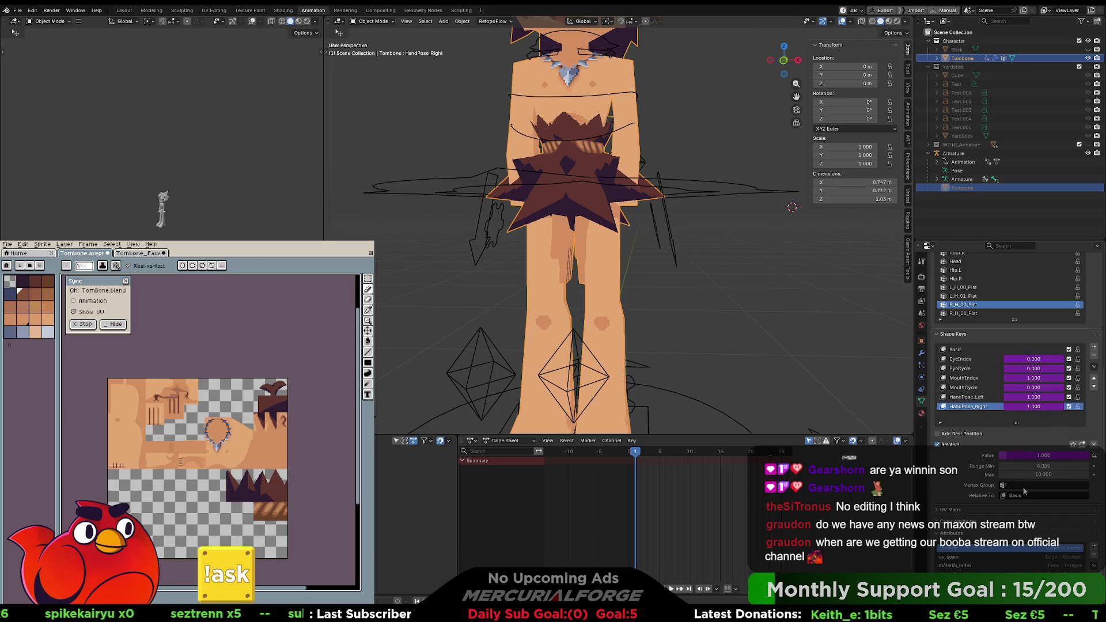
pyautogui.moveTo(1053, 475); pyautogui.dragTo(1002, 474)
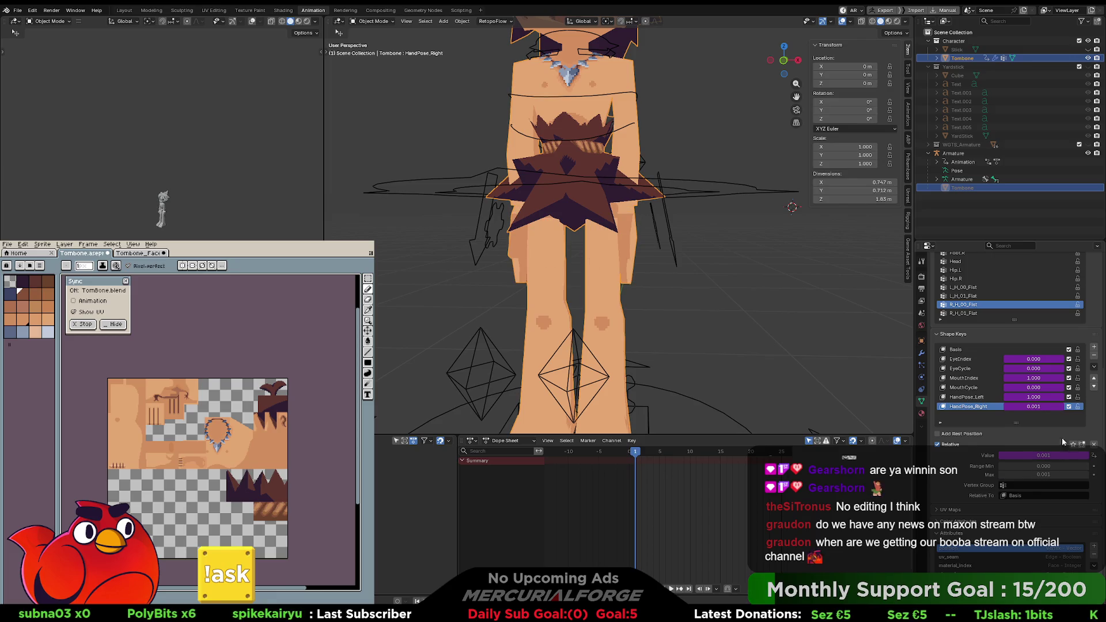
# Step: Delete all shape keys and undo, then lock every key except Basis; Delete All is now refused
pyautogui.click(1093, 368)
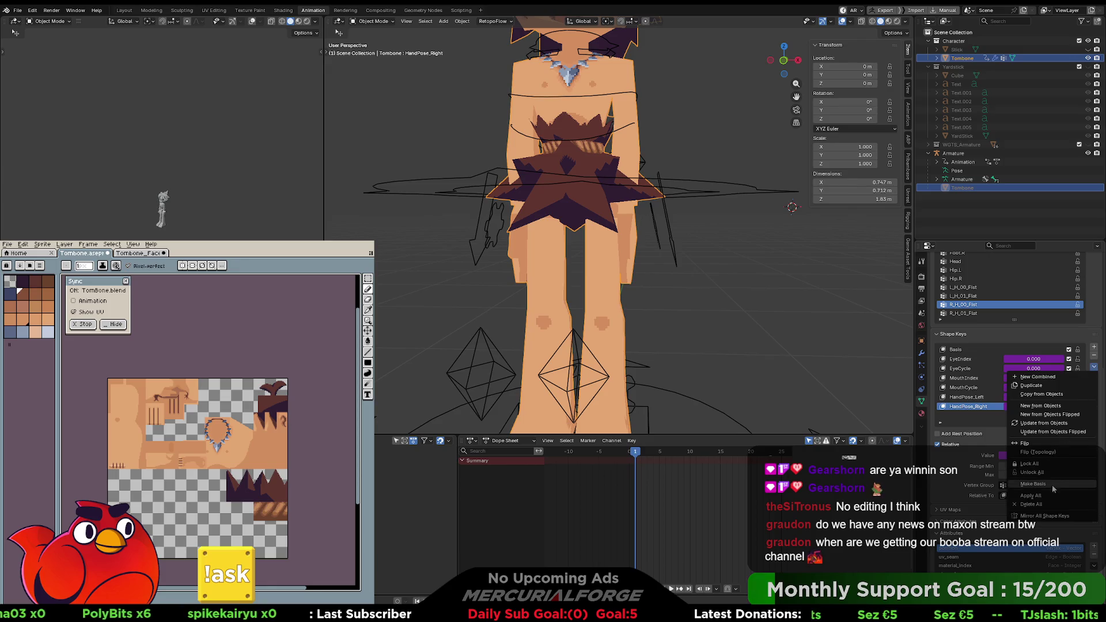
pyautogui.click(1056, 470)
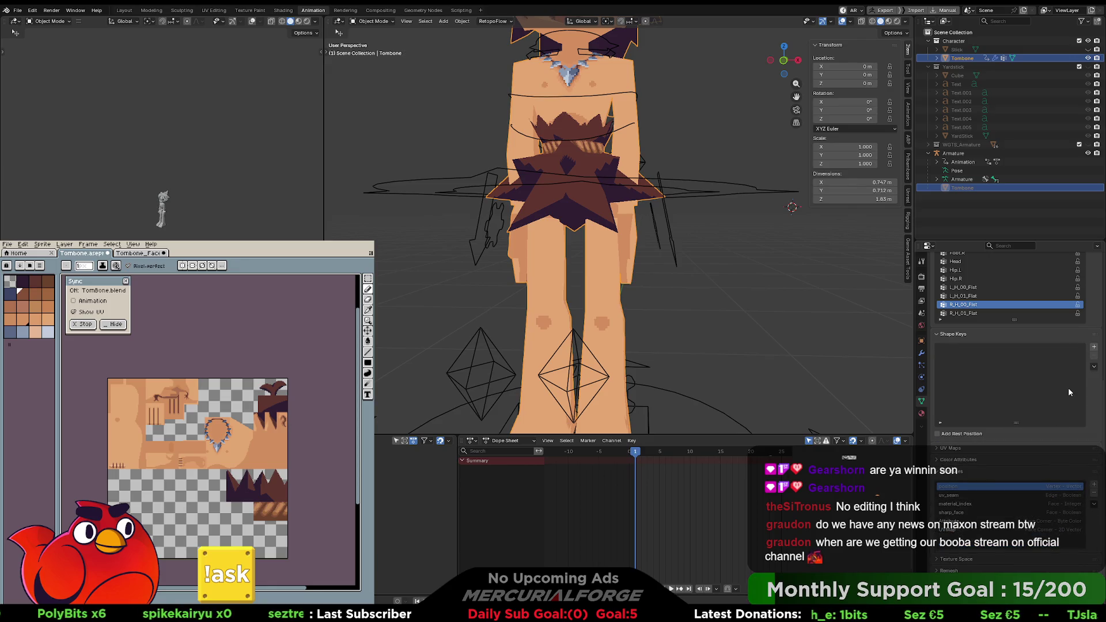
pyautogui.hotkey('ctrl', 'z')
pyautogui.moveTo(1080, 408); pyautogui.dragTo(1077, 359)
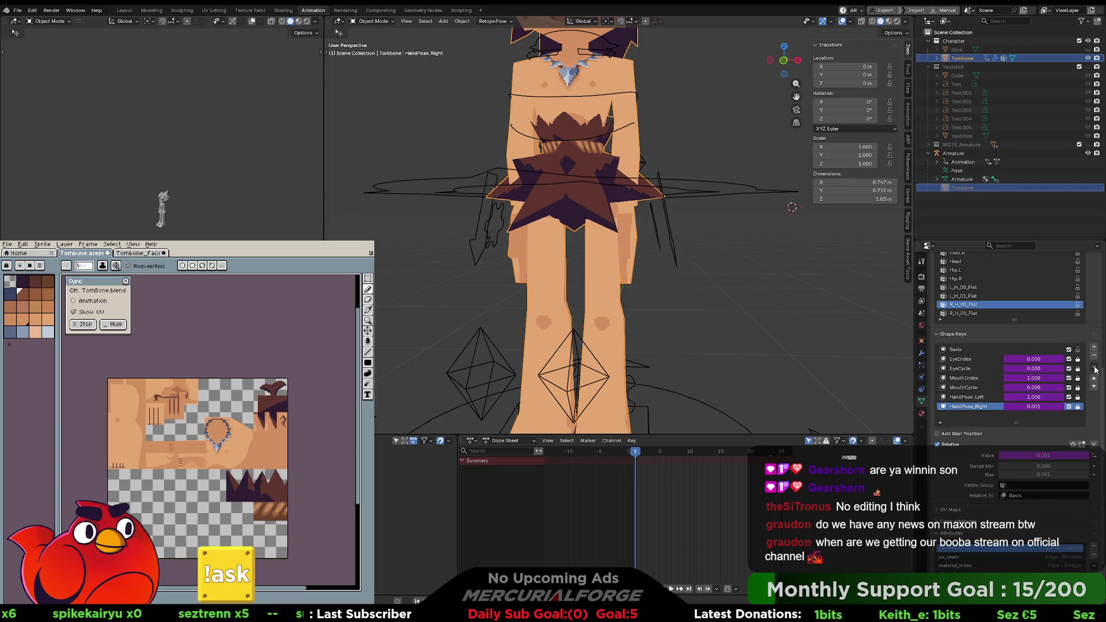
pyautogui.click(1094, 368)
pyautogui.click(1032, 495)
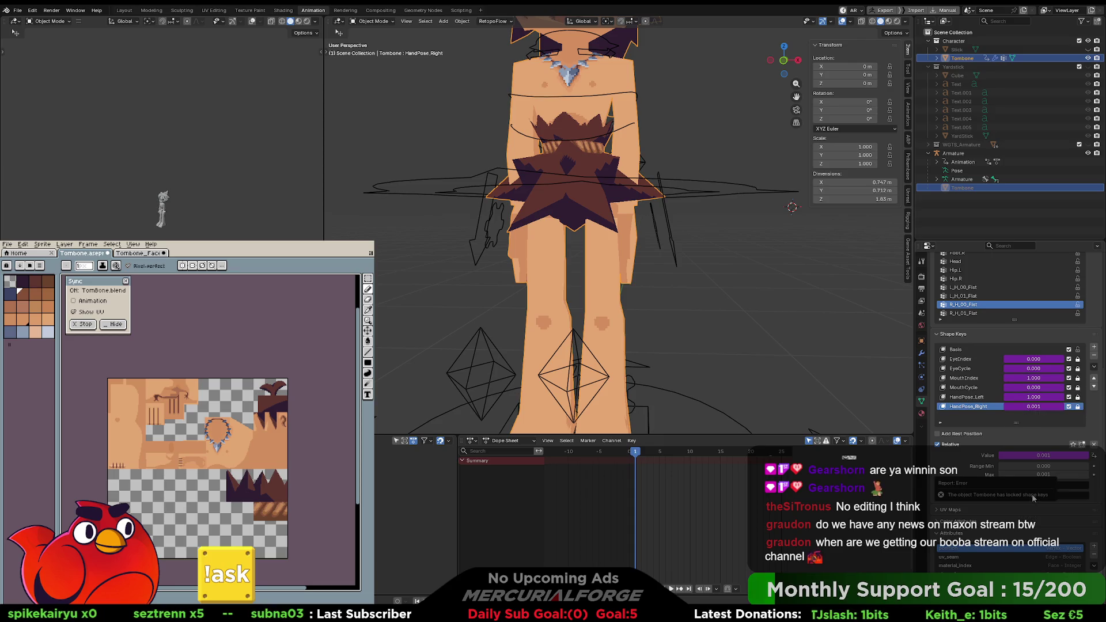
pyautogui.click(1093, 367)
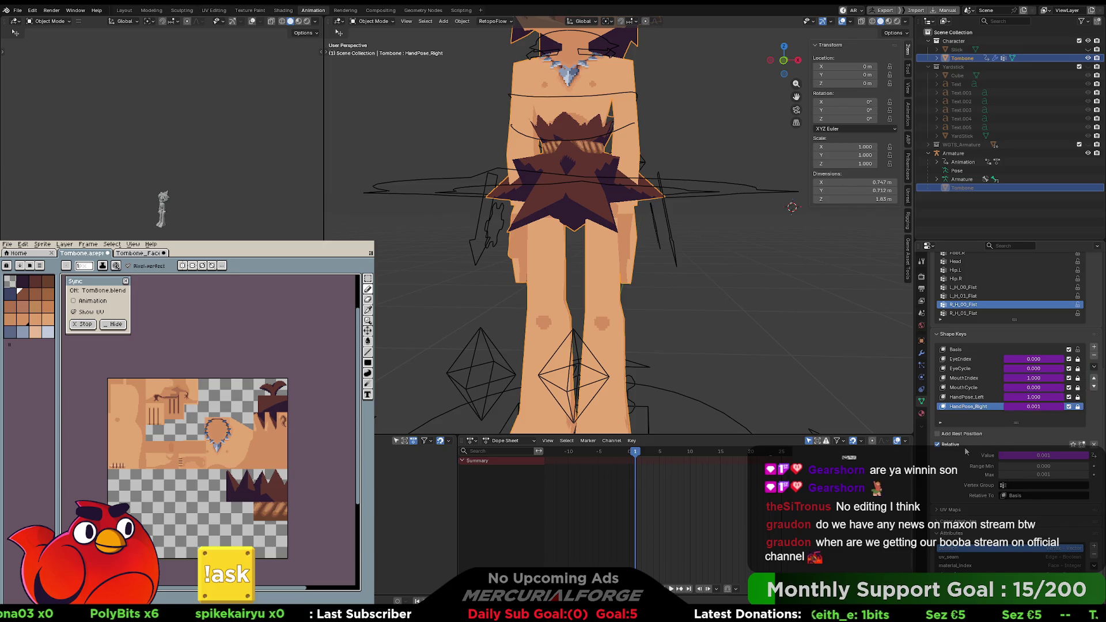
# Step: Inspect the driver on HandPose_Right's value and start editing its maximum
pyautogui.rightClick(1037, 407)
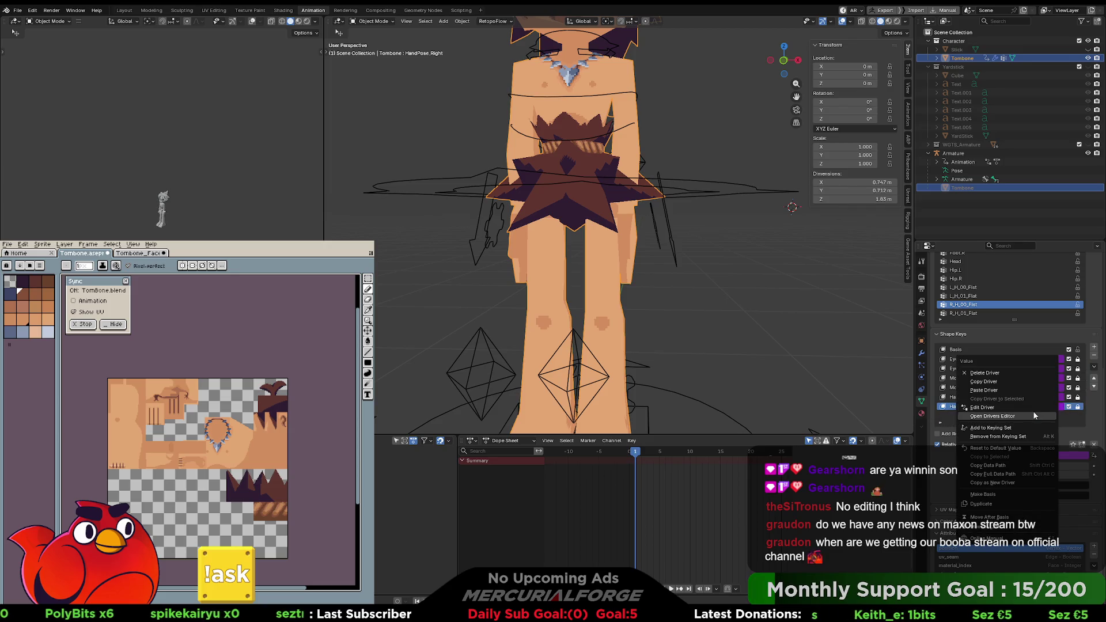
pyautogui.click(1025, 408)
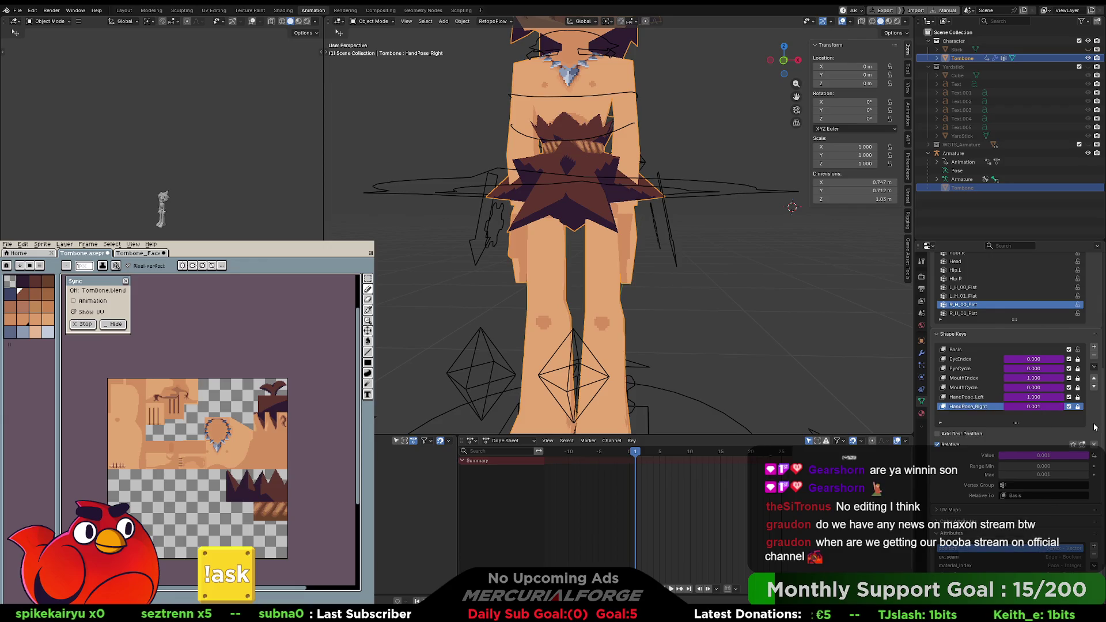
pyautogui.rightClick(1031, 405)
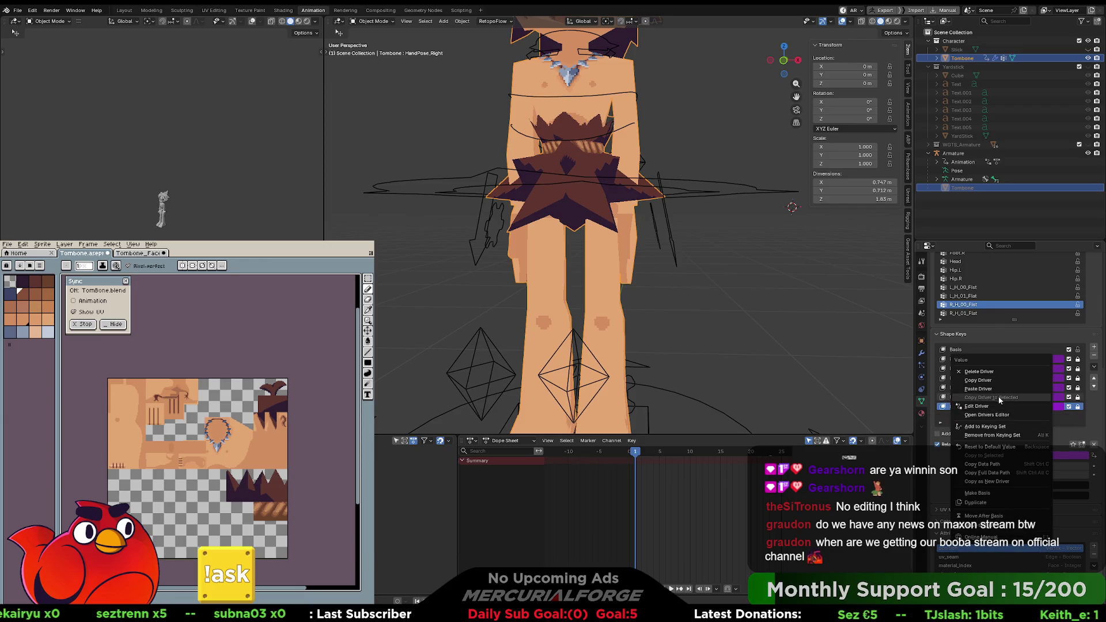
pyautogui.click(991, 379)
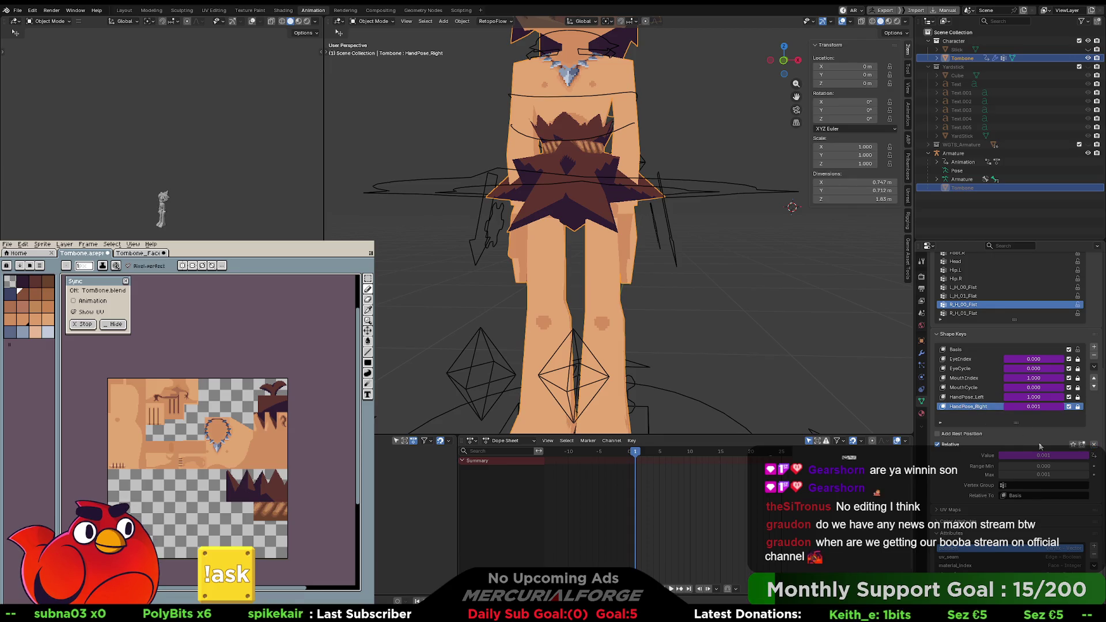
pyautogui.click(1031, 474)
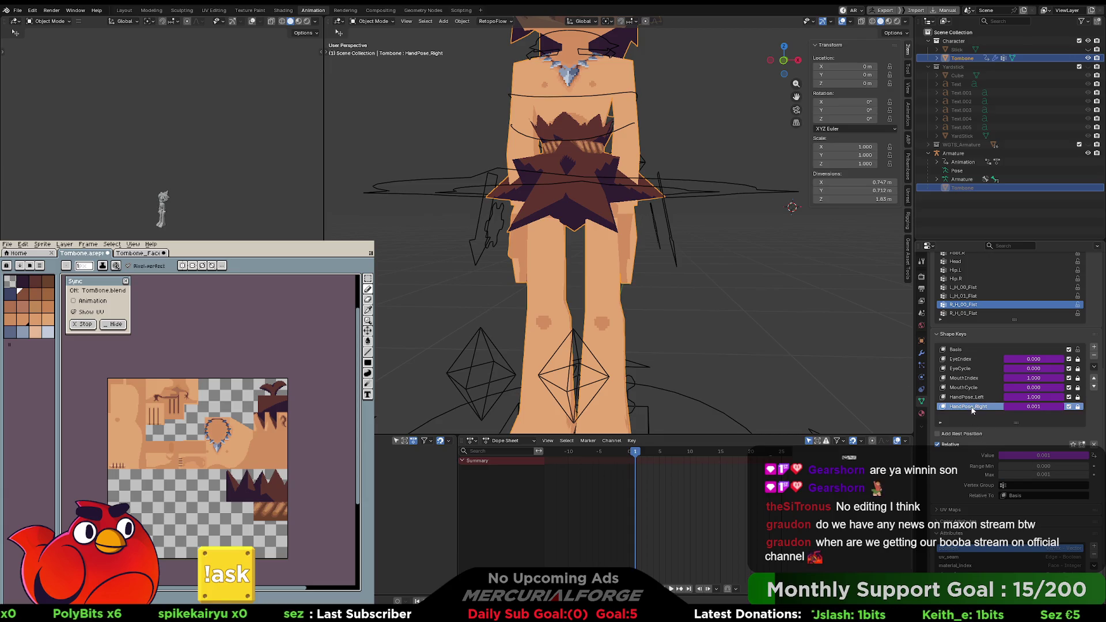
# Step: Unlock the HandPose_Right shape key and delete it
pyautogui.rightClick(1001, 407)
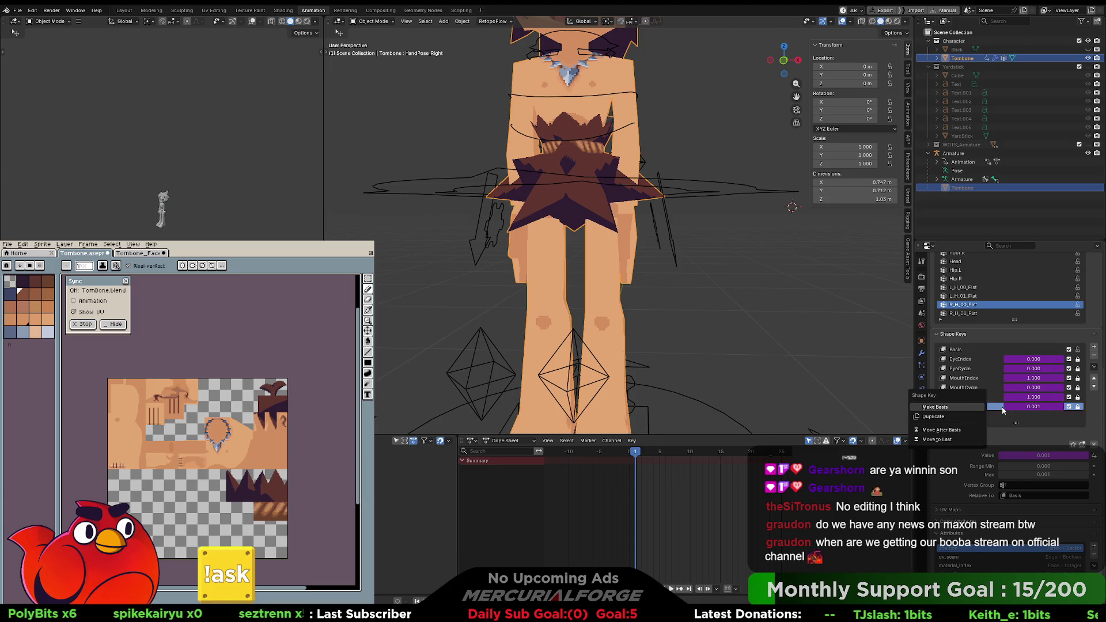
pyautogui.press('Escape')
pyautogui.click(1093, 368)
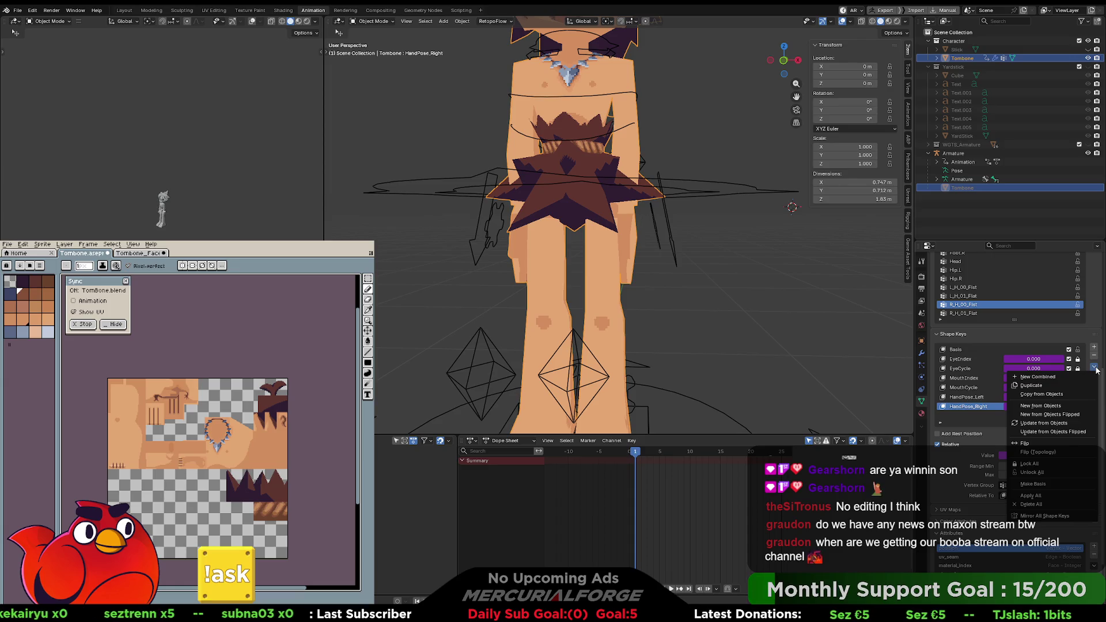
pyautogui.click(1095, 371)
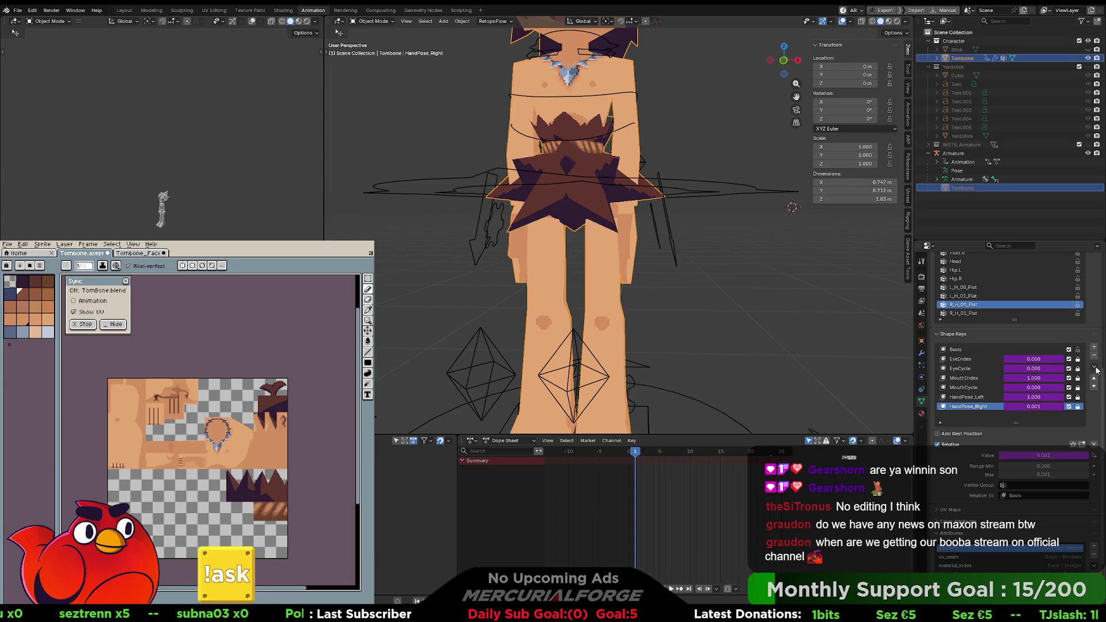
pyautogui.click(1093, 355)
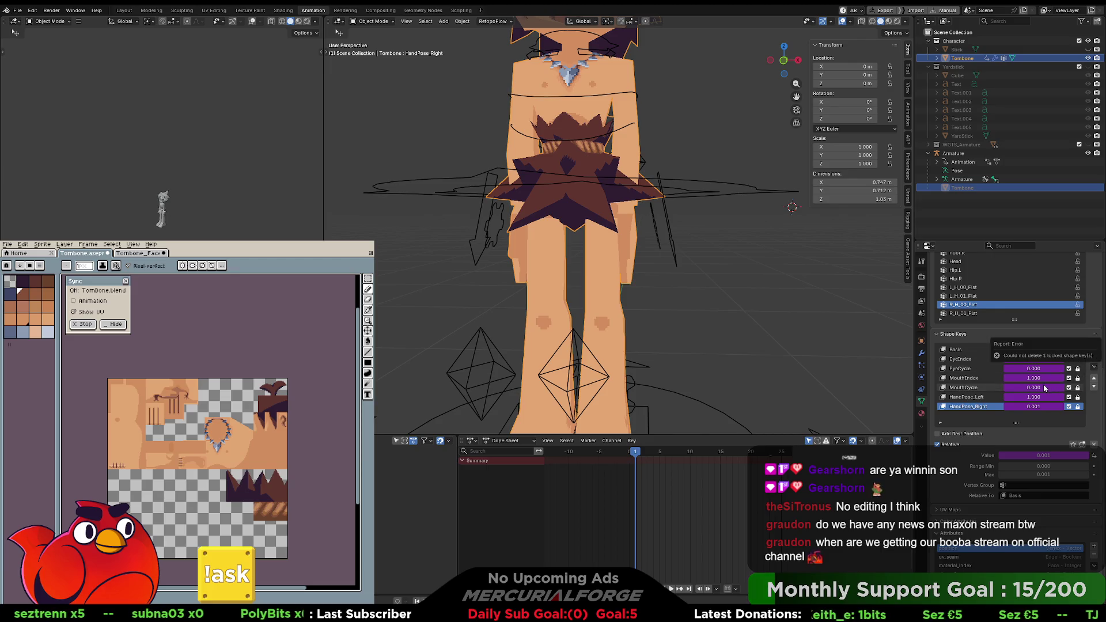
pyautogui.click(1078, 406)
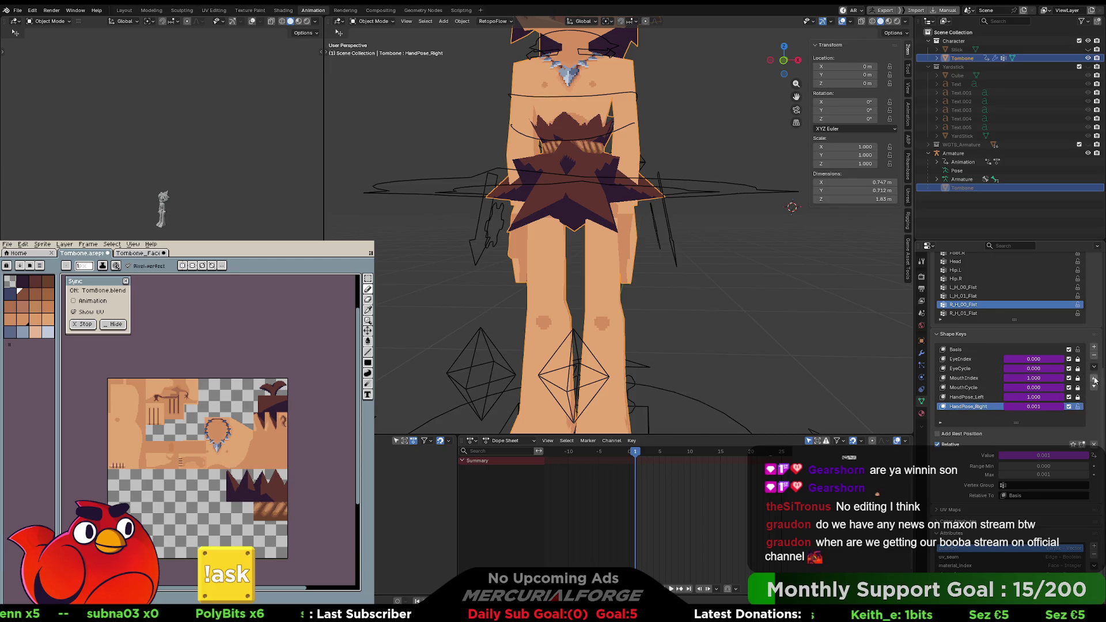
pyautogui.click(1094, 357)
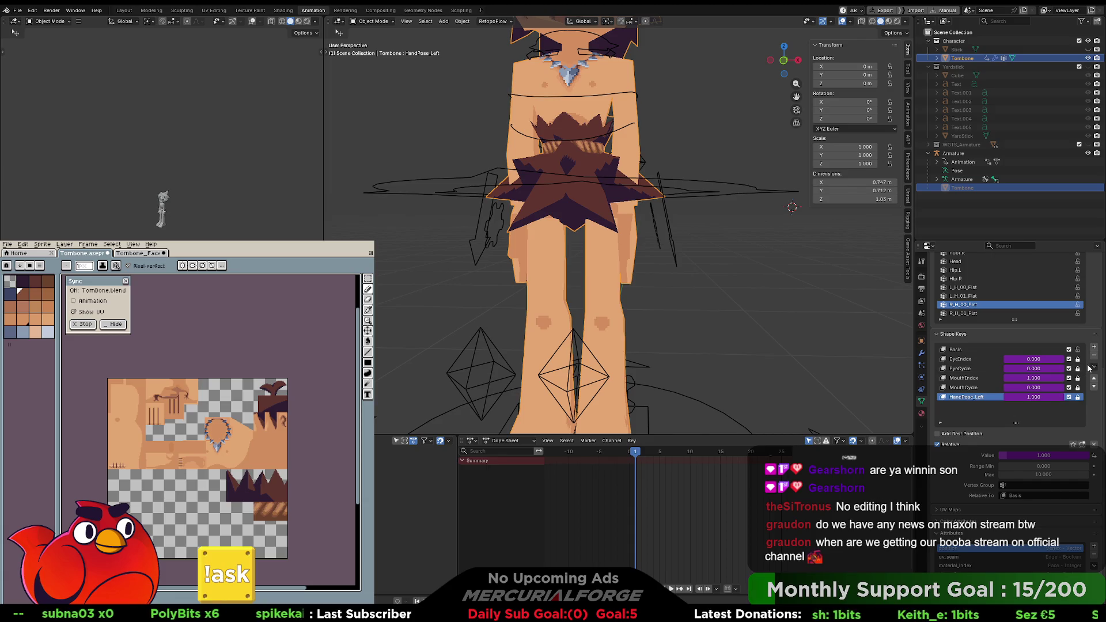
# Step: Add a new shape key, rename it 'HandPose_Right', then make Basis the active key
pyautogui.click(1093, 347)
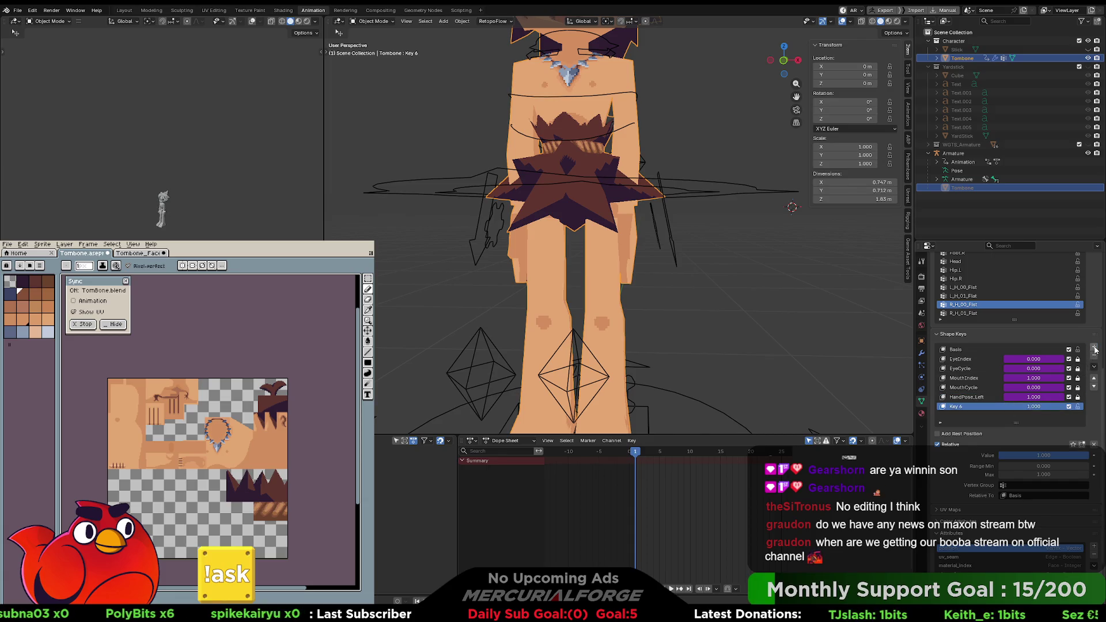
pyautogui.doubleClick(956, 406)
pyautogui.write('HandPose_')
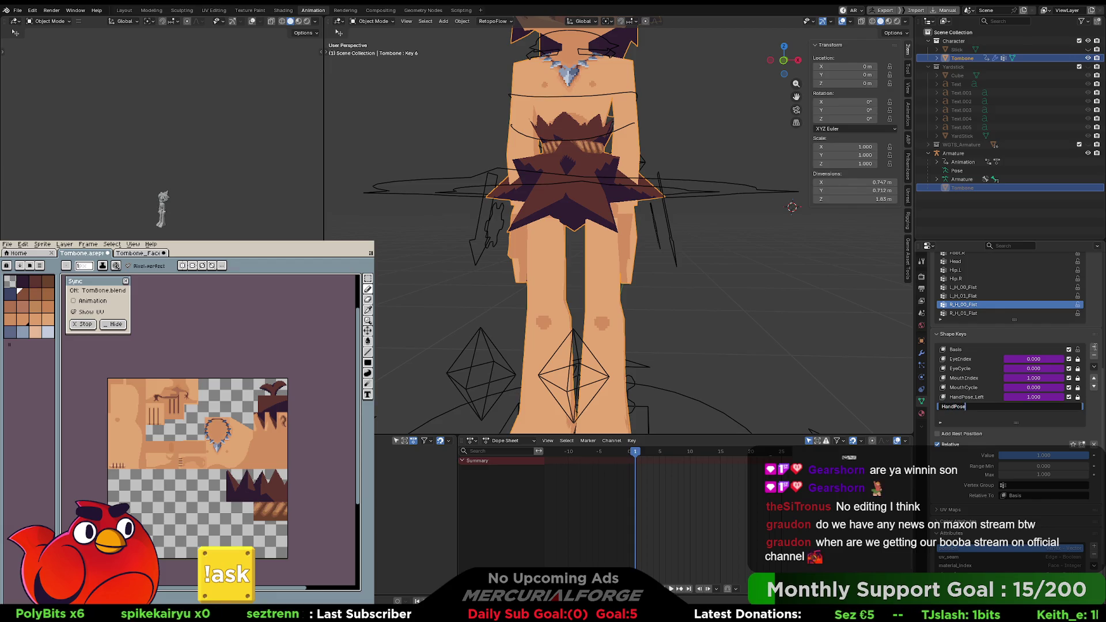
pyautogui.write('Right')
pyautogui.press('Return')
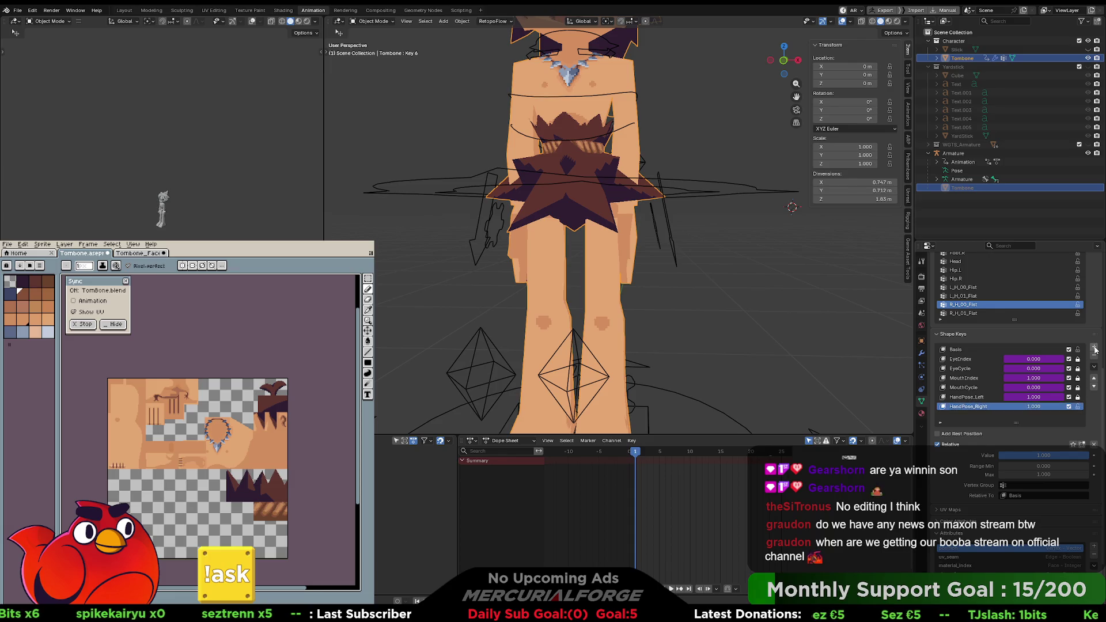
pyautogui.rightClick(1042, 455)
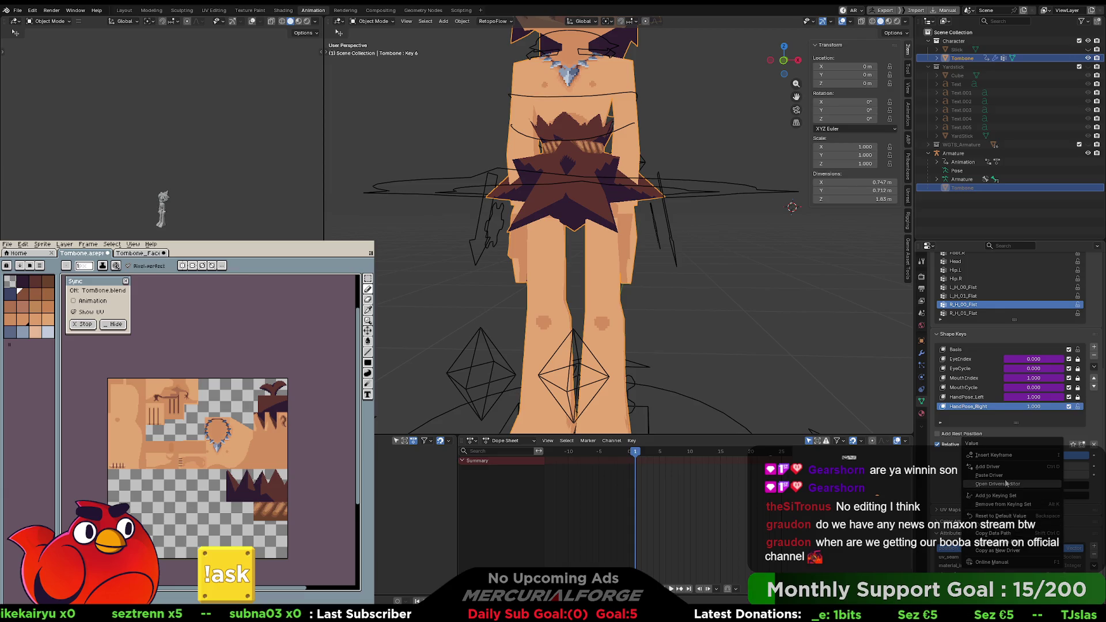
pyautogui.press('Escape')
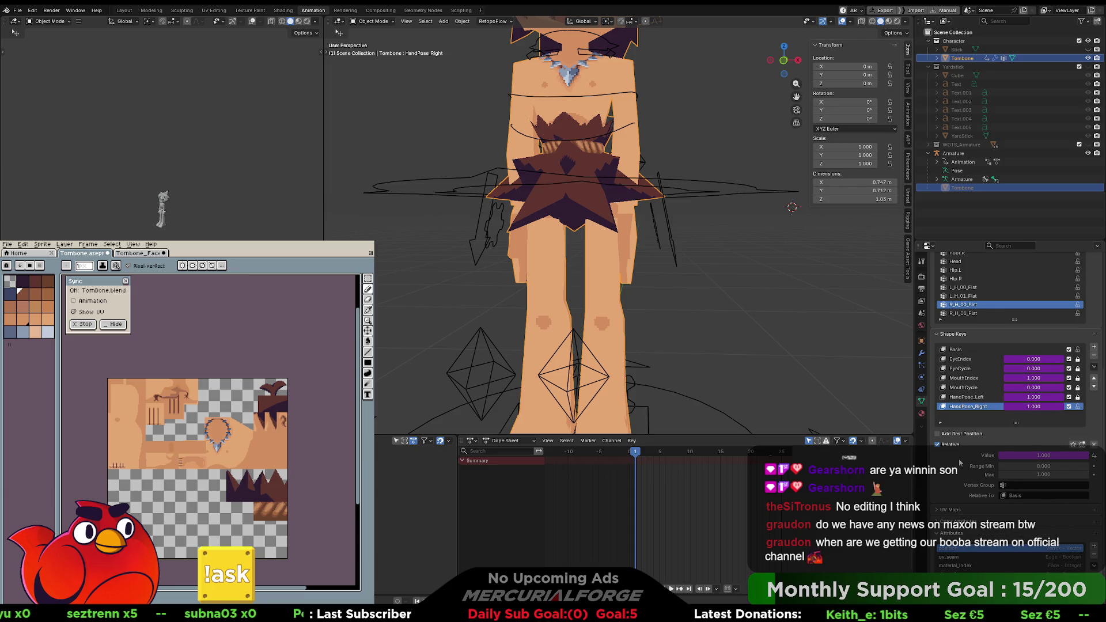
pyautogui.hotkey('alt', 'a')
pyautogui.click(973, 349)
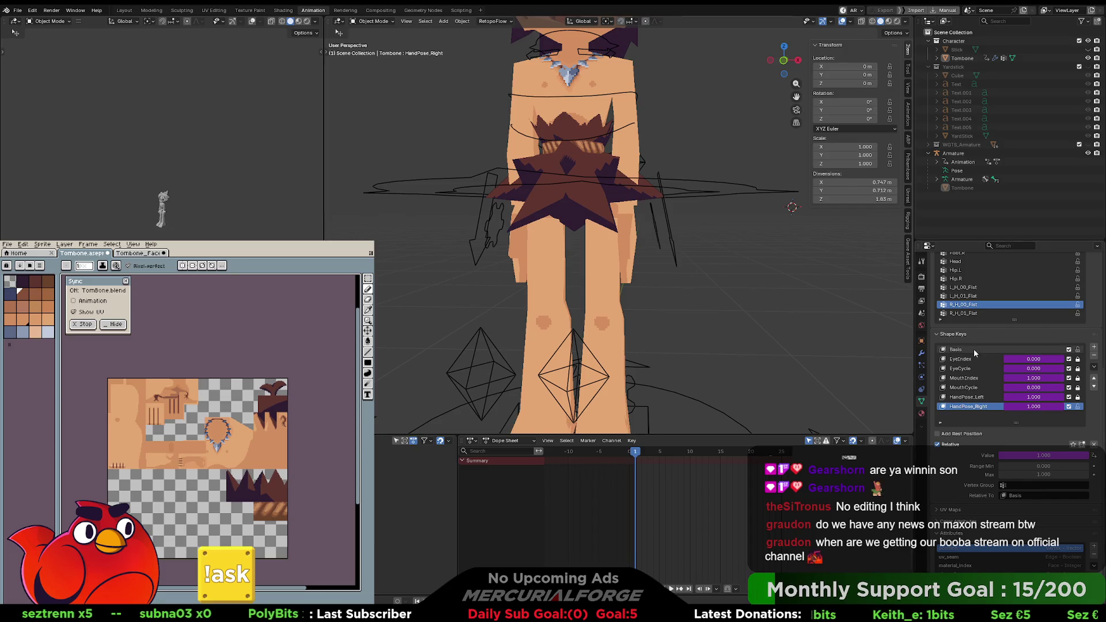
# Step: In Pose Mode on the right-hand control bone, flip HandPose between 0 and 1 twice
pyautogui.click(504, 239)
pyautogui.hotkey('ctrl', 'Tab')
pyautogui.click(499, 235)
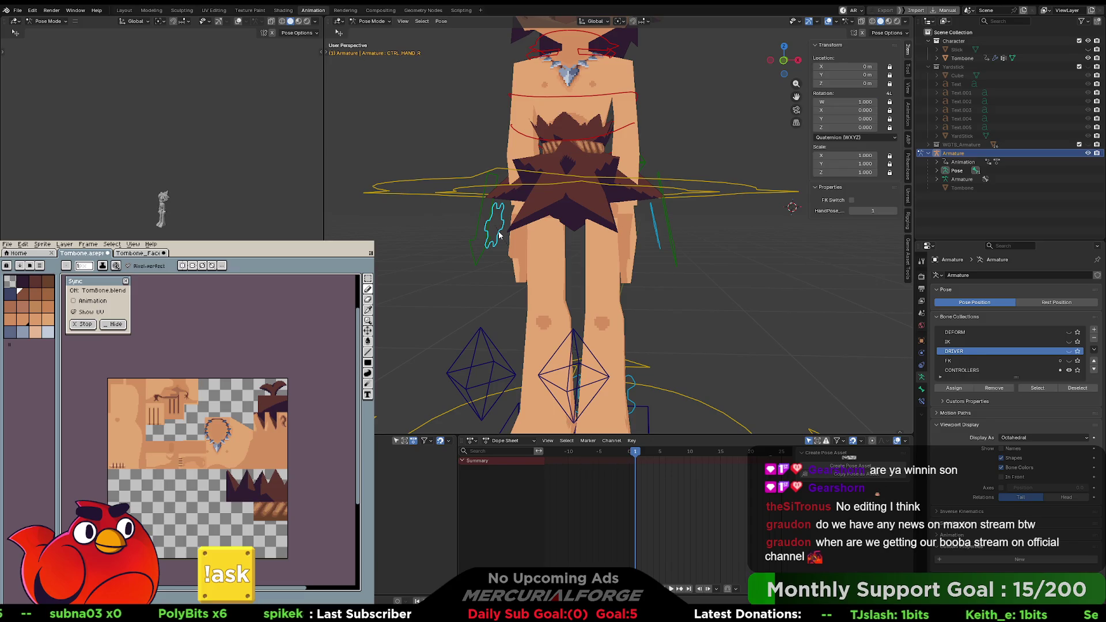
pyautogui.click(852, 212)
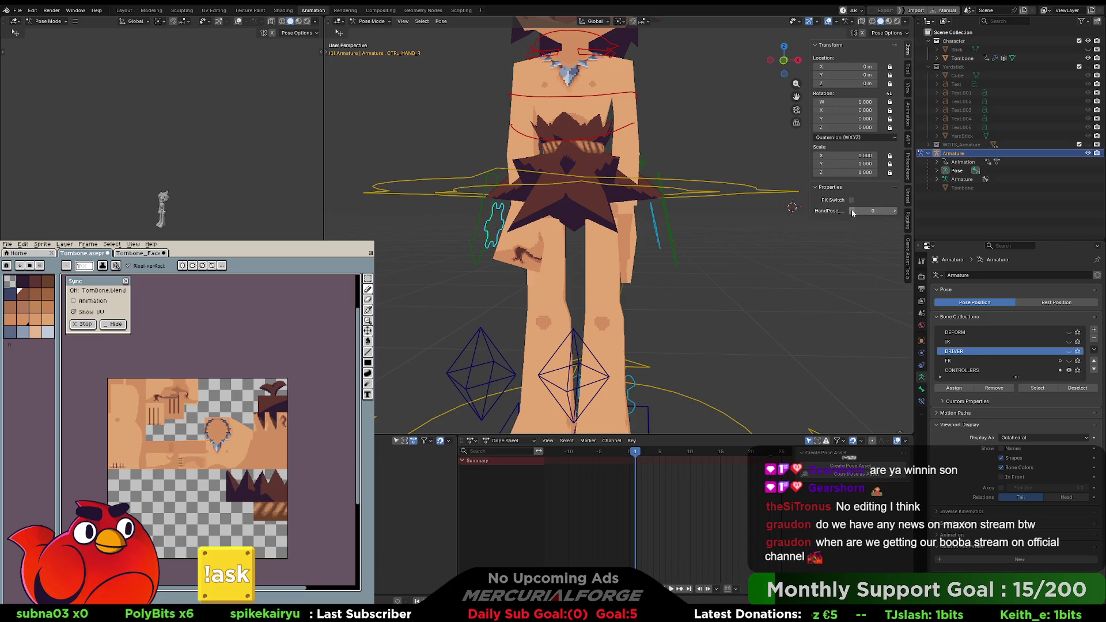
pyautogui.click(894, 211)
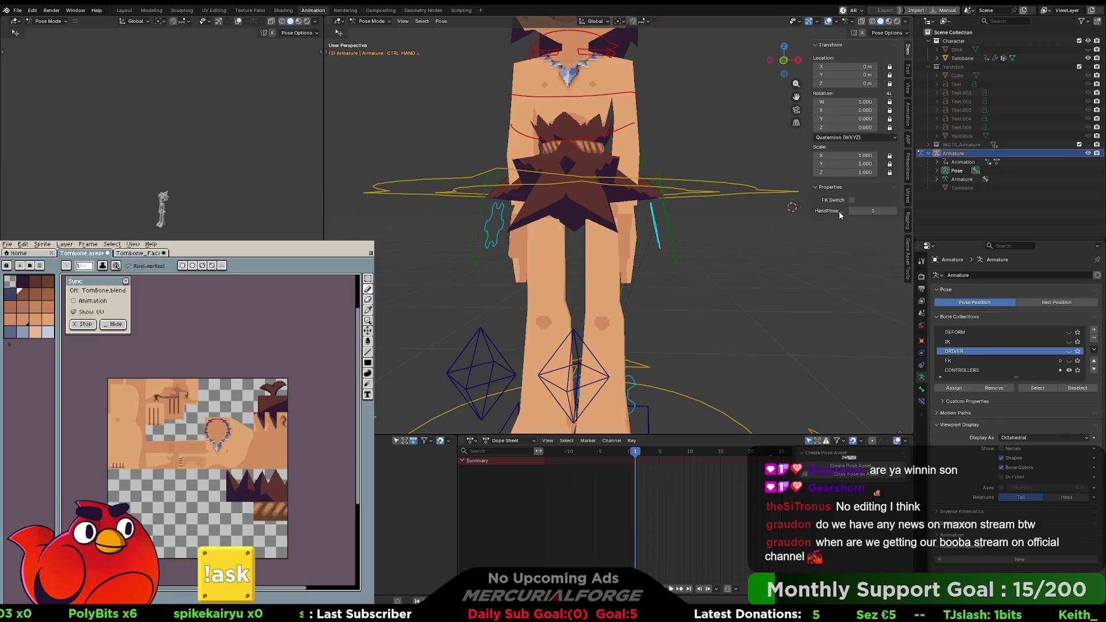
pyautogui.click(853, 212)
pyautogui.click(893, 211)
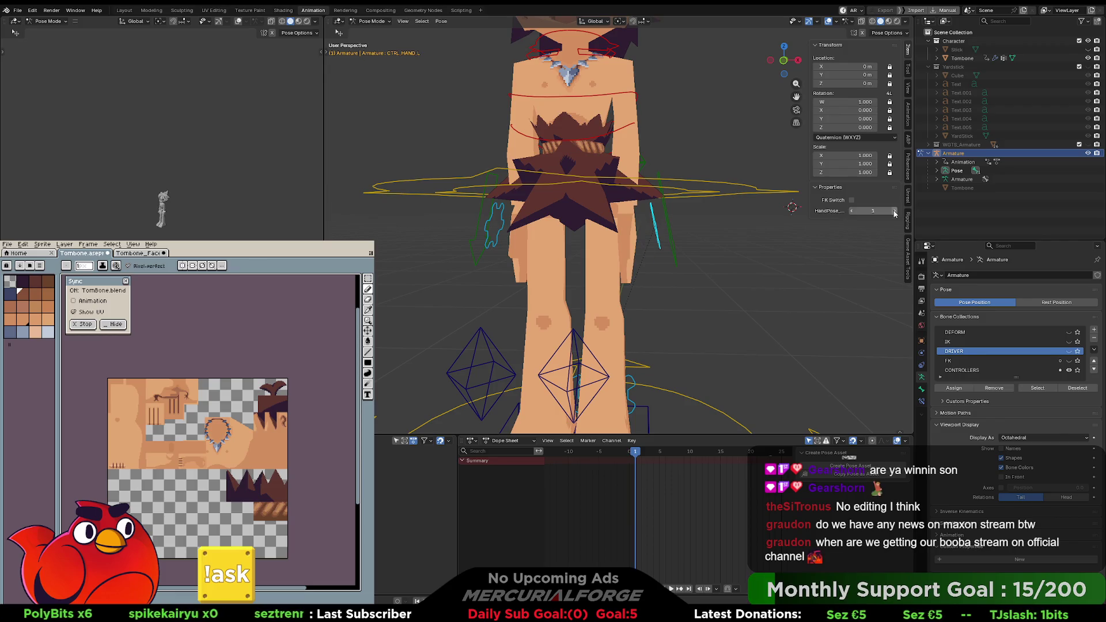
# Step: Return to Object Mode, select Tombone and show its shape keys in mesh data
pyautogui.click(920, 389)
pyautogui.hotkey('ctrl', 'Tab')
pyautogui.click(528, 260)
pyautogui.click(606, 257)
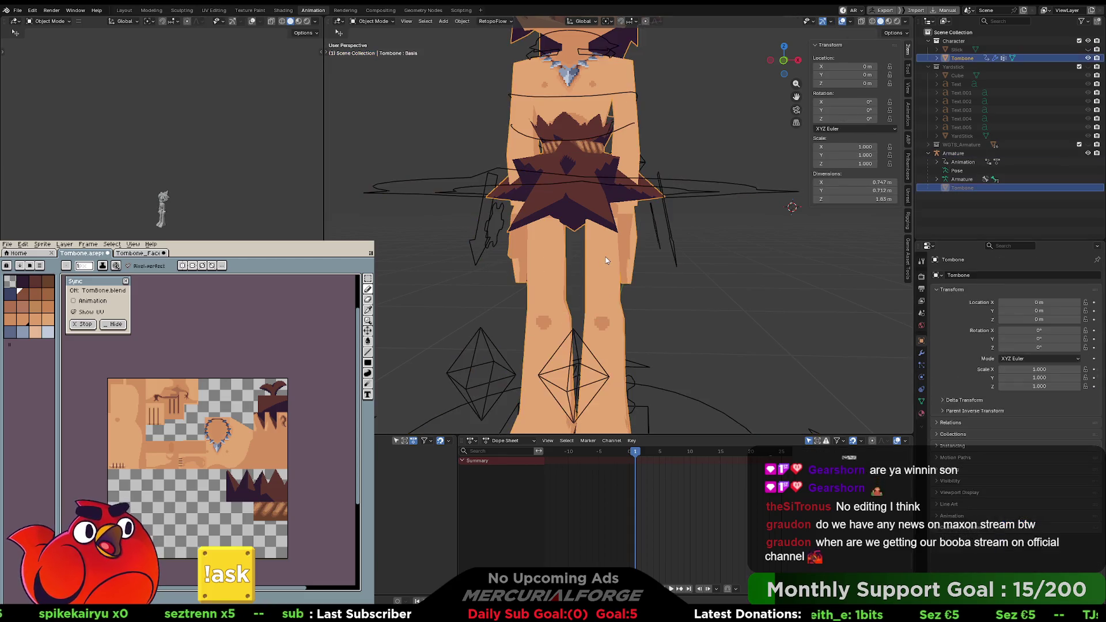
pyautogui.click(921, 402)
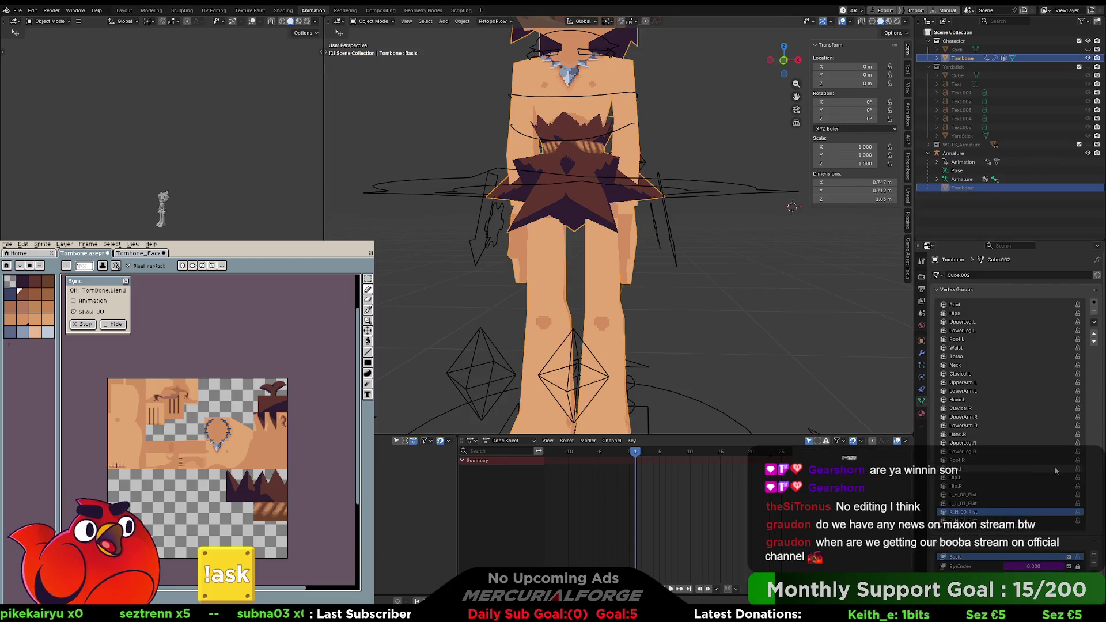
pyautogui.scroll(-8, 1053, 465)
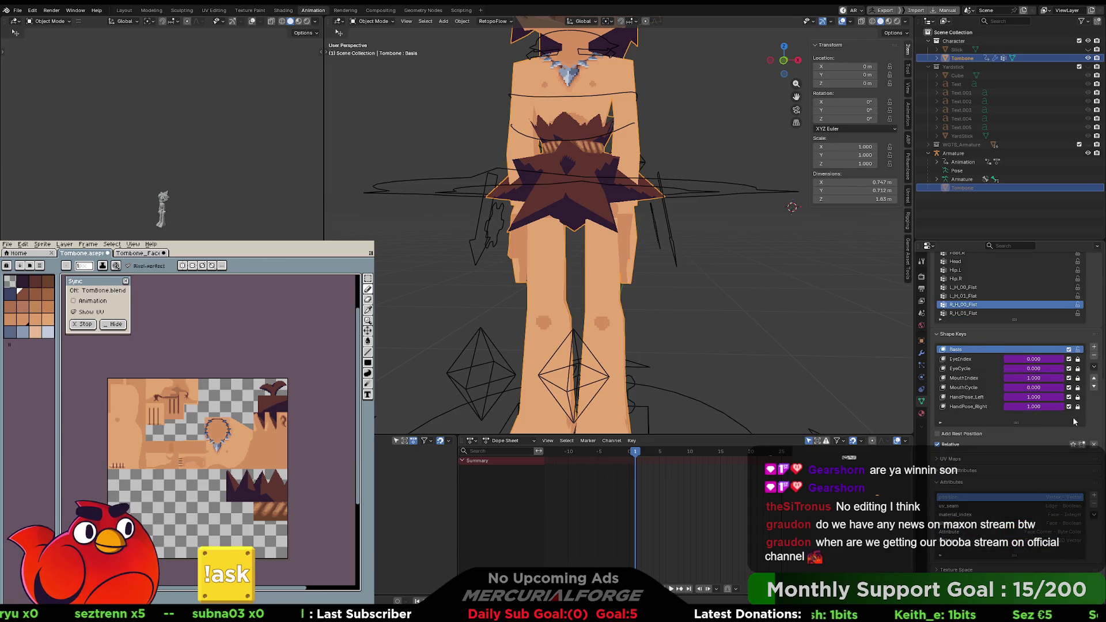
pyautogui.moveTo(769, 294)
pyautogui.mouseDown(button='middle')
pyautogui.moveTo(738, 296)
pyautogui.moveTo(747, 319)
pyautogui.moveTo(765, 318)
pyautogui.moveTo(751, 323)
pyautogui.mouseUp(button='middle')
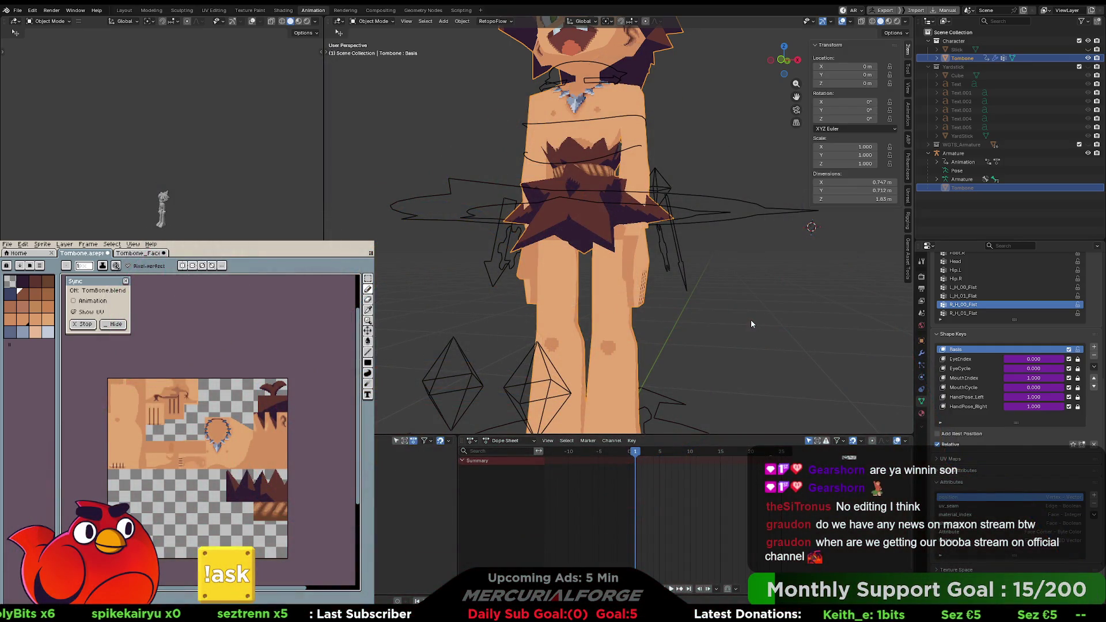
pyautogui.scroll(-3, 744, 264)
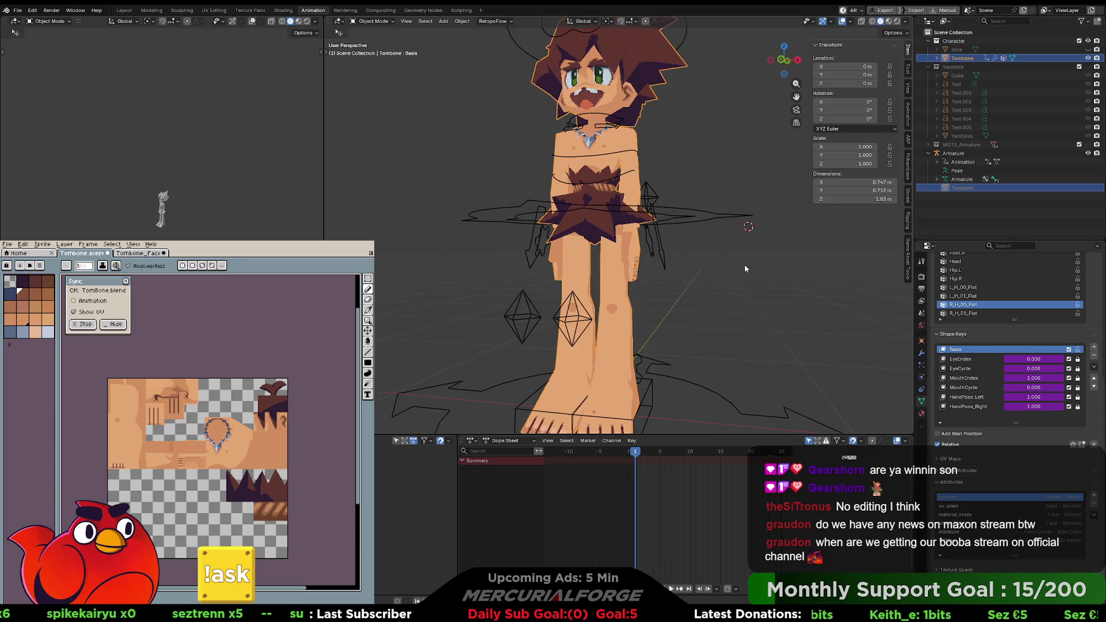